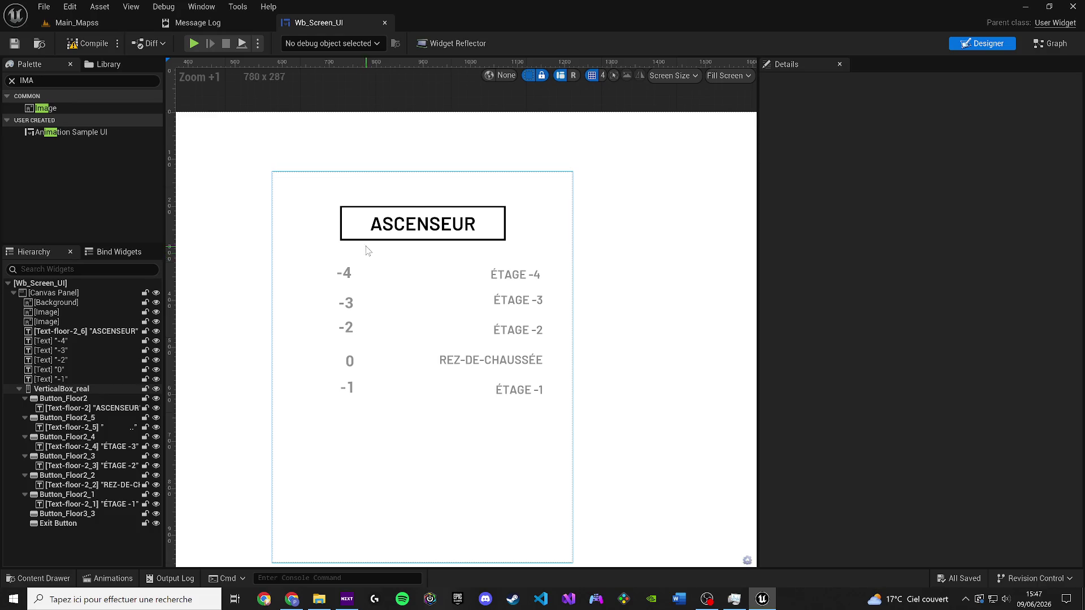
# Step: Undo an accidental shift of the ASCENSEUR title image off its black frame
pyautogui.scroll(3, 366, 244)
pyautogui.click(368, 223)
pyautogui.moveTo(368, 223); pyautogui.dragTo(359, 229)
pyautogui.click(104, 312)
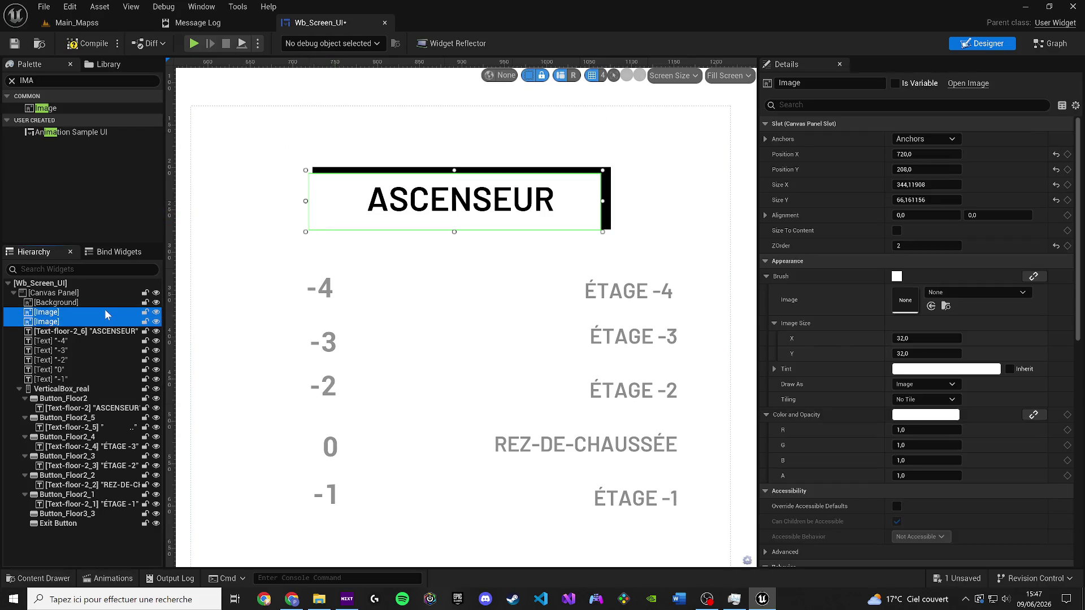
pyautogui.click(320, 288)
pyautogui.click(485, 265)
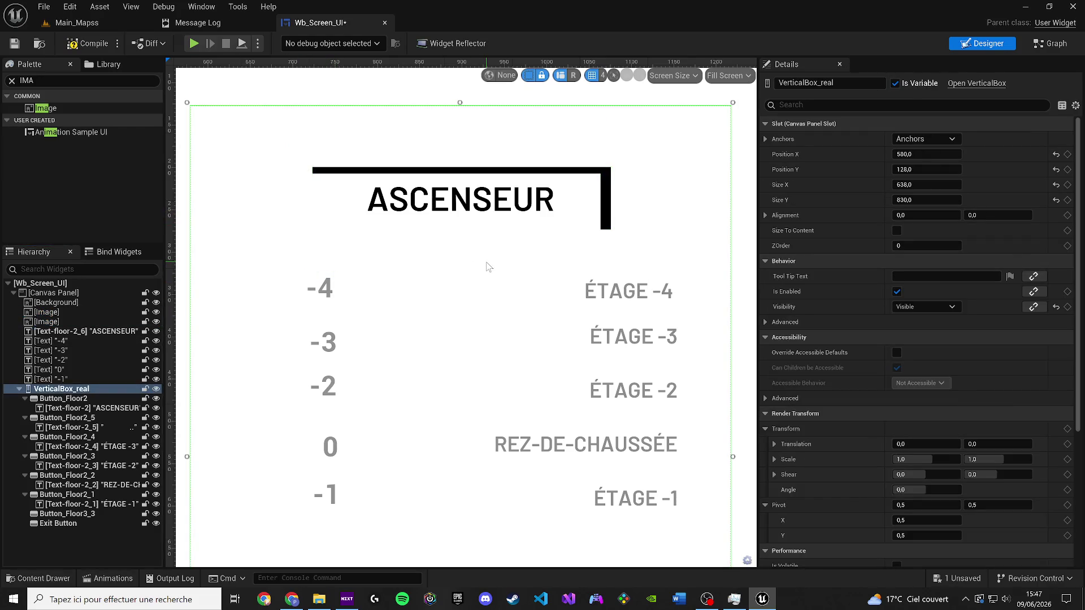
pyautogui.hotkey('ctrl', 'z')
# Step: Copy the black frame and the white ASCENSEUR title image together
pyautogui.click(85, 314)
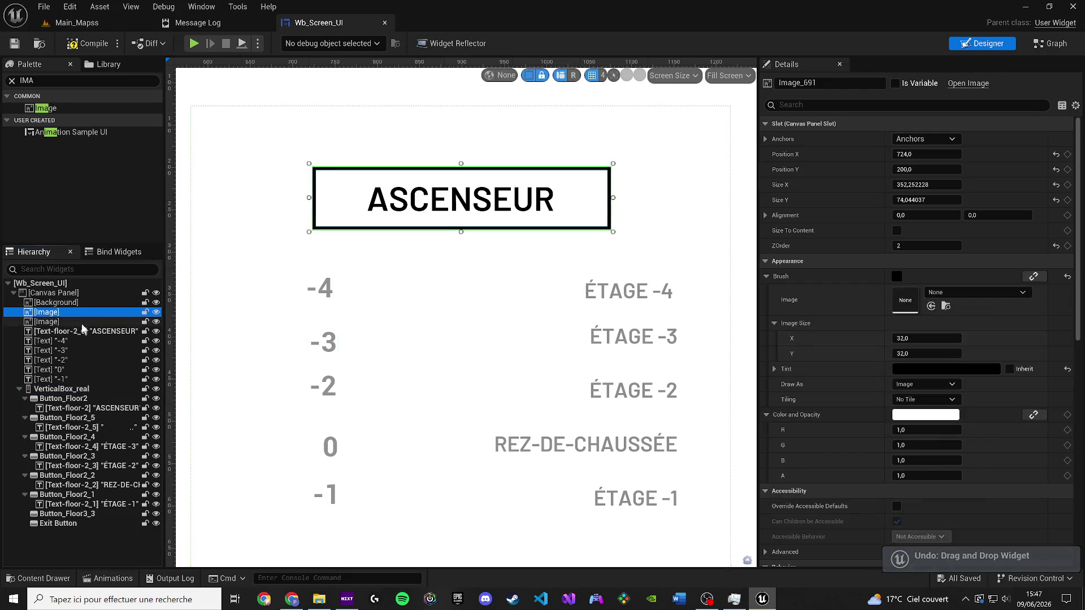
pyautogui.keyDown('ctrl'); pyautogui.click(80, 322); pyautogui.keyUp('ctrl')
pyautogui.scroll(-5, 287, 322)
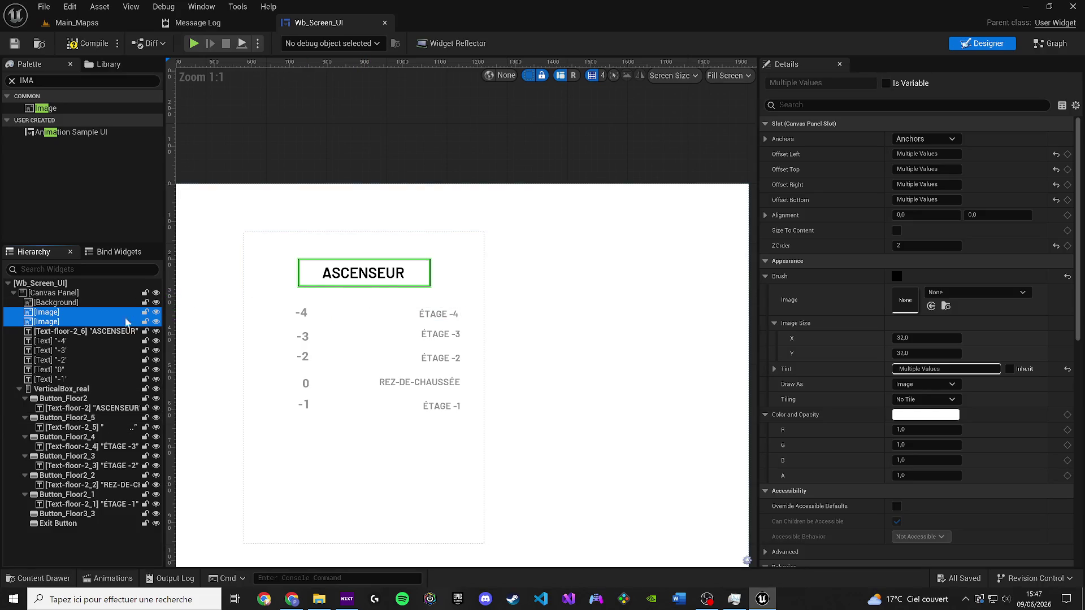
pyautogui.rightClick(74, 317)
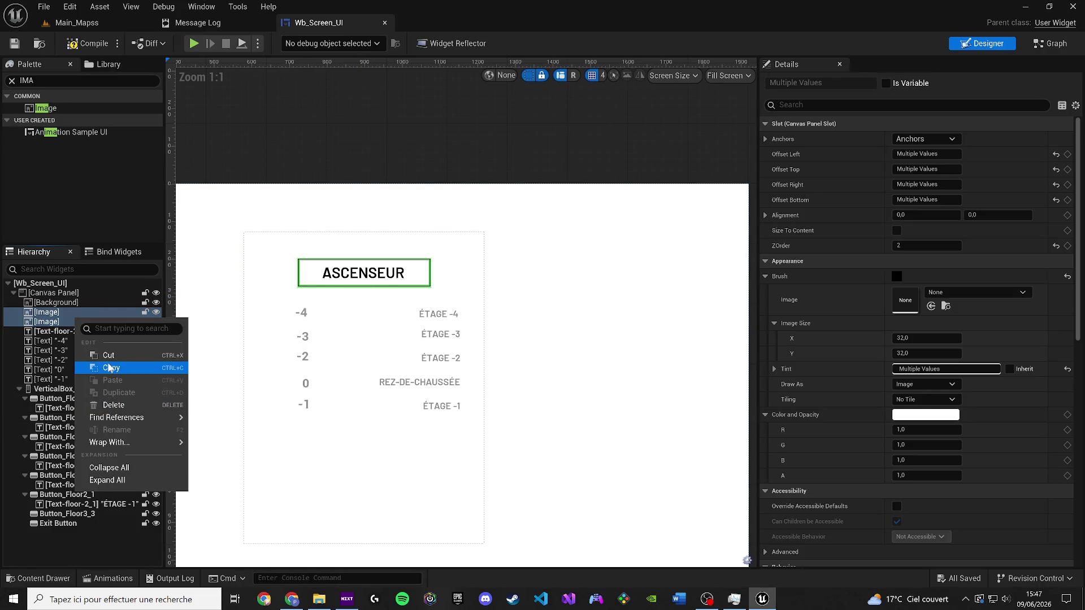
pyautogui.click(99, 366)
pyautogui.scroll(-4, 283, 317)
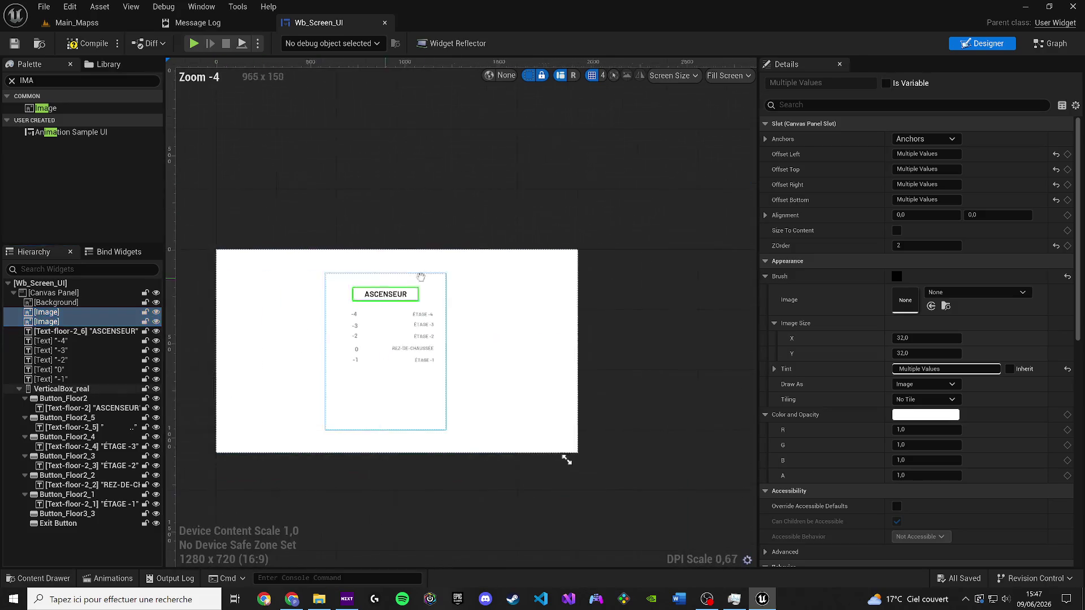
pyautogui.scroll(2, 465, 298)
pyautogui.scroll(1, 465, 298)
# Step: Reselect the black frame and white title image as a pair
pyautogui.rightClick(85, 312)
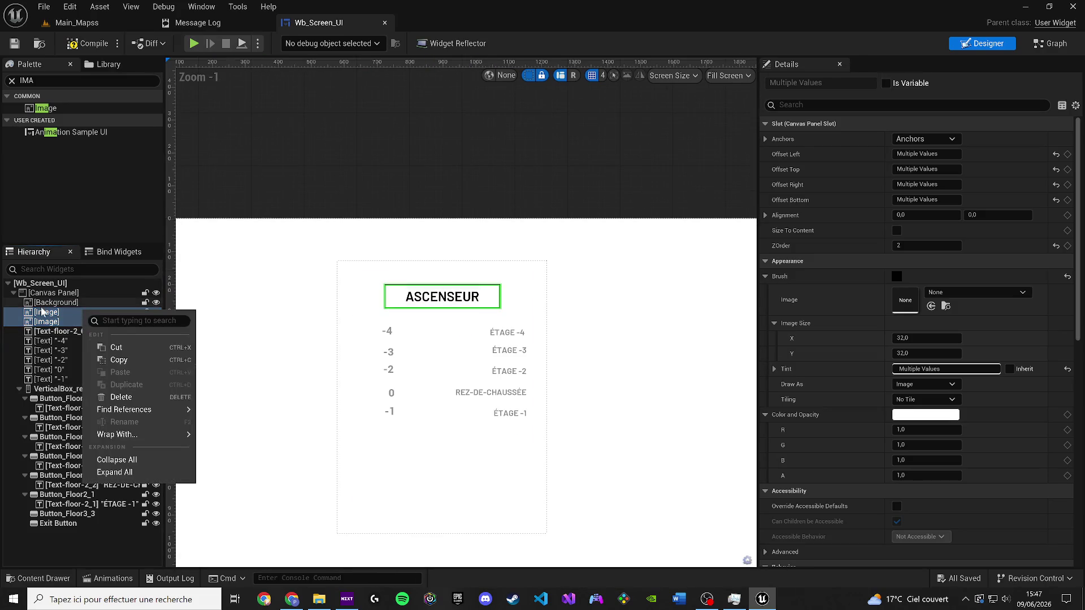
pyautogui.click(54, 303)
pyautogui.click(52, 314)
pyautogui.keyDown('ctrl'); pyautogui.click(54, 321); pyautogui.keyUp('ctrl')
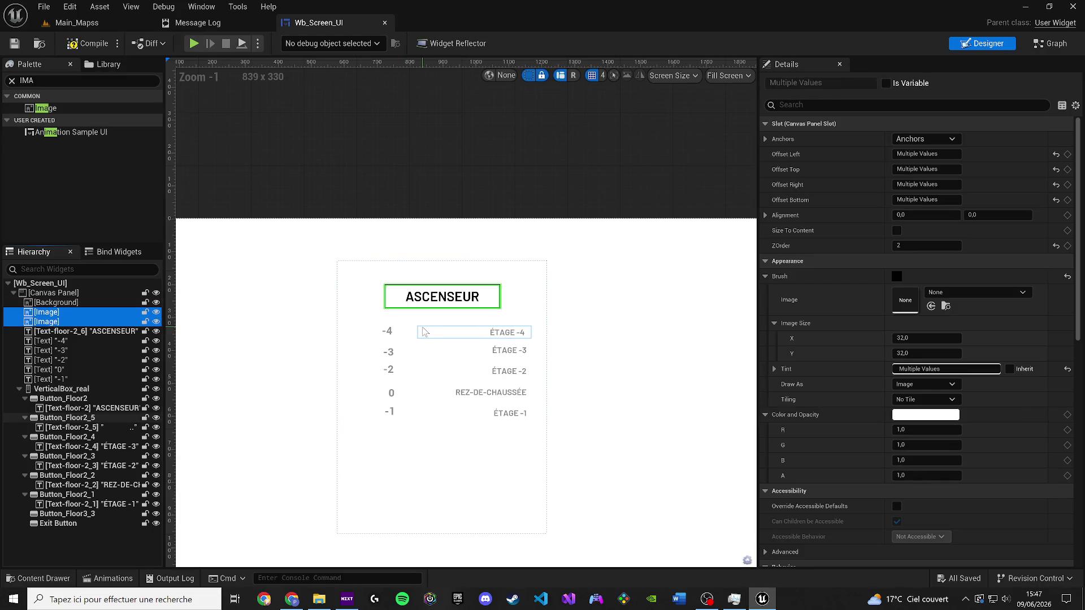
pyautogui.scroll(-3, 425, 331)
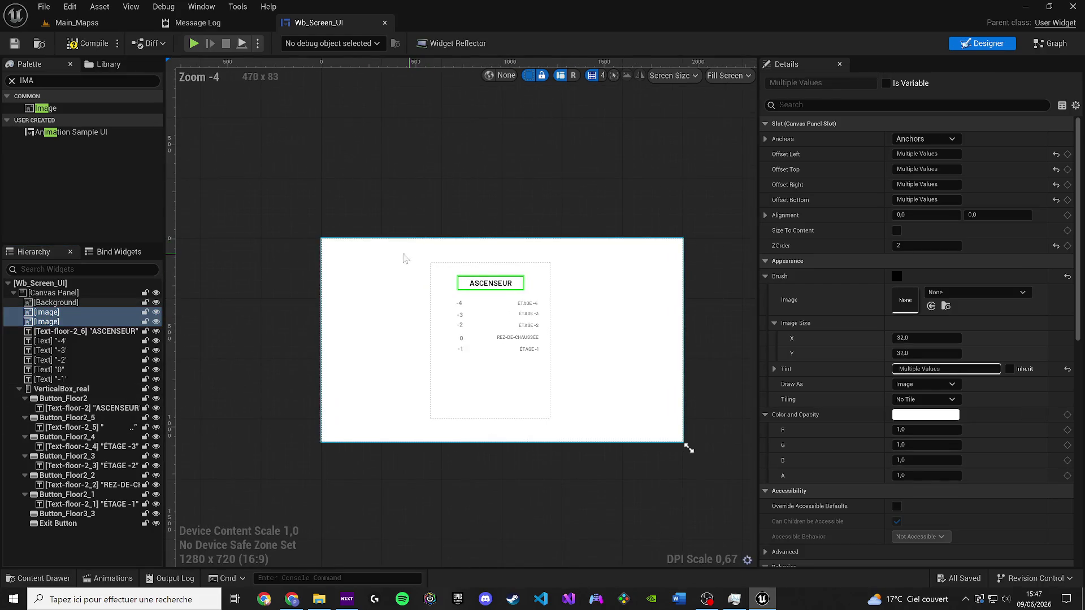
pyautogui.scroll(3, 331, 258)
pyautogui.click(108, 312)
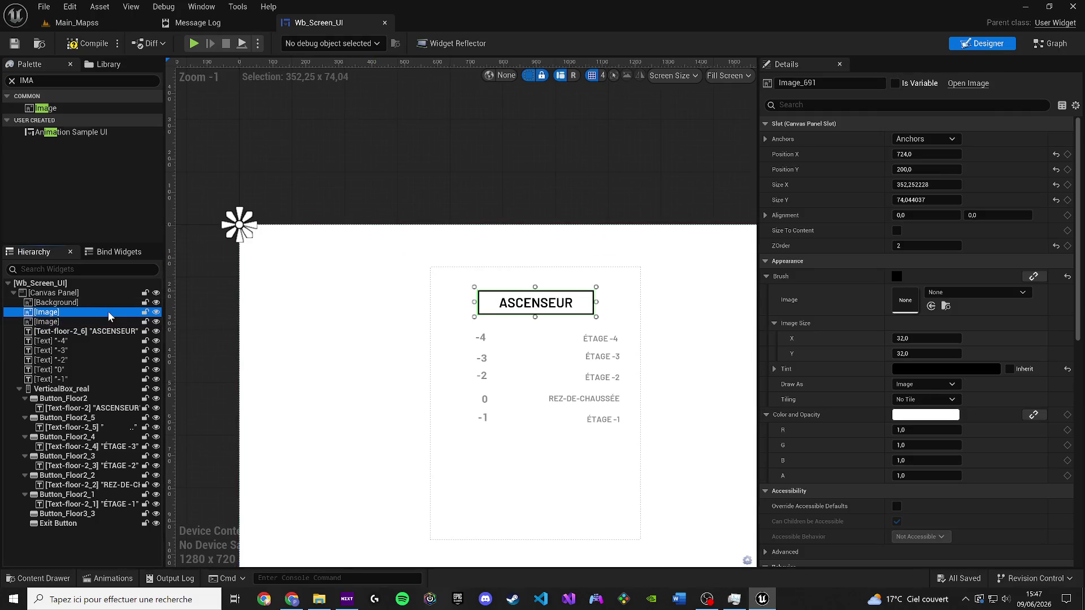
pyautogui.keyDown('ctrl'); pyautogui.click(95, 323); pyautogui.keyUp('ctrl')
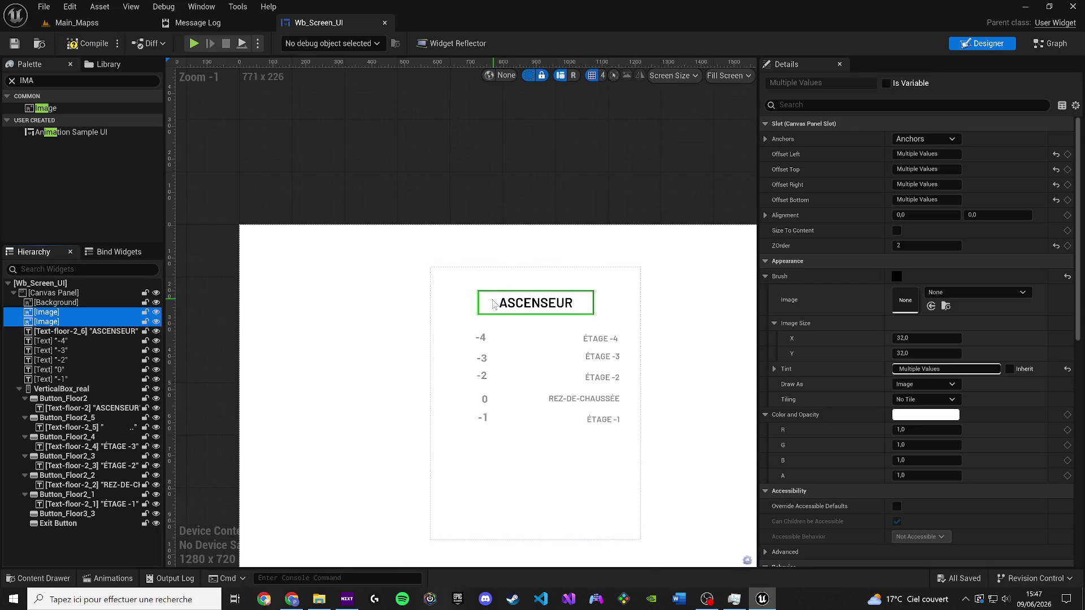
# Step: Give the full-screen Background image a ZOrder of -5
pyautogui.click(288, 249)
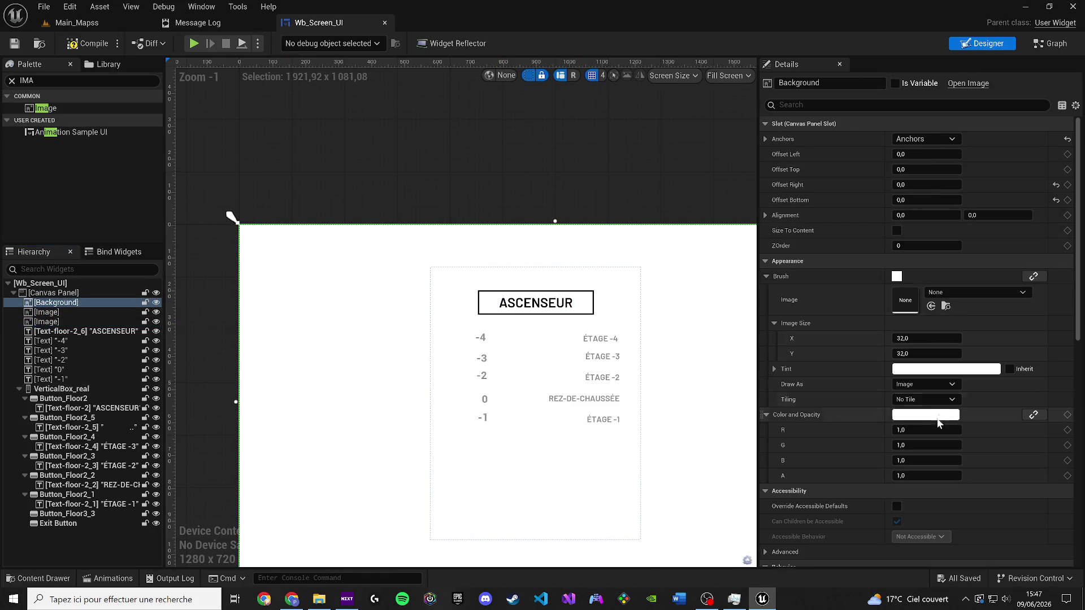
pyautogui.click(927, 246)
pyautogui.write('-5')
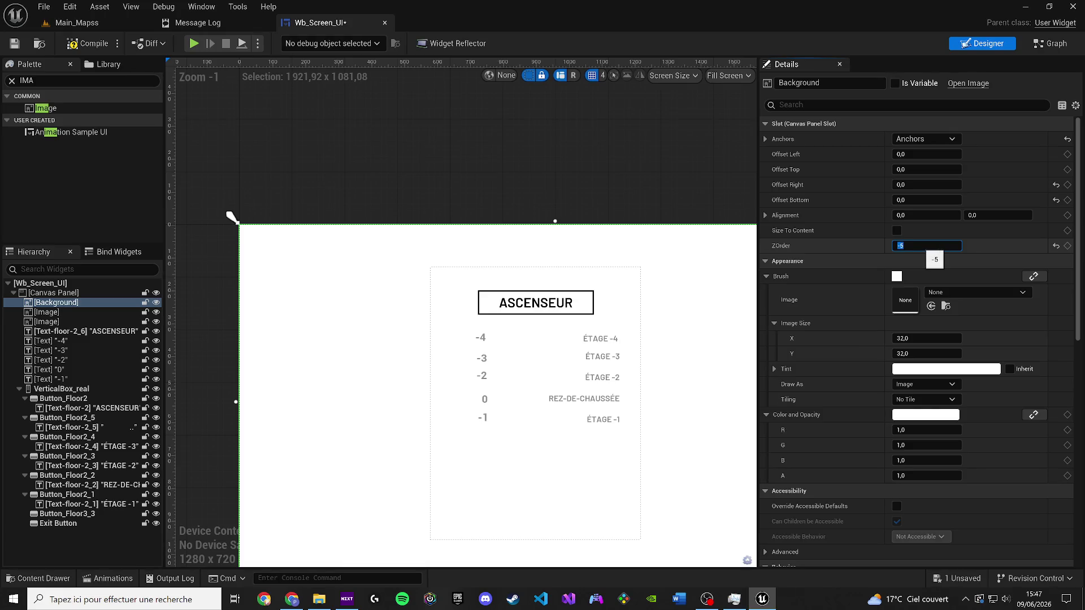
pyautogui.press('Return')
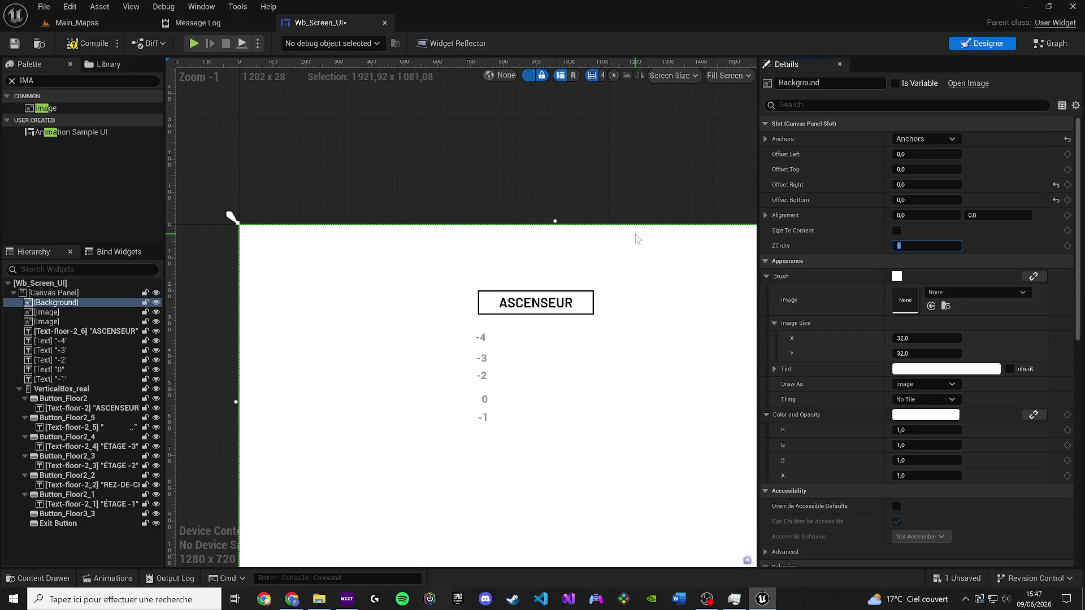
pyautogui.hotkey('ctrl', 'z')
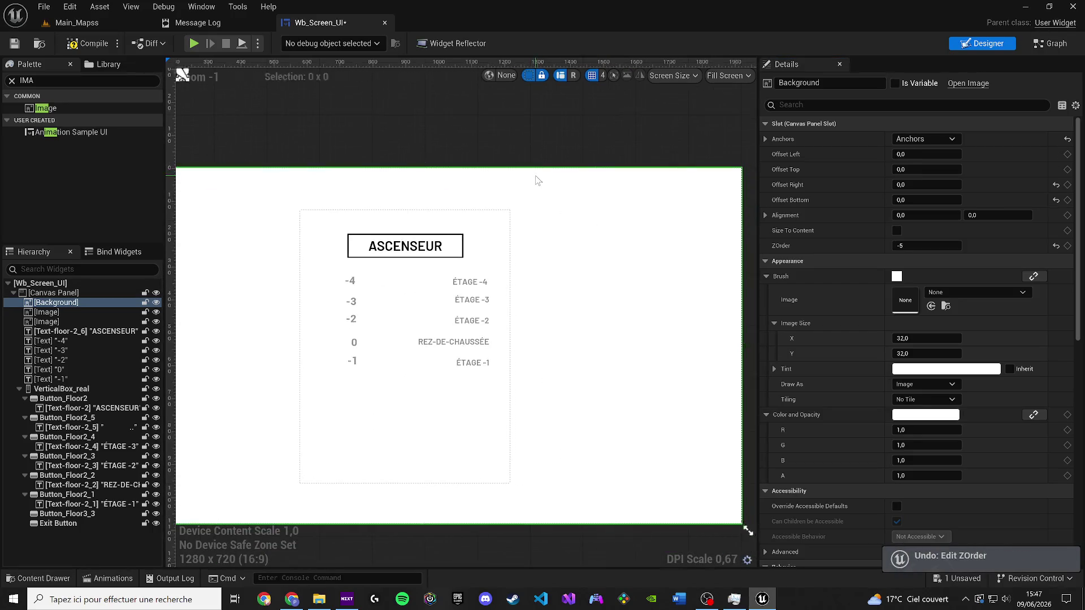
pyautogui.scroll(-1, 327, 243)
# Step: Duplicate the black frame image to create Image_1
pyautogui.scroll(-1, 343, 300)
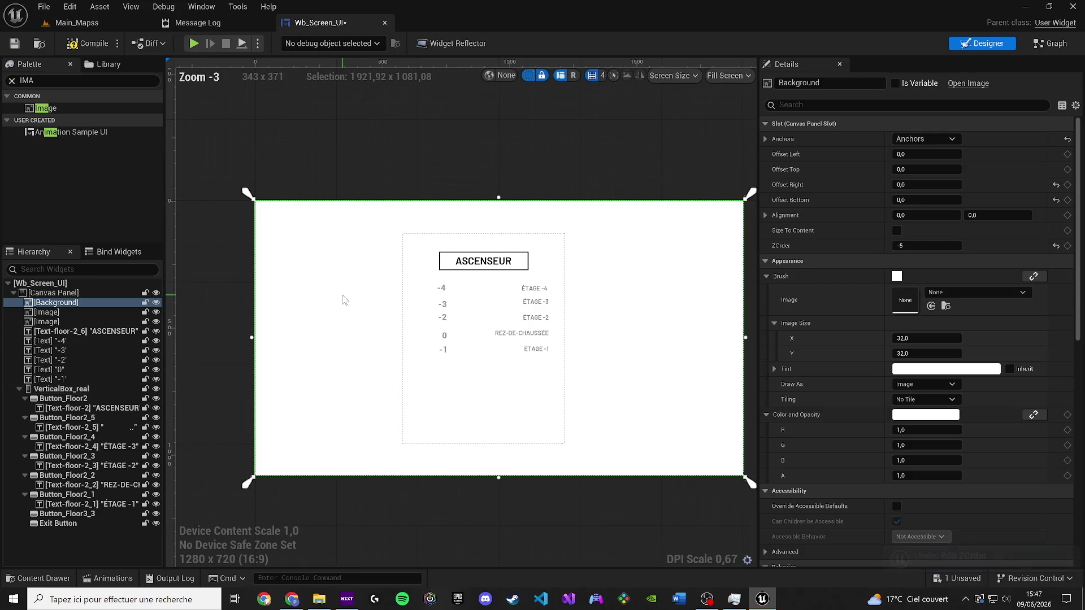
pyautogui.click(446, 258)
pyautogui.click(446, 258)
pyautogui.scroll(3, 446, 258)
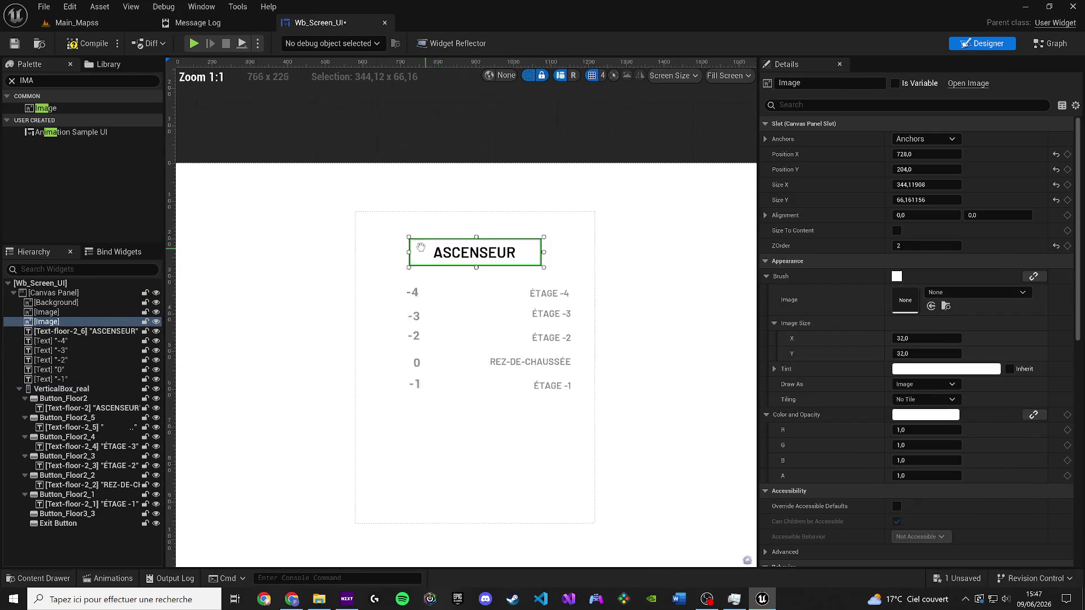
pyautogui.scroll(2, 420, 247)
pyautogui.click(68, 314)
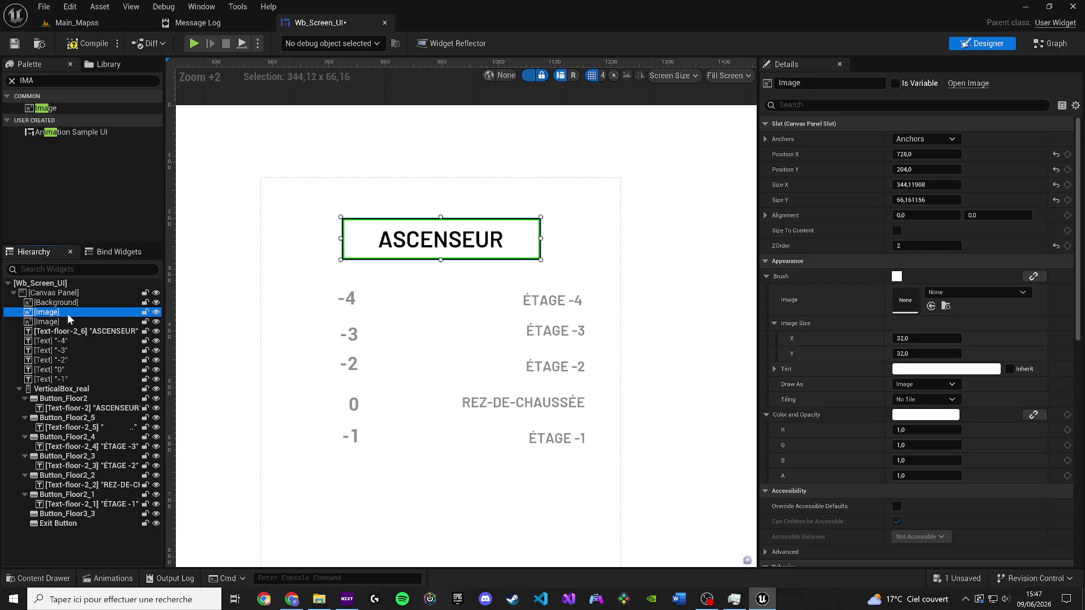
pyautogui.hotkey('ctrl', 'd')
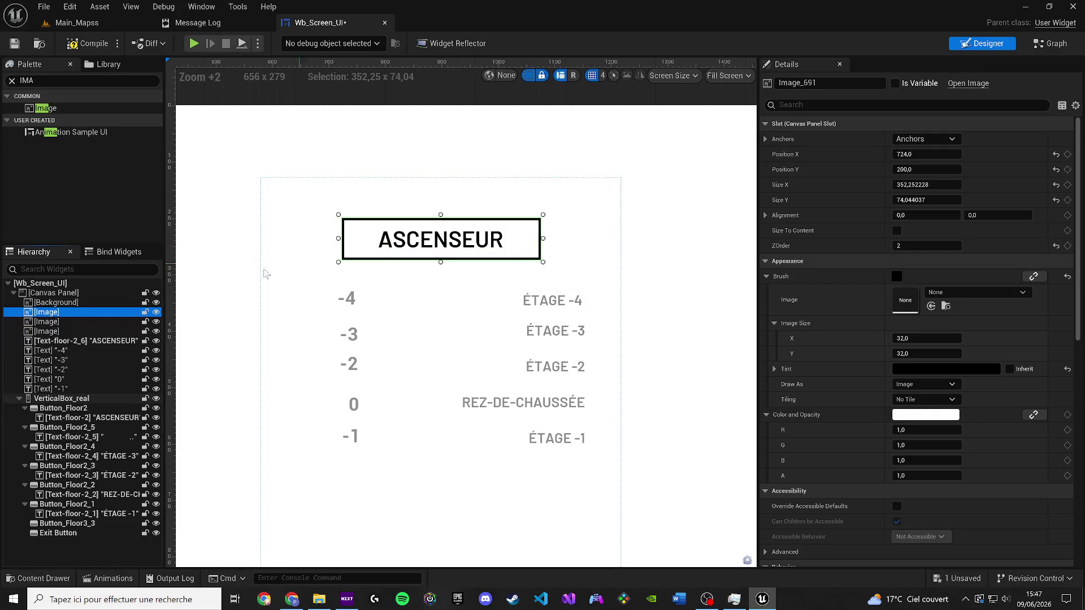
pyautogui.click(67, 322)
# Step: Move Image_1 below the ASCENSEUR title and stretch it into a tall black panel
pyautogui.scroll(-3, 364, 272)
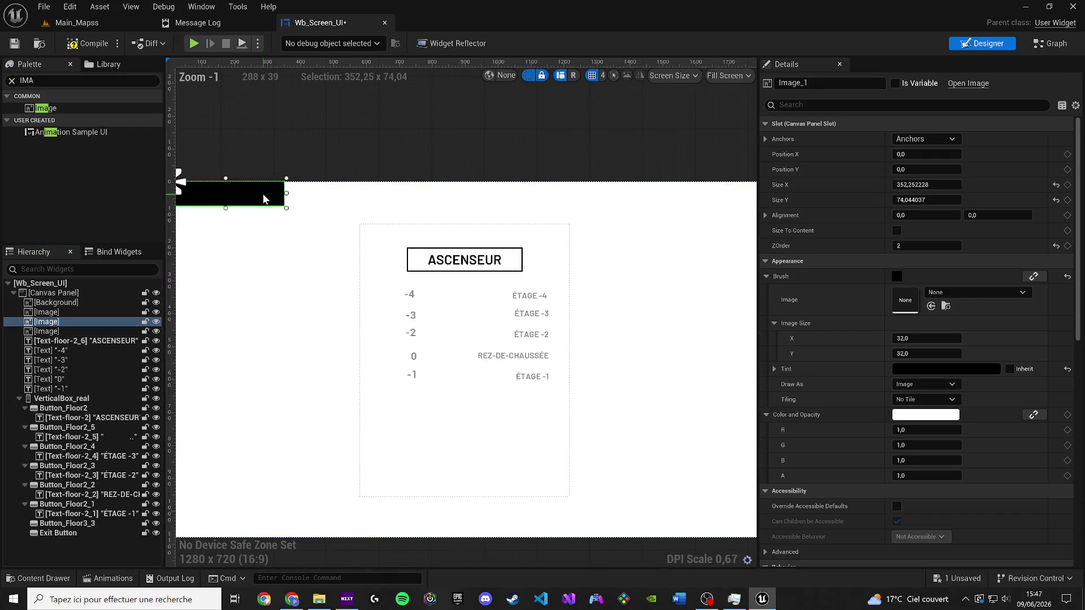
pyautogui.moveTo(265, 196)
pyautogui.mouseDown()
pyautogui.moveTo(540, 304)
pyautogui.moveTo(503, 290)
pyautogui.moveTo(484, 255)
pyautogui.mouseUp()
pyautogui.scroll(4, 504, 290)
pyautogui.scroll(1, 481, 253)
pyautogui.scroll(-1, 484, 255)
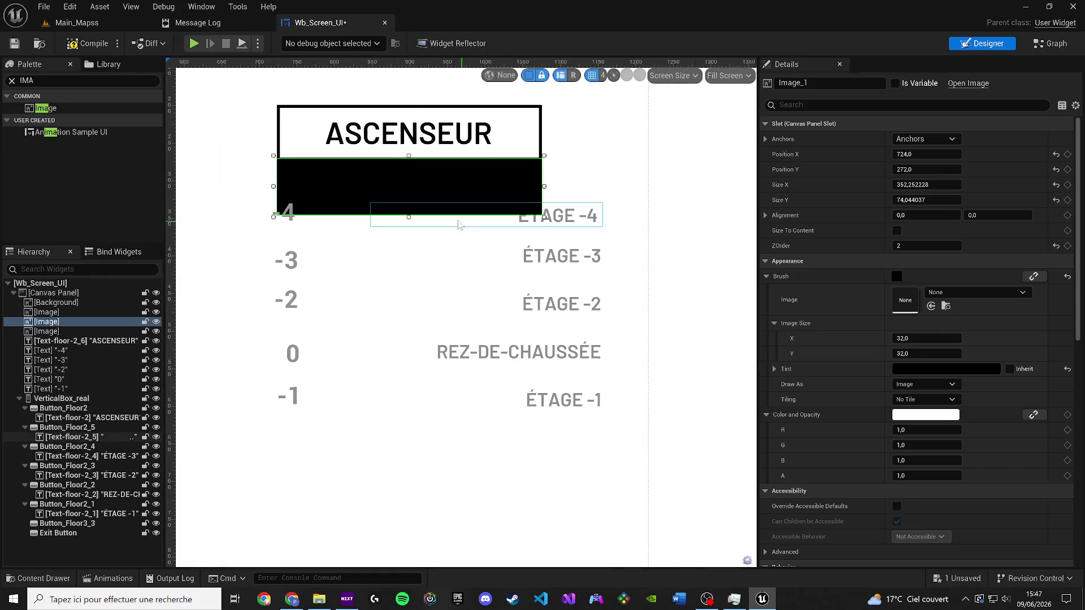
pyautogui.moveTo(409, 218)
pyautogui.mouseDown()
pyautogui.moveTo(413, 496)
pyautogui.moveTo(430, 479)
pyautogui.mouseUp()
# Step: Align the five ÉTAGE/REZ-DE-CHAUSSÉE labels left horizontally and top vertically
pyautogui.click(582, 219)
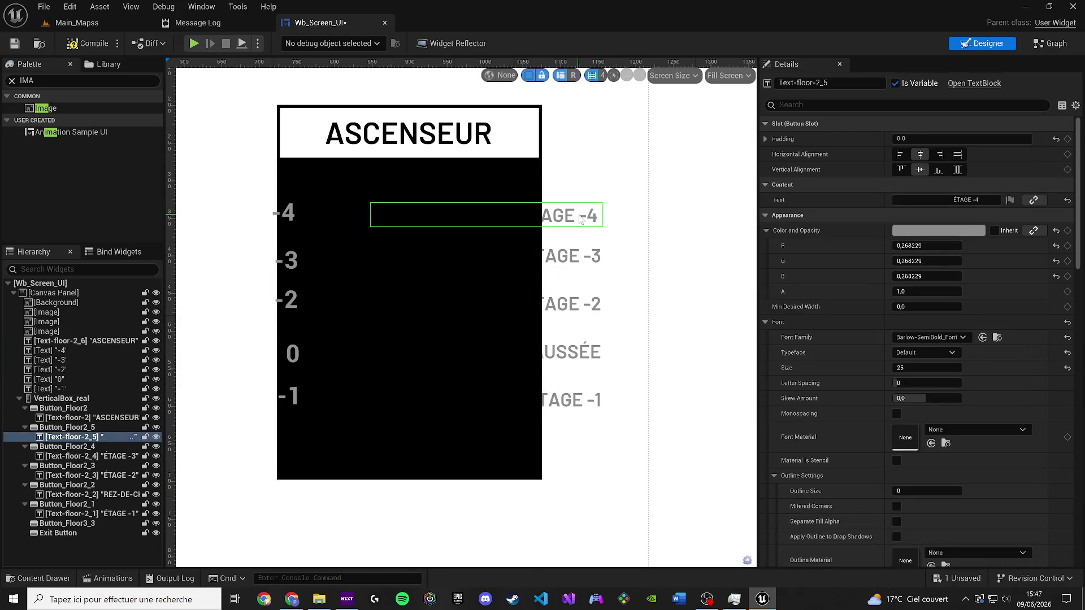
pyautogui.keyDown('ctrl'); pyautogui.click(583, 254); pyautogui.keyUp('ctrl')
pyautogui.keyDown('ctrl'); pyautogui.click(579, 305); pyautogui.keyUp('ctrl')
pyautogui.keyDown('ctrl'); pyautogui.click(570, 364); pyautogui.keyUp('ctrl')
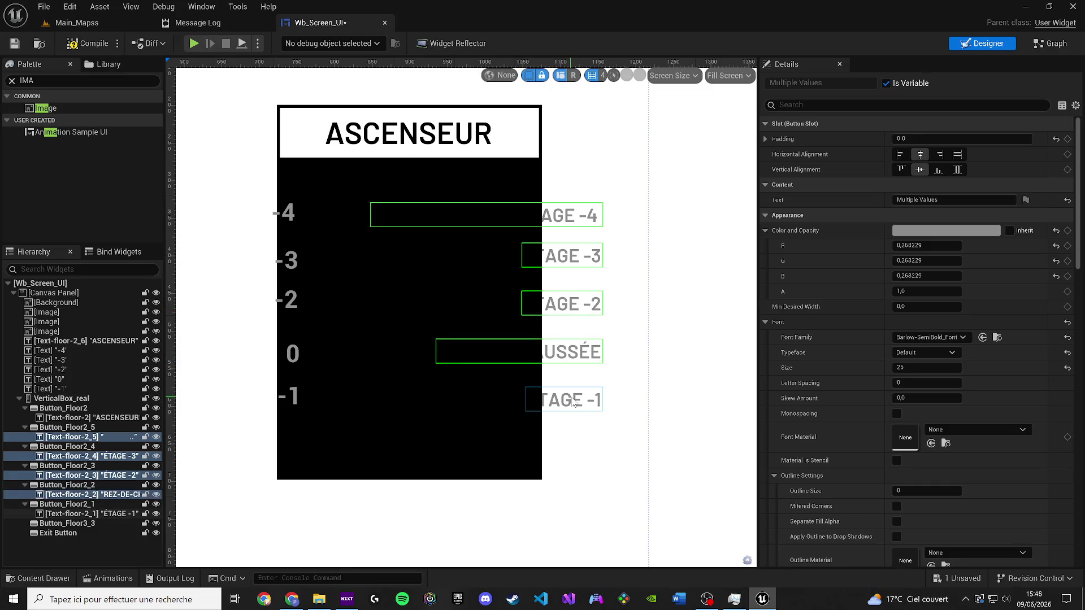
pyautogui.keyDown('ctrl'); pyautogui.click(570, 400); pyautogui.keyUp('ctrl')
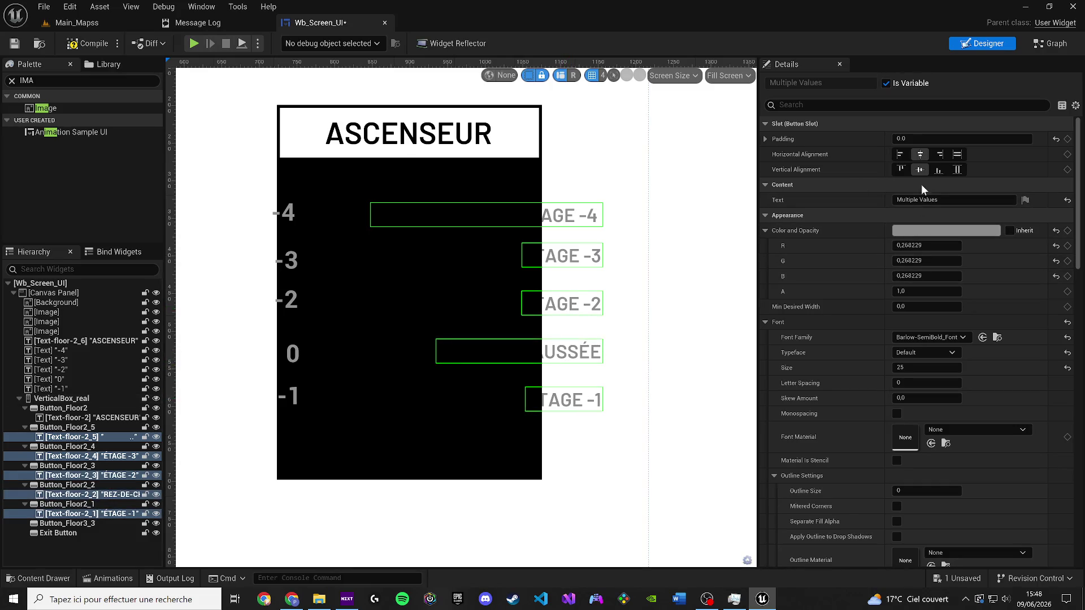
pyautogui.click(891, 154)
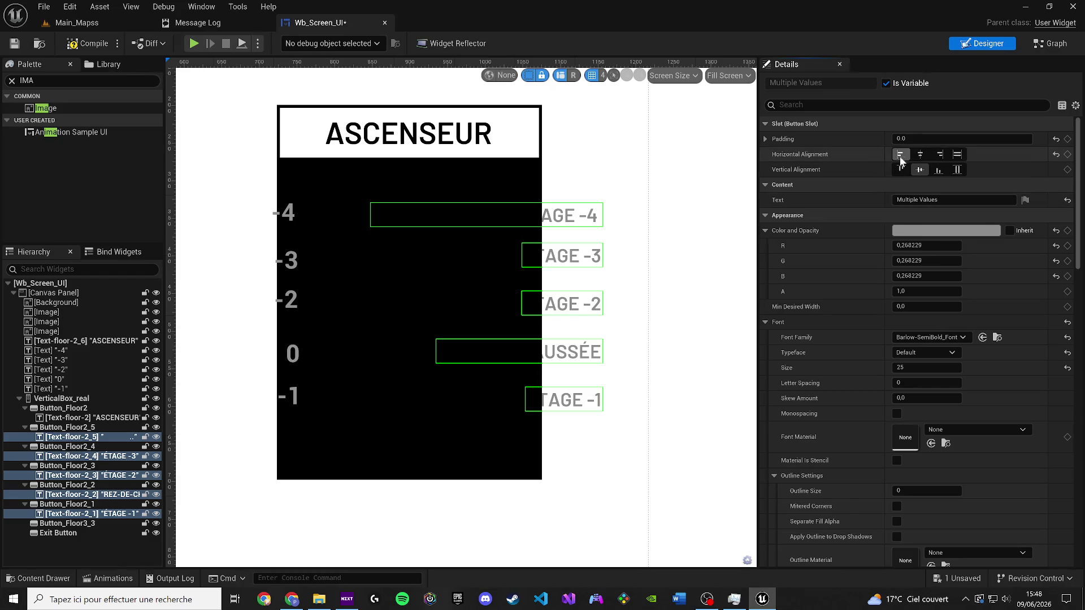
pyautogui.click(901, 168)
pyautogui.click(957, 169)
pyautogui.click(900, 154)
pyautogui.click(900, 169)
# Step: Set the labels' right padding to 90 after trying -20, 50, 60 and 70
pyautogui.click(765, 139)
pyautogui.click(910, 184)
pyautogui.write('-20')
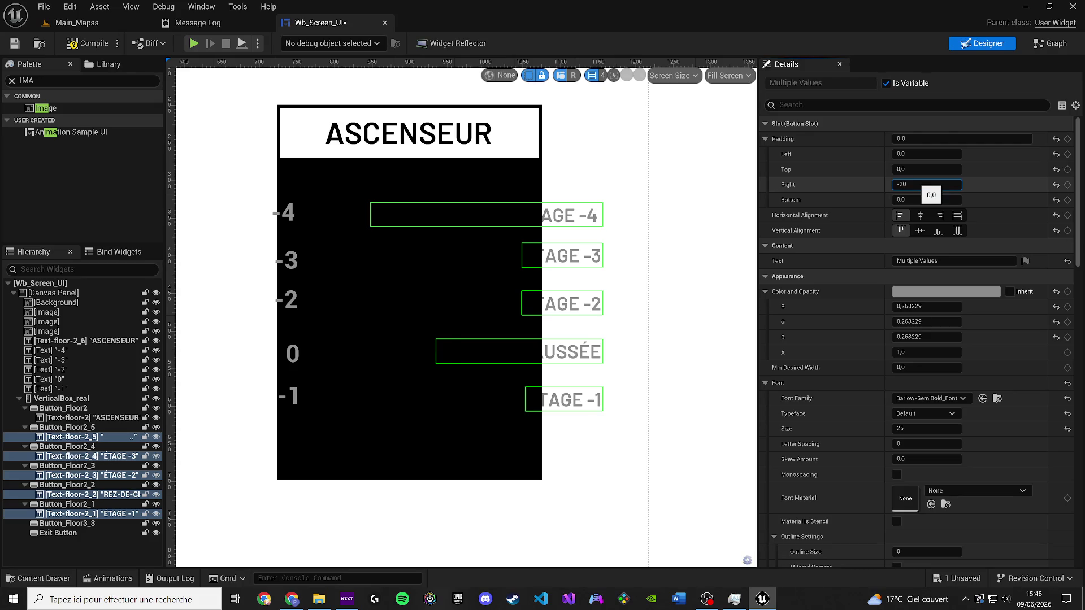
pyautogui.press('Return')
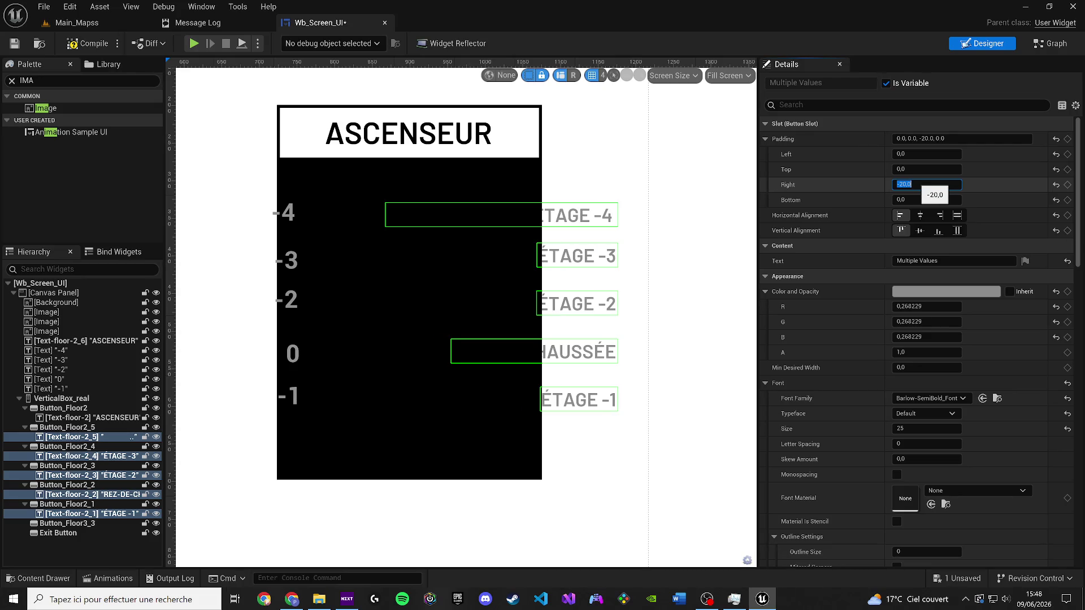
pyautogui.write('50')
pyautogui.press('Return')
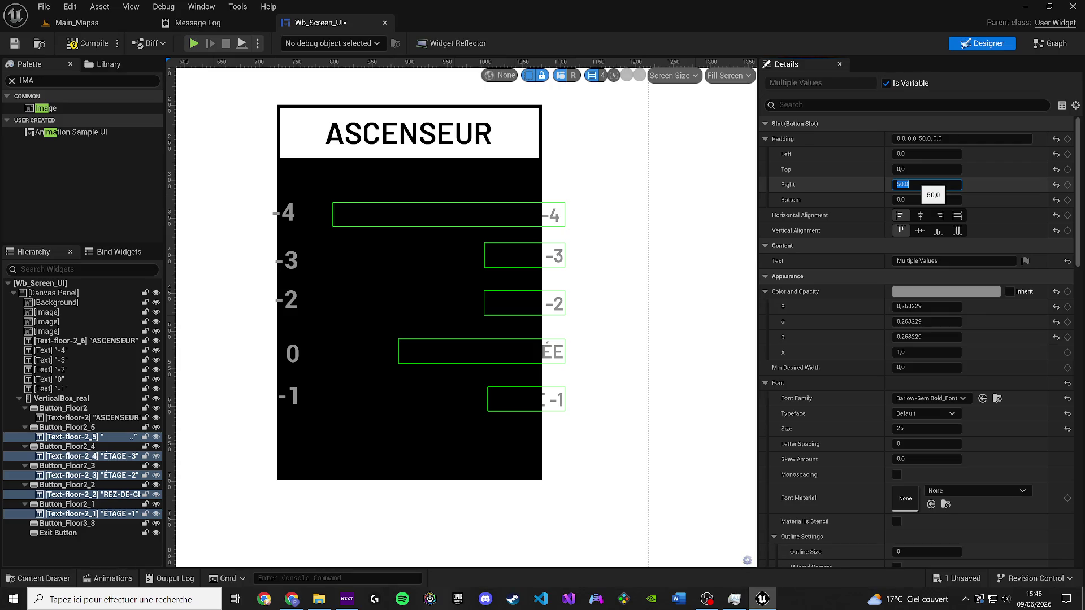
pyautogui.press('Return')
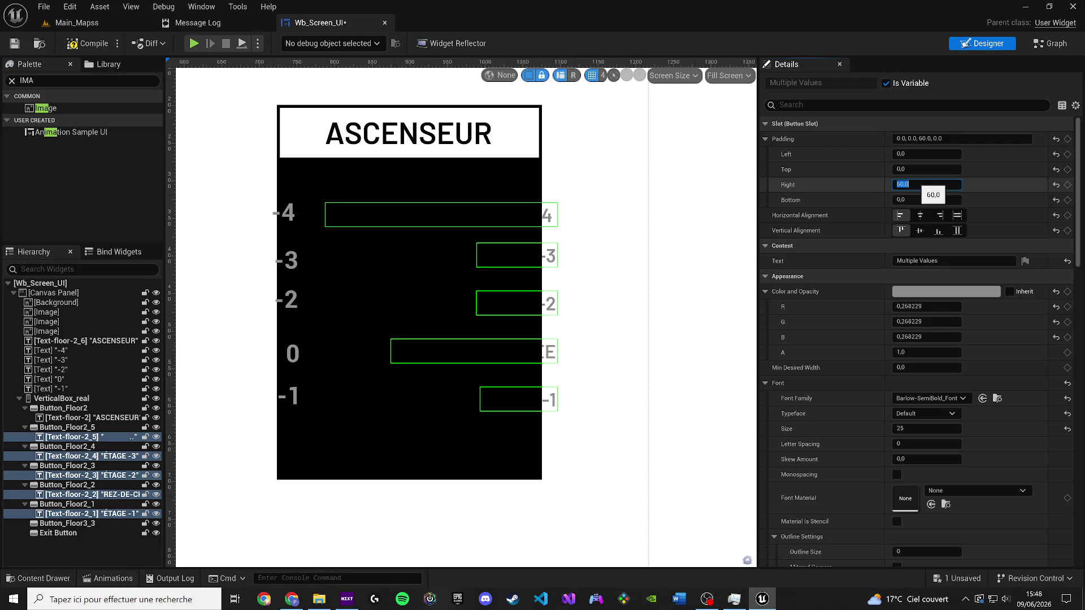
pyautogui.press('Return')
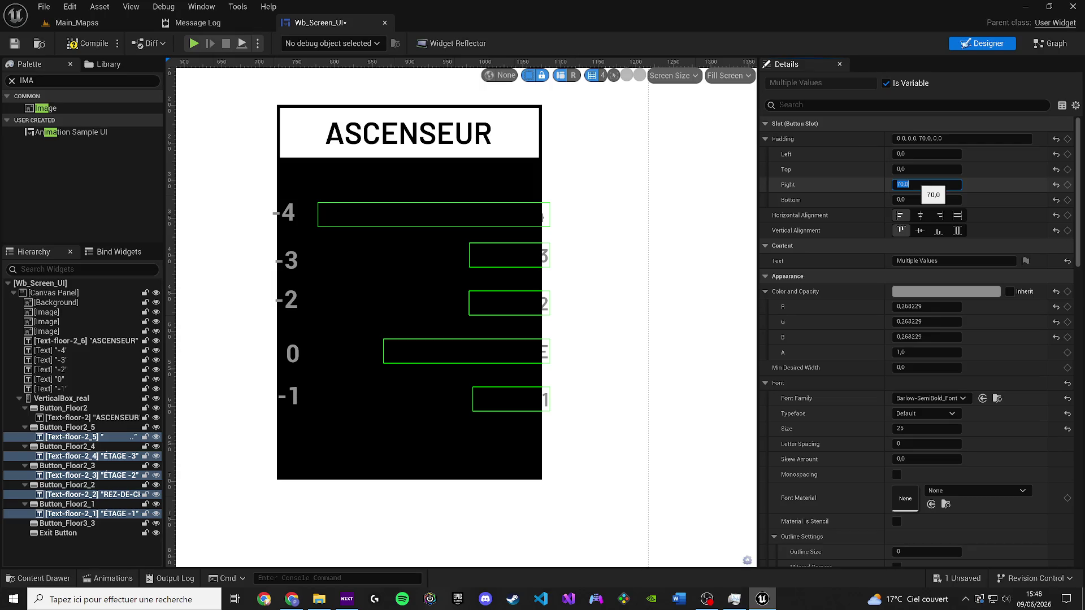
pyautogui.write('90')
pyautogui.press('Return')
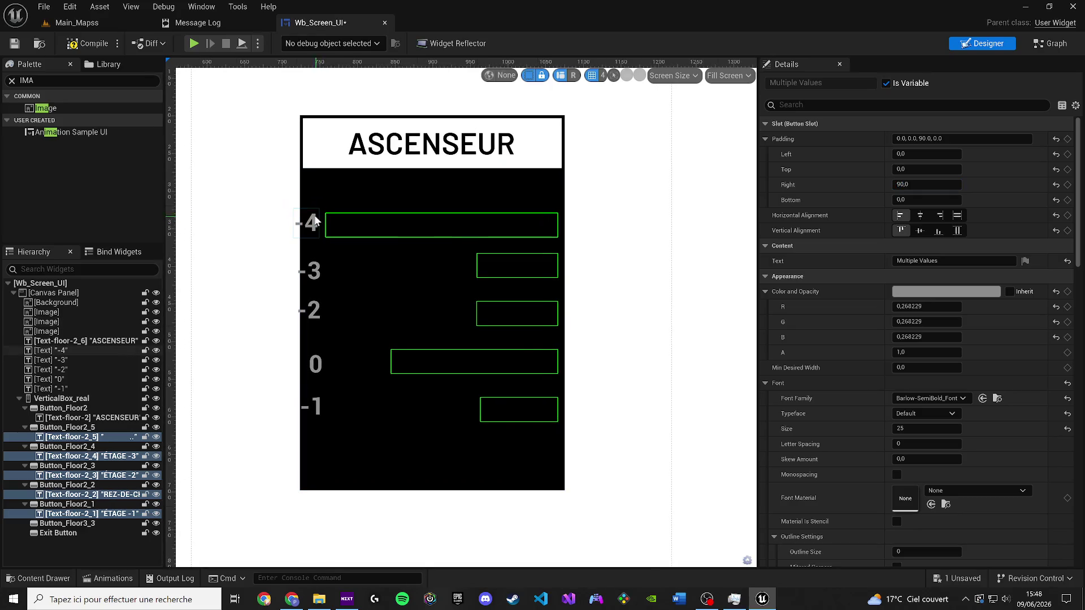
# Step: Set the right offset of the five floor numbers (-4, -3, -2, 0, -1) to 0
pyautogui.click(313, 224)
pyautogui.keyDown('ctrl'); pyautogui.click(312, 271); pyautogui.keyUp('ctrl')
pyautogui.keyDown('ctrl'); pyautogui.click(311, 311); pyautogui.keyUp('ctrl')
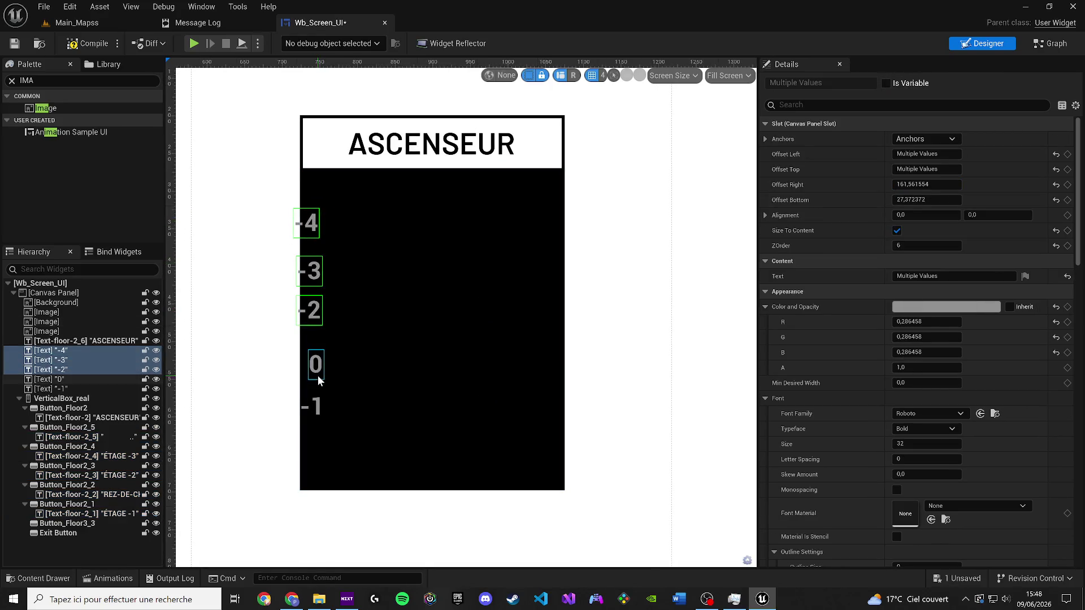
pyautogui.keyDown('ctrl'); pyautogui.click(315, 365); pyautogui.keyUp('ctrl')
pyautogui.keyDown('ctrl'); pyautogui.click(318, 404); pyautogui.keyUp('ctrl')
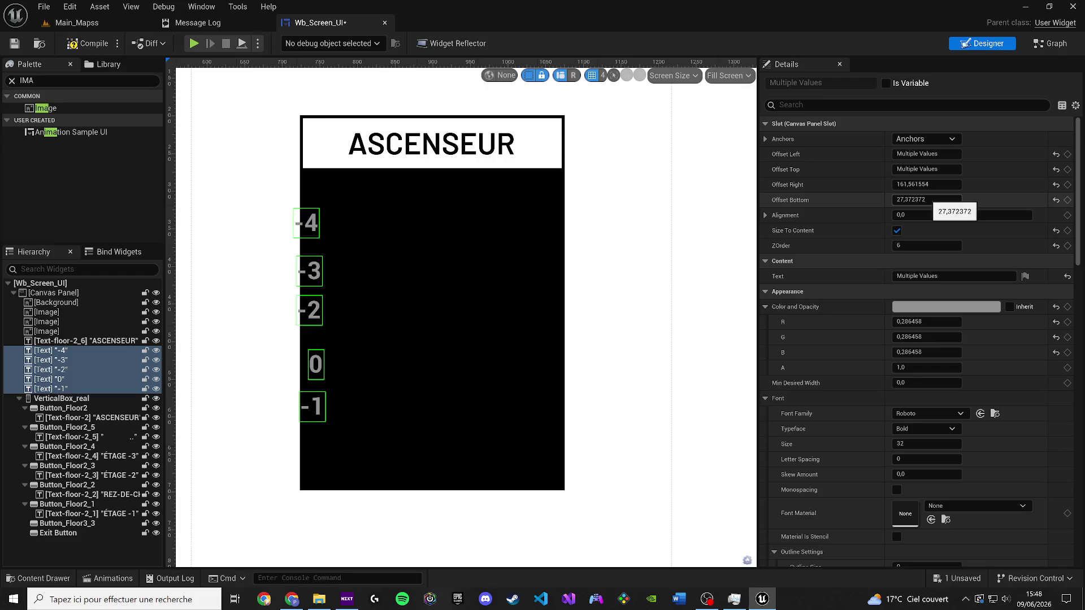
pyautogui.click(924, 185)
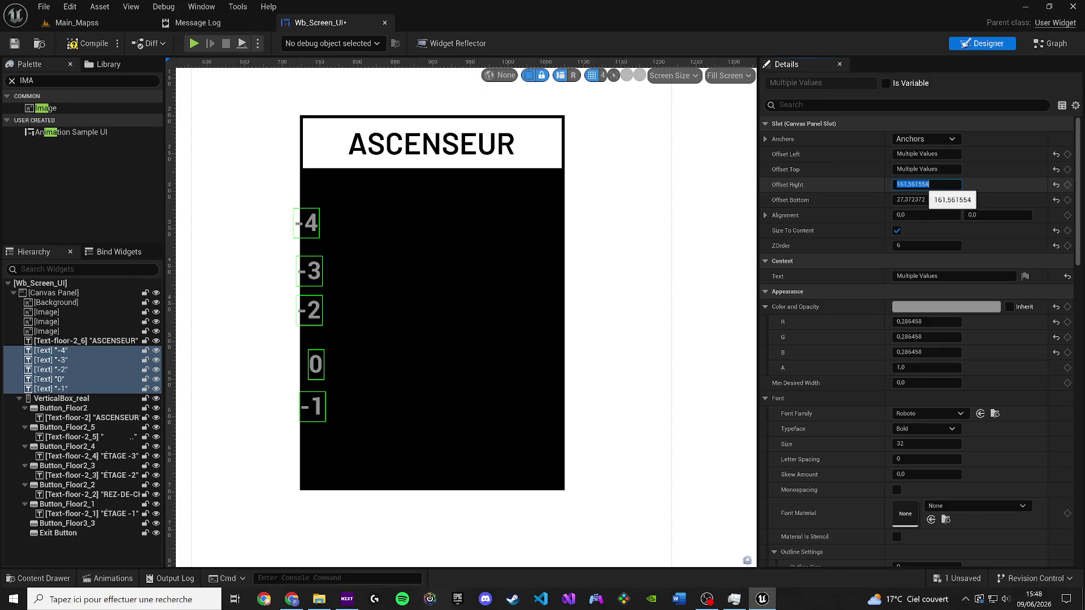
pyautogui.write('170')
pyautogui.press('Return')
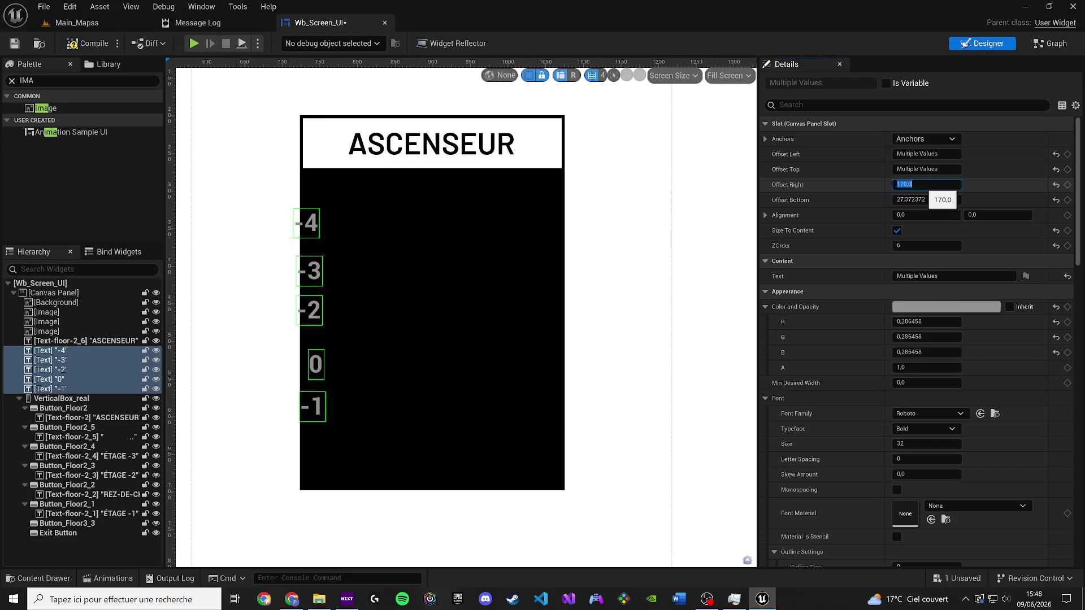
pyautogui.write('0')
pyautogui.press('Return')
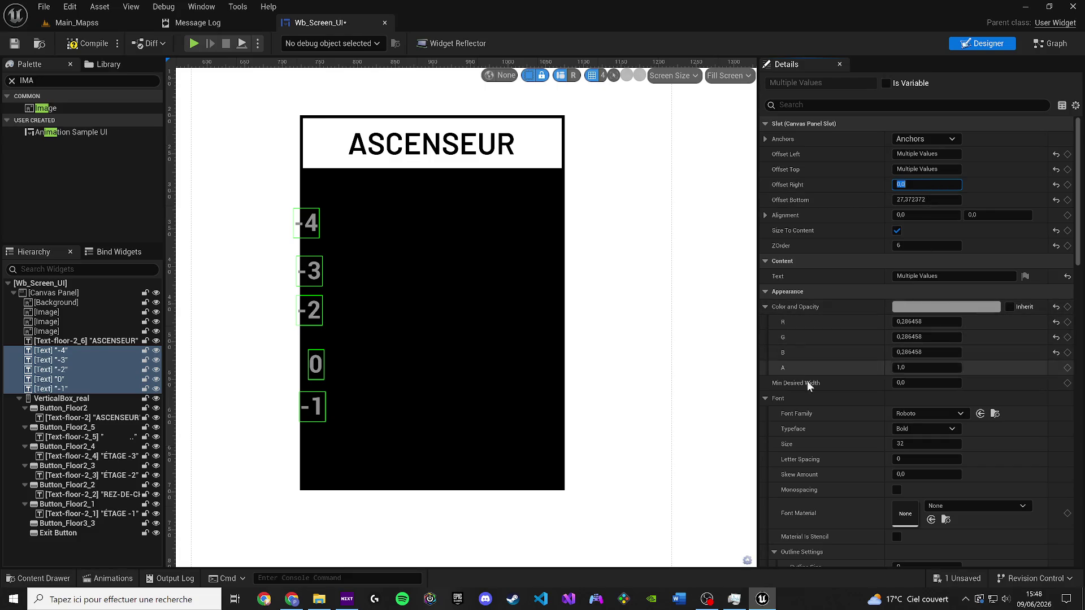
# Step: Drag the five floor numbers slightly right and save the widget
pyautogui.click(765, 215)
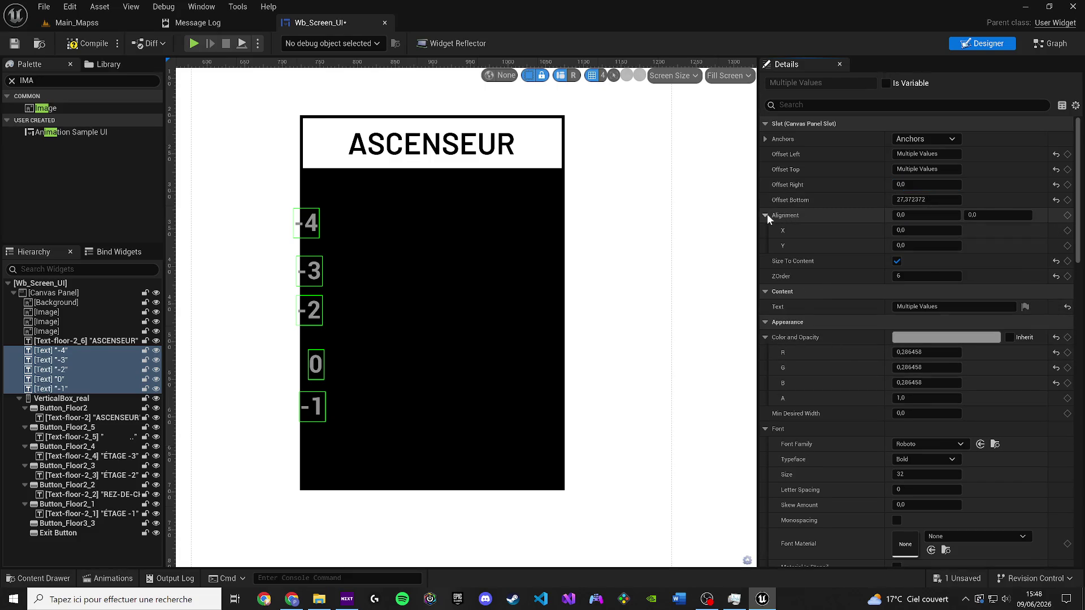
pyautogui.click(765, 216)
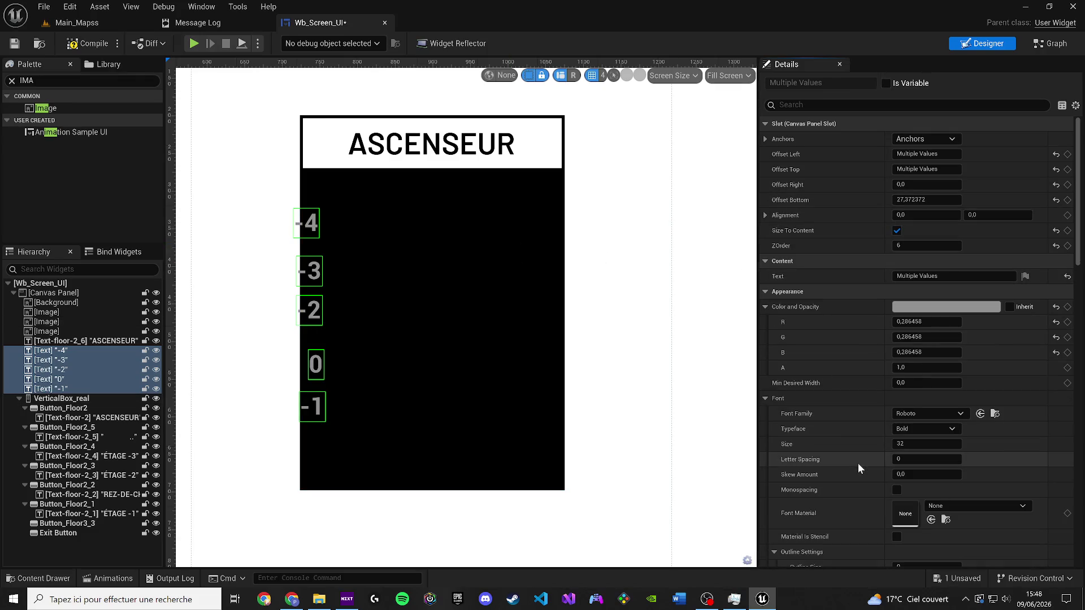
pyautogui.click(765, 139)
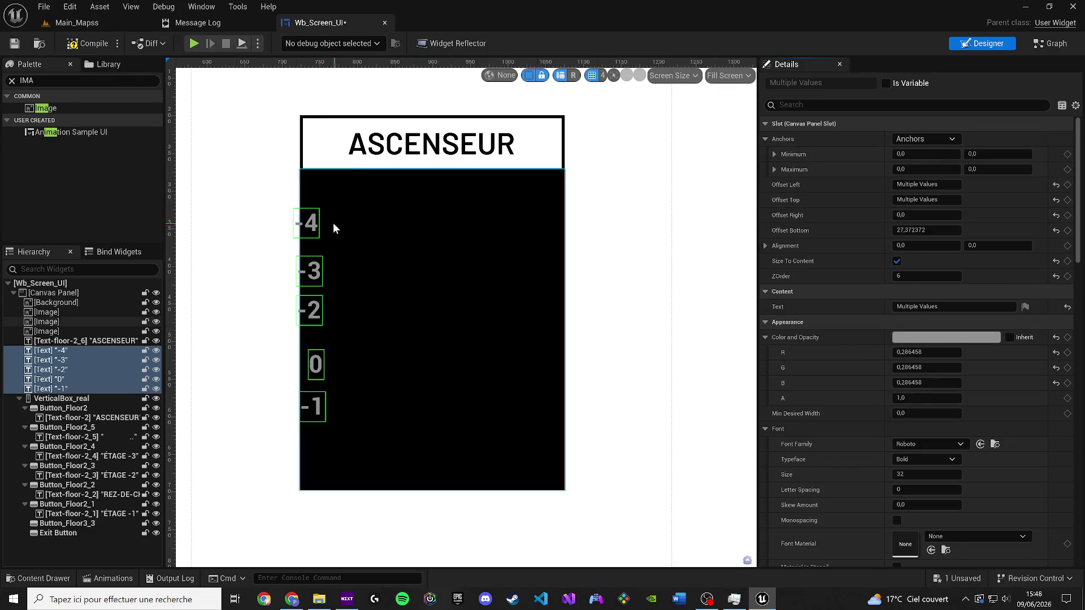
pyautogui.moveTo(304, 221); pyautogui.dragTo(329, 219)
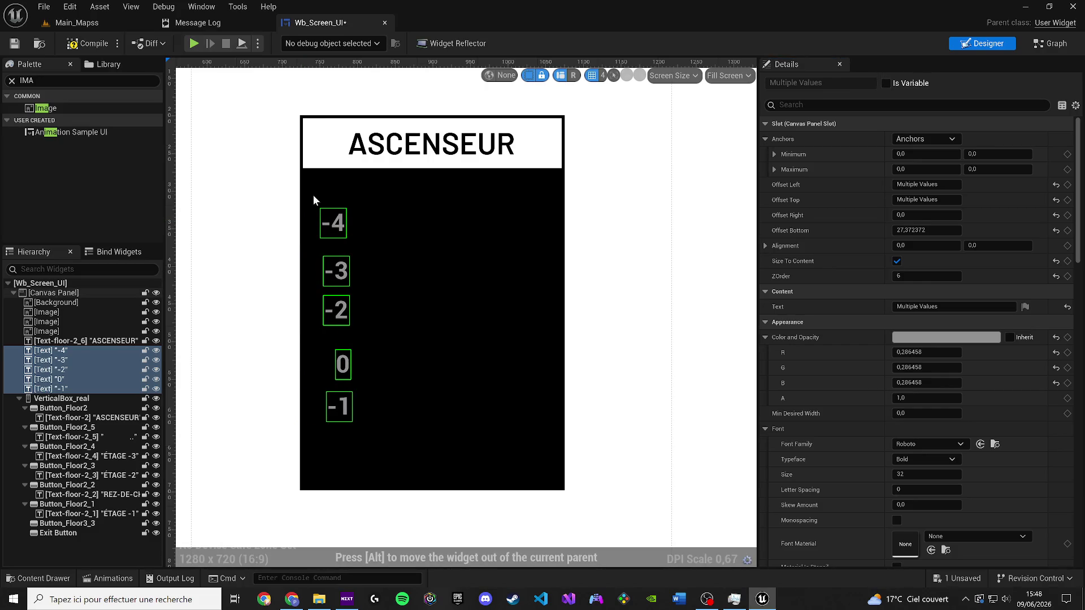
pyautogui.click(15, 45)
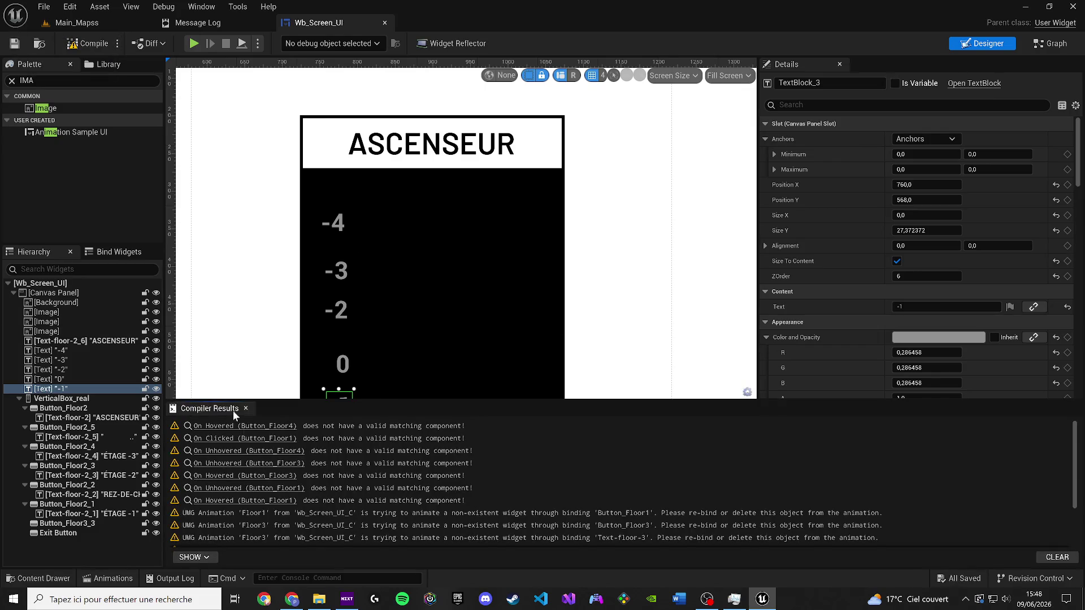
pyautogui.click(349, 139)
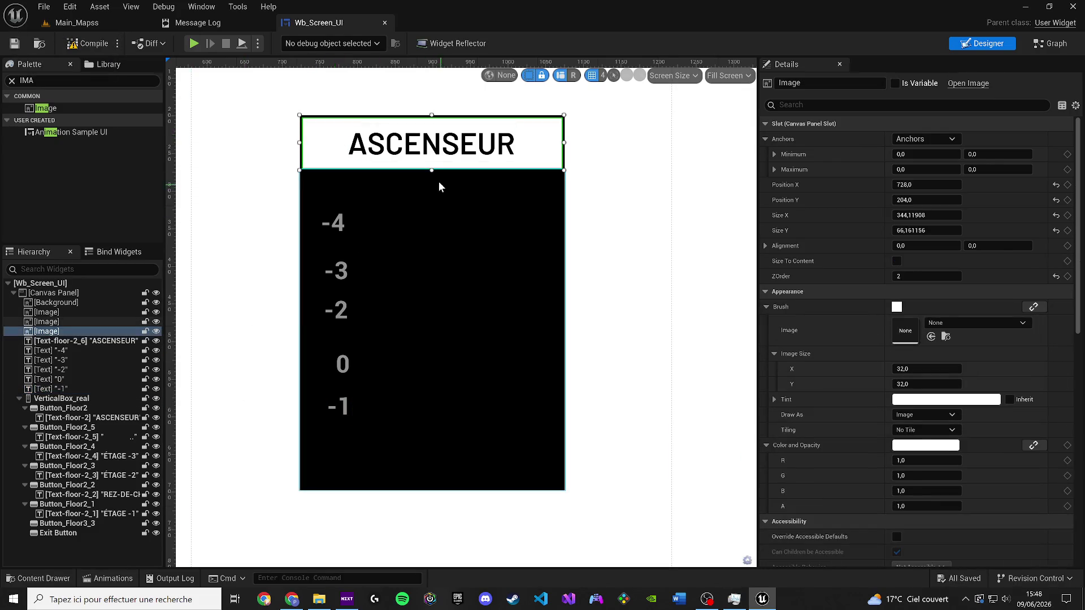
# Step: Duplicate the white header image below ASCENSEUR and give the copy ZOrder 2
pyautogui.hotkey('ctrl', 'd')
pyautogui.moveTo(442, 167)
pyautogui.mouseDown()
pyautogui.moveTo(435, 325)
pyautogui.moveTo(449, 489)
pyautogui.mouseUp()
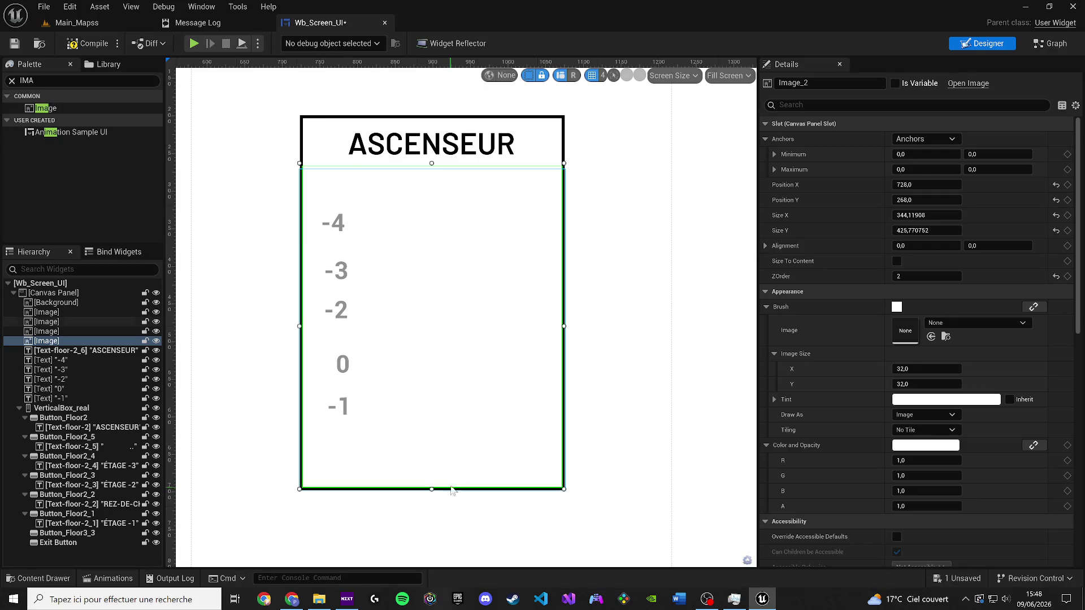
pyautogui.click(917, 275)
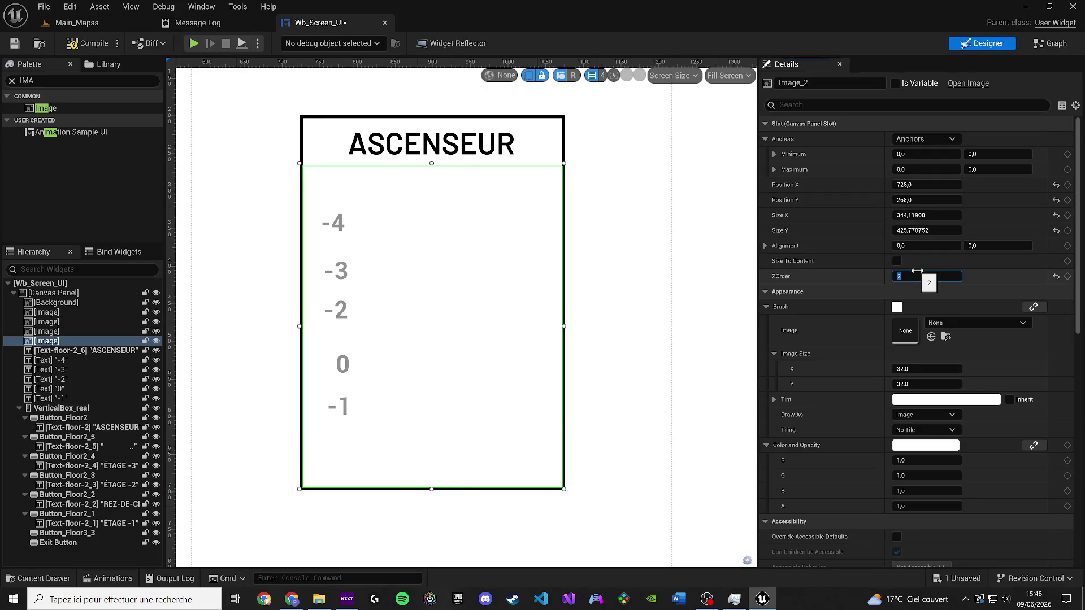
pyautogui.write('-2')
pyautogui.press('Return')
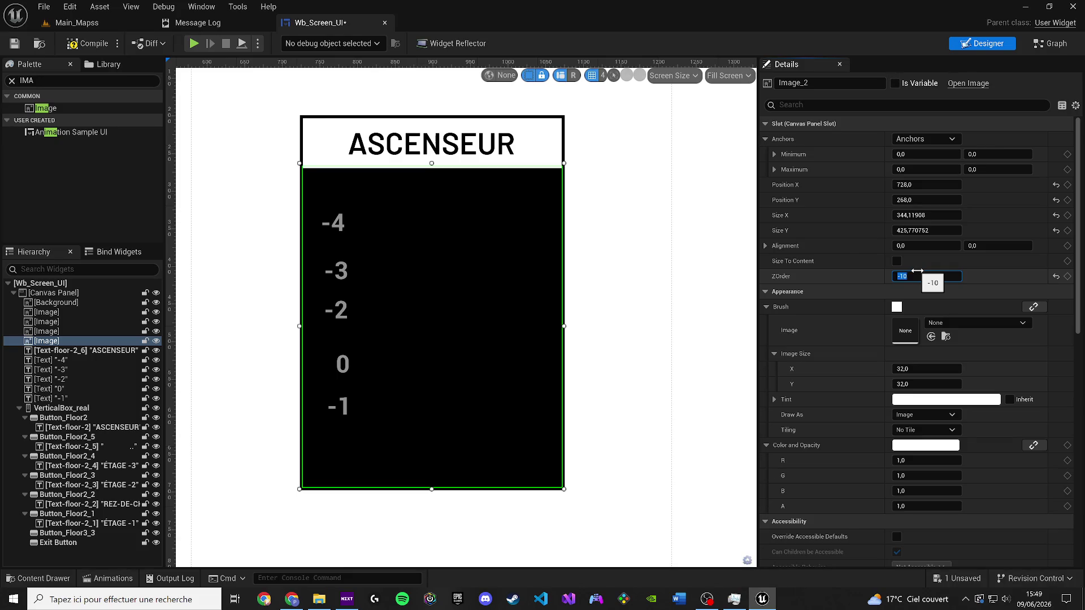
pyautogui.write('90')
pyautogui.press('Return')
pyautogui.press('Return')
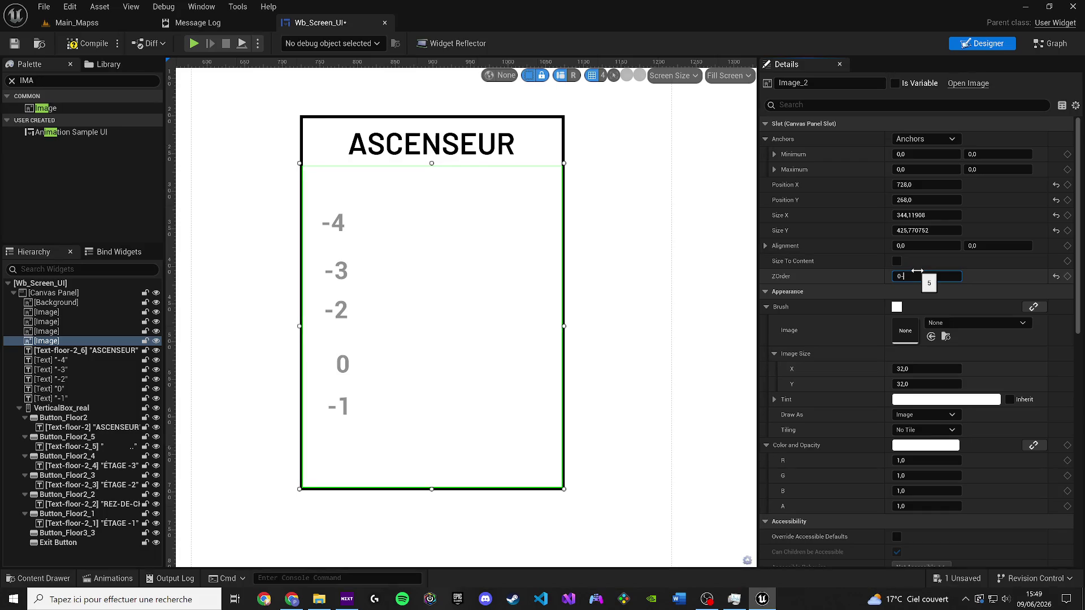
pyautogui.write('1')
pyautogui.press('Return')
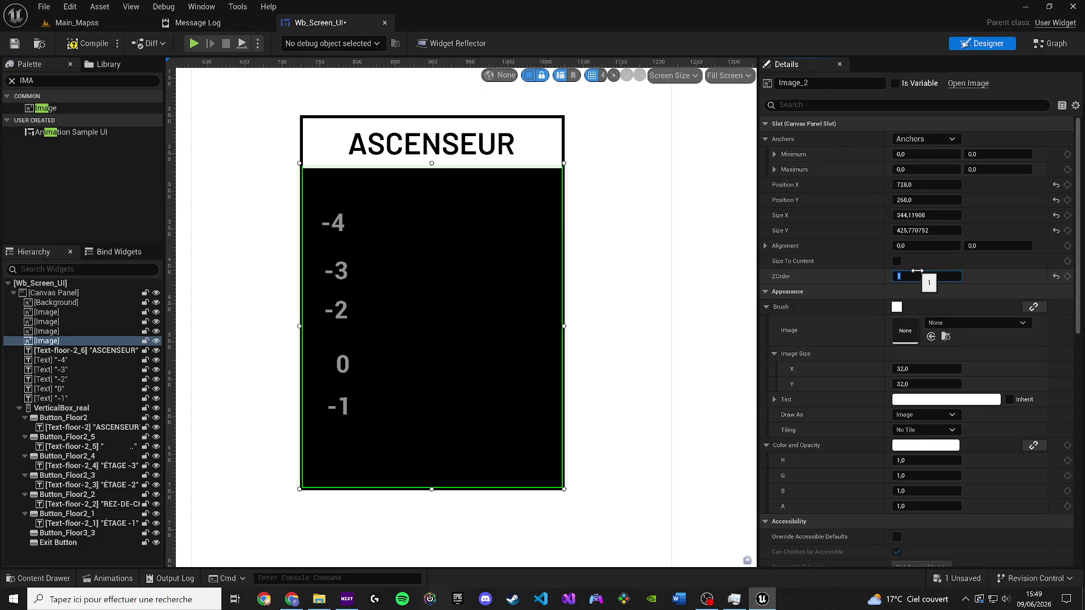
pyautogui.write('2')
pyautogui.press('Return')
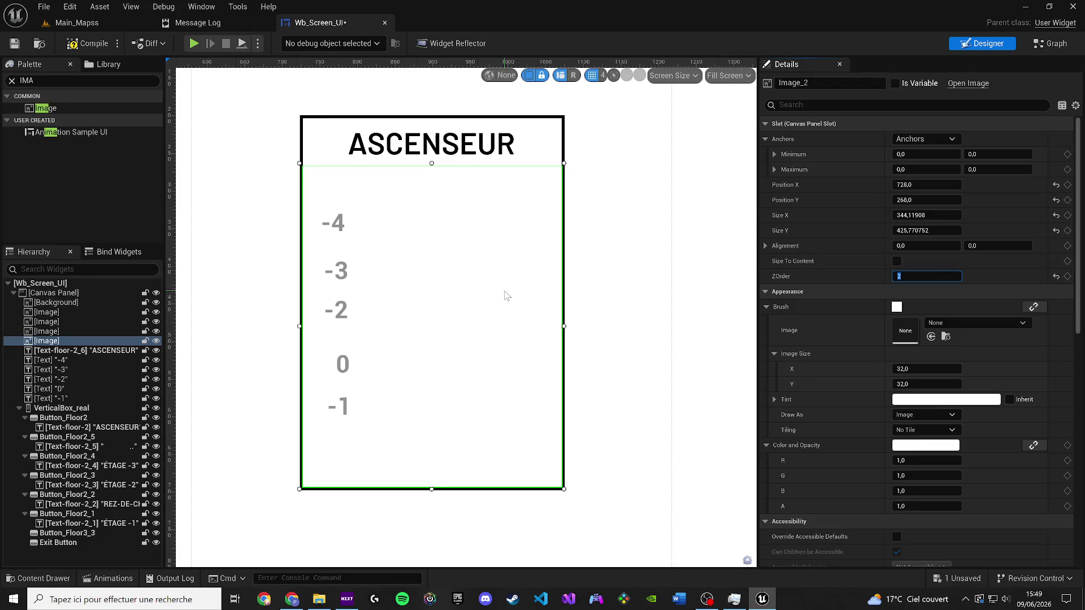
# Step: Raise VerticalBox_real above the white panel with ZOrder 3
pyautogui.click(41, 408)
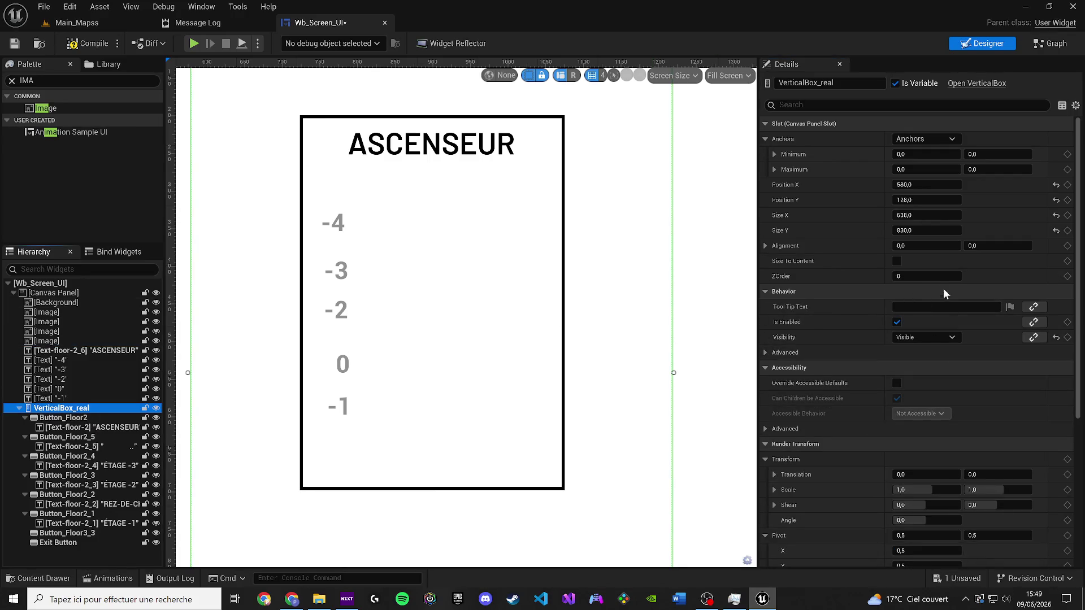
pyautogui.click(927, 277)
pyautogui.write('2')
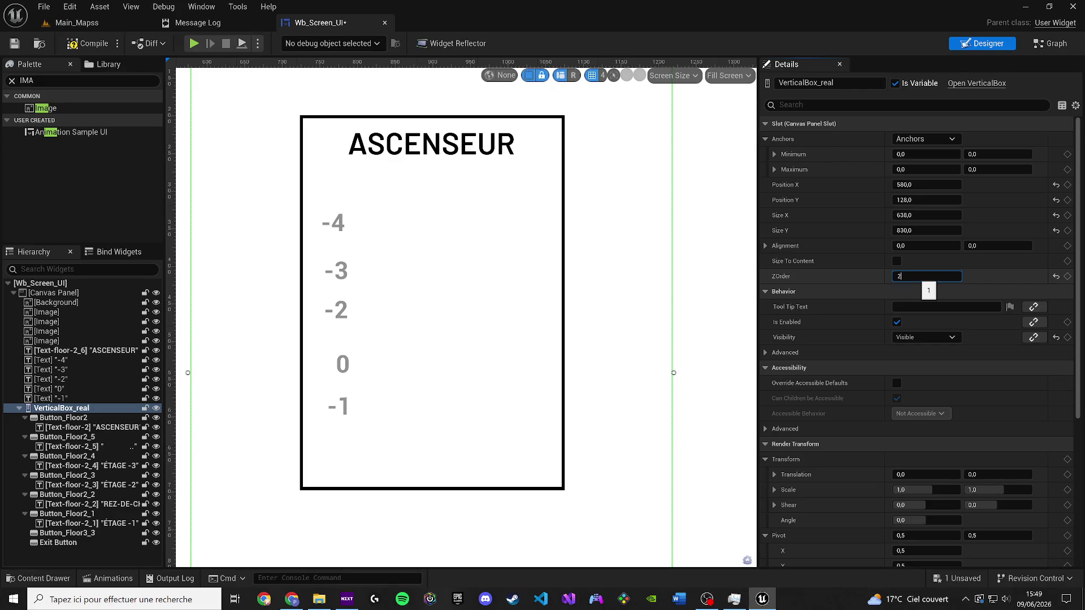
pyautogui.press('Return')
pyautogui.press('Return')
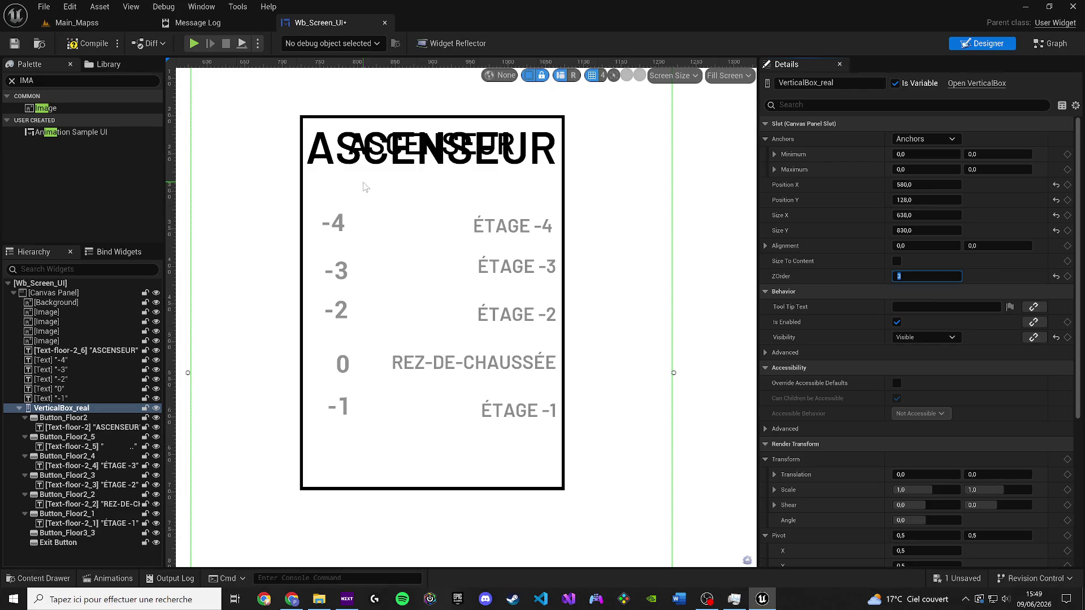
# Step: Blank out the duplicate ASCENSEUR text on the top floor button
pyautogui.click(361, 161)
pyautogui.press('Delete')
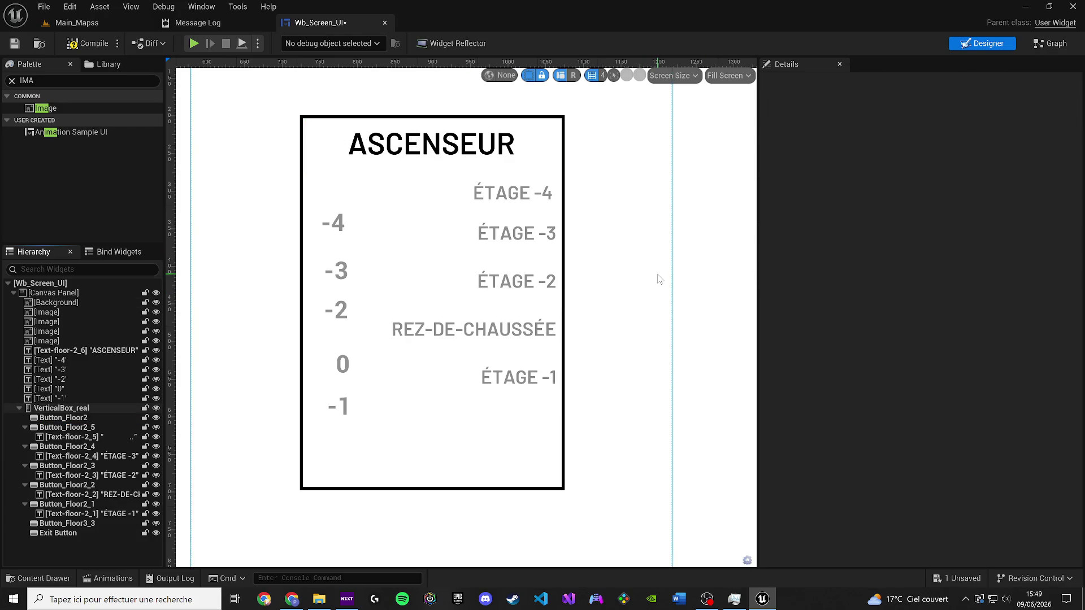
pyautogui.hotkey('ctrl', 'z')
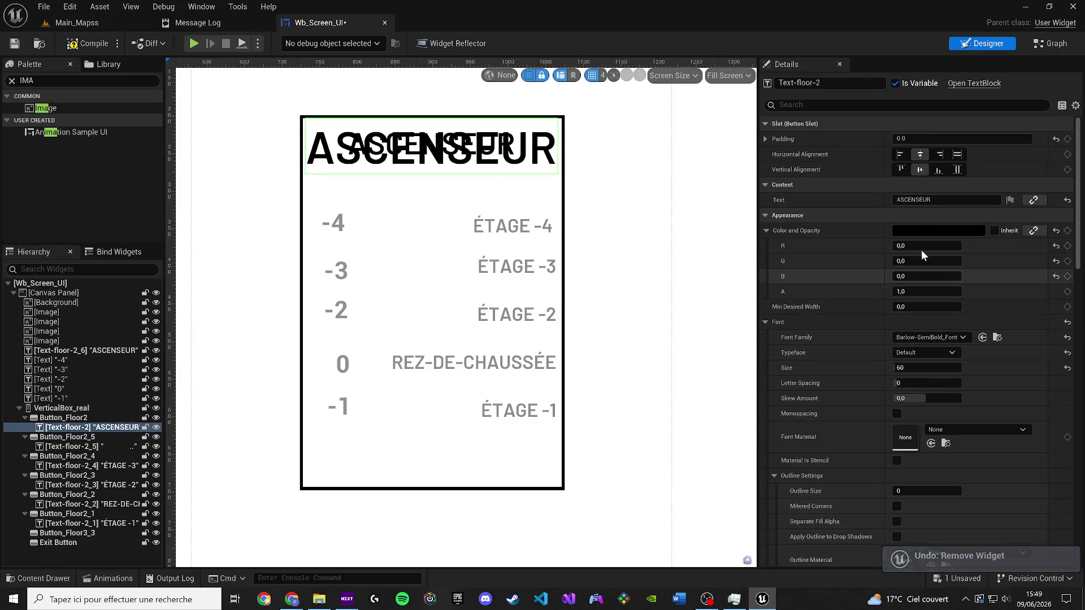
pyautogui.click(656, 255)
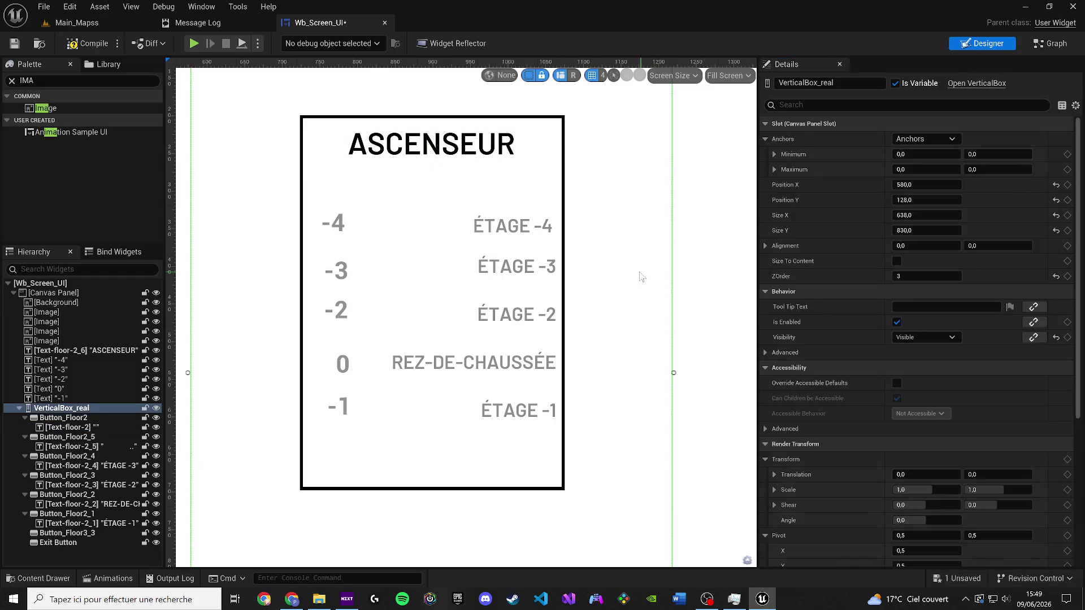
pyautogui.scroll(-3, 639, 275)
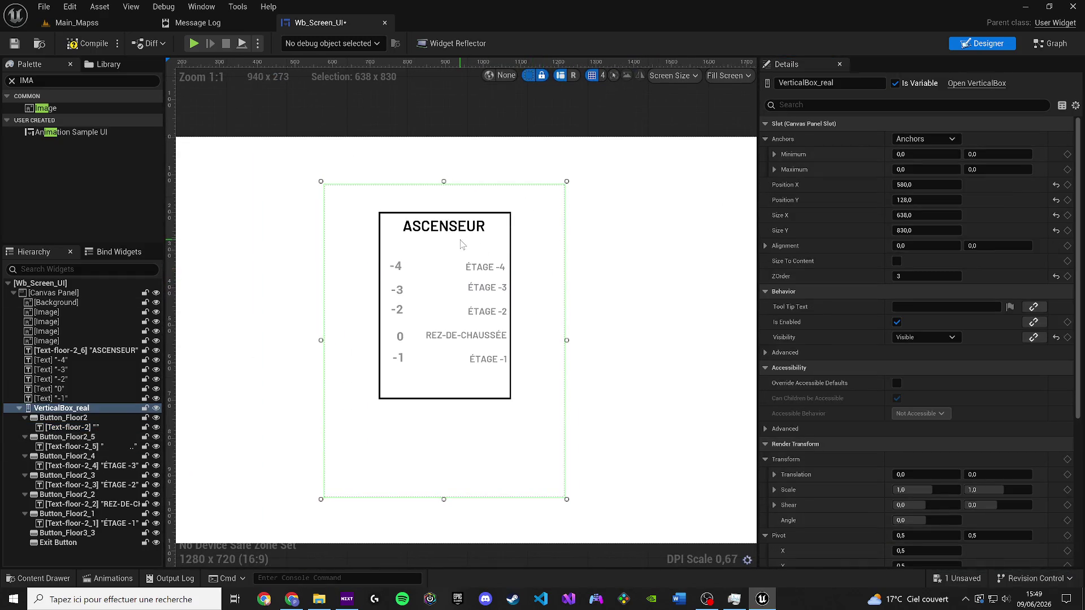
pyautogui.click(530, 121)
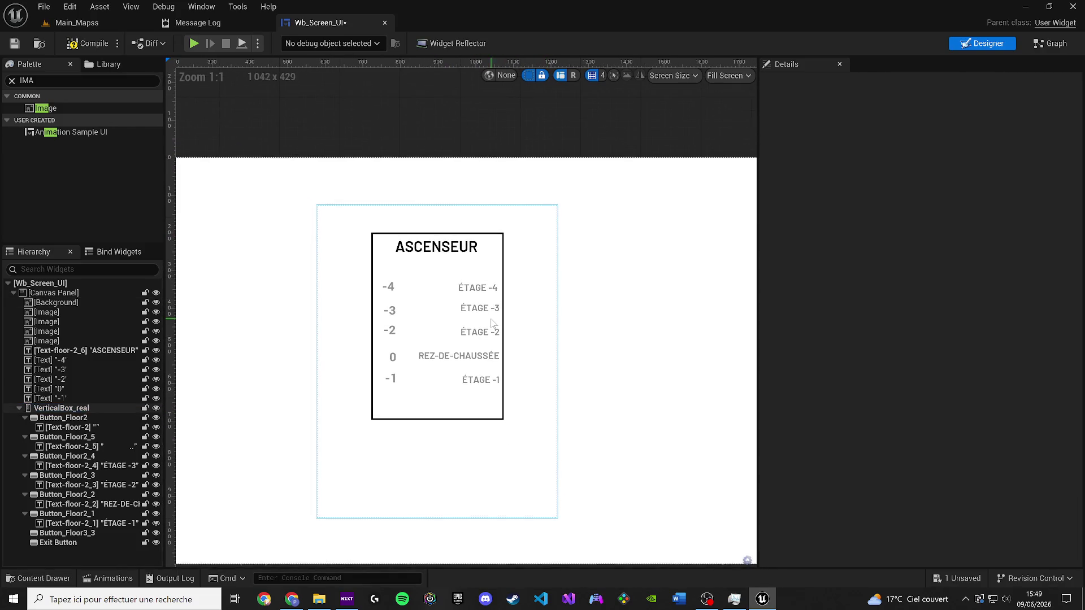
pyautogui.scroll(3, 526, 326)
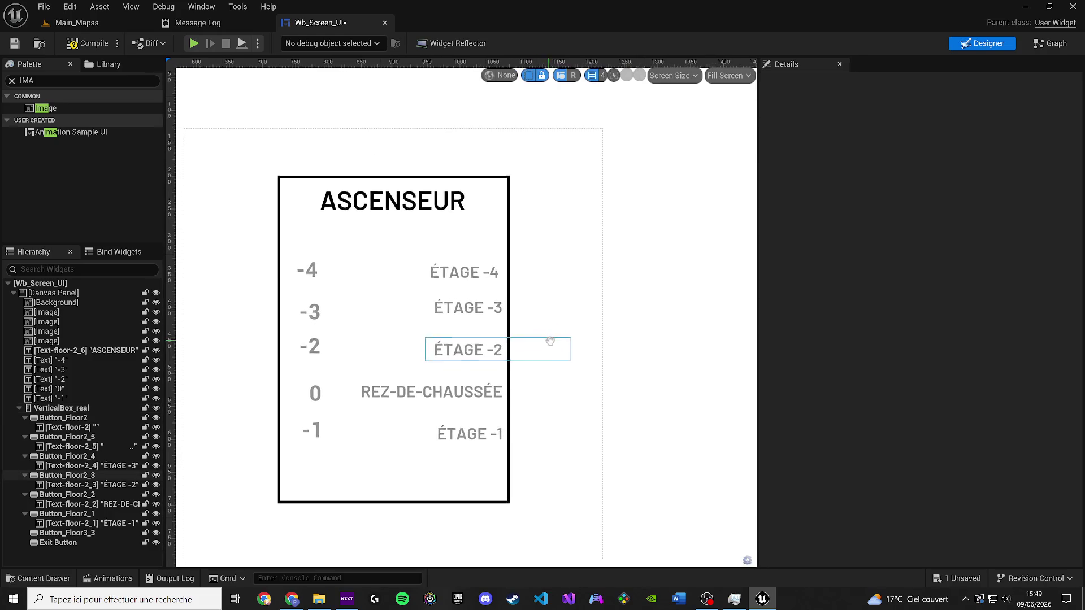
# Step: Keep the five floor labels at font size 20
pyautogui.click(455, 277)
pyautogui.keyDown('ctrl'); pyautogui.click(472, 310); pyautogui.keyUp('ctrl')
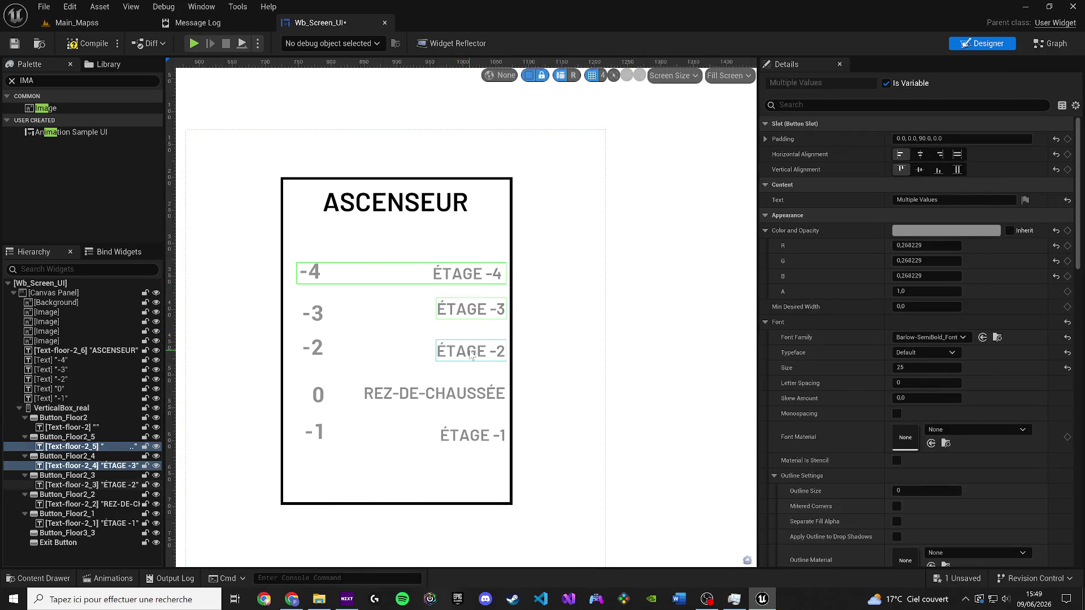
pyautogui.keyDown('ctrl'); pyautogui.click(471, 352); pyautogui.keyUp('ctrl')
pyautogui.keyDown('ctrl'); pyautogui.click(475, 394); pyautogui.keyUp('ctrl')
pyautogui.keyDown('ctrl'); pyautogui.click(476, 433); pyautogui.keyUp('ctrl')
pyautogui.write('20')
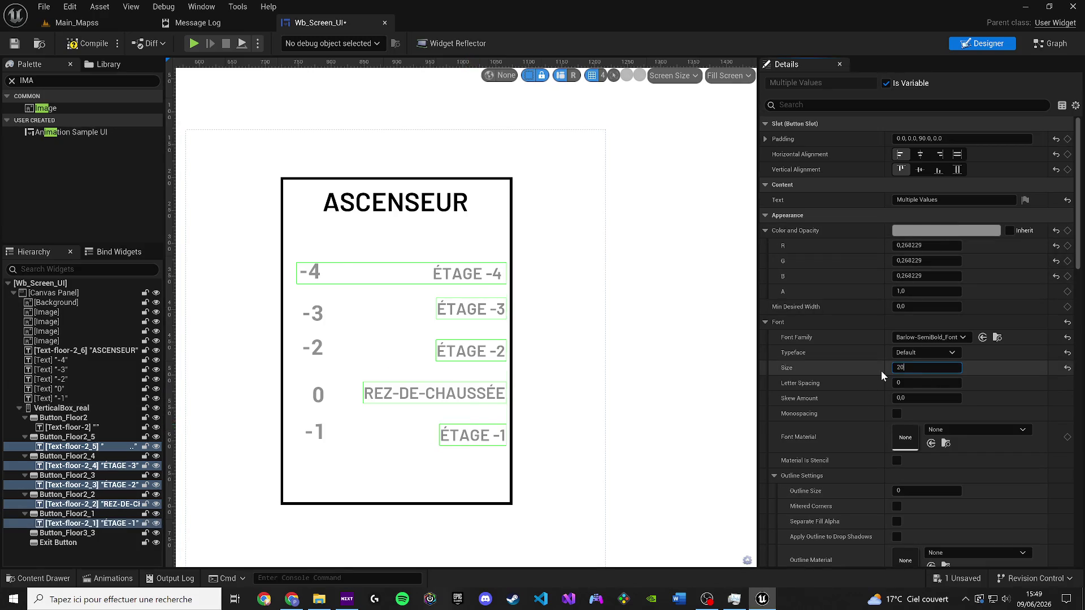
pyautogui.press('Return')
# Step: Move each floor number (-4, -3, -2, 0, -1) level with its matching label
pyautogui.click(414, 308)
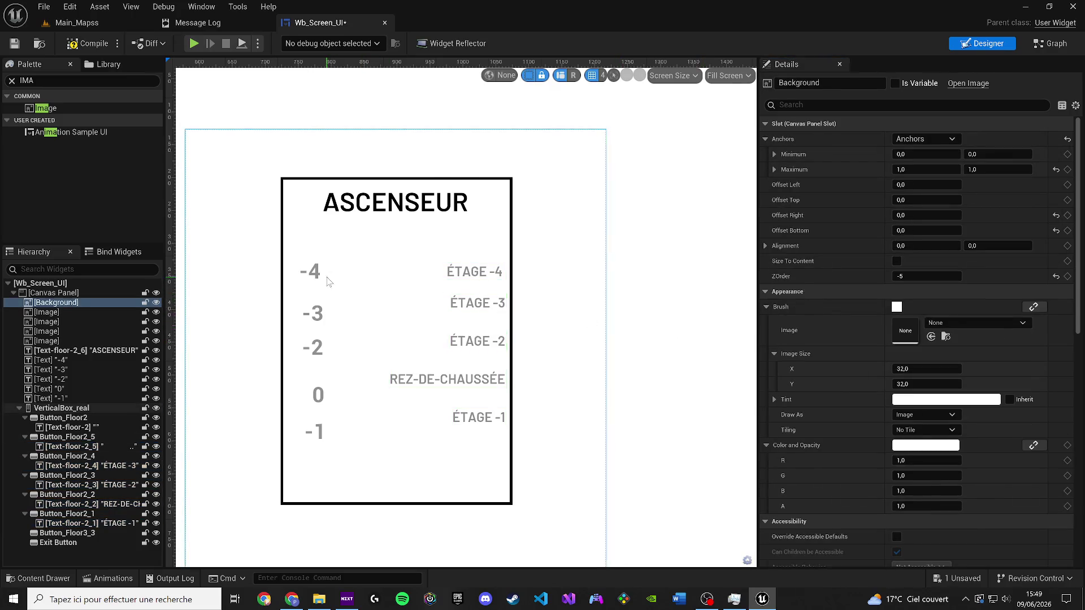
pyautogui.scroll(1, 328, 281)
pyautogui.click(305, 268)
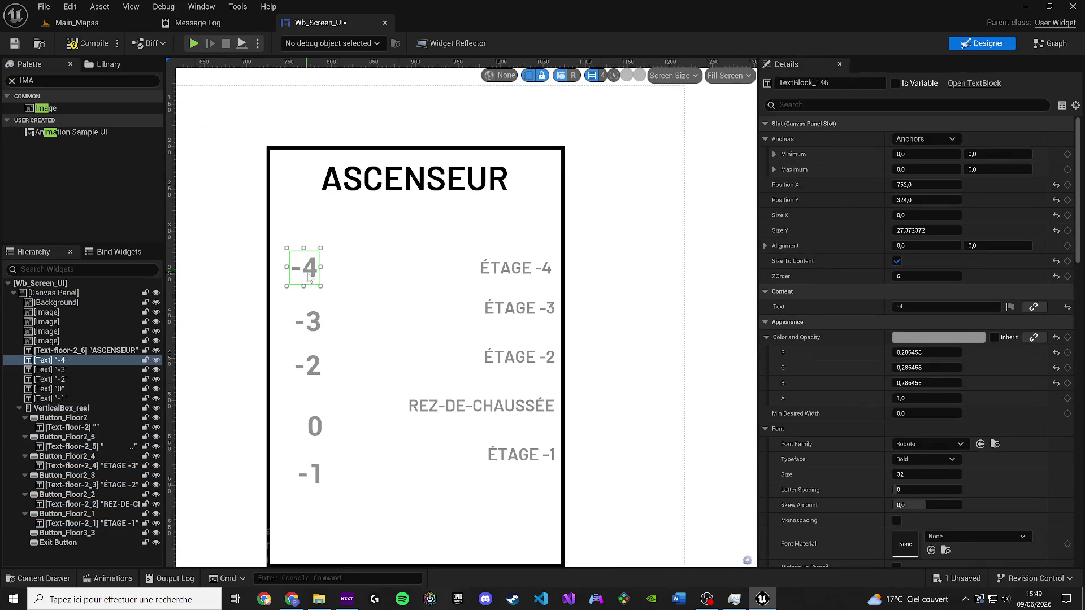
pyautogui.moveTo(305, 269); pyautogui.dragTo(465, 283)
pyautogui.click(307, 322)
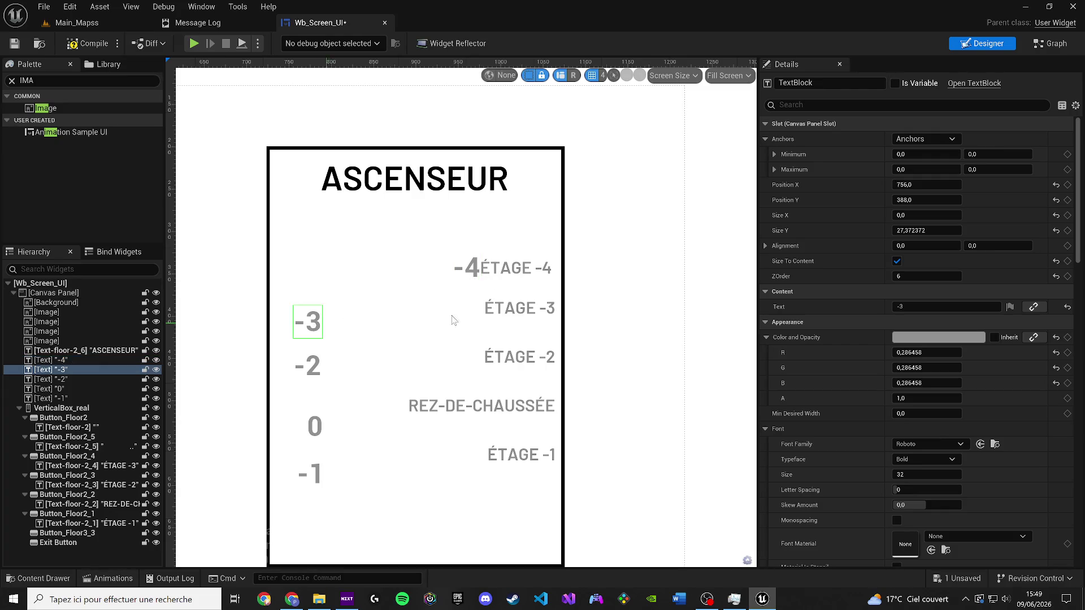
pyautogui.moveTo(452, 320); pyautogui.dragTo(474, 312)
pyautogui.moveTo(318, 366); pyautogui.dragTo(481, 357)
pyautogui.moveTo(318, 435)
pyautogui.mouseDown()
pyautogui.moveTo(457, 396)
pyautogui.moveTo(477, 413)
pyautogui.mouseUp()
pyautogui.click(313, 474)
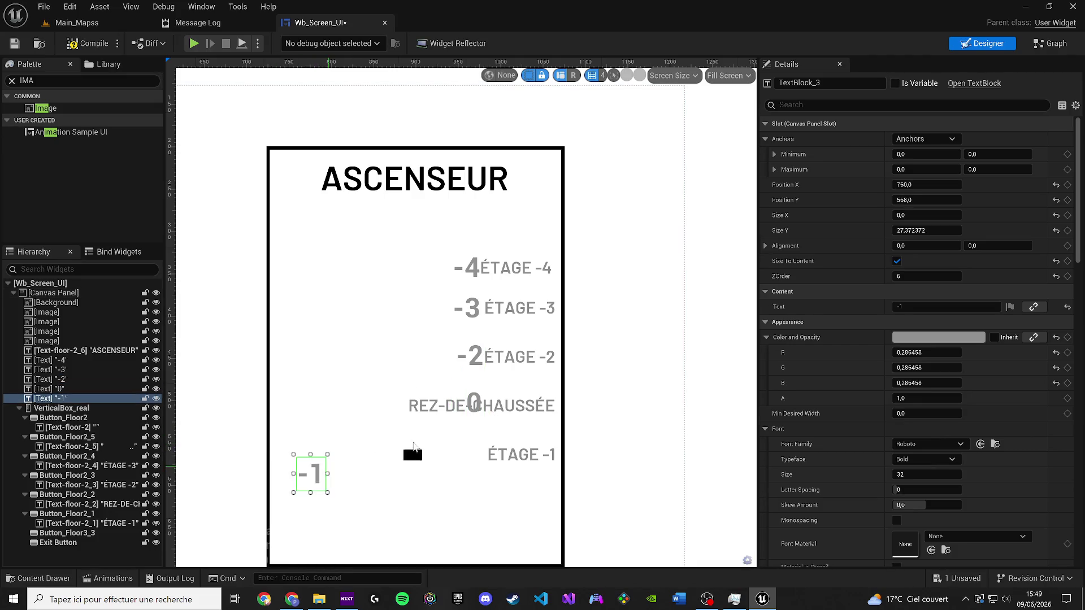
pyautogui.moveTo(413, 446); pyautogui.dragTo(484, 450)
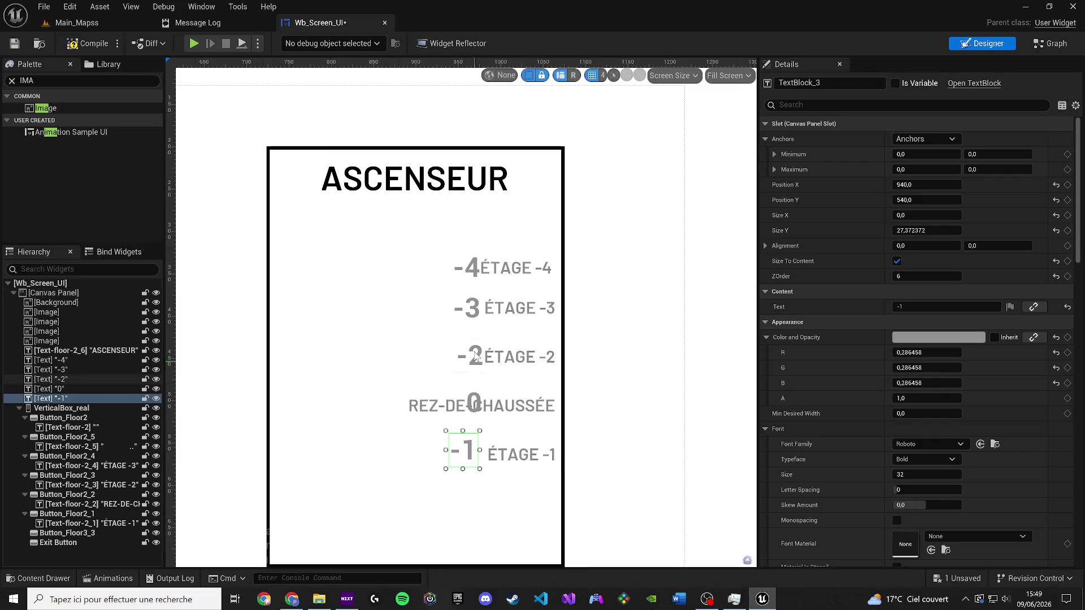
# Step: Set the font size of all five floor numbers to 25
pyautogui.scroll(1, 480, 355)
pyautogui.click(472, 256)
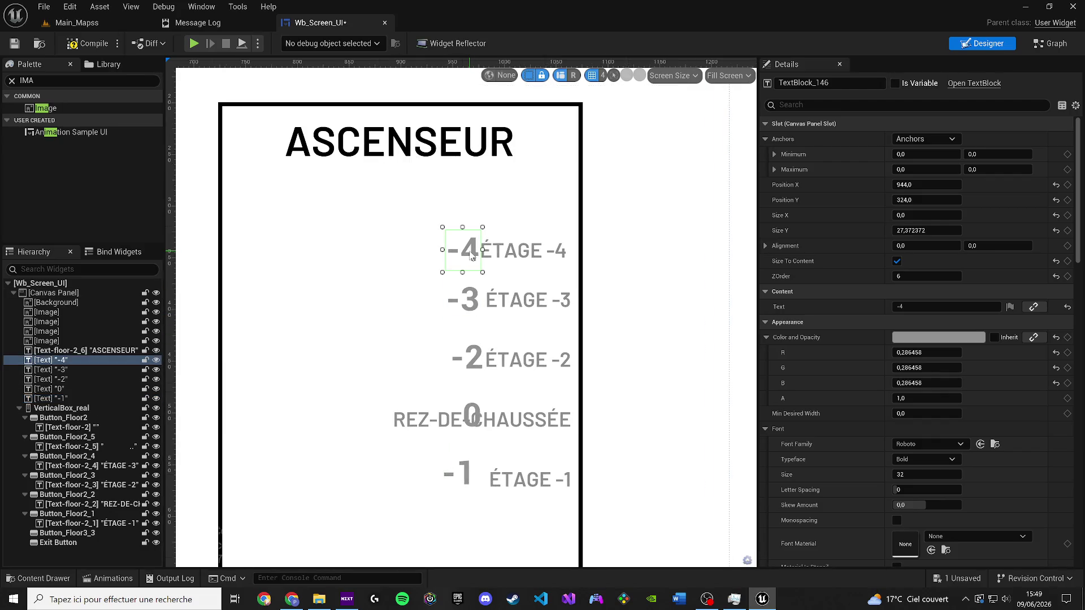
pyautogui.keyDown('ctrl'); pyautogui.click(474, 301); pyautogui.keyUp('ctrl')
pyautogui.keyDown('ctrl'); pyautogui.click(479, 359); pyautogui.keyUp('ctrl')
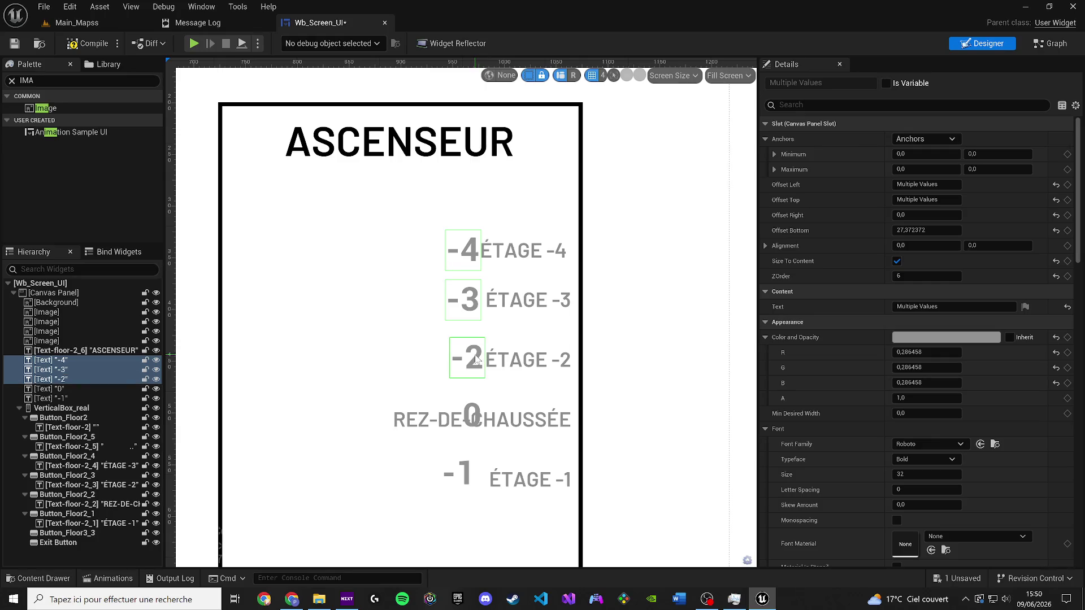
pyautogui.keyDown('ctrl'); pyautogui.click(473, 417); pyautogui.keyUp('ctrl')
pyautogui.keyDown('ctrl'); pyautogui.click(459, 474); pyautogui.keyUp('ctrl')
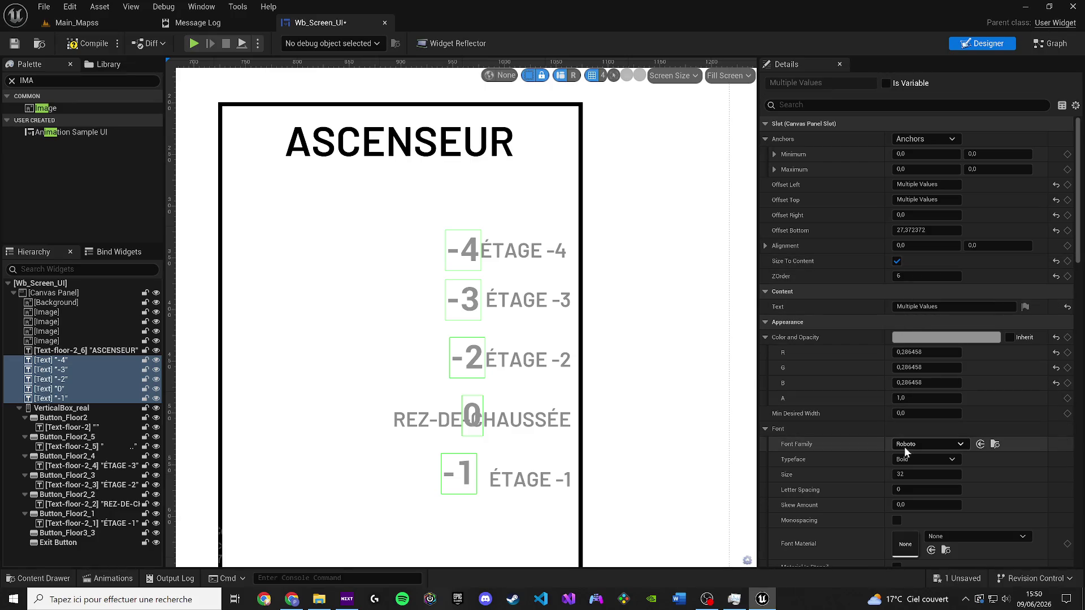
pyautogui.write('25')
pyautogui.press('Return')
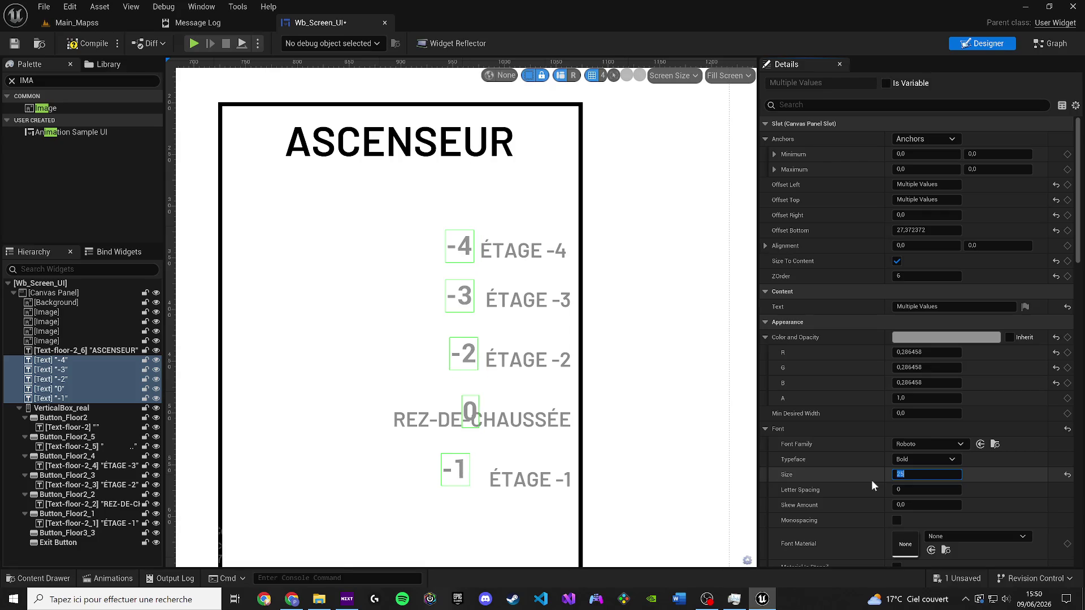
# Step: Shift the five floor numbers left into a column at the panel's edge
pyautogui.moveTo(489, 241); pyautogui.dragTo(296, 248)
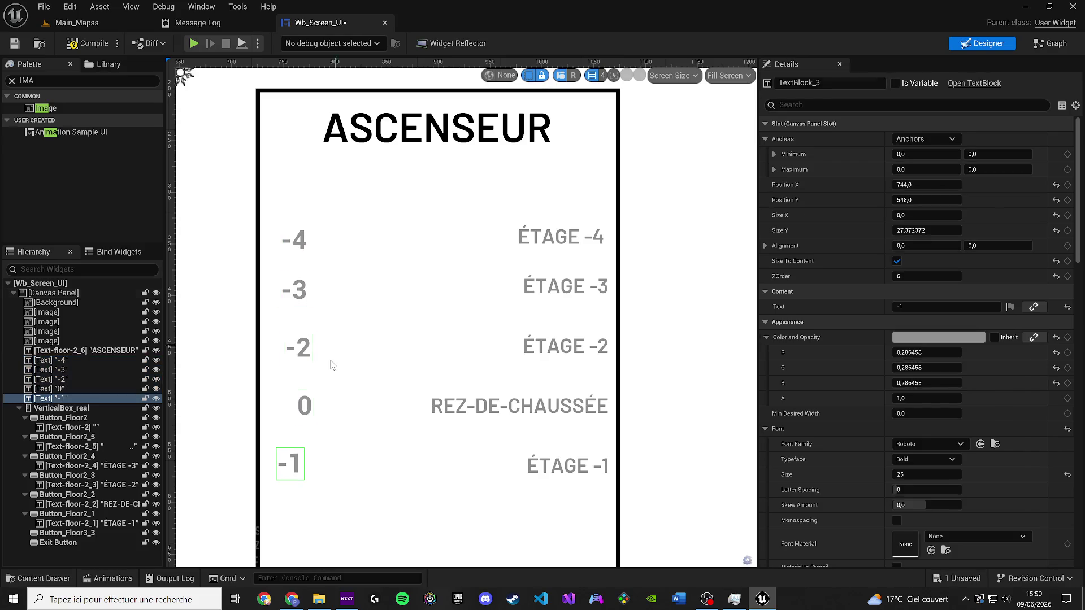
pyautogui.click(384, 404)
pyautogui.click(305, 469)
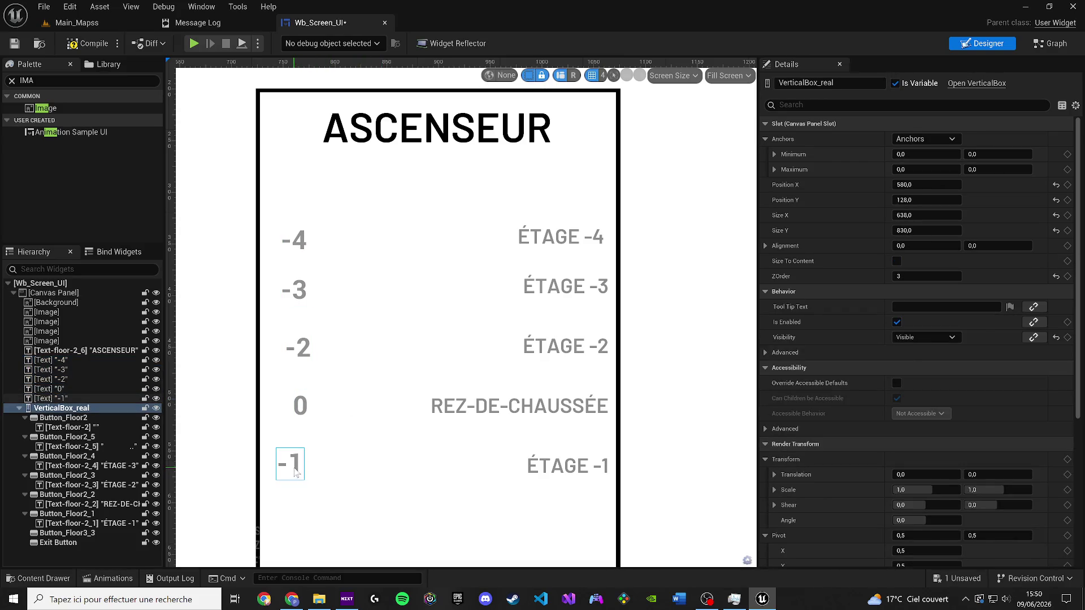
pyautogui.click(661, 342)
pyautogui.scroll(-1, 661, 342)
pyautogui.click(722, 287)
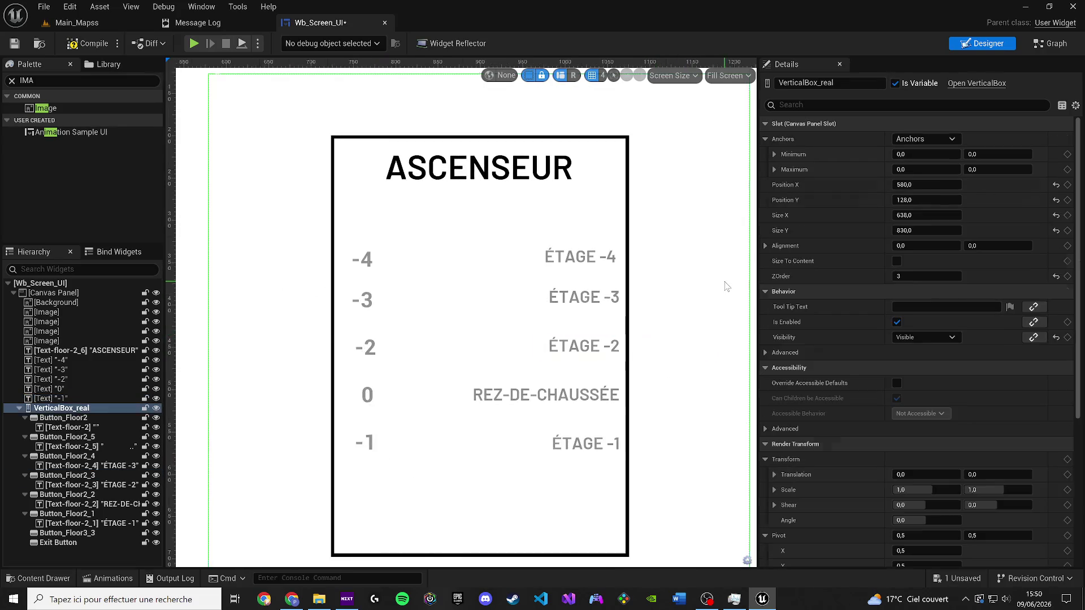
pyautogui.scroll(-1, 617, 359)
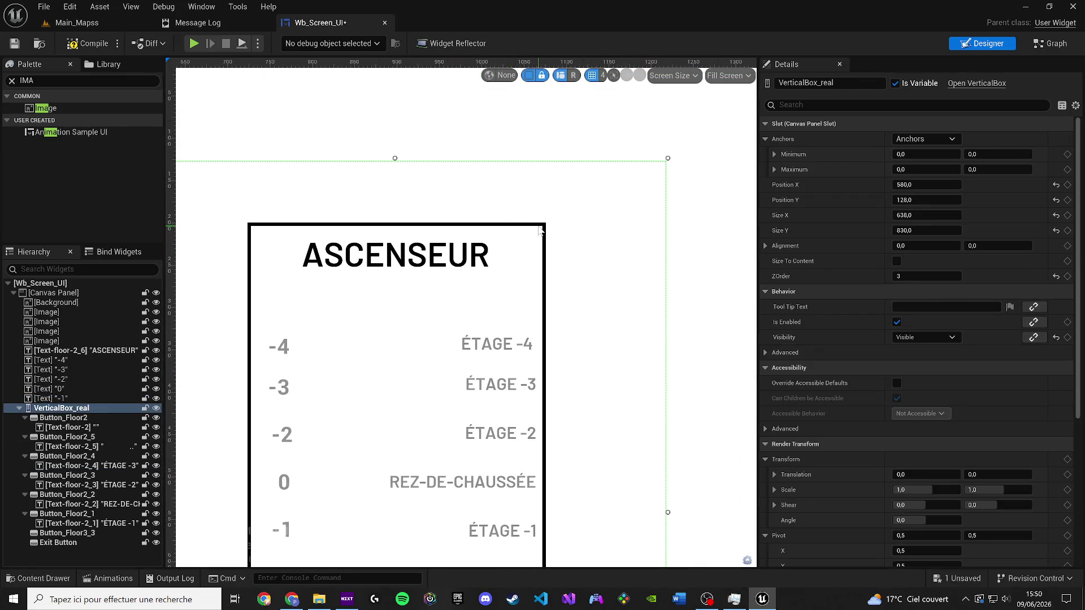
pyautogui.scroll(-3, 525, 249)
pyautogui.click(328, 143)
# Step: Compile and save the widget, then recentre the canvas view on the panel
pyautogui.click(92, 45)
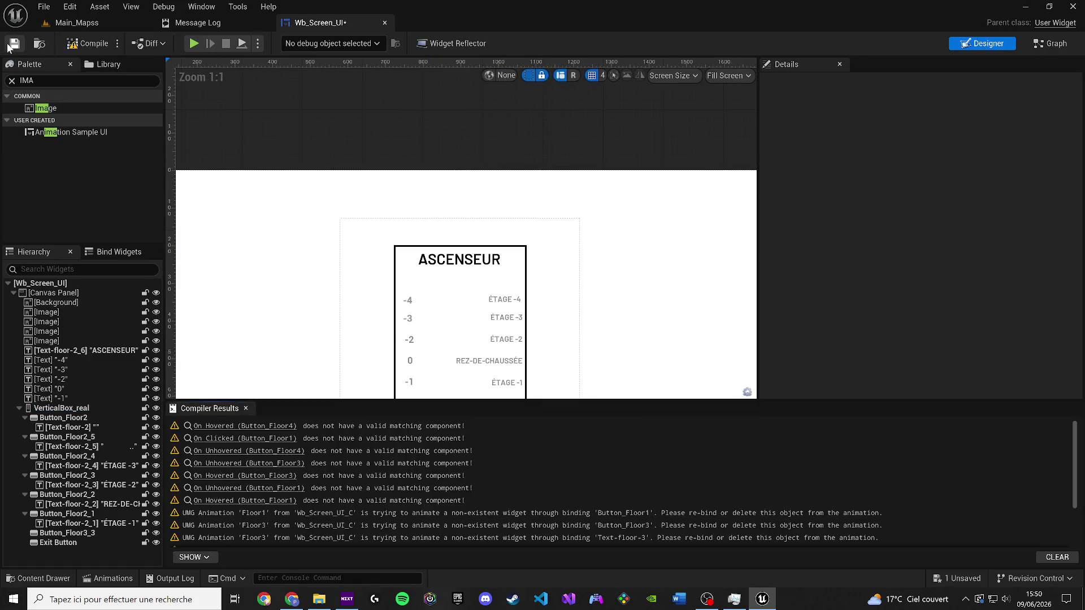
pyautogui.scroll(-1, 533, 220)
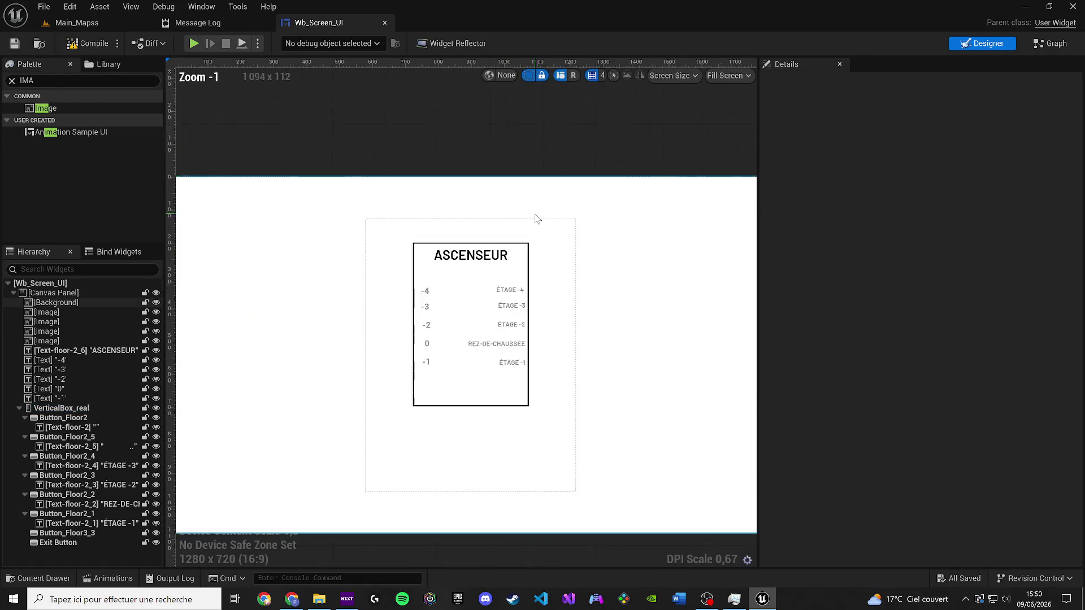
pyautogui.scroll(2, 533, 252)
pyautogui.scroll(-3, 529, 250)
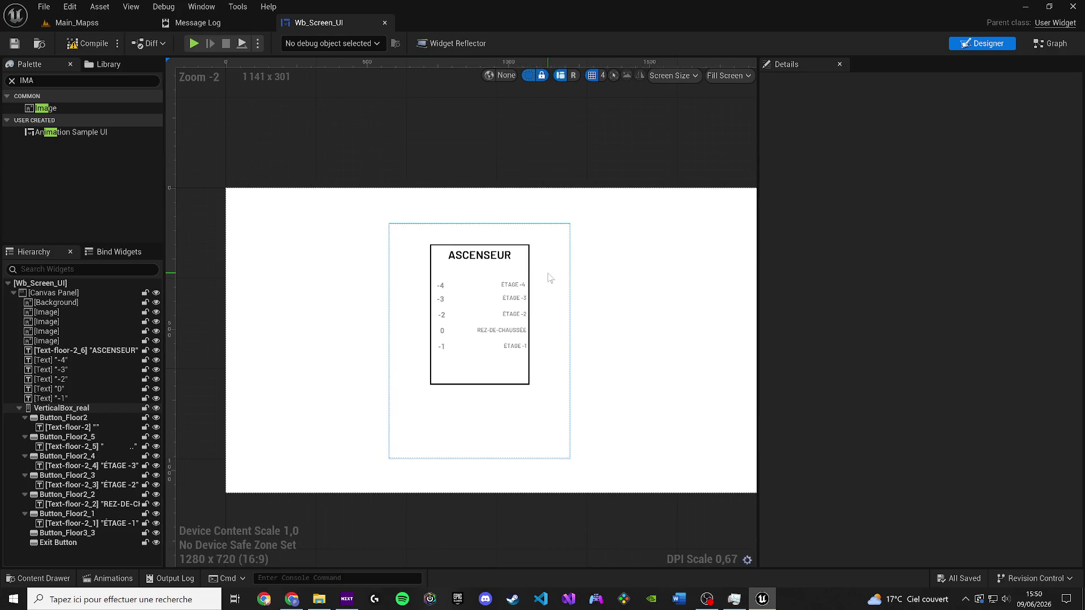
pyautogui.moveTo(550, 277); pyautogui.dragTo(521, 290)
pyautogui.scroll(4, 485, 267)
pyautogui.click(437, 273)
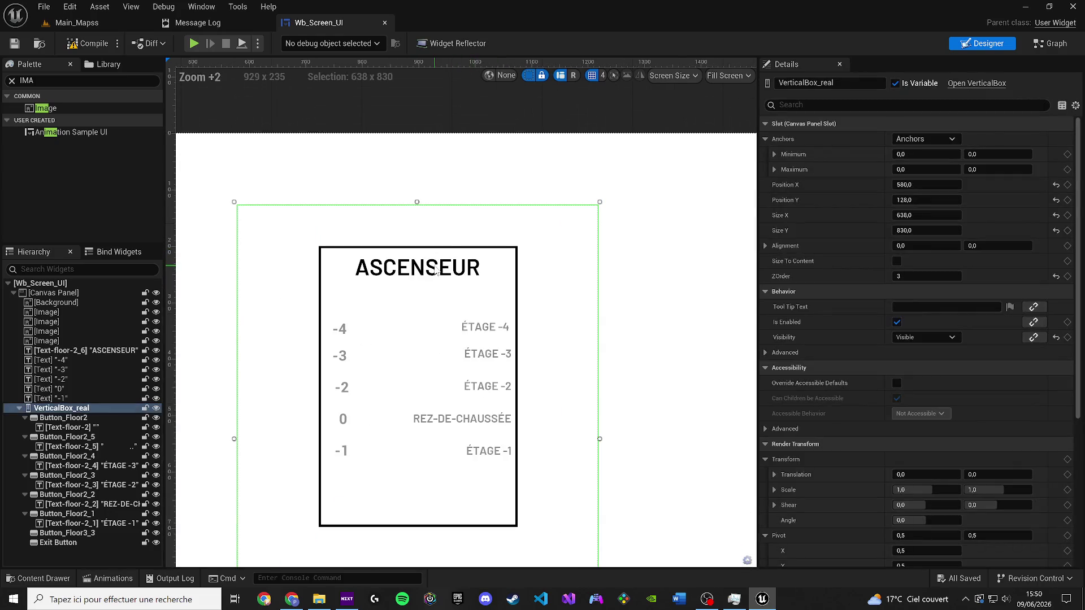
# Step: Try a smaller ASCENSEUR title font size and undo an accidental move of the button column
pyautogui.click(84, 352)
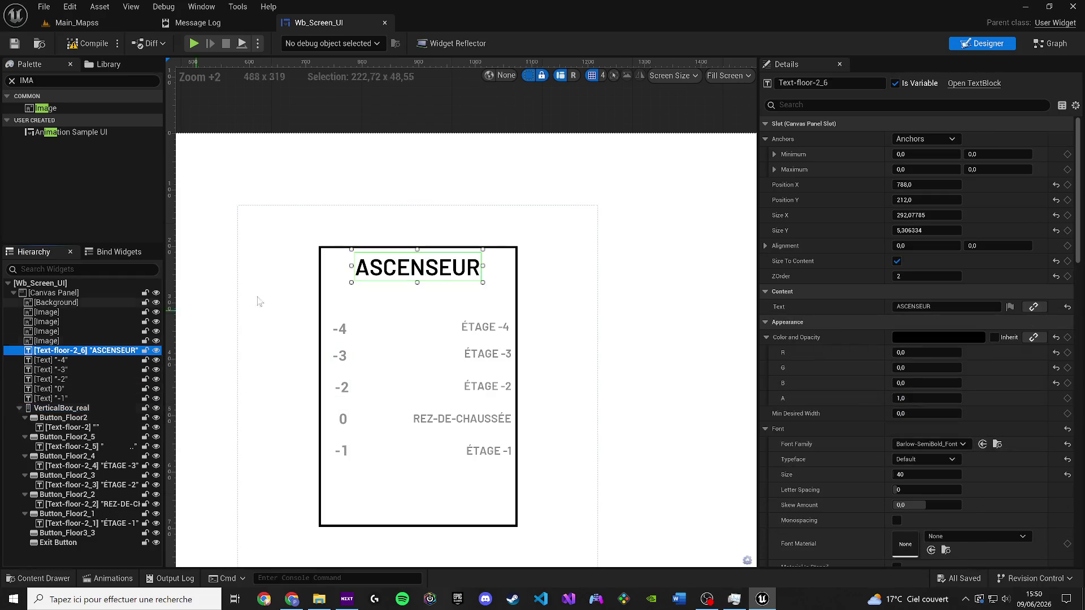
pyautogui.click(920, 474)
pyautogui.write('6')
pyautogui.press('Return')
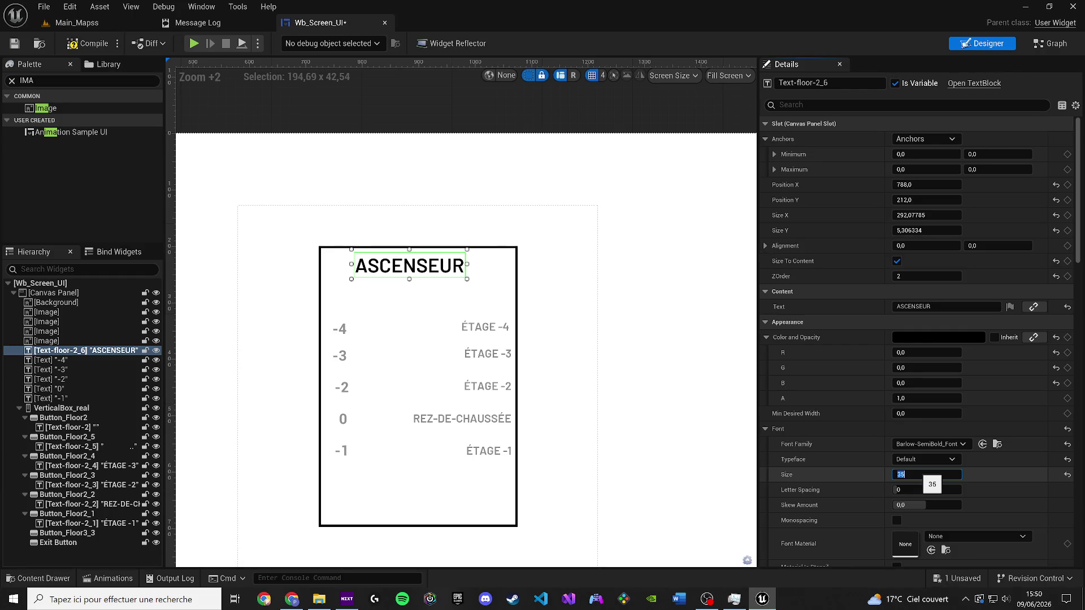
pyautogui.click(425, 273)
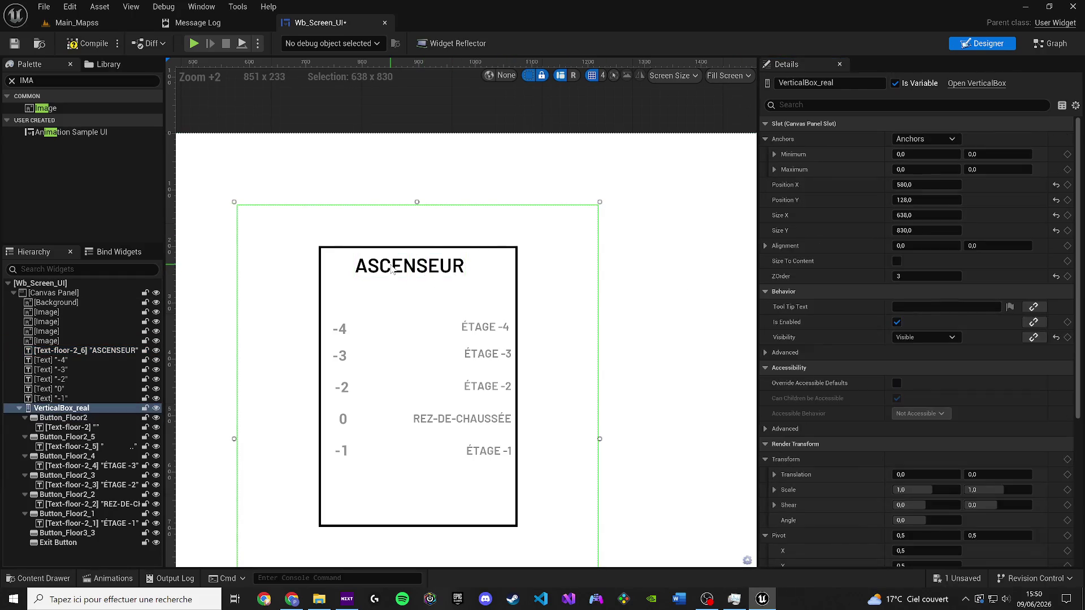
pyautogui.click(91, 352)
pyautogui.scroll(2, 322, 304)
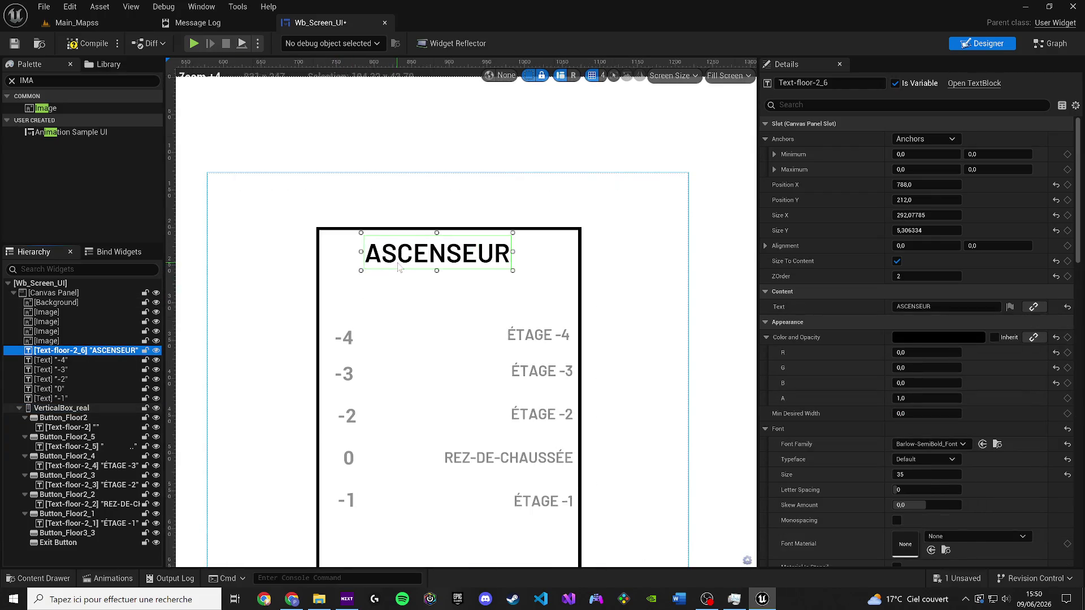
pyautogui.click(411, 275)
pyautogui.hotkey('ctrl', 'z')
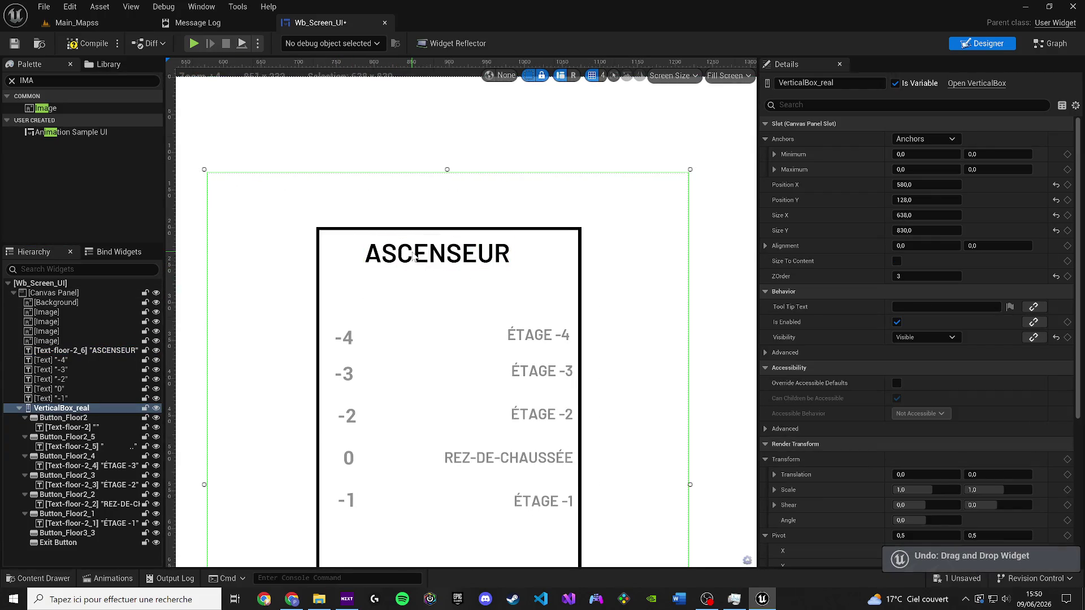
# Step: Set the ASCENSEUR title's ZOrder to 90 and nudge it slightly right
pyautogui.click(415, 255)
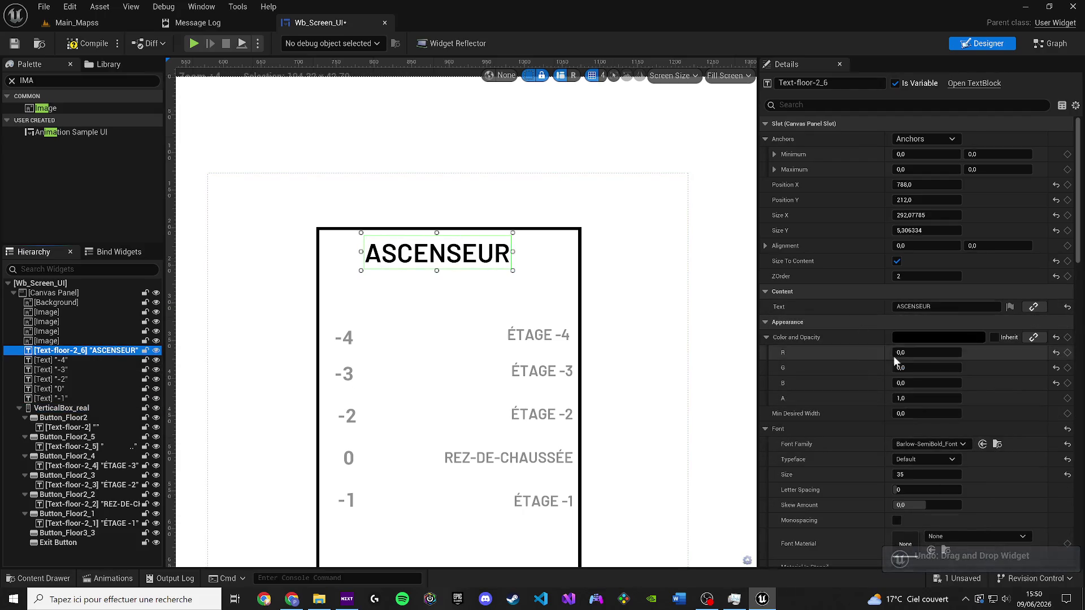
pyautogui.click(924, 275)
pyautogui.write('90')
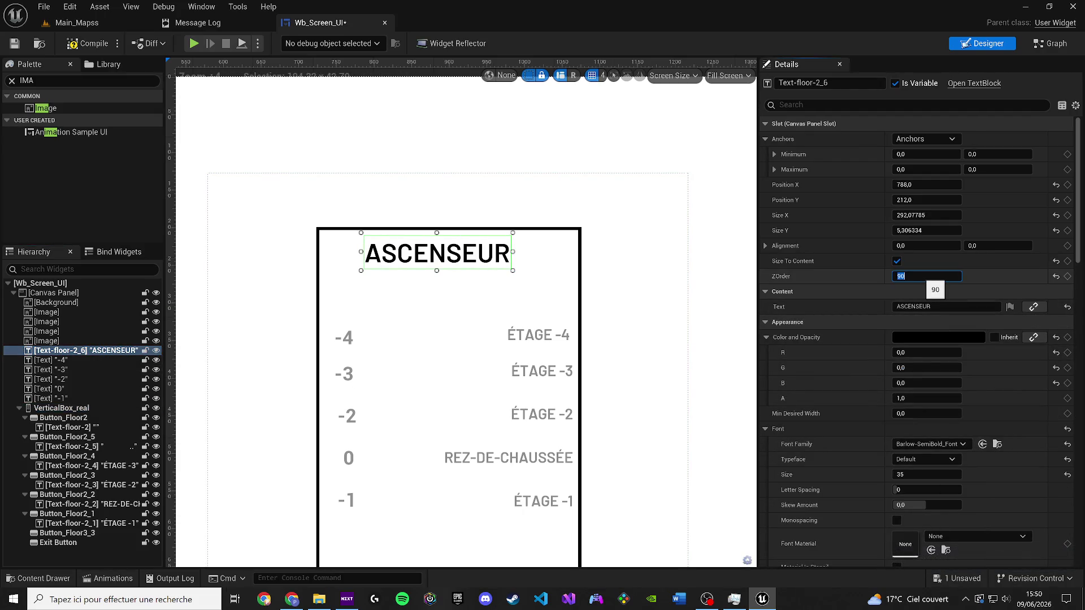
pyautogui.press('Return')
pyautogui.moveTo(417, 256); pyautogui.dragTo(424, 261)
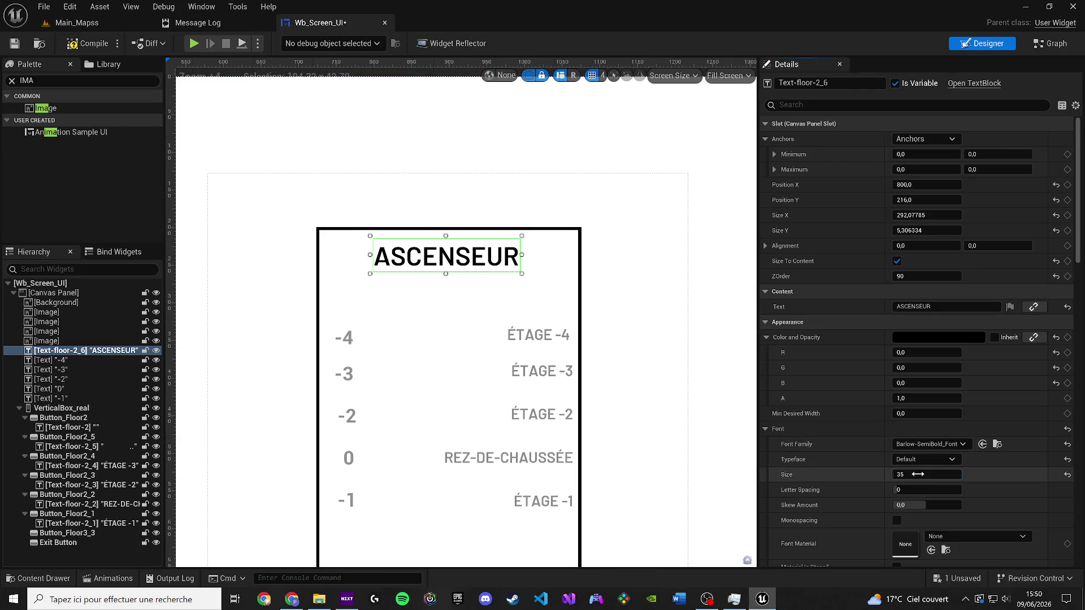
# Step: Set the title font size to 30, re-centre it at 812, 220, and save
pyautogui.write('30')
pyautogui.press('Return')
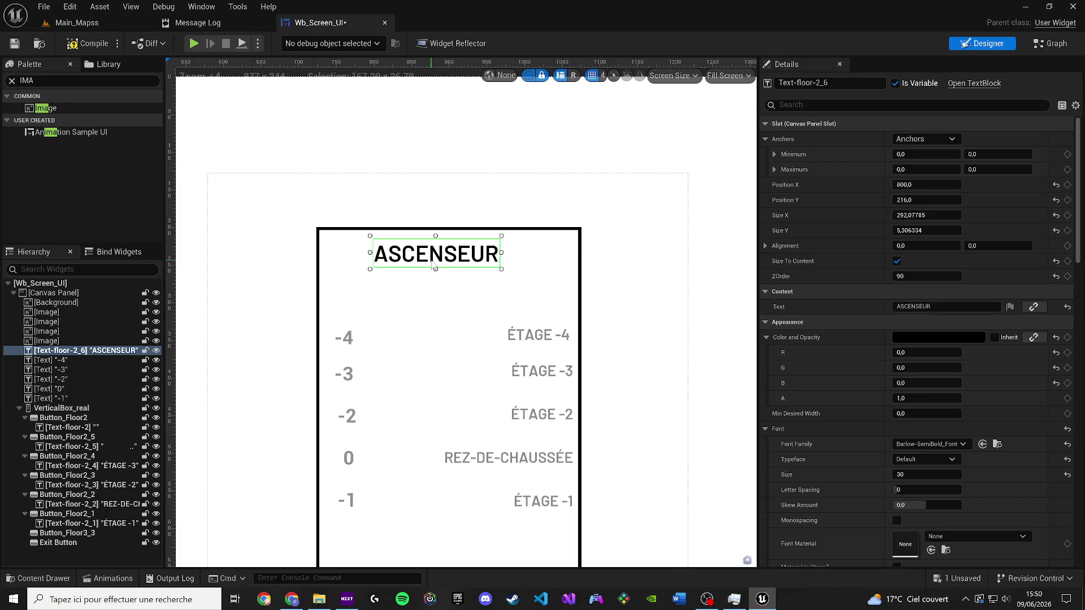
pyautogui.moveTo(434, 266); pyautogui.dragTo(444, 269)
pyautogui.scroll(-4, 444, 268)
pyautogui.scroll(3, 462, 197)
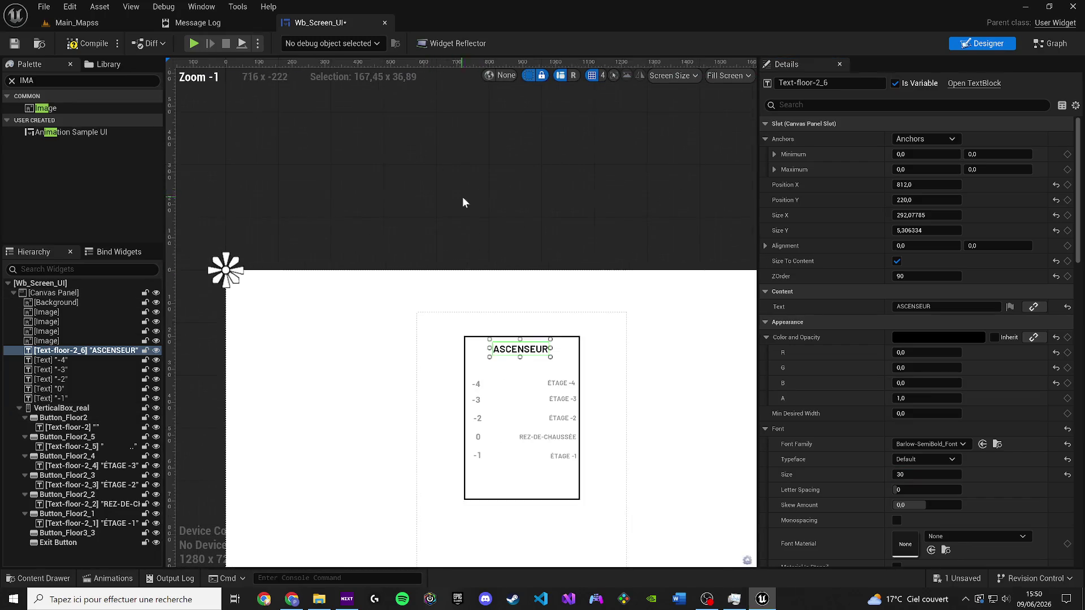
pyautogui.click(416, 184)
pyautogui.press('F7')
# Step: Compile the widget, close the results, and duplicate an existing image element
pyautogui.hotkey('ctrl', 's')
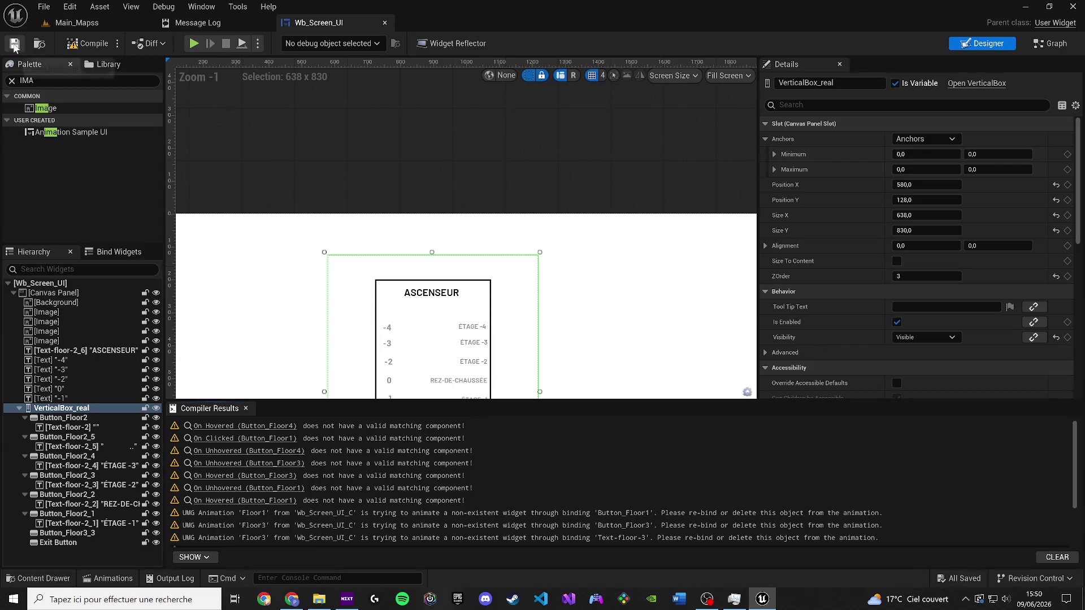
pyautogui.click(245, 408)
pyautogui.click(73, 319)
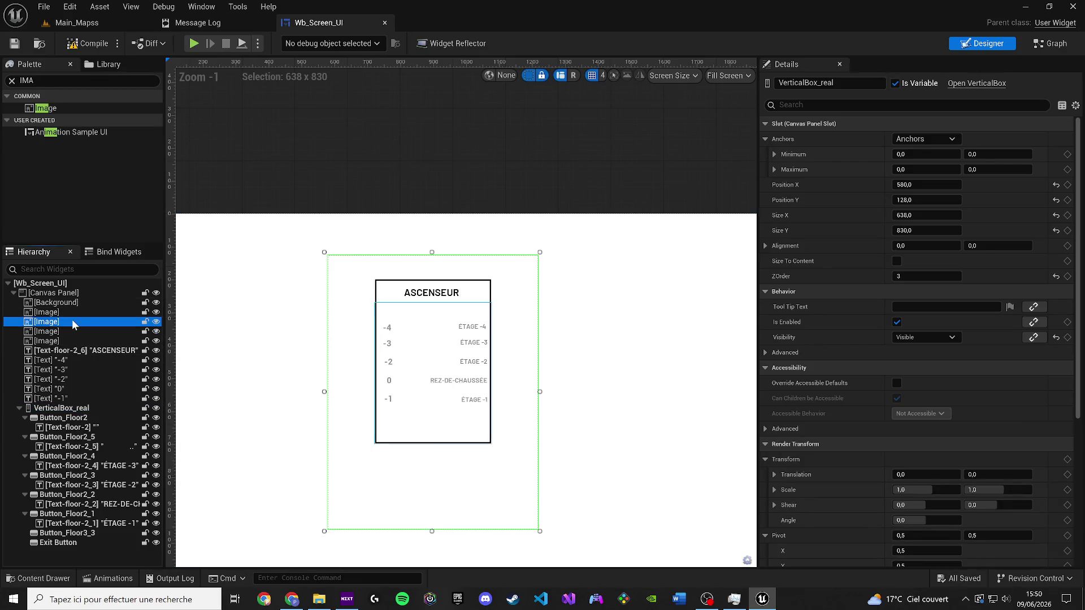
pyautogui.scroll(3, 417, 292)
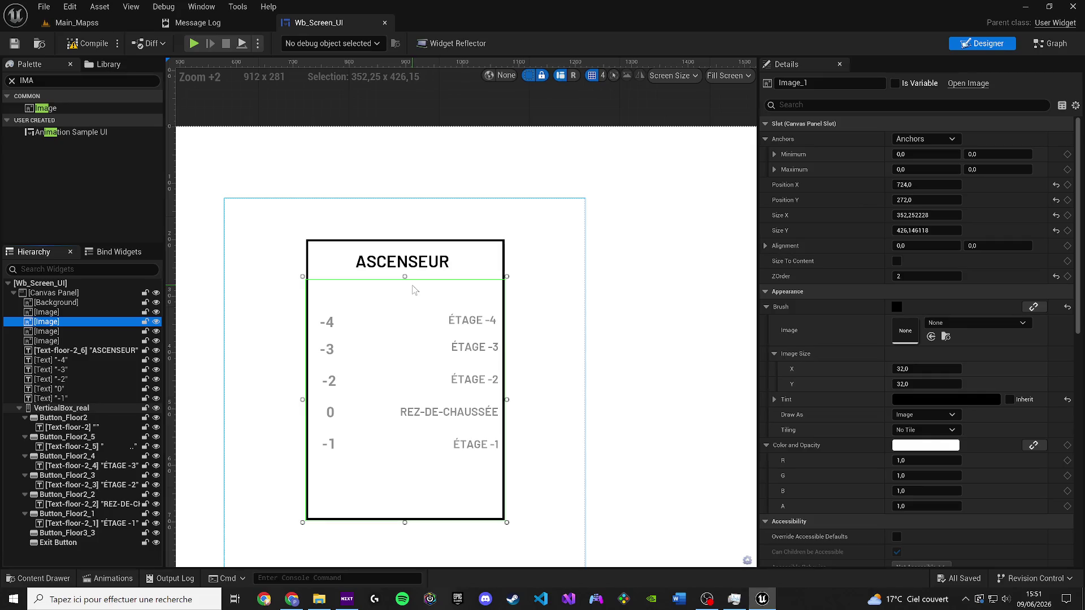
pyautogui.hotkey('ctrl', 'd')
pyautogui.click(254, 310)
# Step: Move the image copy into the panel below ASCENSEUR and flatten it into a thin line
pyautogui.click(84, 330)
pyautogui.scroll(-5, 470, 329)
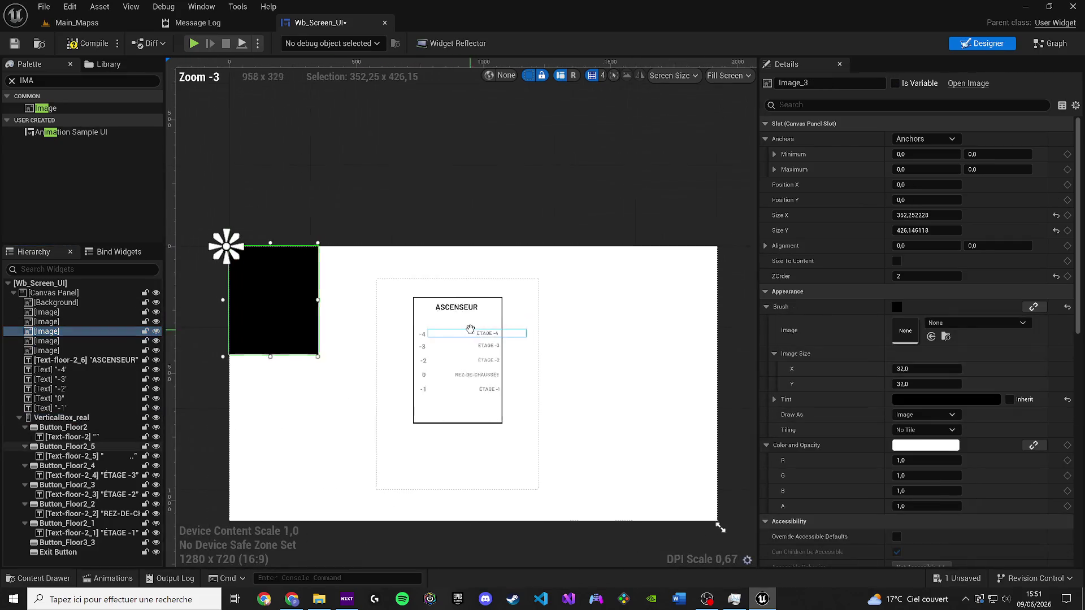
pyautogui.moveTo(297, 283)
pyautogui.mouseDown()
pyautogui.moveTo(478, 342)
pyautogui.moveTo(472, 353)
pyautogui.moveTo(472, 344)
pyautogui.mouseUp()
pyautogui.scroll(4, 477, 342)
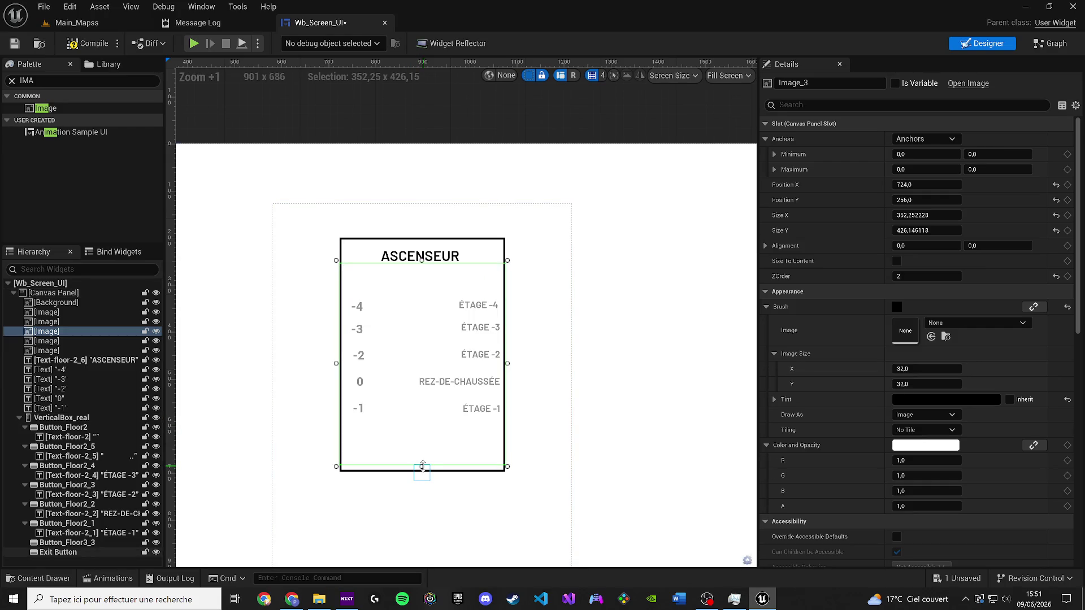
pyautogui.moveTo(423, 464)
pyautogui.mouseDown()
pyautogui.moveTo(422, 404)
pyautogui.moveTo(390, 325)
pyautogui.moveTo(388, 363)
pyautogui.moveTo(411, 113)
pyautogui.mouseUp()
pyautogui.scroll(2, 395, 351)
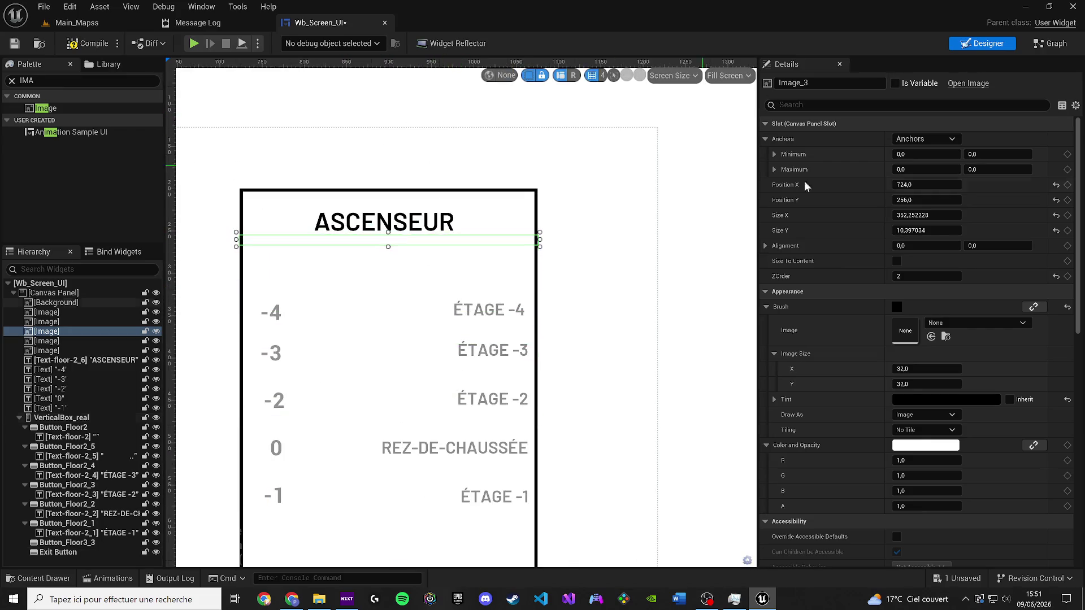
# Step: Set the divider's ZOrder to 90 and make the black bar under the title thinner
pyautogui.click(920, 280)
pyautogui.write('90')
pyautogui.press('Return')
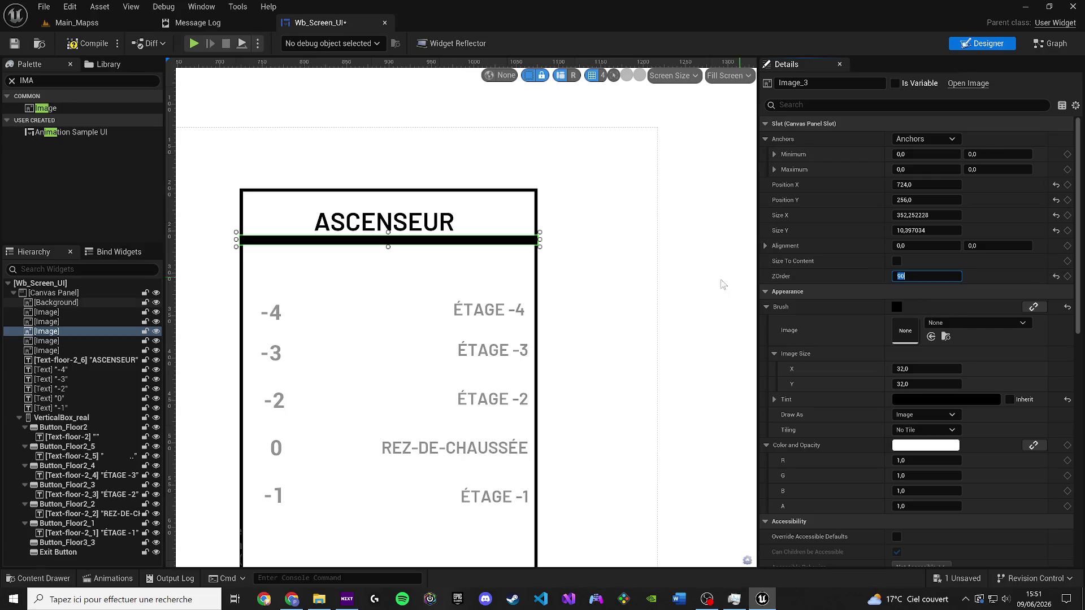
pyautogui.scroll(1, 703, 303)
pyautogui.click(604, 268)
pyautogui.scroll(-1, 667, 273)
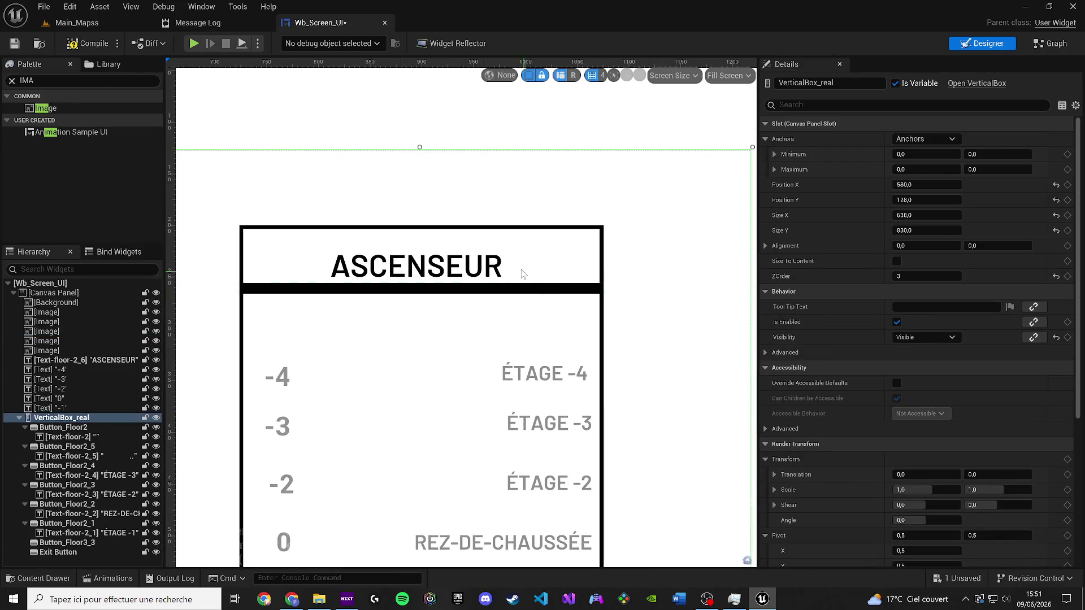
pyautogui.click(509, 286)
pyautogui.scroll(1, 403, 297)
pyautogui.moveTo(396, 295); pyautogui.dragTo(399, 282)
pyautogui.click(610, 307)
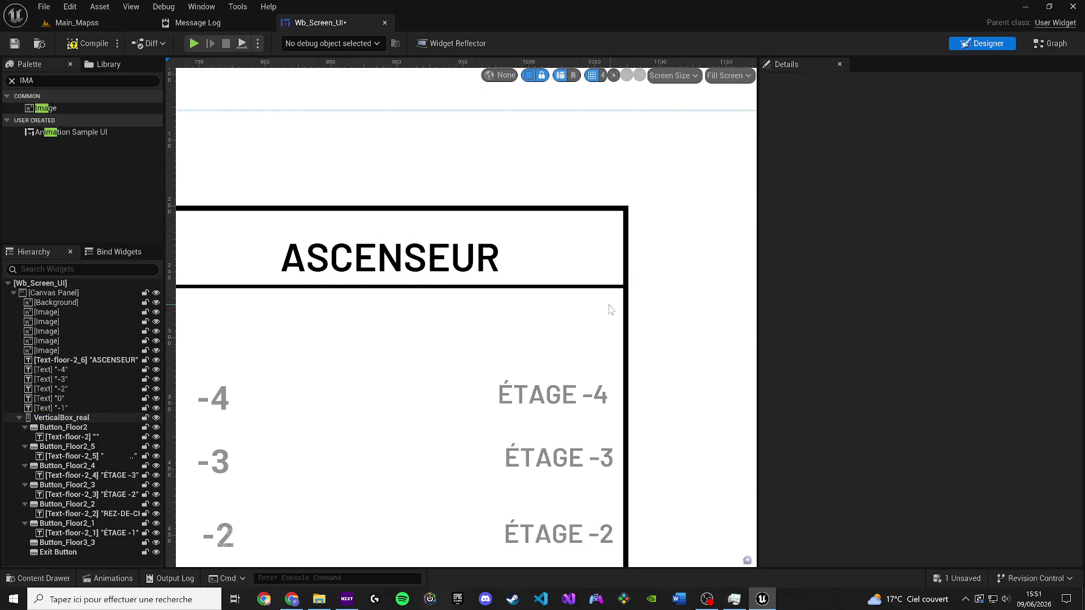
# Step: Check the divider against the title and button container, then compile the widget with F7
pyautogui.scroll(-3, 557, 281)
pyautogui.scroll(5, 557, 281)
pyautogui.click(504, 330)
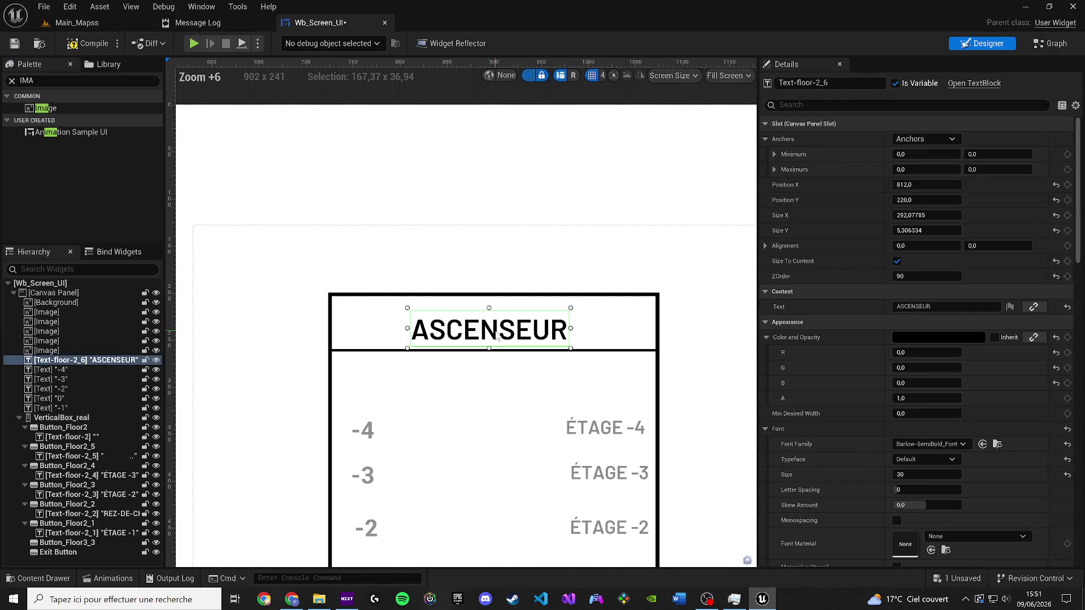
pyautogui.click(703, 343)
pyautogui.scroll(-2, 685, 342)
pyautogui.scroll(2, 611, 359)
pyautogui.click(470, 369)
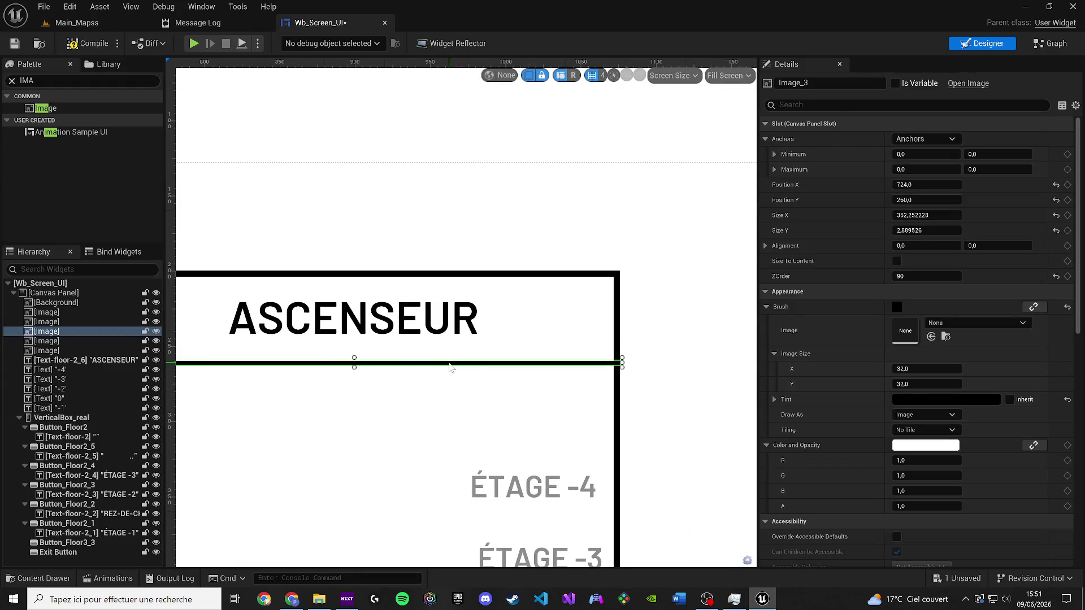
pyautogui.click(535, 293)
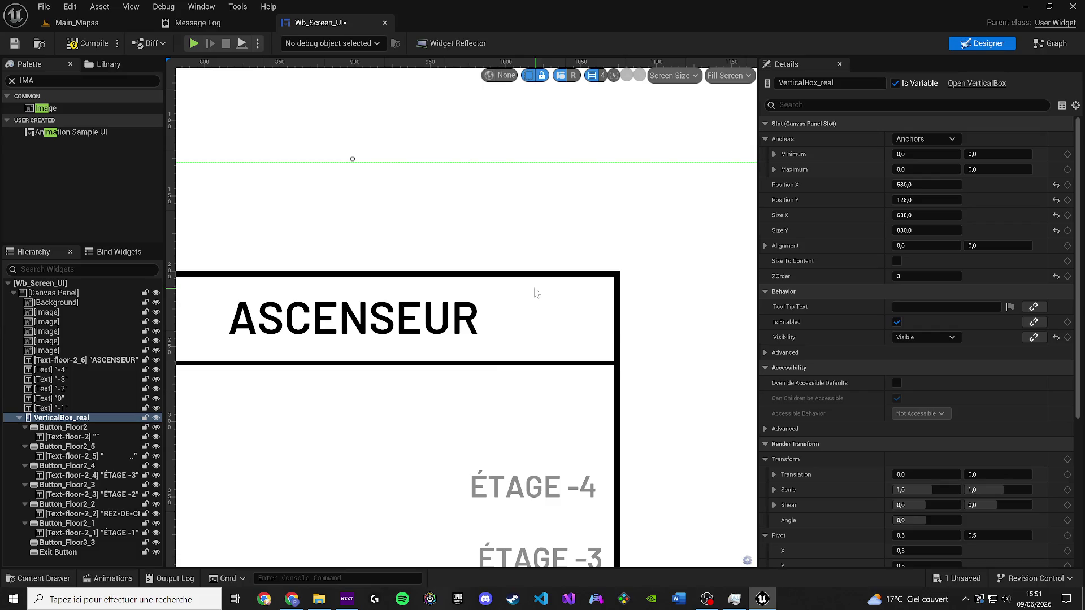
pyautogui.click(496, 370)
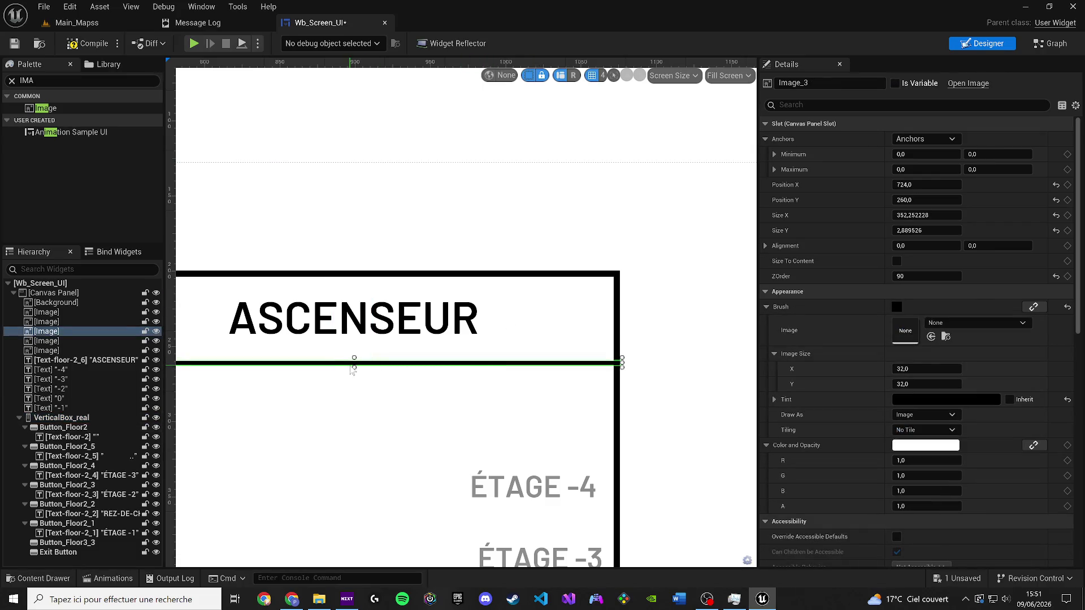
pyautogui.click(660, 271)
pyautogui.scroll(-3, 660, 271)
pyautogui.scroll(-5, 660, 271)
pyautogui.scroll(1, 571, 194)
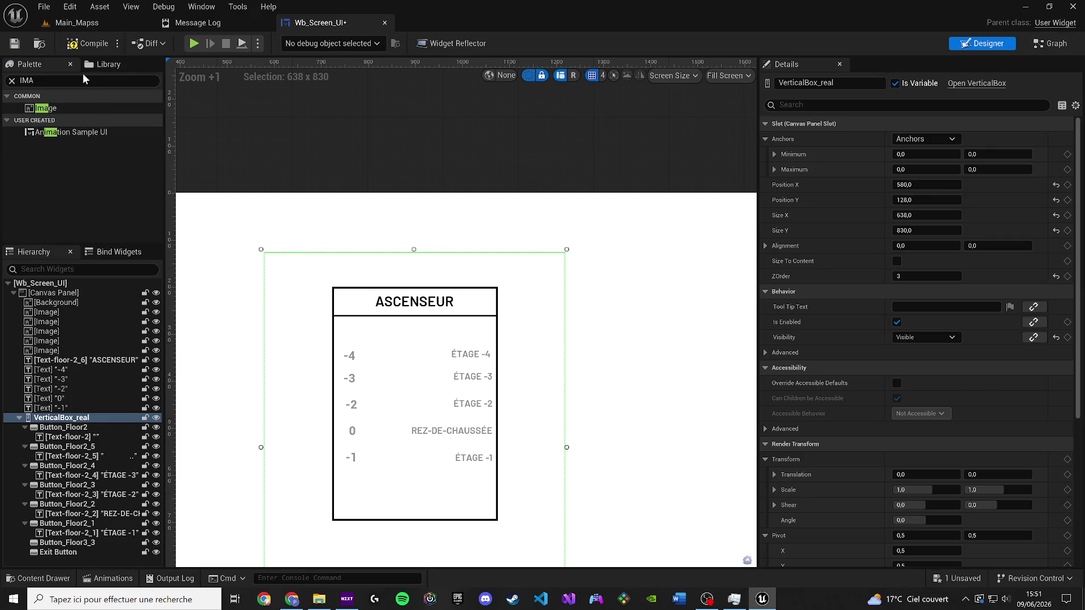
pyautogui.press('F7')
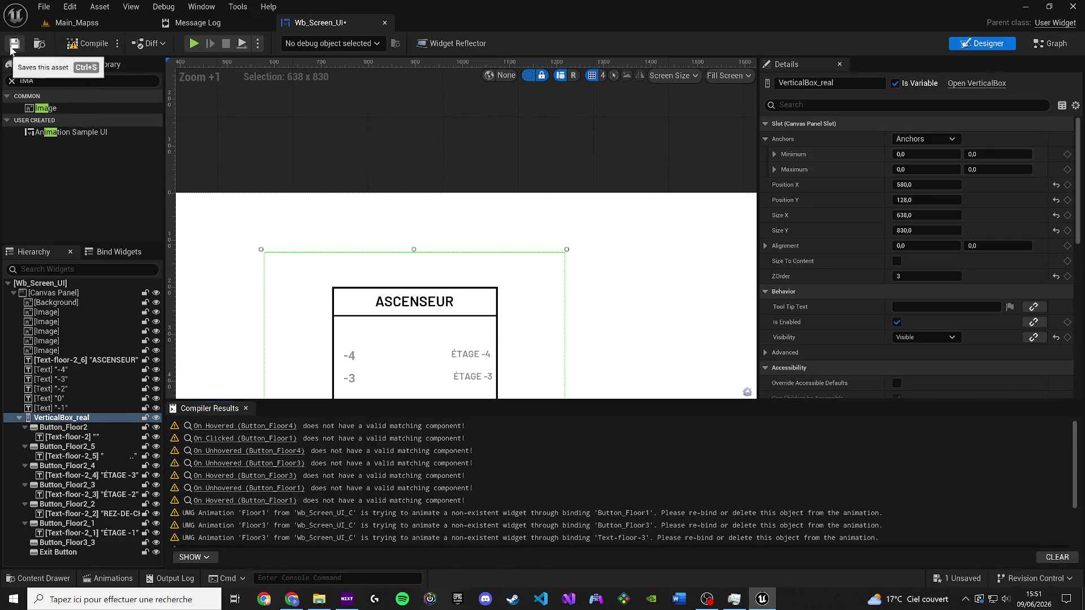
# Step: Save the widget asset and dismiss the compiler results
pyautogui.click(12, 47)
pyautogui.click(245, 408)
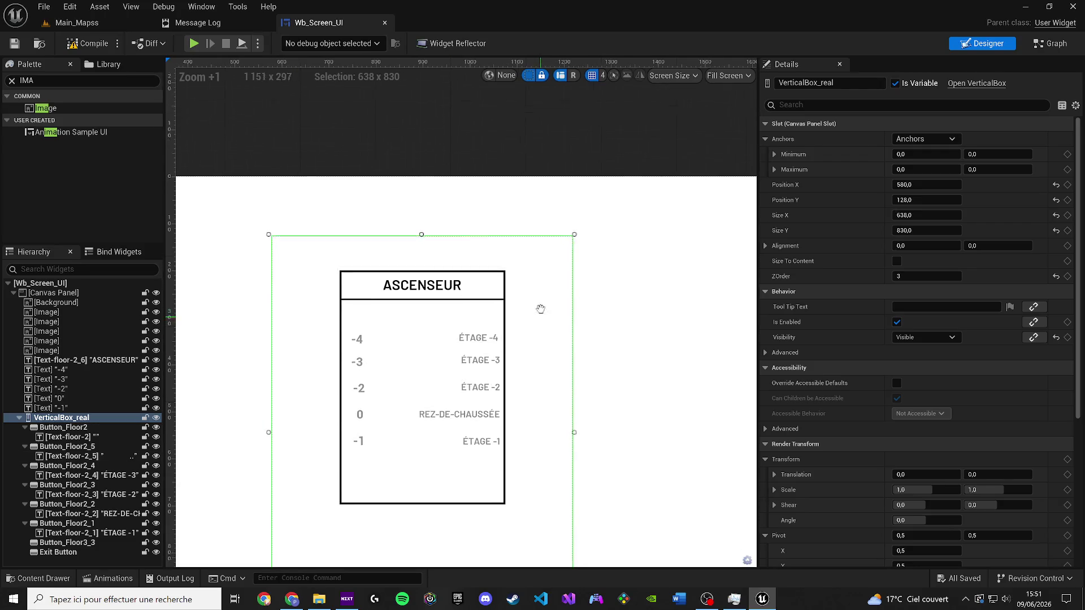
pyautogui.scroll(3, 342, 328)
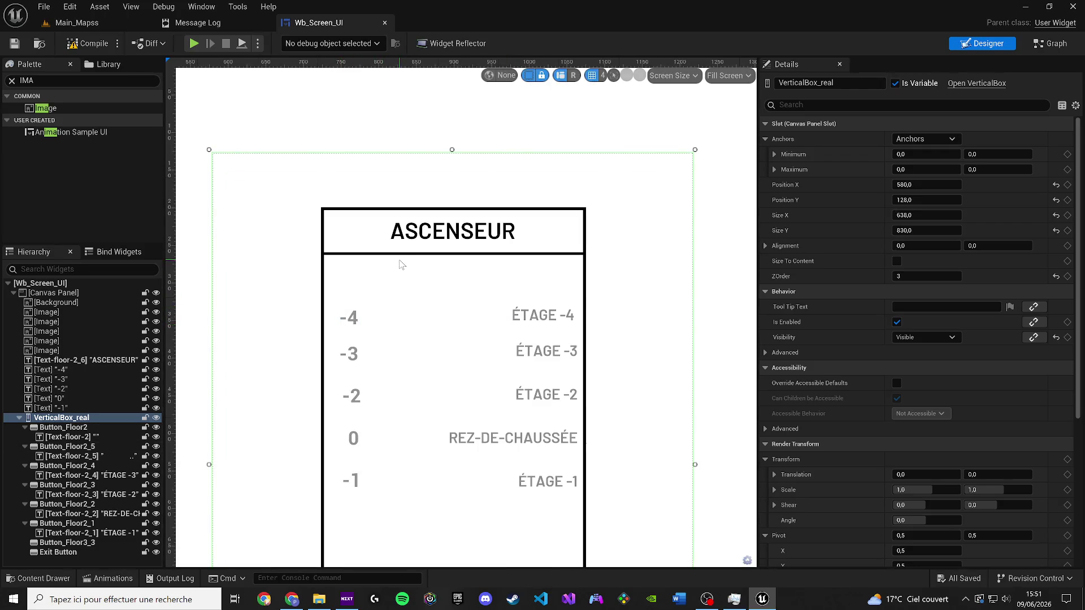
# Step: Select floor numbers -4, -3, -2, 0, -1 with their labels and nudge them up three steps
pyautogui.click(349, 317)
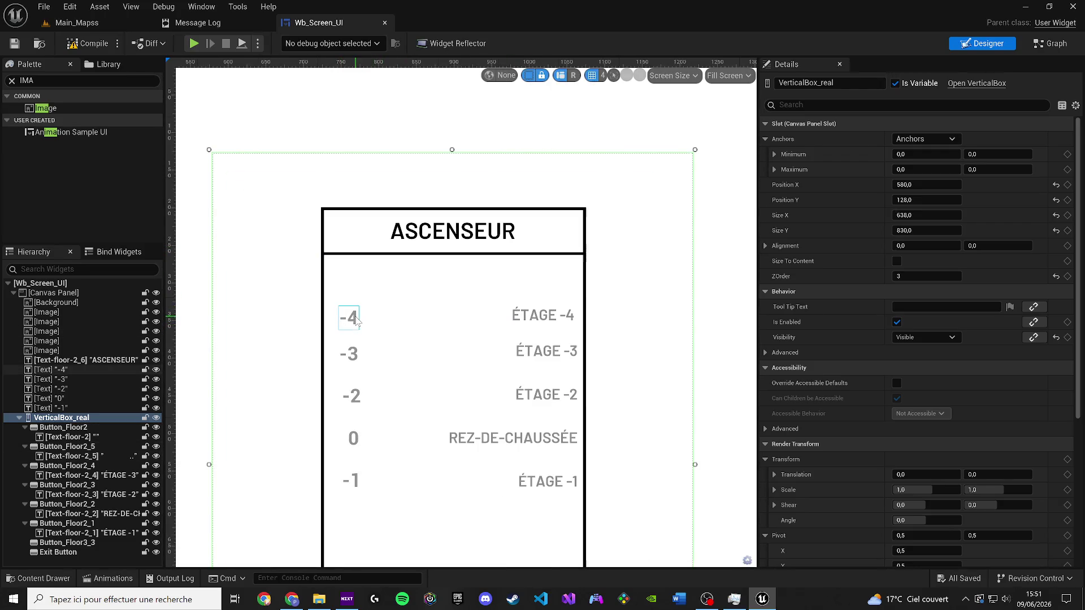
pyautogui.keyDown('ctrl'); pyautogui.click(541, 317); pyautogui.keyUp('ctrl')
pyautogui.keyDown('ctrl'); pyautogui.click(546, 351); pyautogui.keyUp('ctrl')
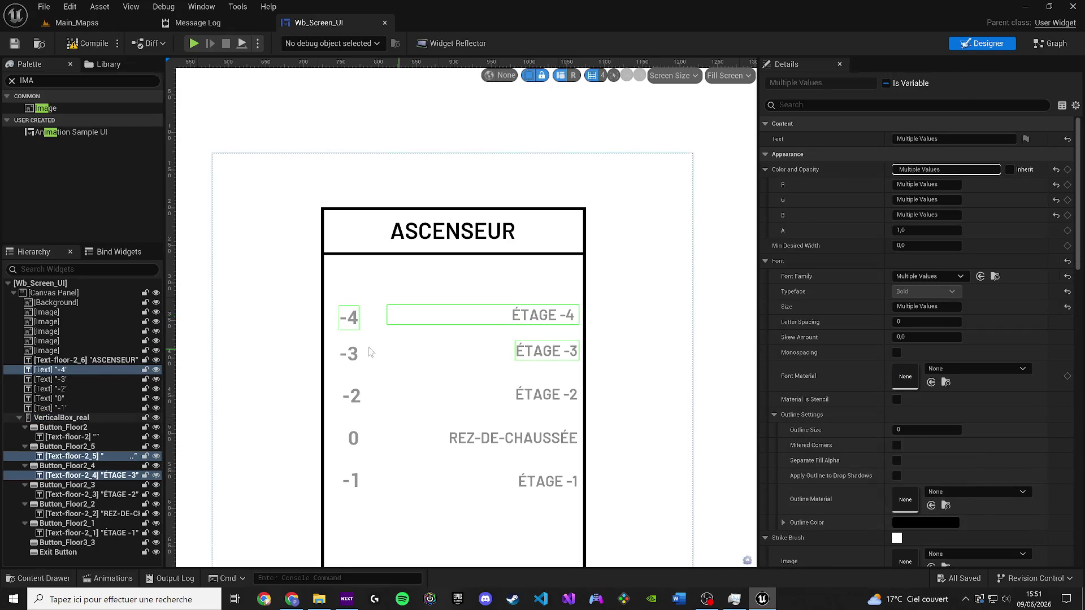
pyautogui.keyDown('ctrl'); pyautogui.click(350, 354); pyautogui.keyUp('ctrl')
pyautogui.keyDown('ctrl'); pyautogui.click(351, 396); pyautogui.keyUp('ctrl')
pyautogui.keyDown('ctrl'); pyautogui.click(545, 394); pyautogui.keyUp('ctrl')
pyautogui.keyDown('ctrl'); pyautogui.click(513, 438); pyautogui.keyUp('ctrl')
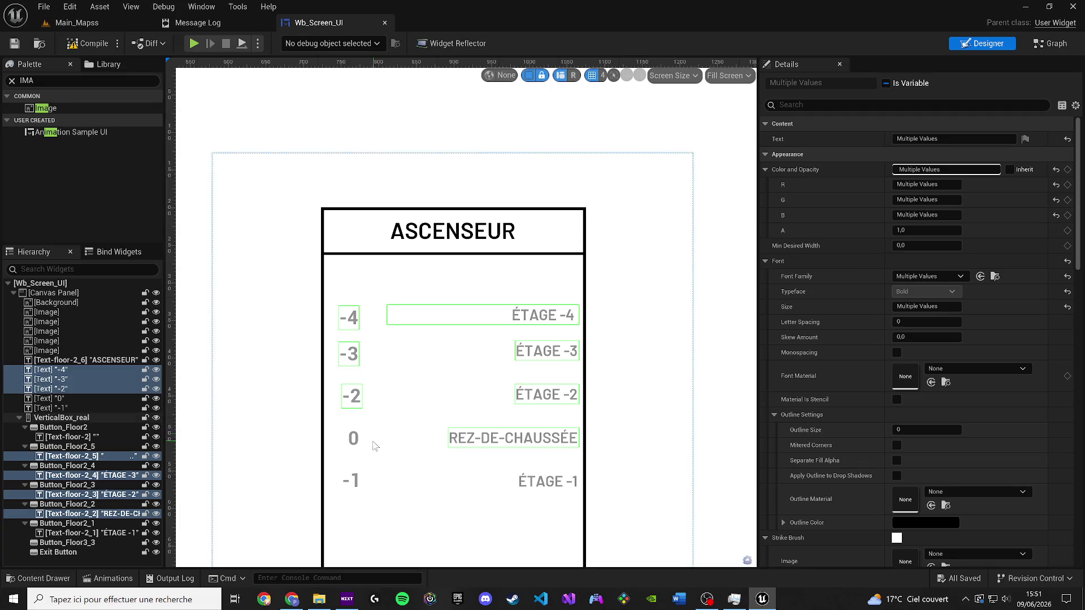
pyautogui.keyDown('ctrl'); pyautogui.click(353, 438); pyautogui.keyUp('ctrl')
pyautogui.keyDown('ctrl'); pyautogui.click(351, 481); pyautogui.keyUp('ctrl')
pyautogui.keyDown('ctrl'); pyautogui.click(532, 489); pyautogui.keyUp('ctrl')
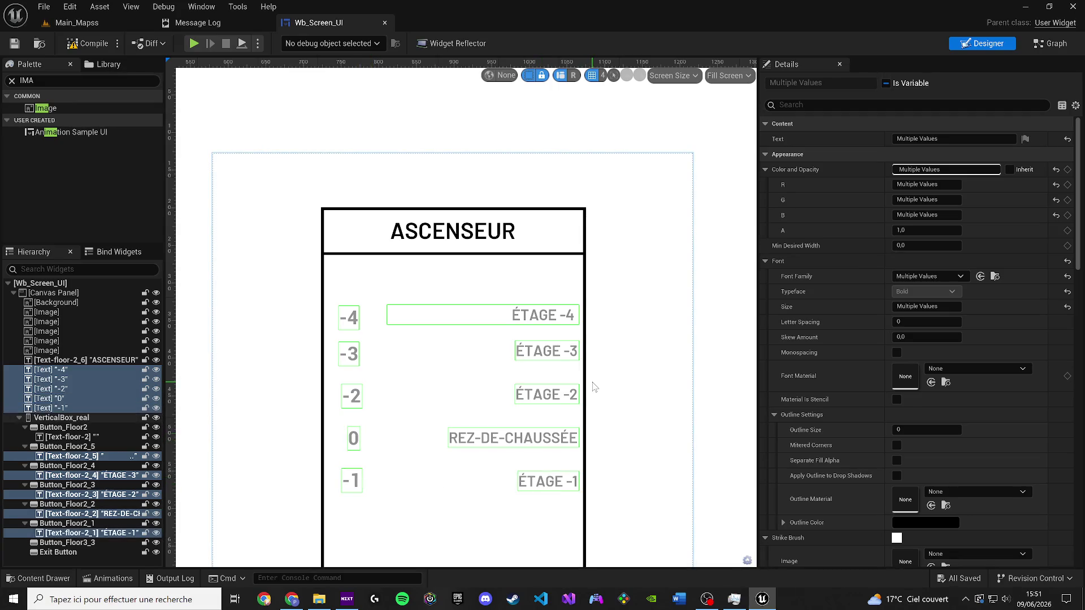
pyautogui.press('Up')
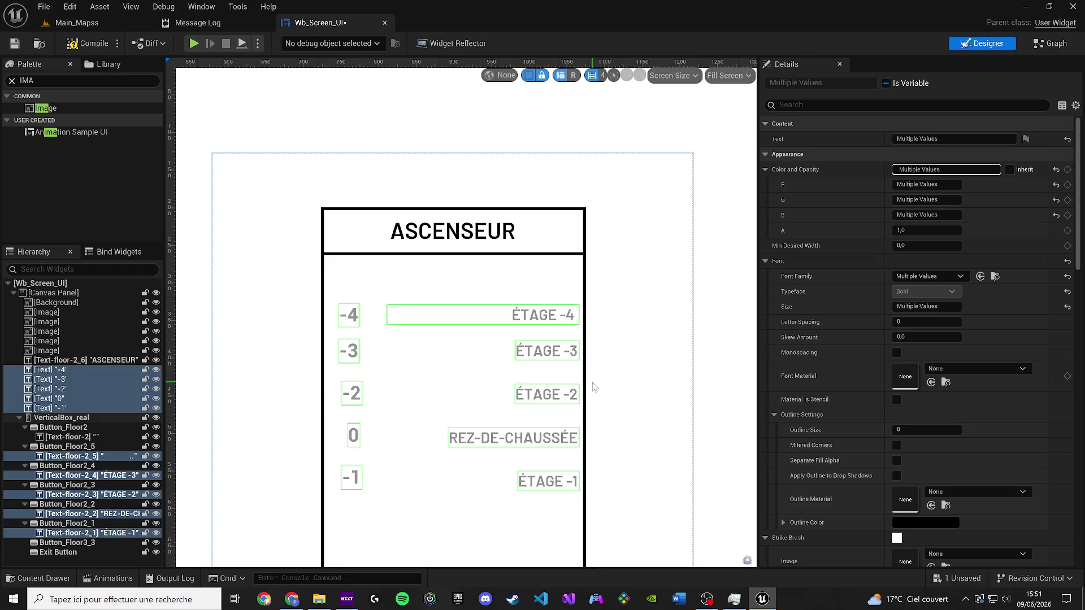
pyautogui.press('Up')
pyautogui.press('Up')
pyautogui.press('Up')
pyautogui.press('Up')
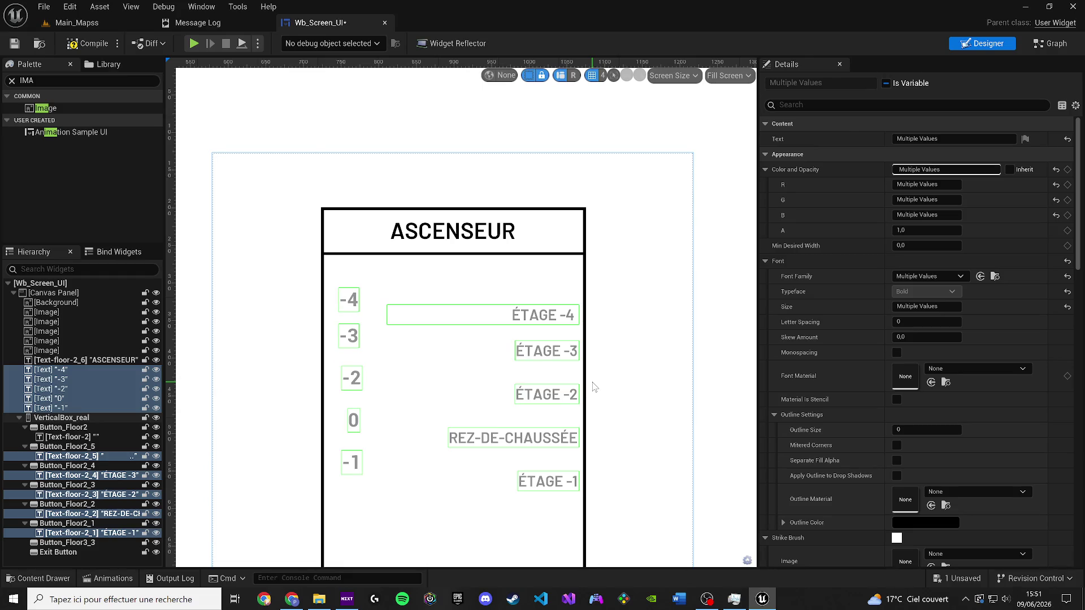
pyautogui.press('Up')
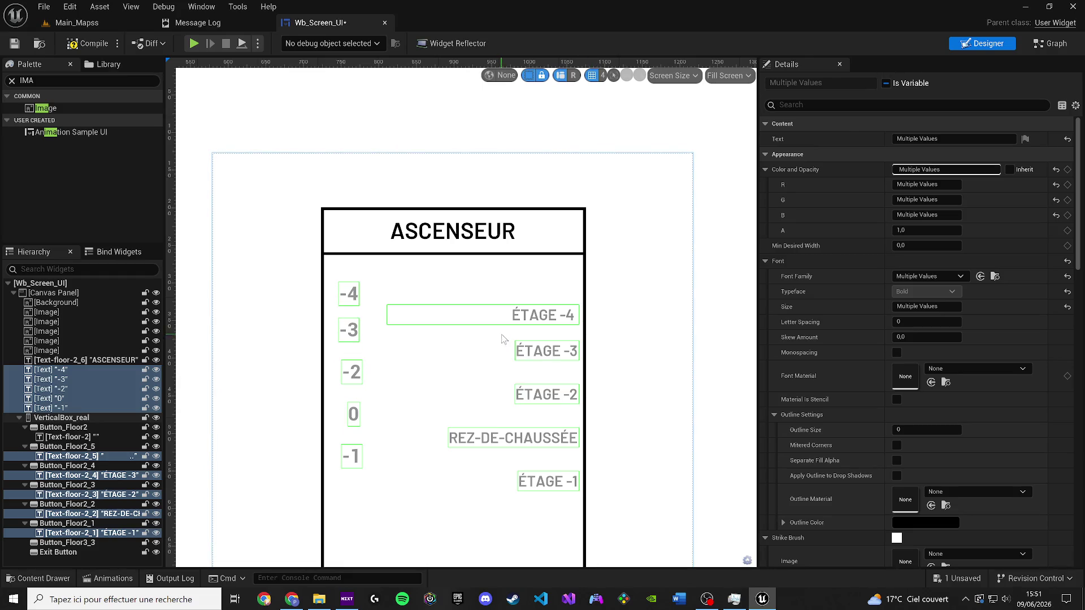
pyautogui.click(520, 321)
pyautogui.click(538, 352)
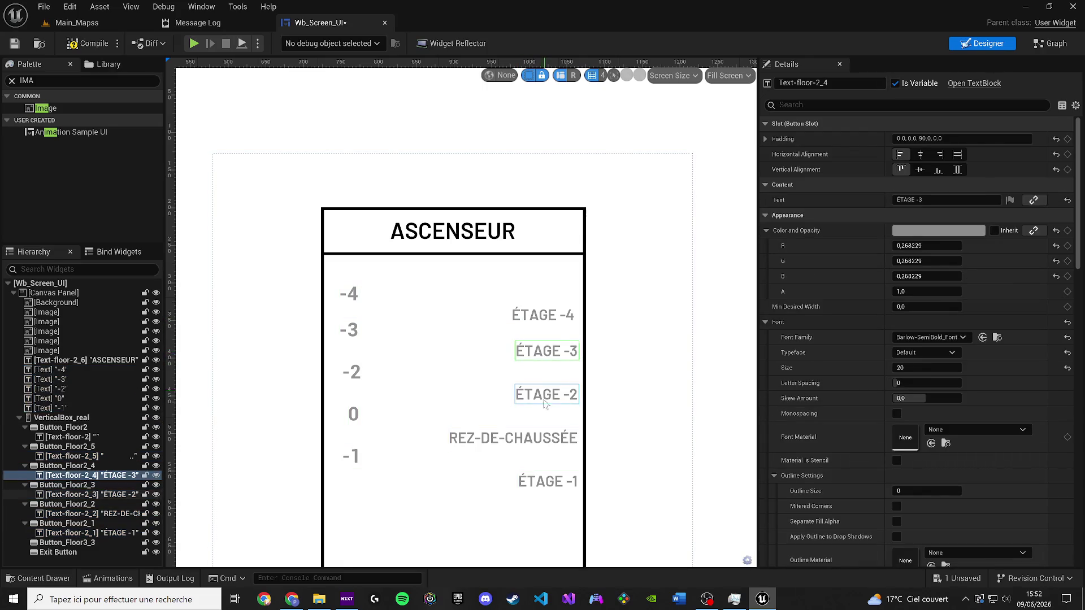
pyautogui.click(540, 396)
pyautogui.click(542, 439)
pyautogui.click(544, 479)
pyautogui.click(542, 439)
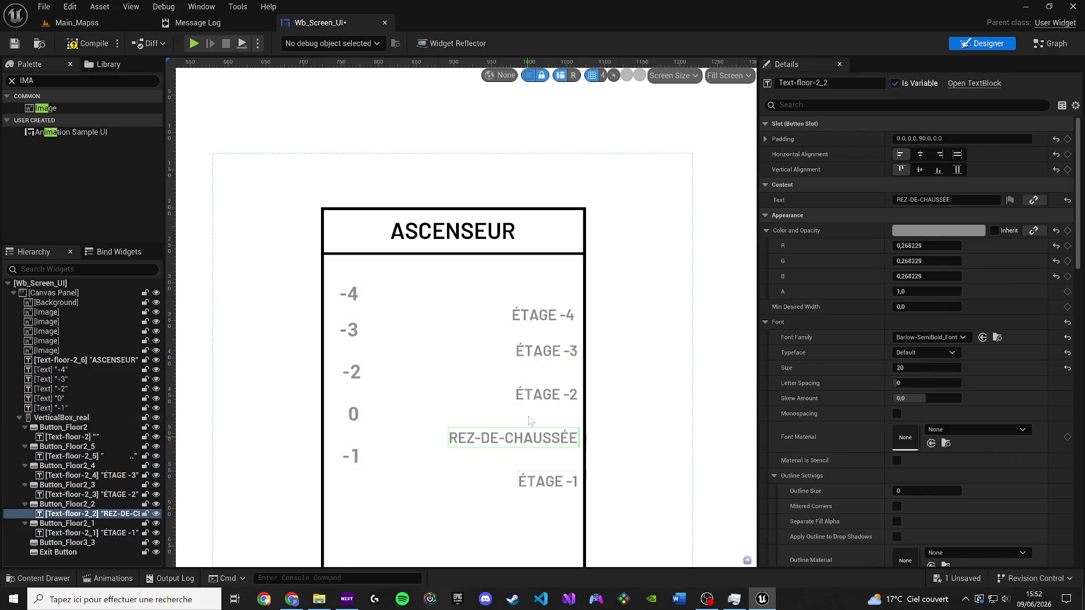
pyautogui.click(541, 396)
pyautogui.click(541, 353)
pyautogui.click(540, 317)
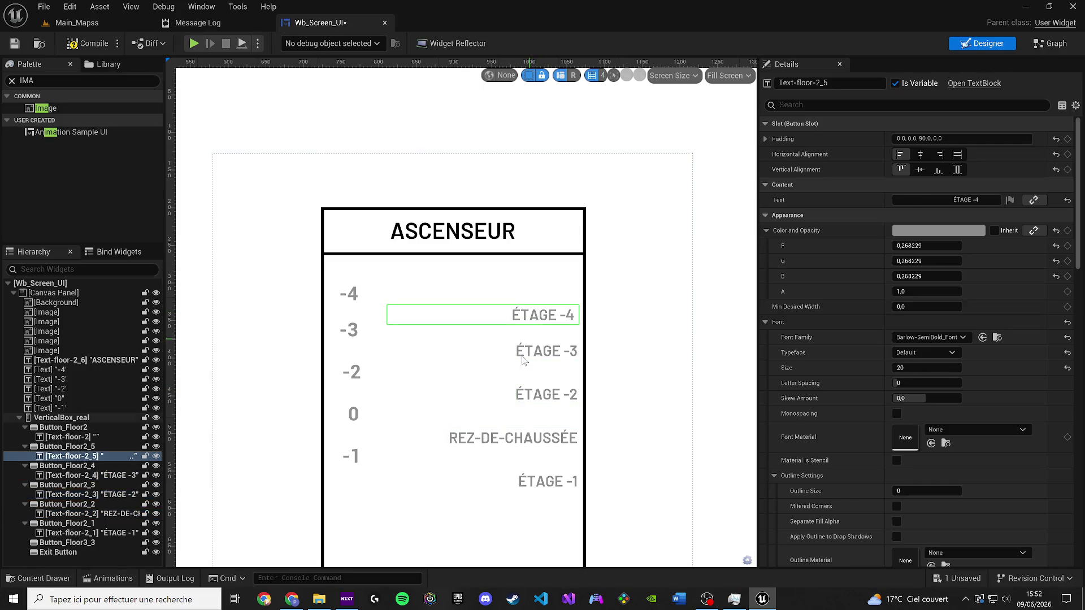
pyautogui.click(66, 447)
pyautogui.click(80, 457)
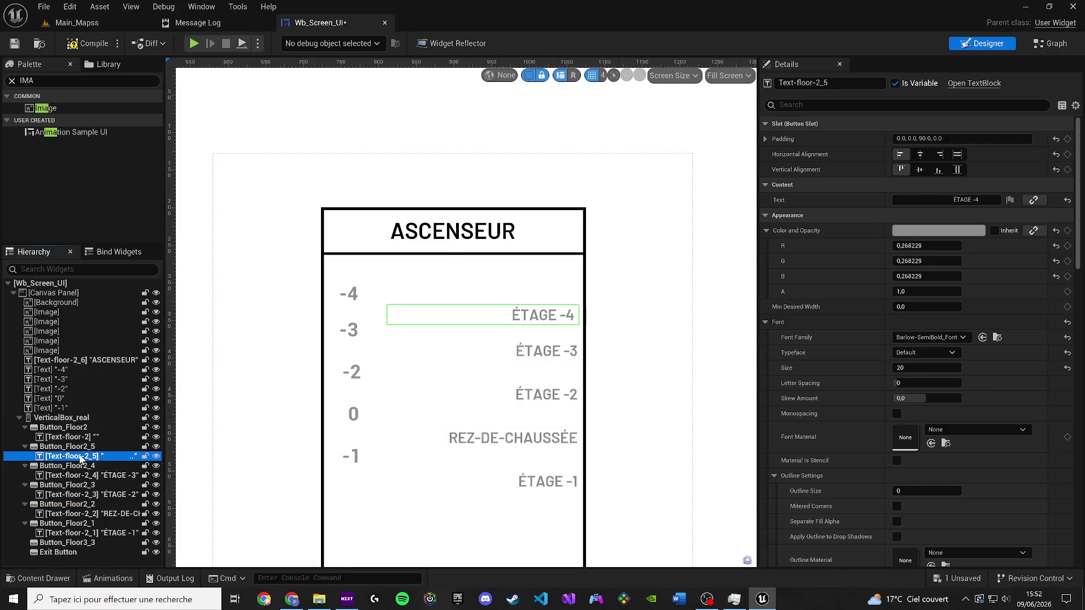
pyautogui.keyDown('ctrl'); pyautogui.click(77, 428); pyautogui.keyUp('ctrl')
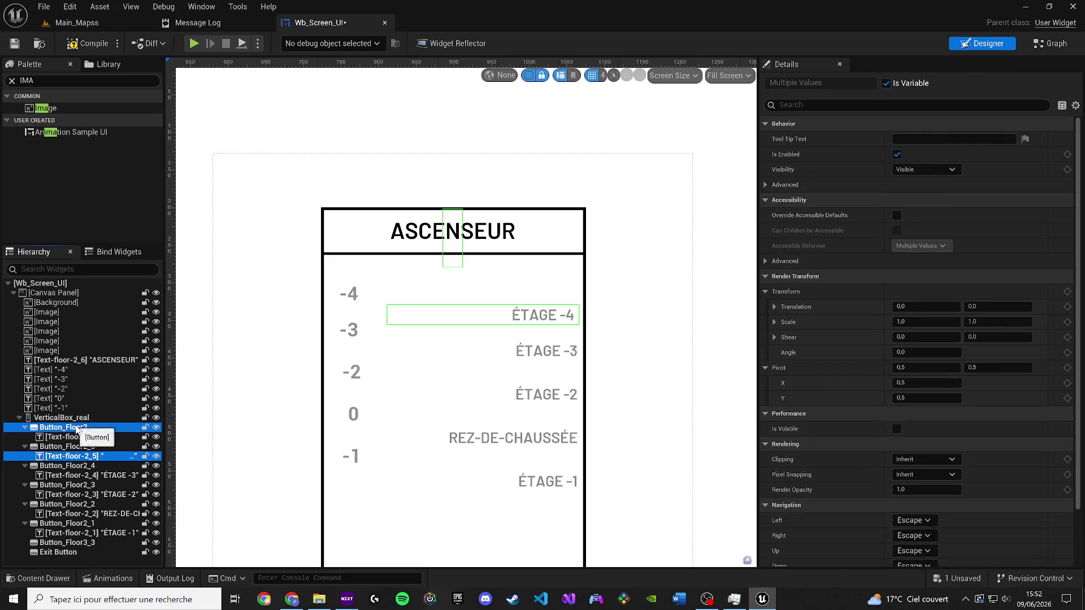
pyautogui.keyDown('ctrl'); pyautogui.click(76, 428); pyautogui.keyUp('ctrl')
pyautogui.keyDown('ctrl'); pyautogui.click(65, 438); pyautogui.keyUp('ctrl')
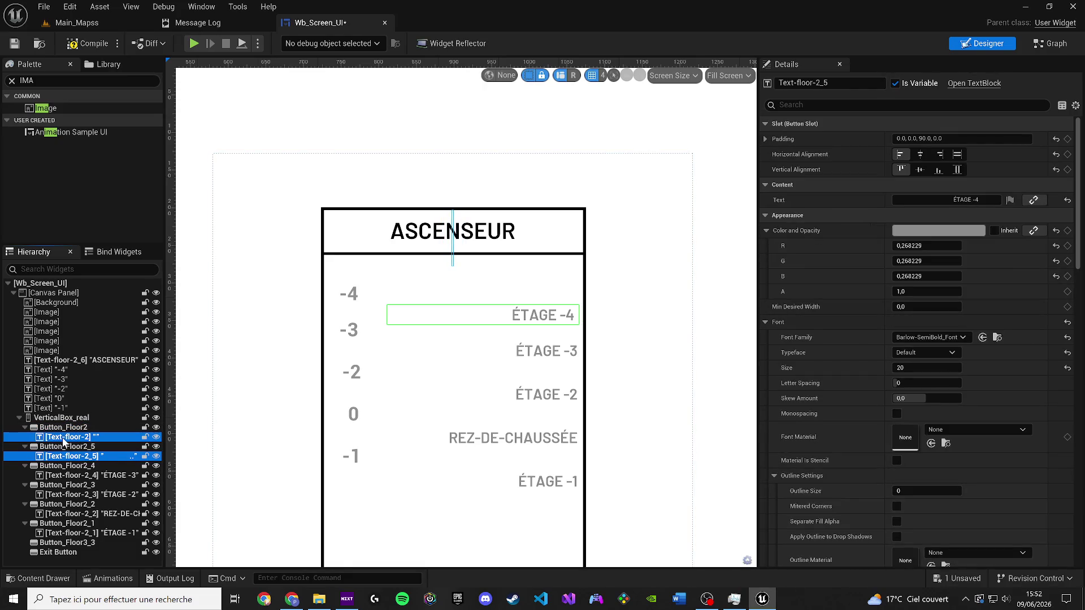
pyautogui.keyDown('ctrl'); pyautogui.click(59, 475); pyautogui.keyUp('ctrl')
pyautogui.keyDown('ctrl'); pyautogui.click(56, 495); pyautogui.keyUp('ctrl')
pyautogui.keyDown('ctrl'); pyautogui.click(52, 514); pyautogui.keyUp('ctrl')
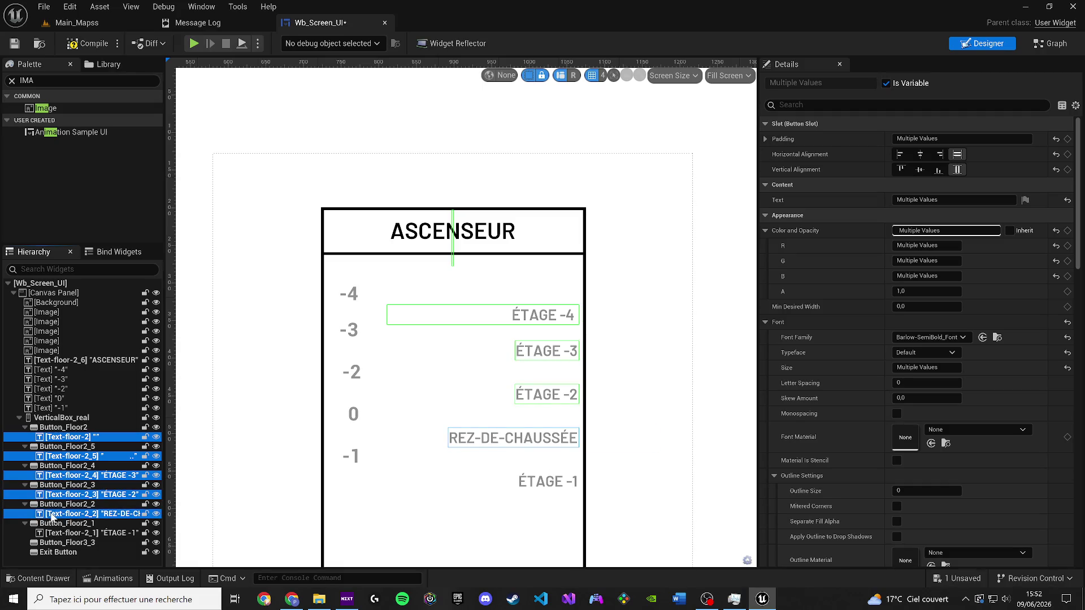
pyautogui.keyDown('ctrl'); pyautogui.click(56, 534); pyautogui.keyUp('ctrl')
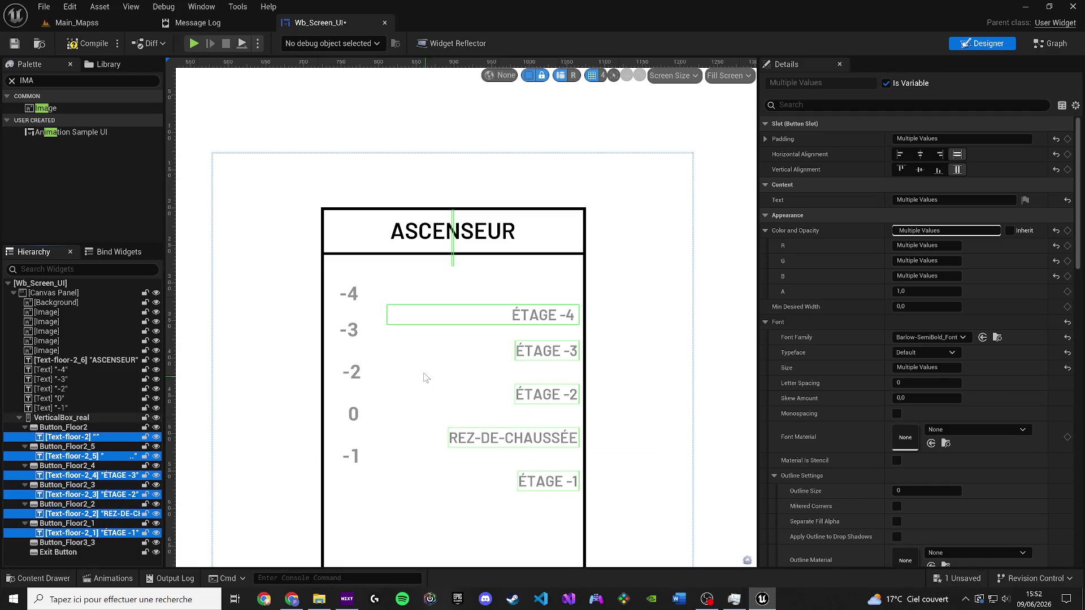
pyautogui.scroll(1, 484, 312)
pyautogui.moveTo(484, 312)
pyautogui.mouseDown()
pyautogui.moveTo(486, 379)
pyautogui.moveTo(486, 309)
pyautogui.mouseUp()
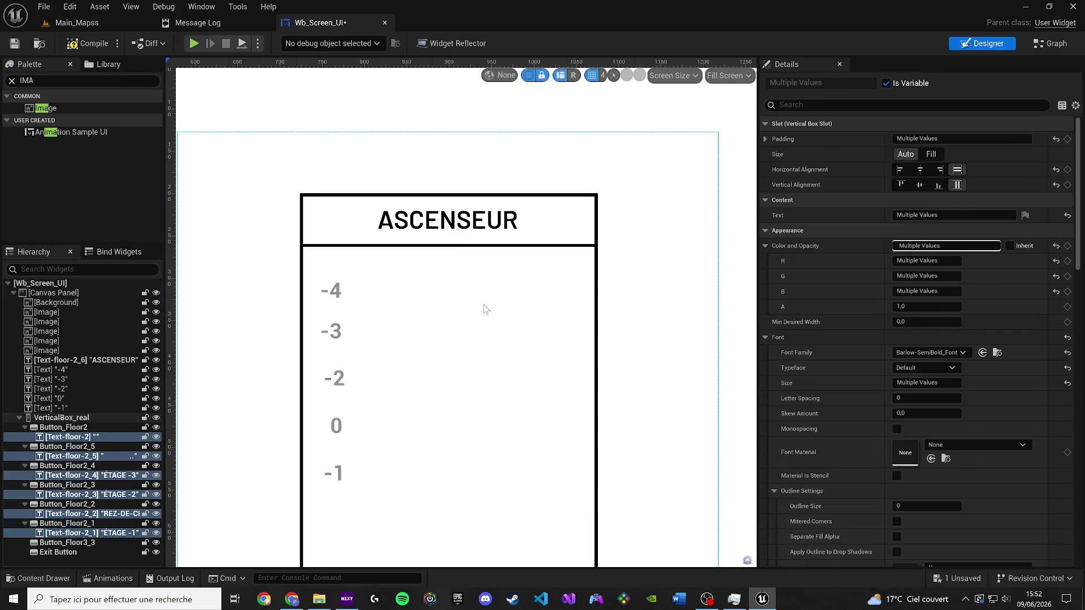
pyautogui.hotkey('ctrl', 'z')
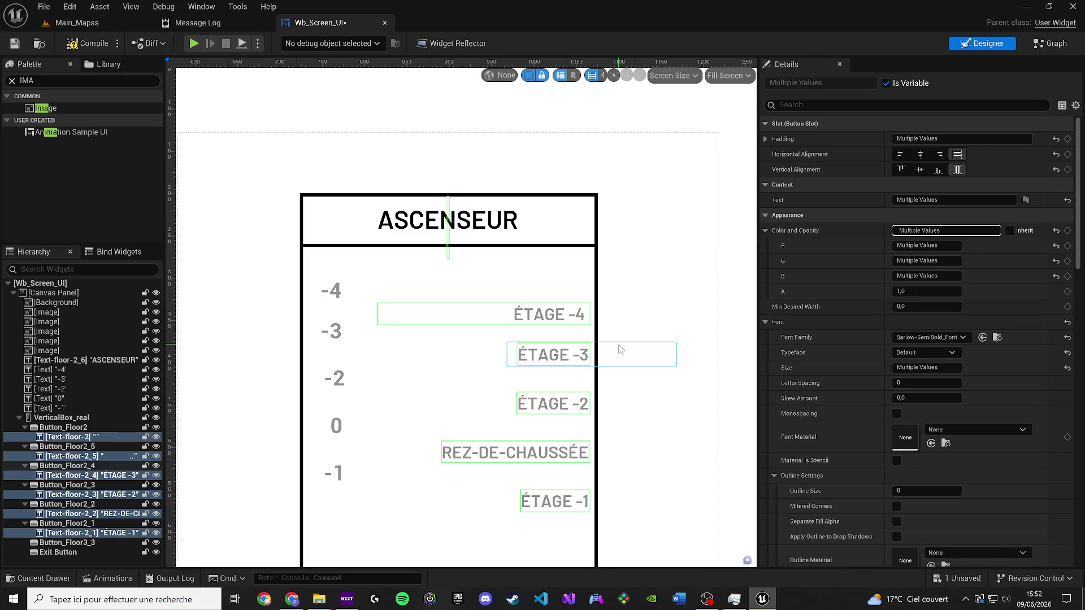
pyautogui.moveTo(625, 252); pyautogui.dragTo(600, 267)
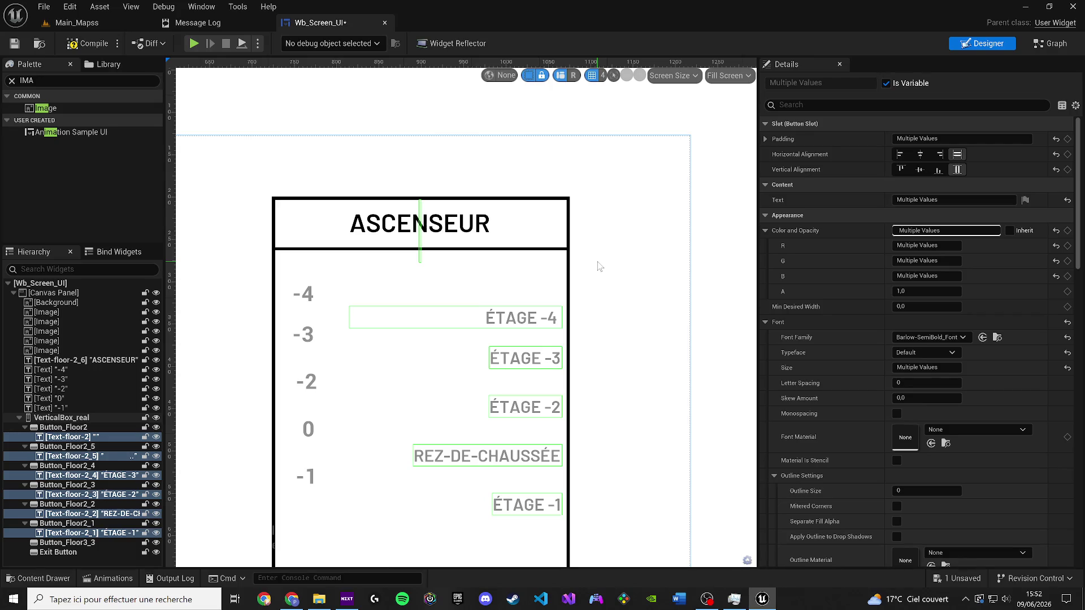
# Step: Set the ÉTAGE -4 button's top padding, trying 40 and 20 before settling on 30
pyautogui.click(540, 319)
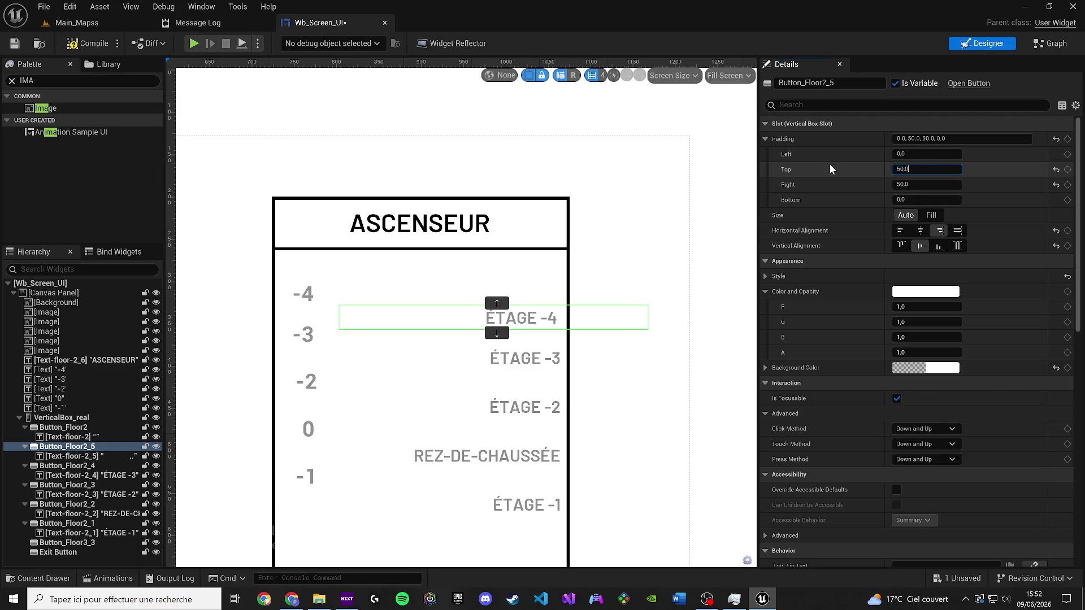
pyautogui.press('BackSpace')
pyautogui.write('4')
pyautogui.press('Return')
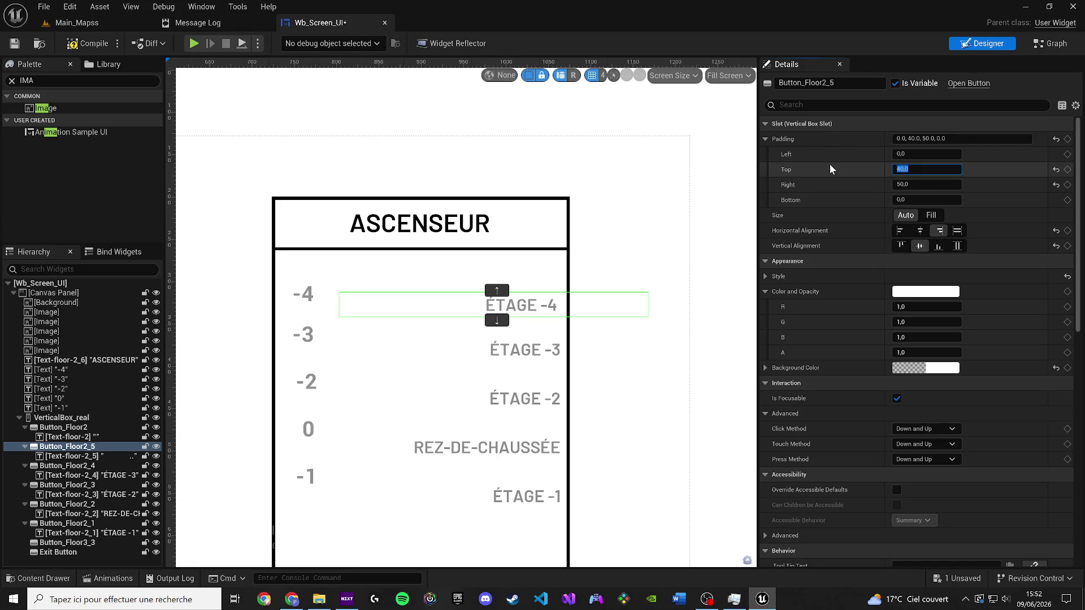
pyautogui.write('20')
pyautogui.press('Return')
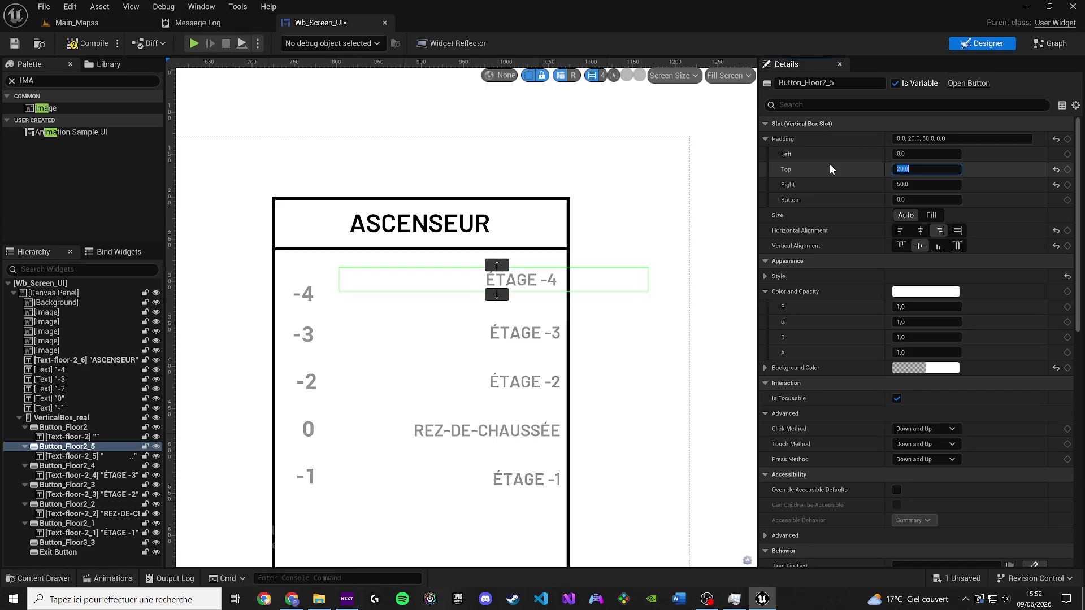
pyautogui.write('30')
pyautogui.press('Return')
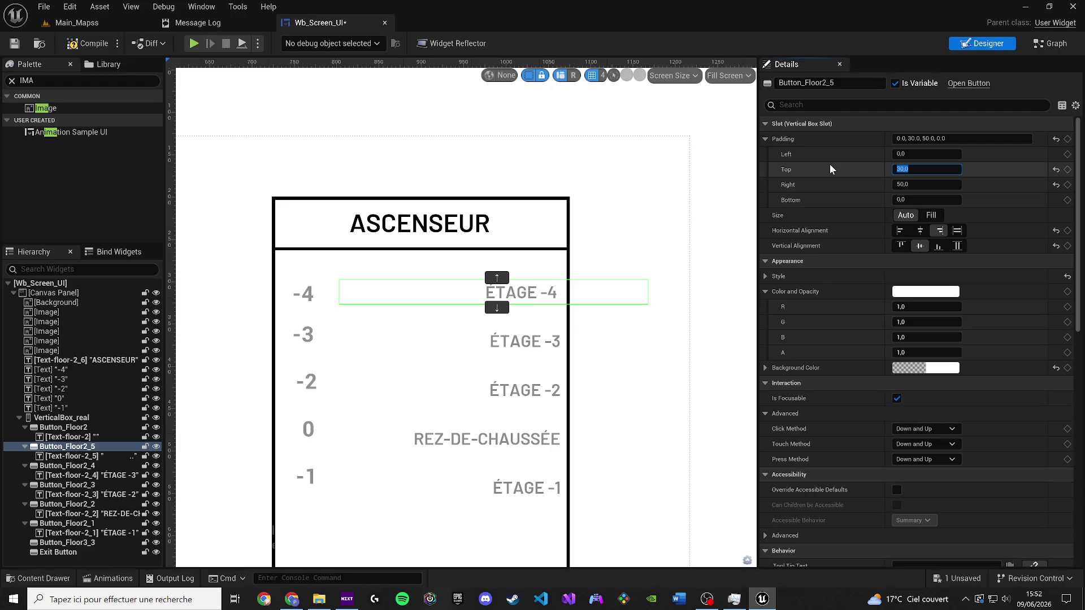
# Step: Commit the top padding of 30 and select the whole floor button column
pyautogui.write('3')
pyautogui.write('0')
pyautogui.press('Return')
pyautogui.click(645, 237)
pyautogui.scroll(-2, 645, 237)
pyautogui.scroll(-2, 559, 241)
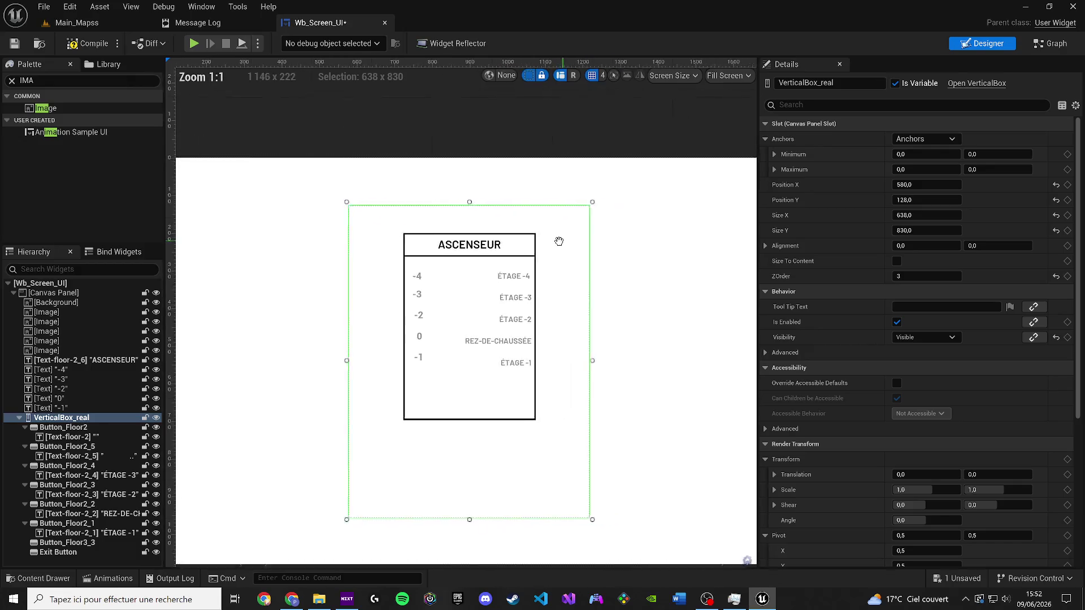
pyautogui.scroll(2, 324, 344)
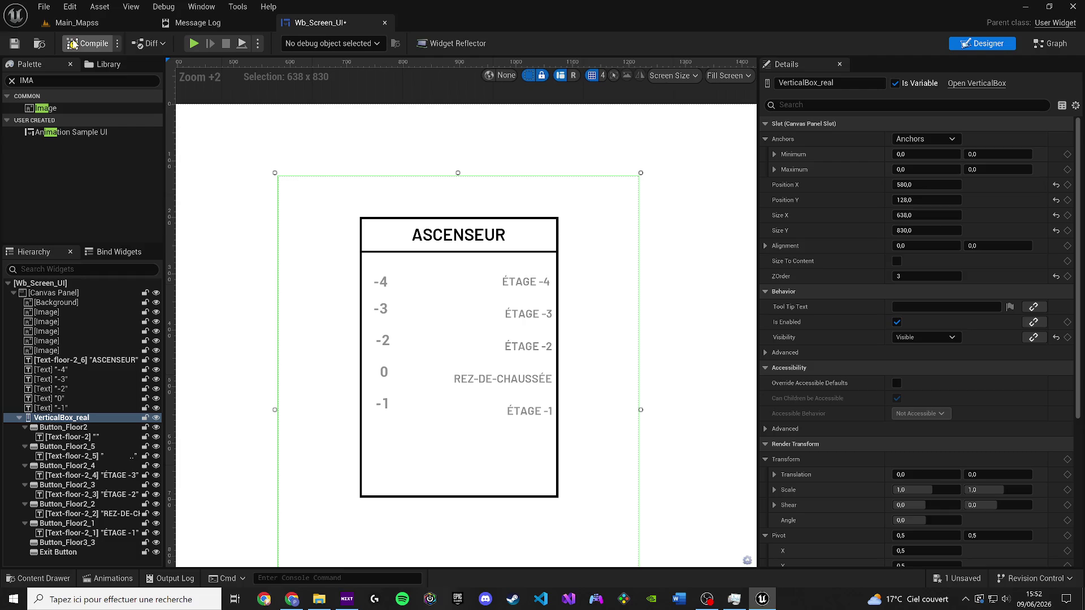
# Step: Compile and save the widget, close the warnings, and check floor numbers align with labels
pyautogui.click(88, 43)
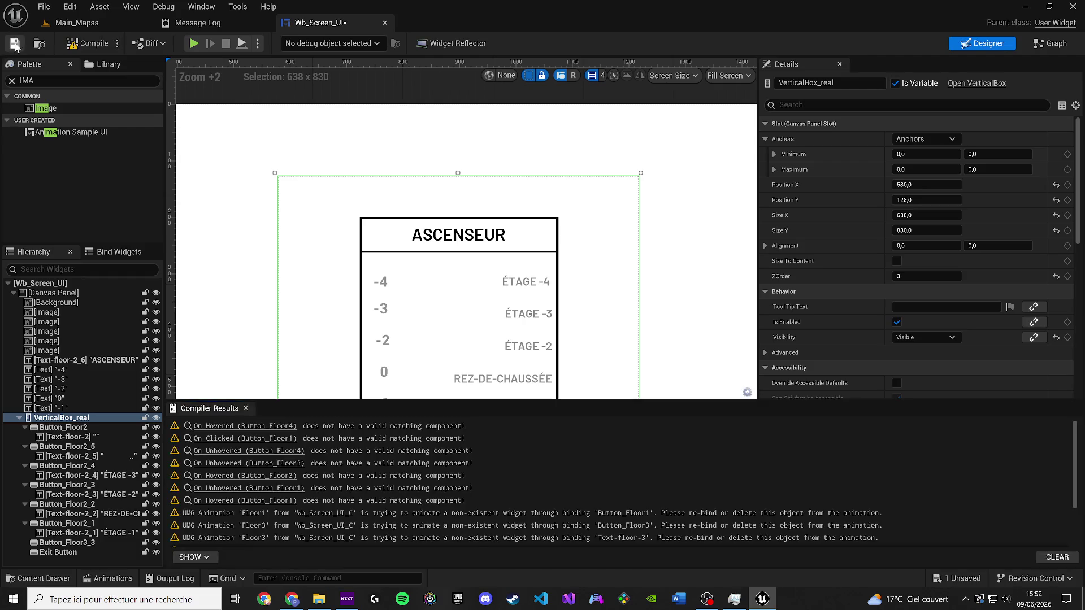
pyautogui.click(246, 409)
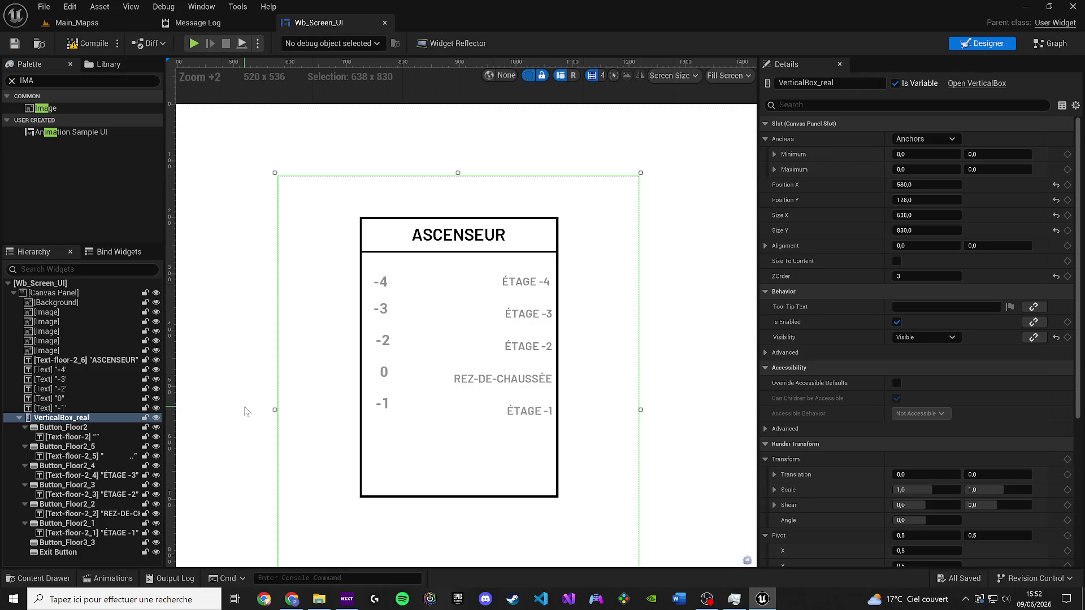
pyautogui.scroll(3, 294, 398)
pyautogui.click(461, 359)
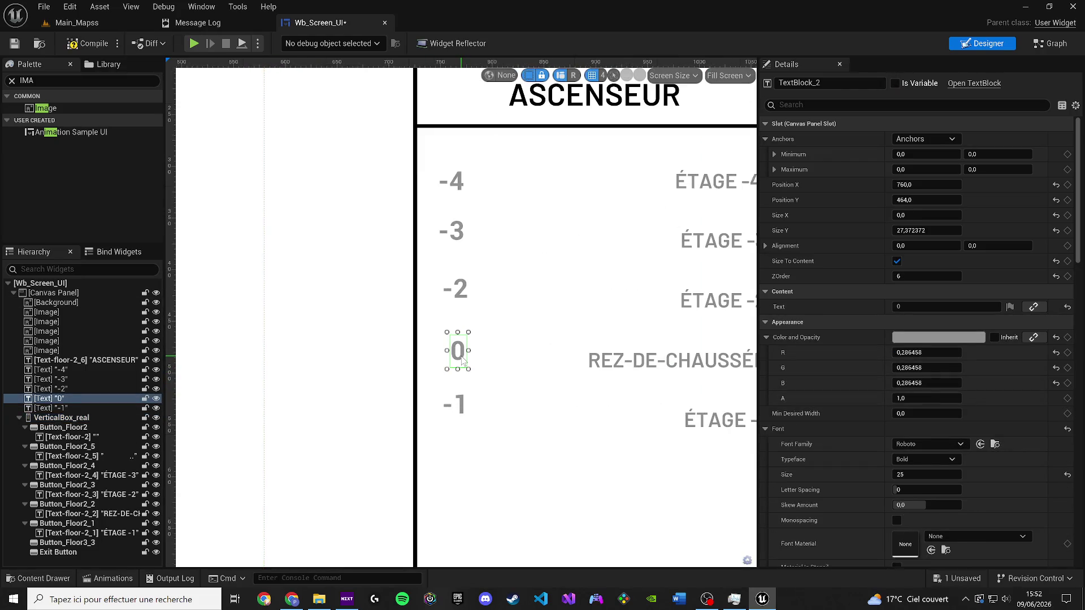
pyautogui.scroll(-4, 439, 349)
pyautogui.click(468, 375)
pyautogui.scroll(1, 468, 375)
pyautogui.scroll(-1, 662, 353)
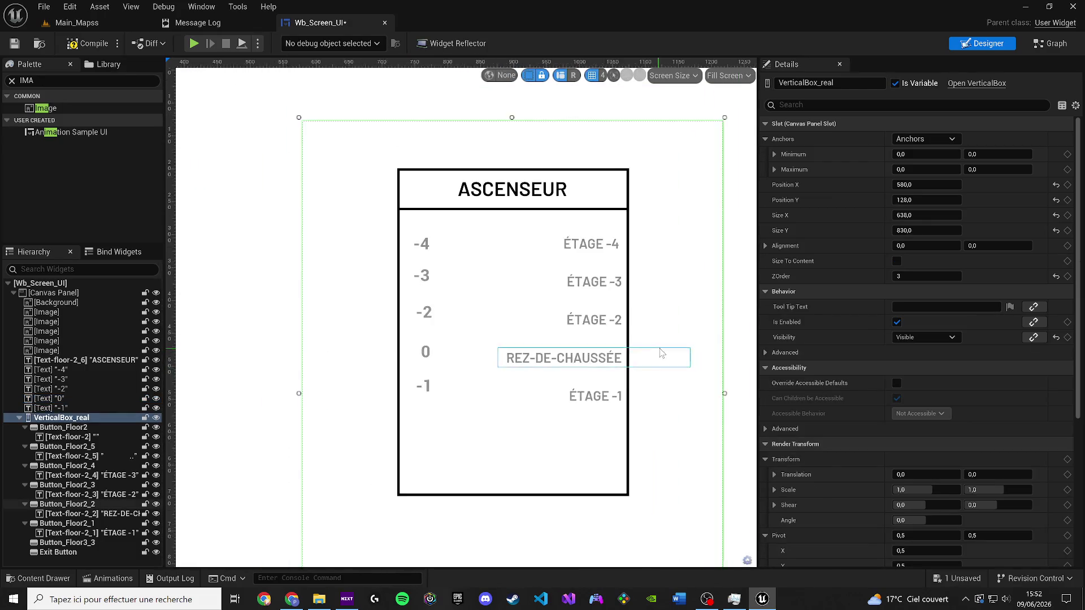
pyautogui.scroll(-1, 626, 359)
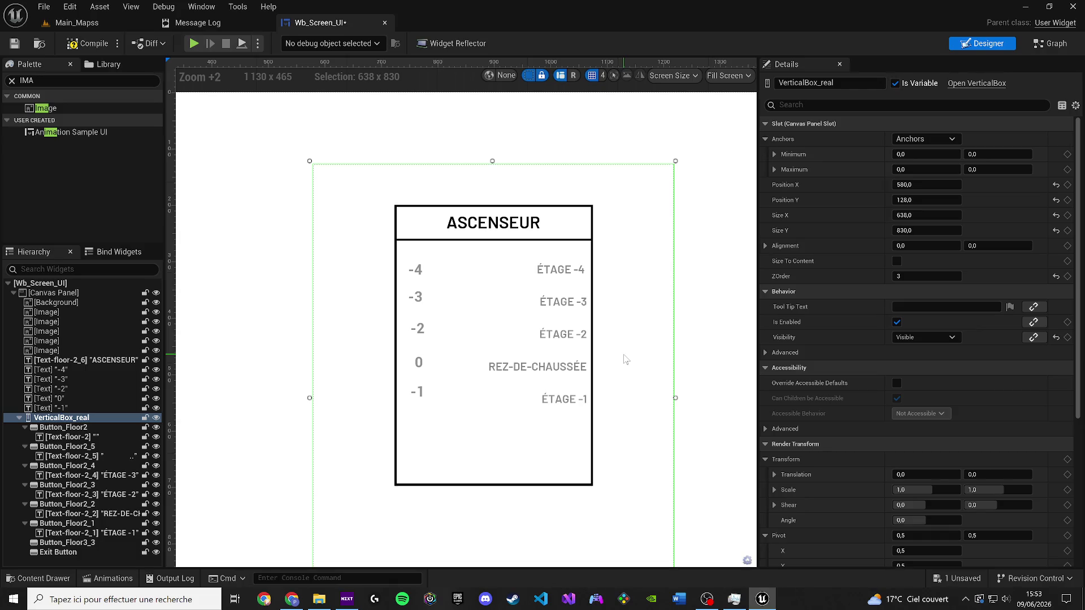
# Step: Save, play Main_Mapss, view the ASCENSEUR panel at the terminal, and return to Wb_Screen_UI
pyautogui.click(14, 44)
pyautogui.click(77, 23)
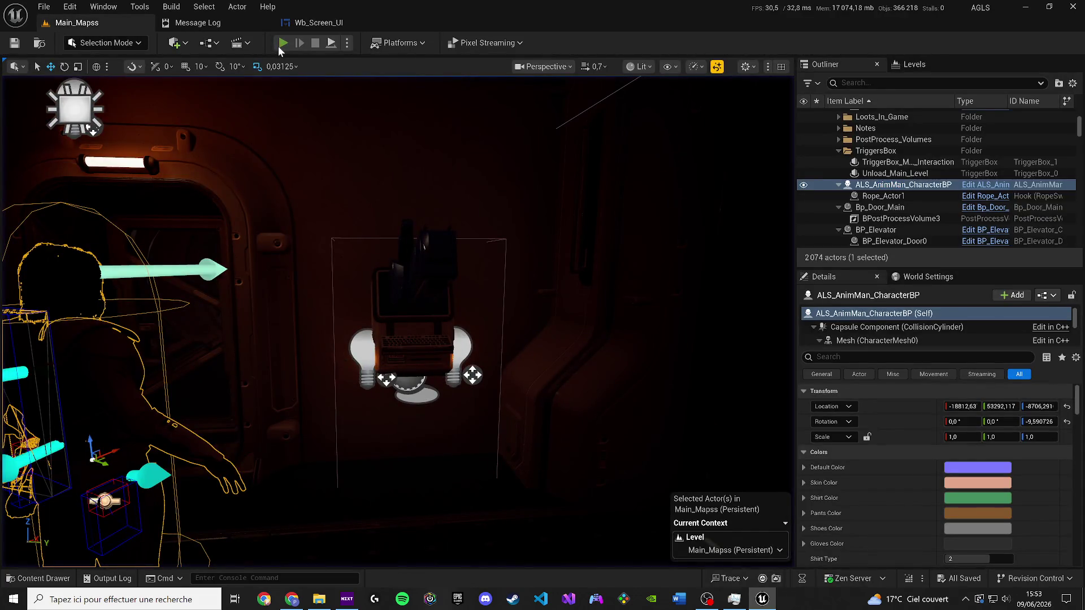
pyautogui.click(283, 43)
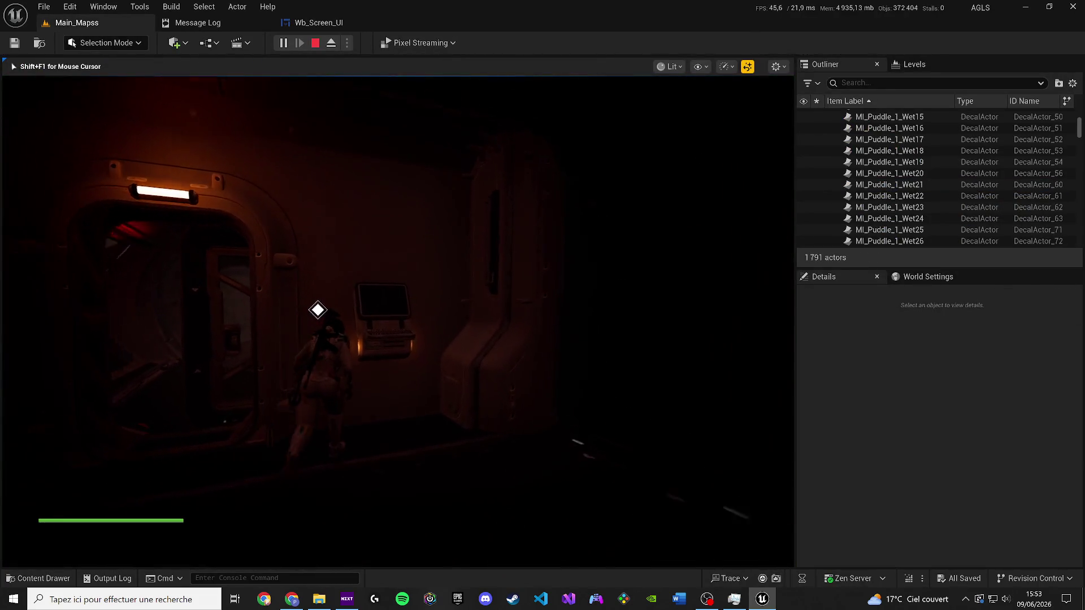
pyautogui.press('e')
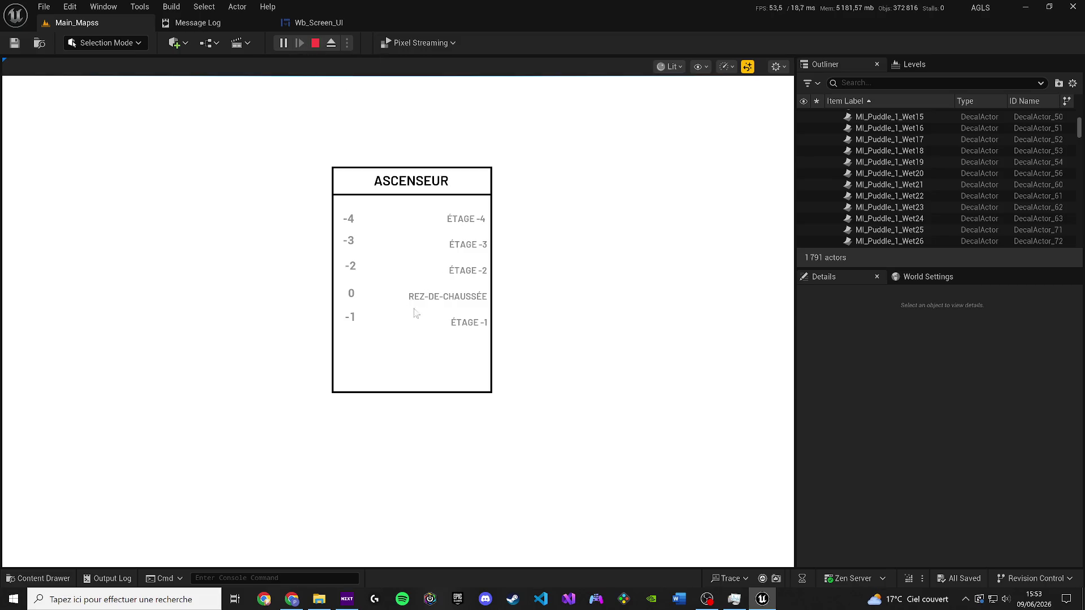
pyautogui.moveTo(243, 23); pyautogui.dragTo(178, 23)
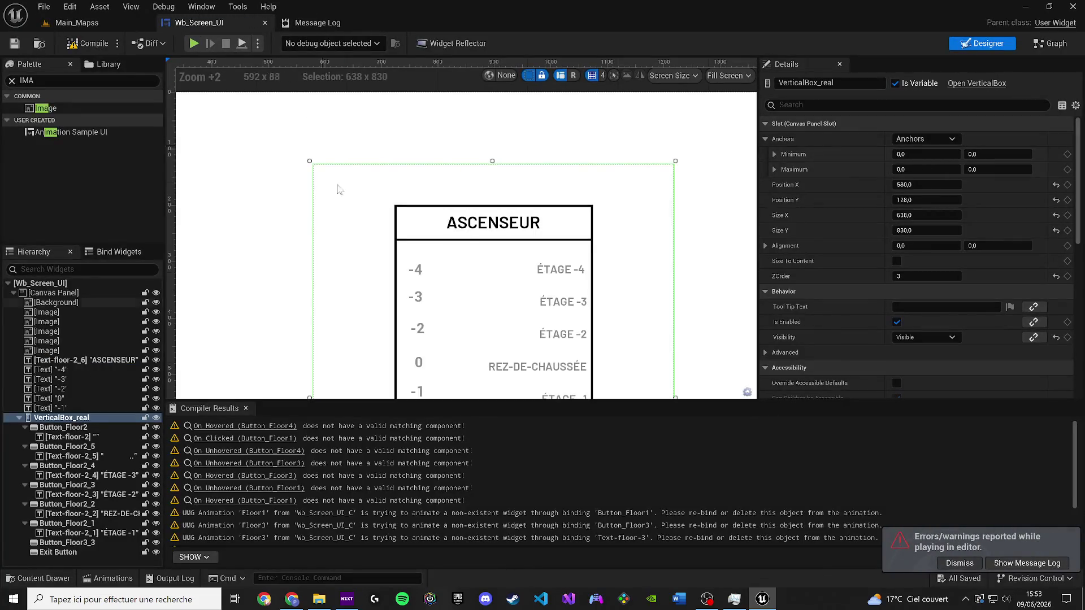
pyautogui.scroll(-2, 327, 395)
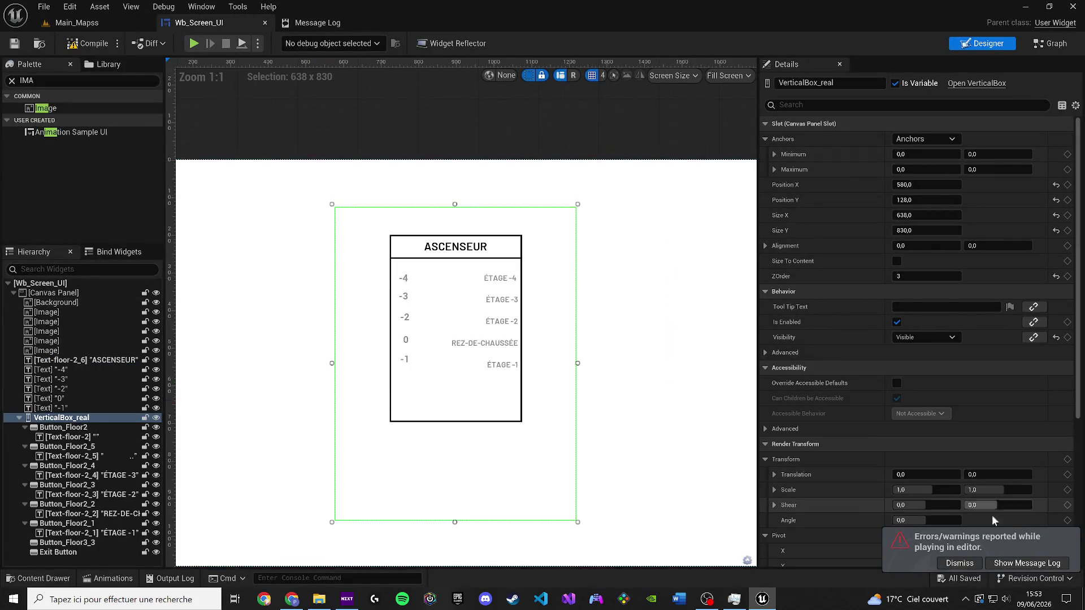
pyautogui.scroll(-3, 671, 323)
pyautogui.moveTo(613, 315); pyautogui.dragTo(547, 318)
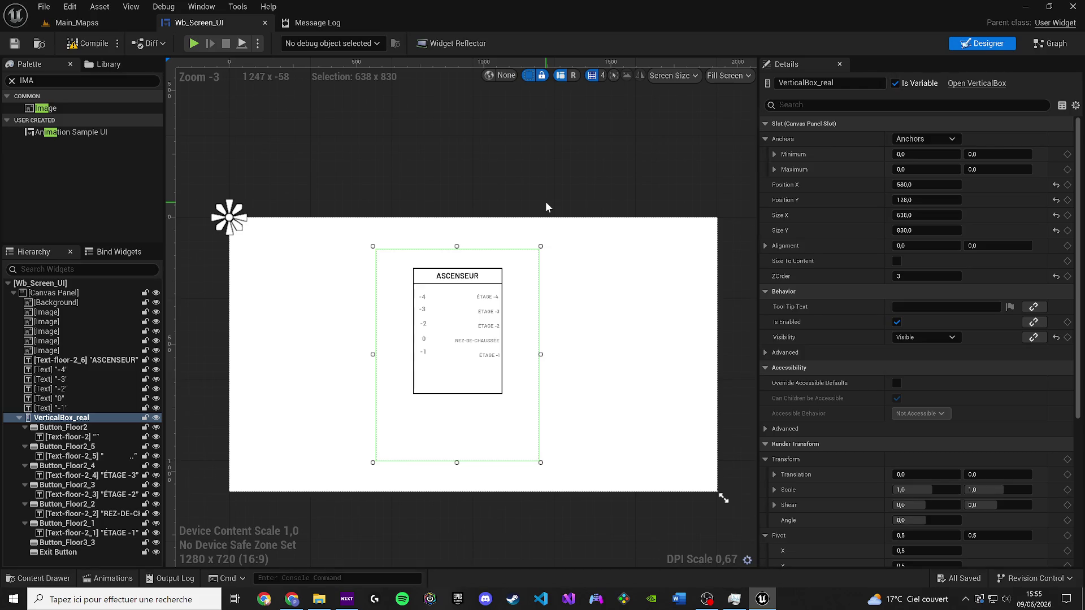
pyautogui.hotkey('alt', 'Tab')
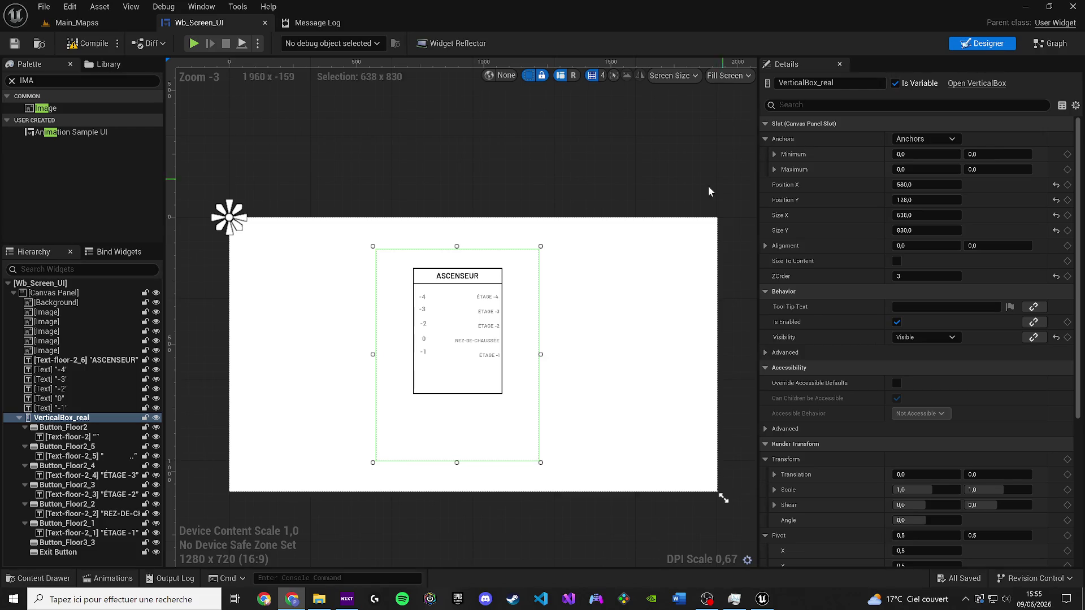
pyautogui.scroll(9, 544, 227)
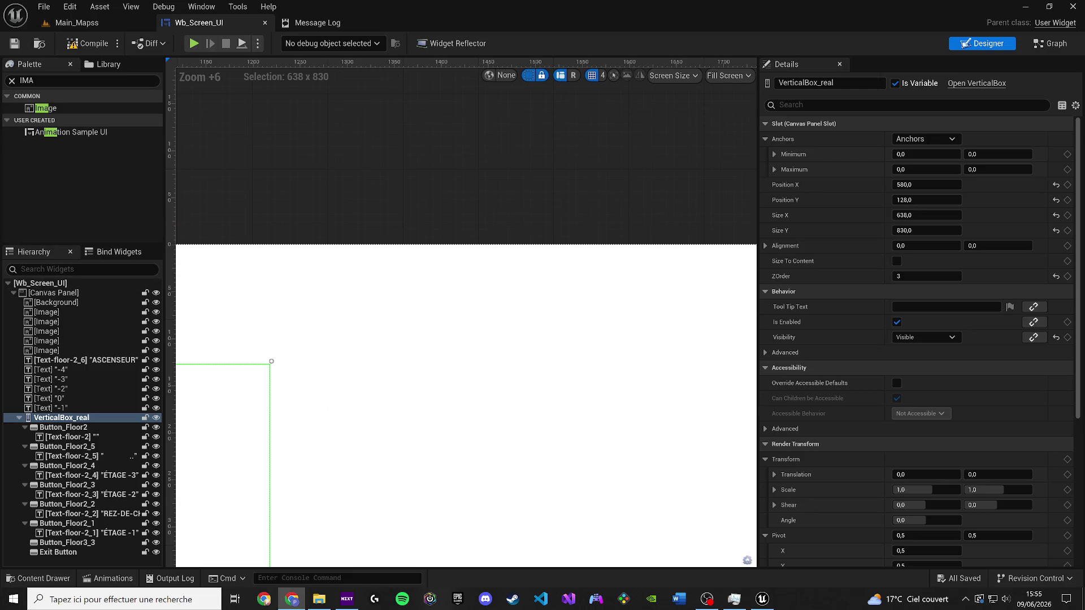
pyautogui.scroll(-6, 304, 221)
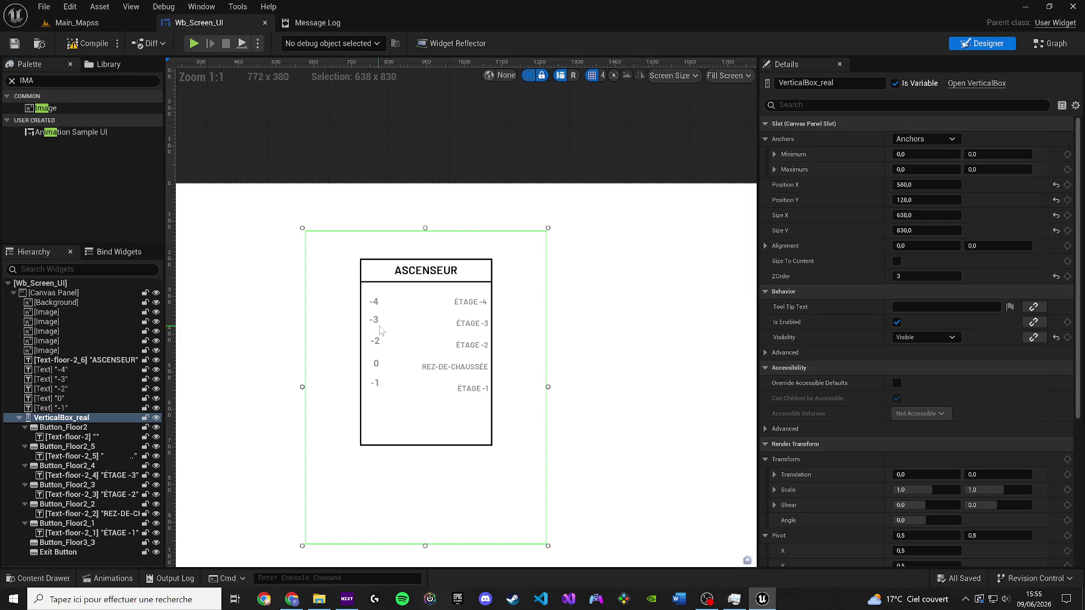
pyautogui.scroll(-2, 431, 296)
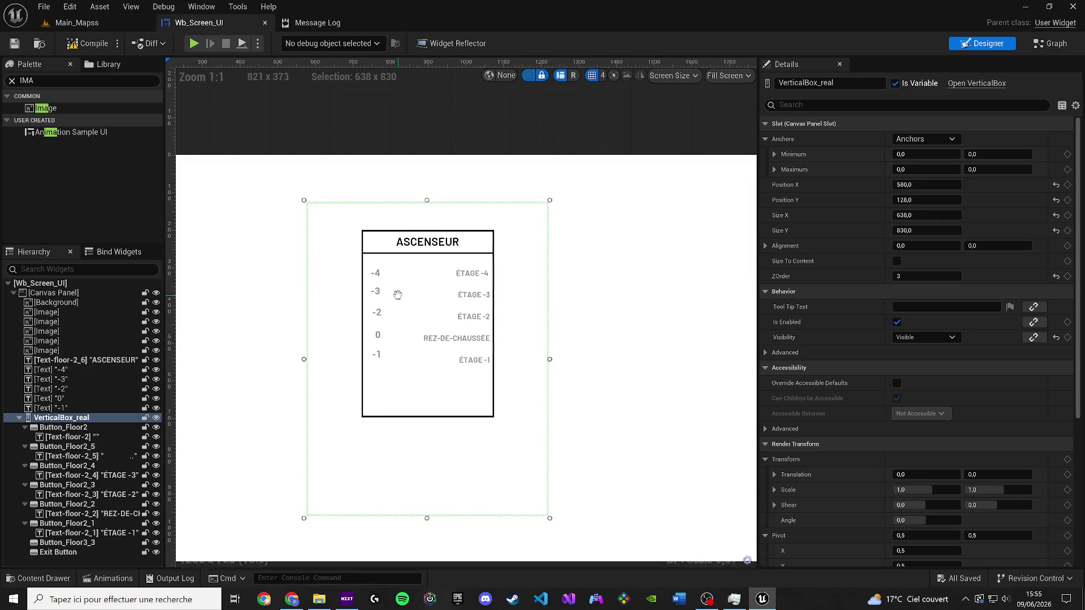
pyautogui.scroll(-1, 428, 331)
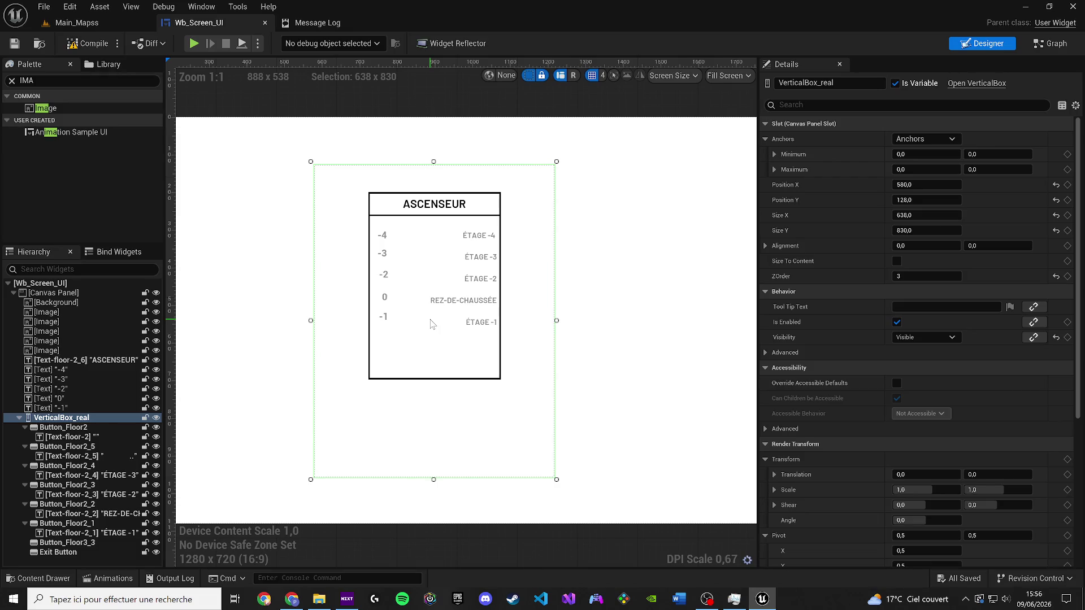
pyautogui.scroll(-1, 424, 351)
pyautogui.scroll(3, 432, 335)
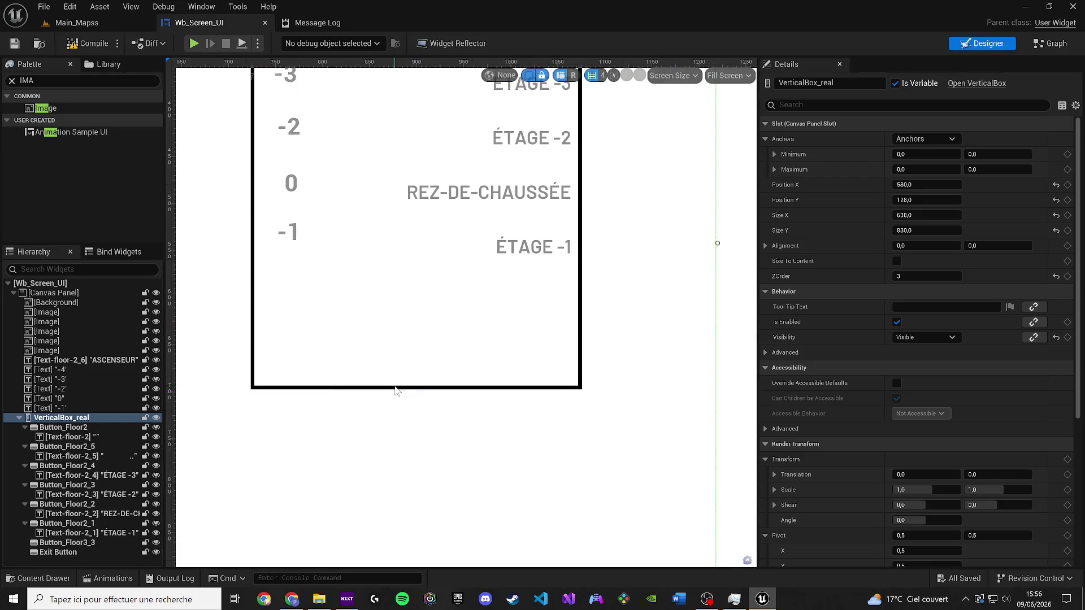
pyautogui.click(68, 331)
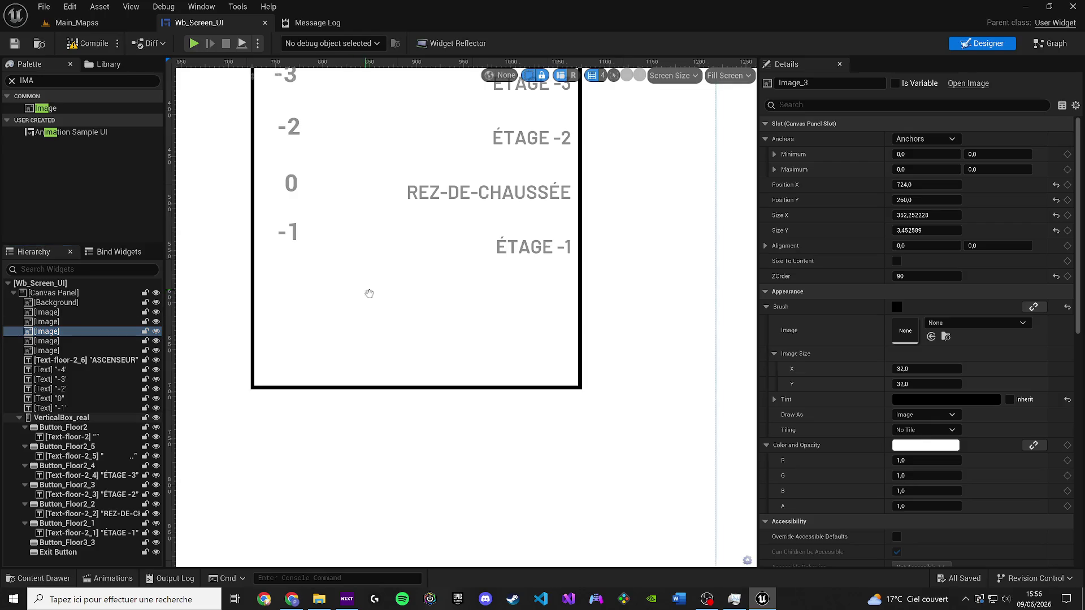
# Step: Duplicate the divider line and raise the copy's draw order to 95
pyautogui.scroll(-4, 369, 293)
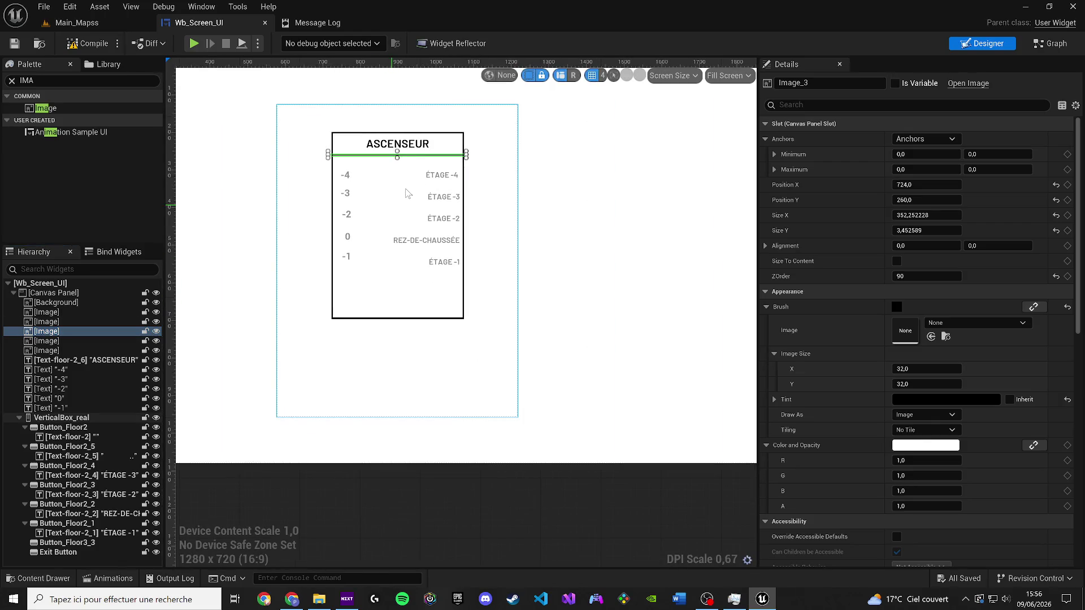
pyautogui.hotkey('ctrl', 'd')
pyautogui.scroll(2, 408, 194)
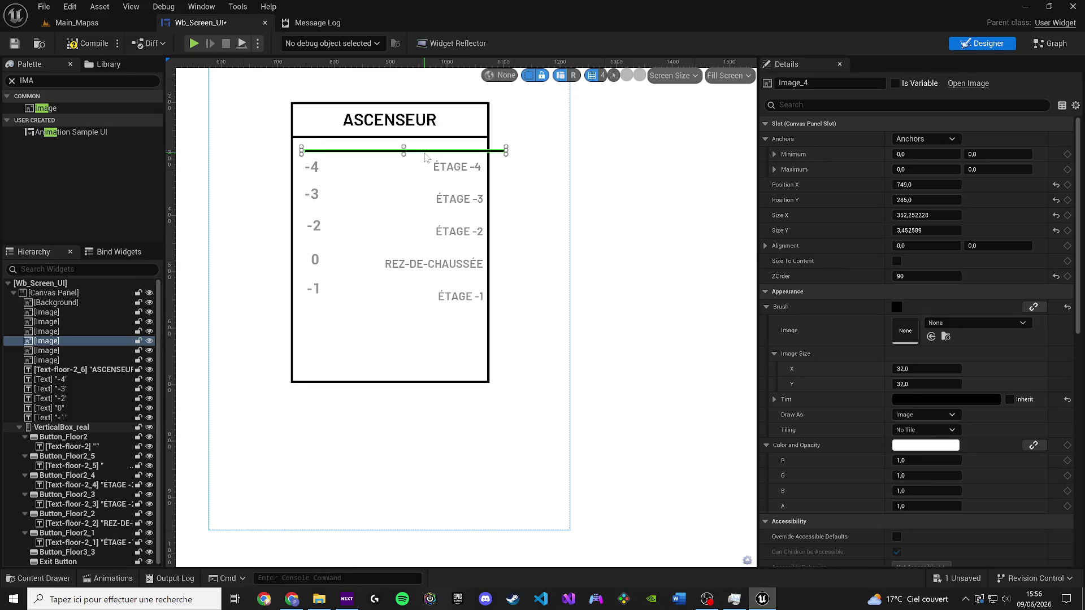
pyautogui.moveTo(426, 158)
pyautogui.mouseDown()
pyautogui.moveTo(438, 161)
pyautogui.moveTo(370, 156)
pyautogui.mouseUp()
pyautogui.hotkey('ctrl', 'z')
pyautogui.hotkey('ctrl', 'z')
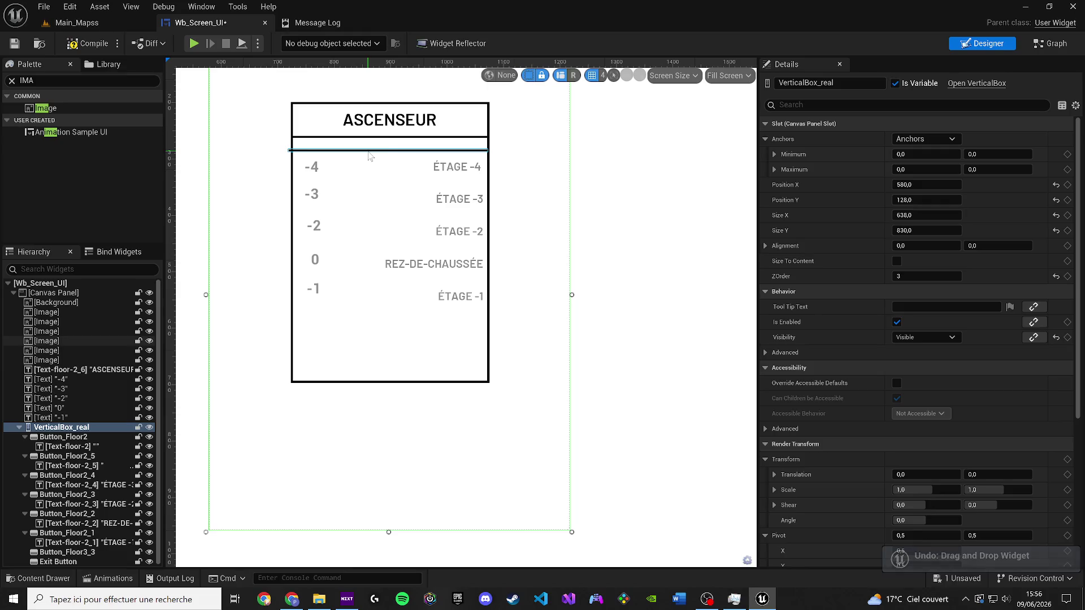
pyautogui.click(370, 157)
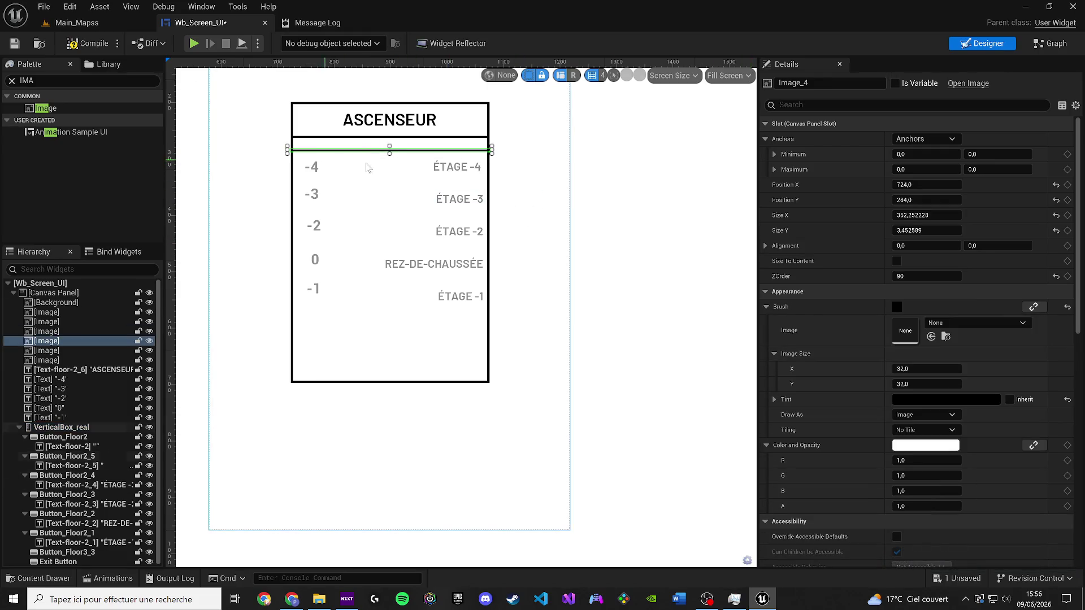
pyautogui.moveTo(921, 277); pyautogui.dragTo(928, 280)
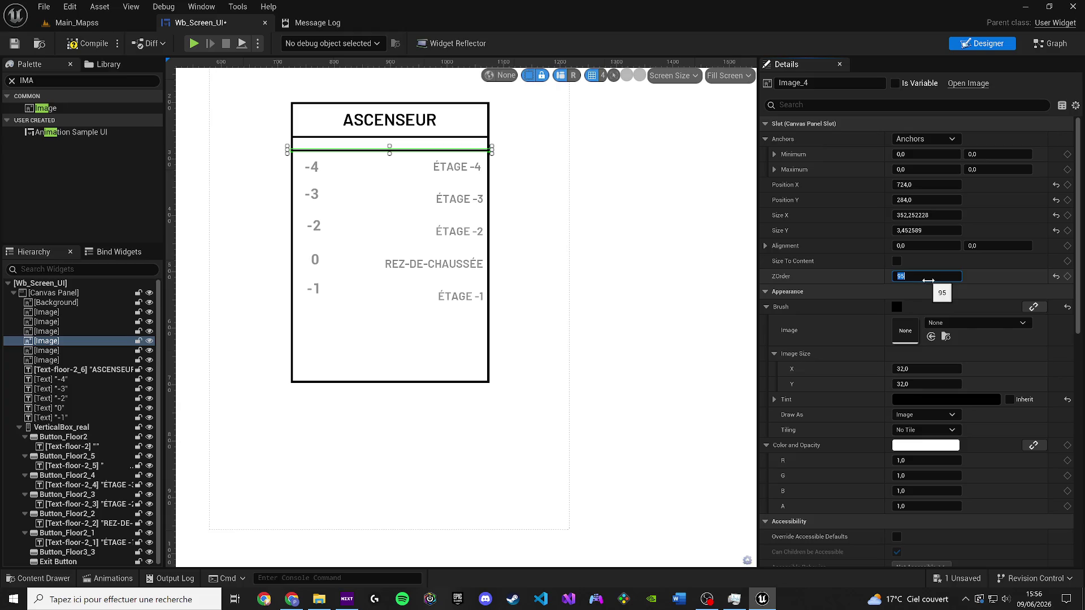
# Step: Move the new line below the floor labels and adjust the bar thicknesses
pyautogui.moveTo(394, 149)
pyautogui.mouseDown()
pyautogui.moveTo(408, 159)
pyautogui.moveTo(416, 323)
pyautogui.moveTo(410, 316)
pyautogui.mouseUp()
pyautogui.scroll(3, 410, 316)
pyautogui.moveTo(430, 369); pyautogui.dragTo(439, 351)
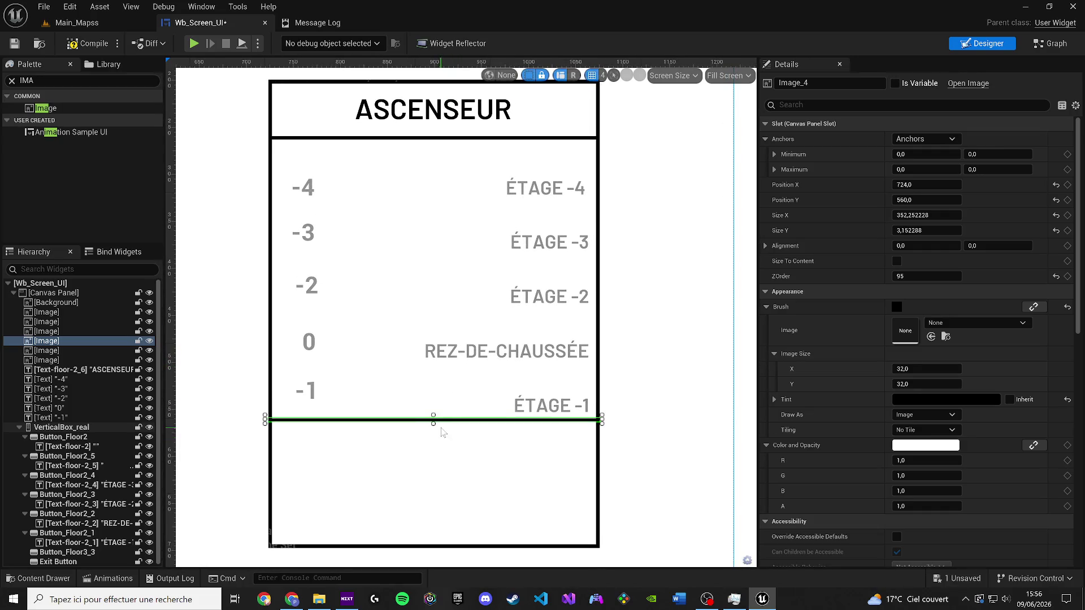
pyautogui.moveTo(433, 421); pyautogui.dragTo(434, 429)
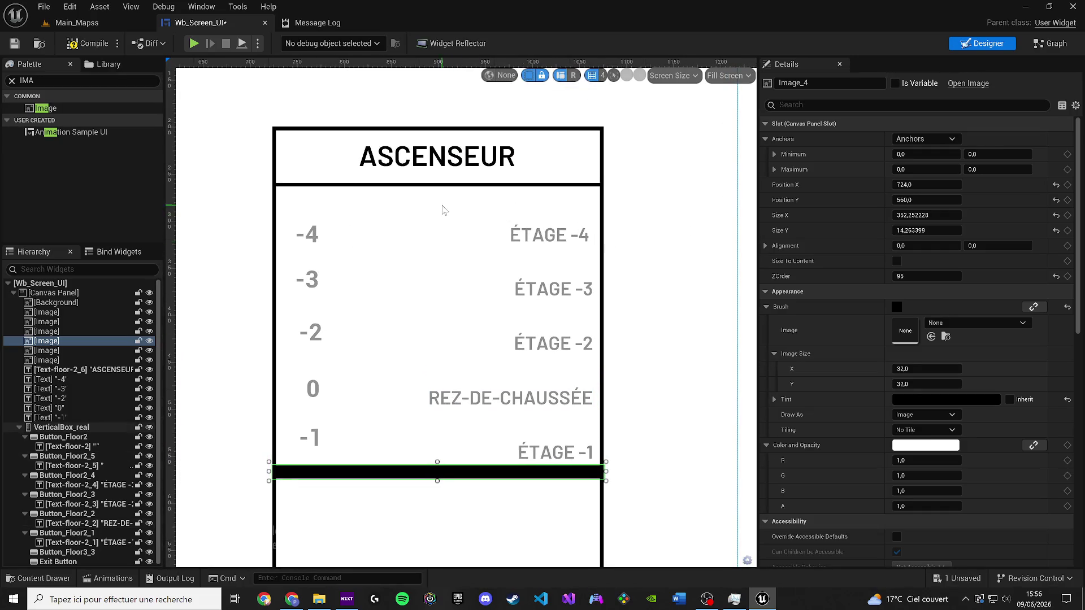
# Step: Set the bar under ÉTAGE -1 to height 3,452589 and shift it slightly lower
pyautogui.click(436, 184)
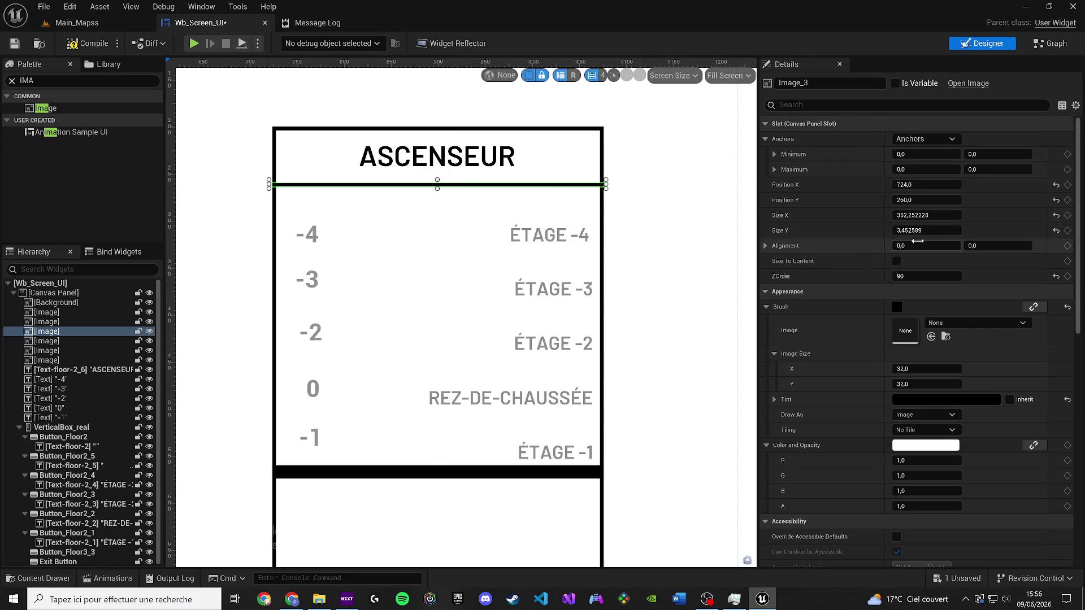
pyautogui.scroll(1, 548, 392)
pyautogui.click(487, 369)
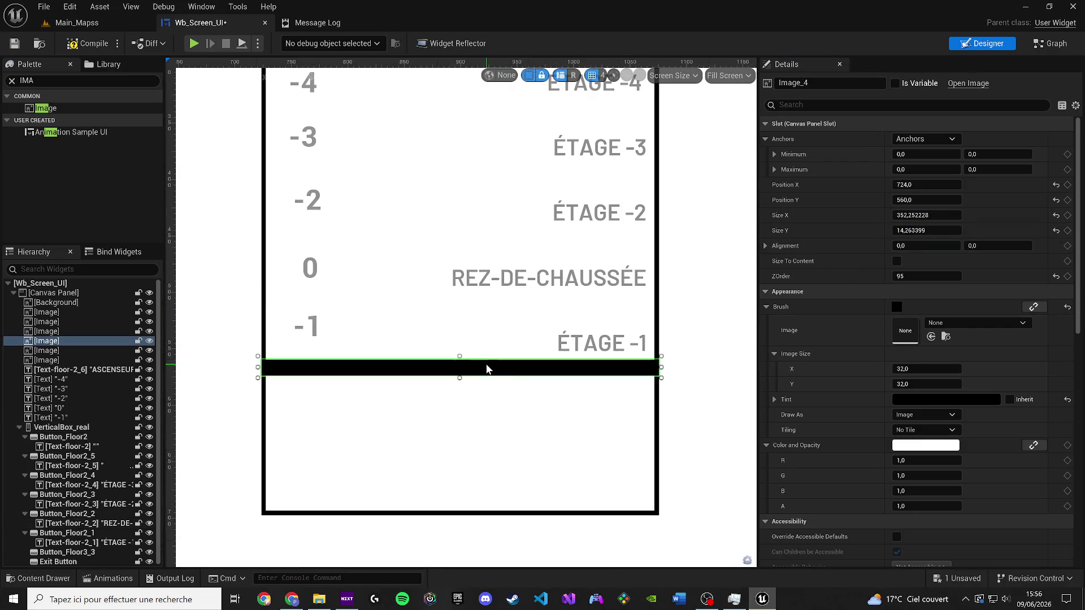
pyautogui.click(926, 231)
pyautogui.write('3,452589')
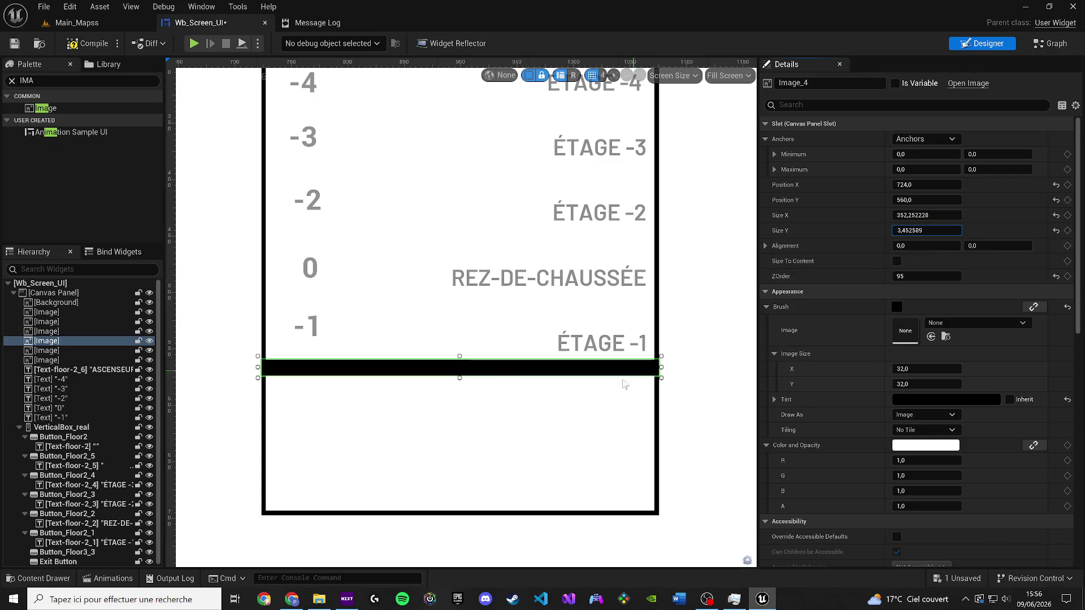
pyautogui.press('Return')
pyautogui.click(556, 364)
pyautogui.click(548, 363)
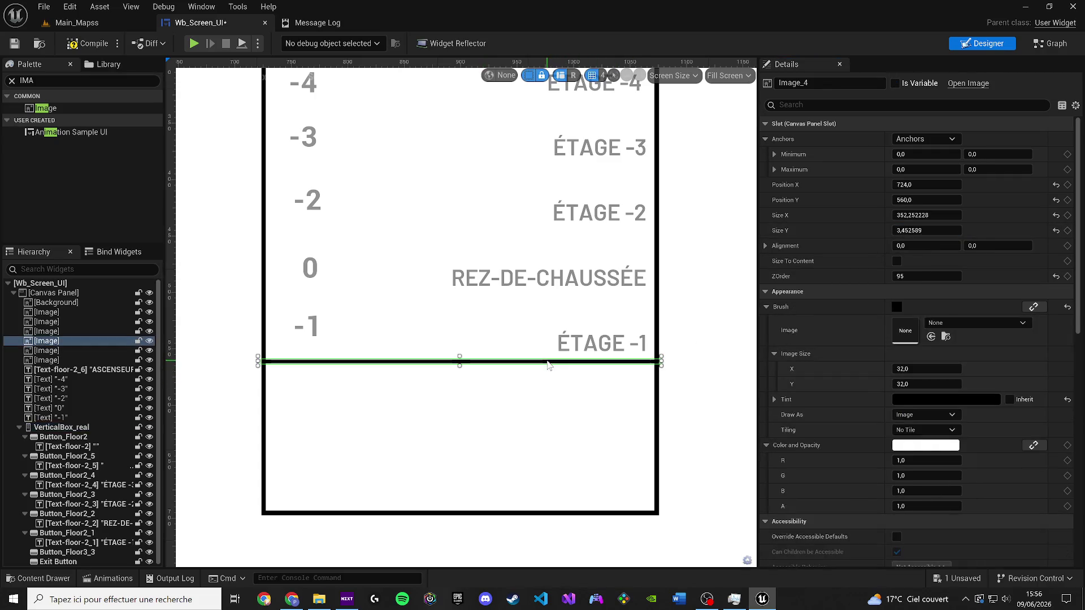
pyautogui.moveTo(548, 365); pyautogui.dragTo(543, 370)
# Step: Darken the ÉTAGE -1 label's text colour to a deeper grey (about 0.107) and copy it
pyautogui.click(584, 341)
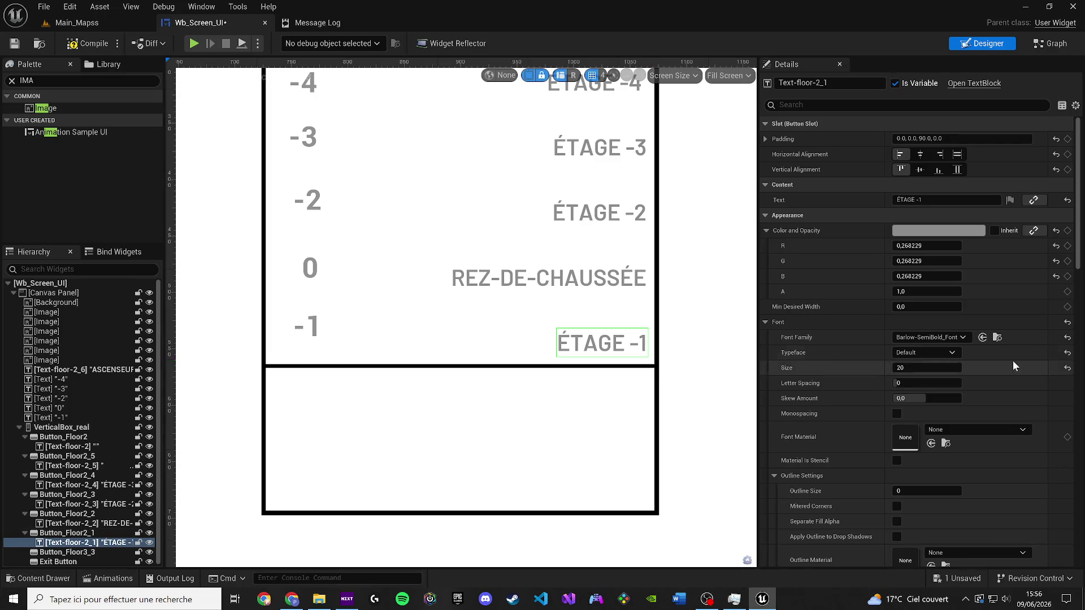
pyautogui.click(921, 233)
pyautogui.moveTo(830, 346); pyautogui.dragTo(835, 363)
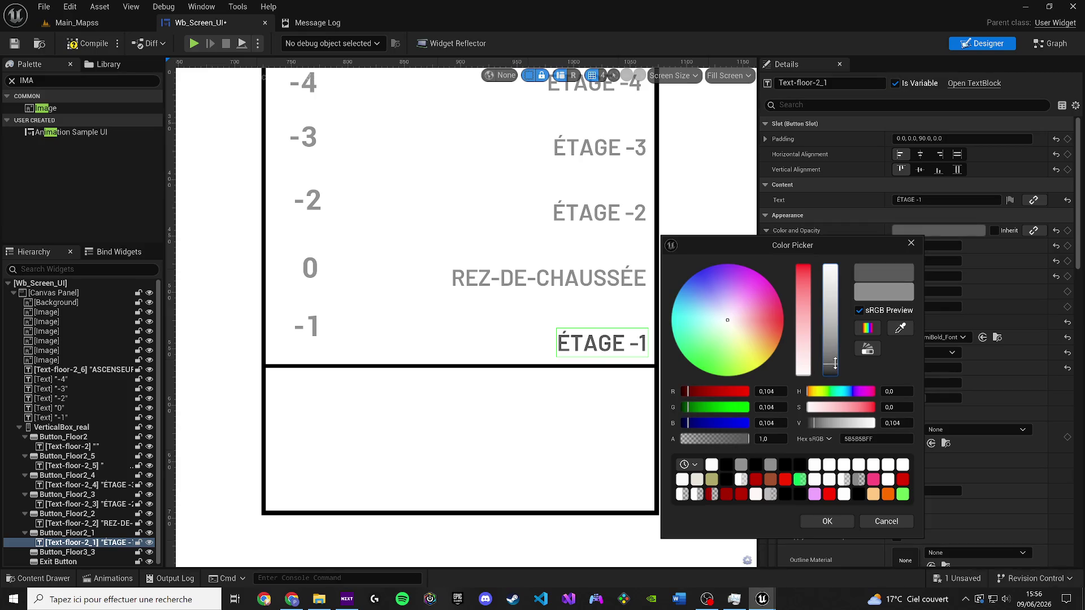
pyautogui.click(827, 521)
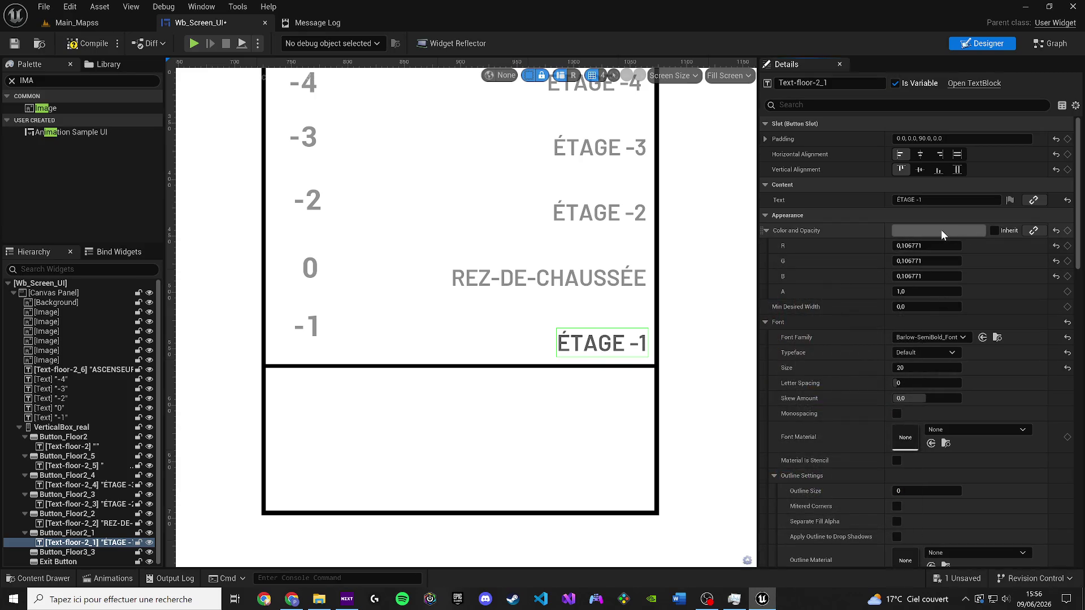
pyautogui.rightClick(940, 230)
pyautogui.click(977, 293)
# Step: Paste that grey onto the REZ-DE-CHAUSSÉE, ÉTAGE -2, ÉTAGE -3 and ÉTAGE -4 labels
pyautogui.click(548, 278)
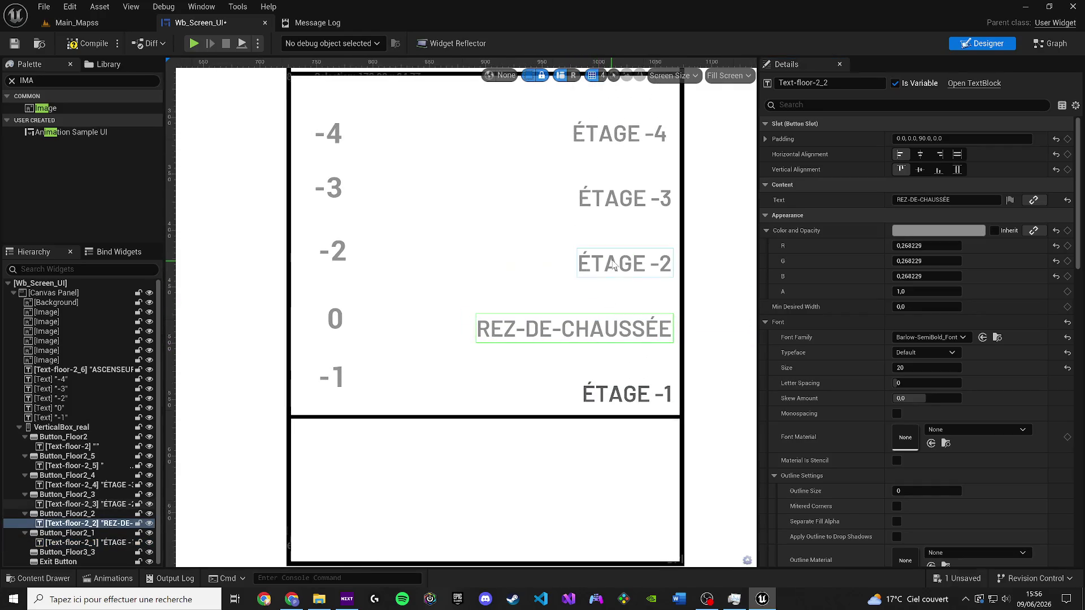
pyautogui.keyDown('ctrl'); pyautogui.click(625, 263); pyautogui.keyUp('ctrl')
pyautogui.keyDown('ctrl'); pyautogui.click(615, 210); pyautogui.keyUp('ctrl')
pyautogui.keyDown('ctrl'); pyautogui.click(617, 145); pyautogui.keyUp('ctrl')
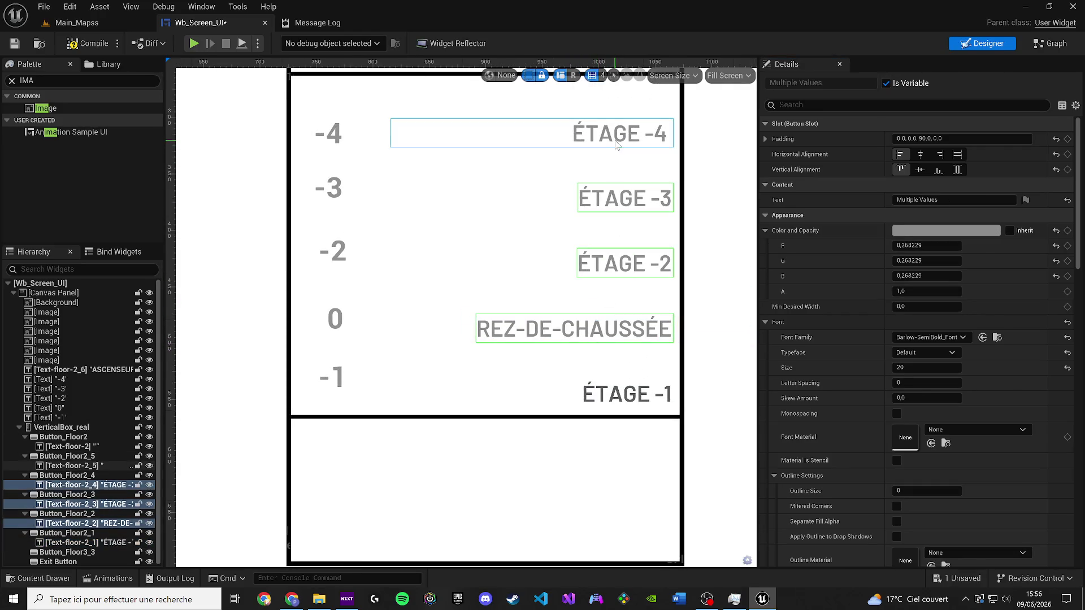
pyautogui.rightClick(931, 235)
pyautogui.click(977, 306)
pyautogui.click(677, 248)
pyautogui.scroll(-2, 677, 248)
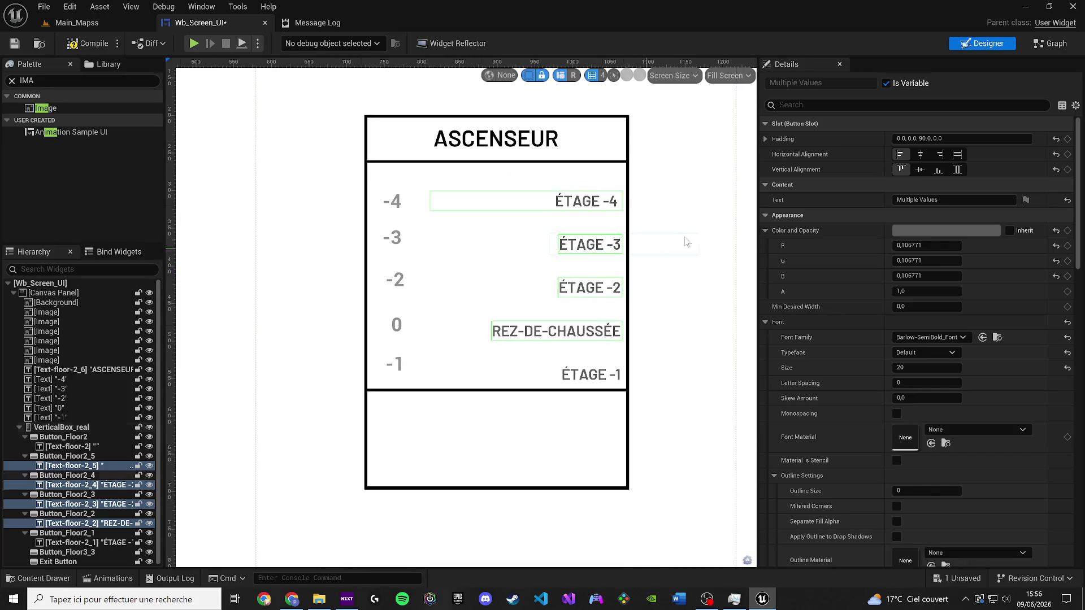
pyautogui.moveTo(677, 248); pyautogui.dragTo(657, 263)
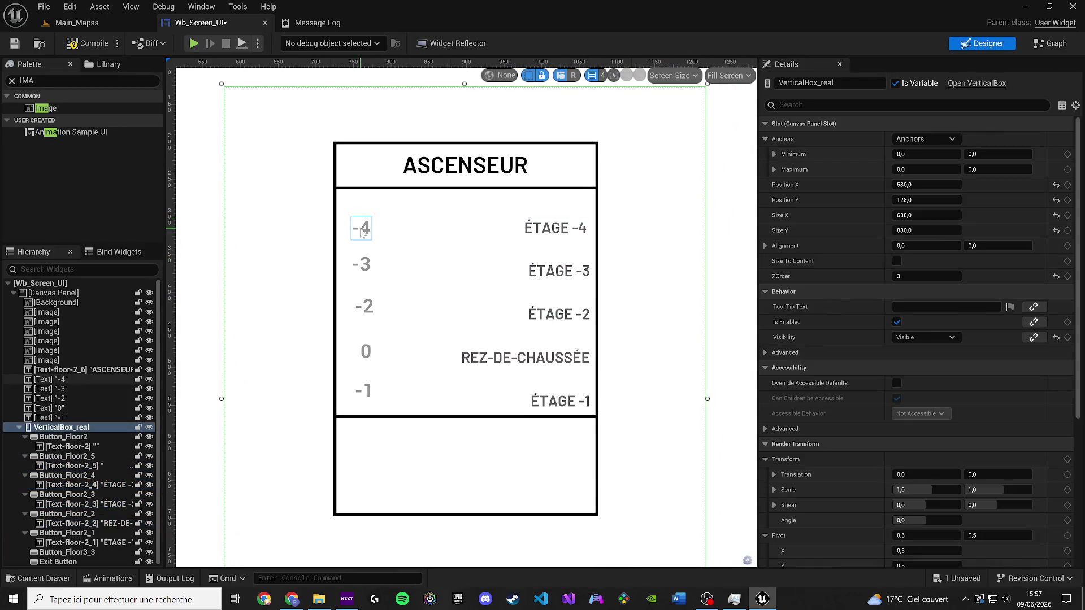
# Step: Paste the dark grey colour onto the floor numbers -4, -3, -2, 0 and -1
pyautogui.click(362, 232)
pyautogui.keyDown('ctrl'); pyautogui.click(361, 263); pyautogui.keyUp('ctrl')
pyautogui.keyDown('ctrl'); pyautogui.click(364, 306); pyautogui.keyUp('ctrl')
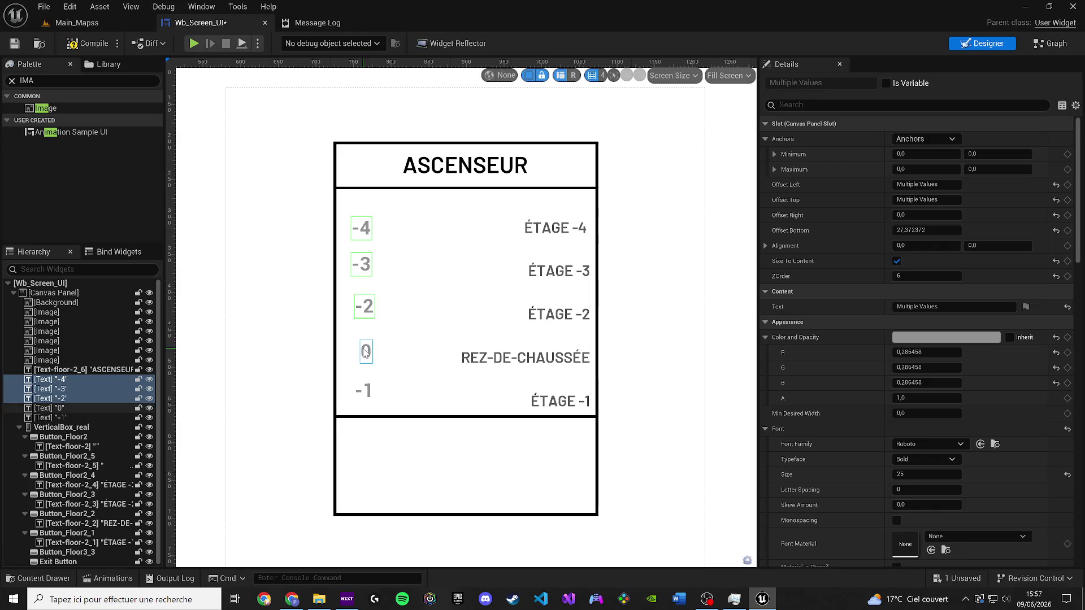
pyautogui.keyDown('ctrl'); pyautogui.click(366, 352); pyautogui.keyUp('ctrl')
pyautogui.keyDown('ctrl'); pyautogui.click(364, 391); pyautogui.keyUp('ctrl')
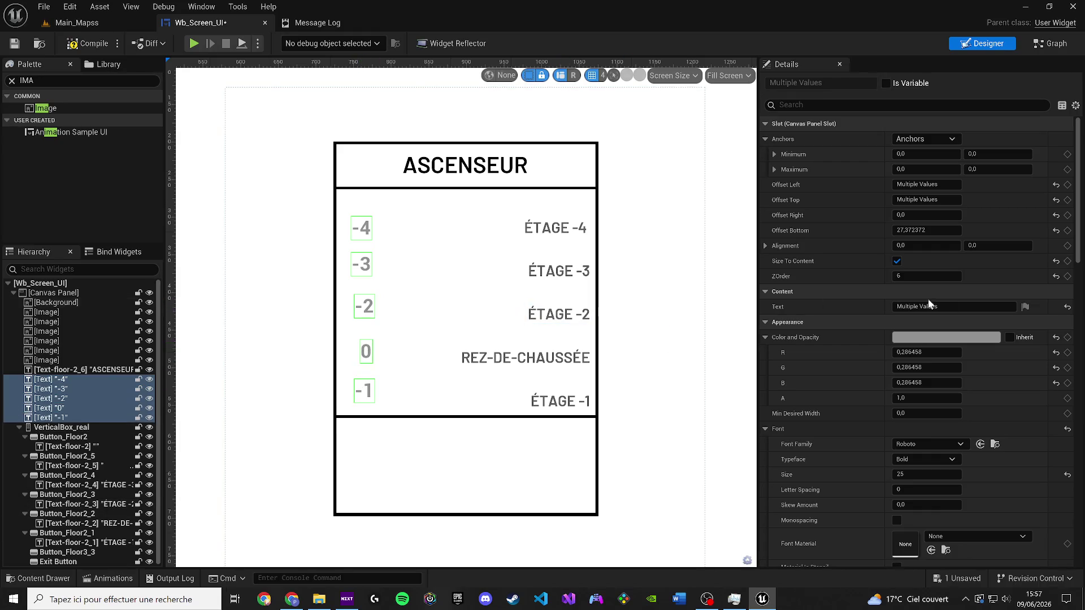
pyautogui.rightClick(929, 339)
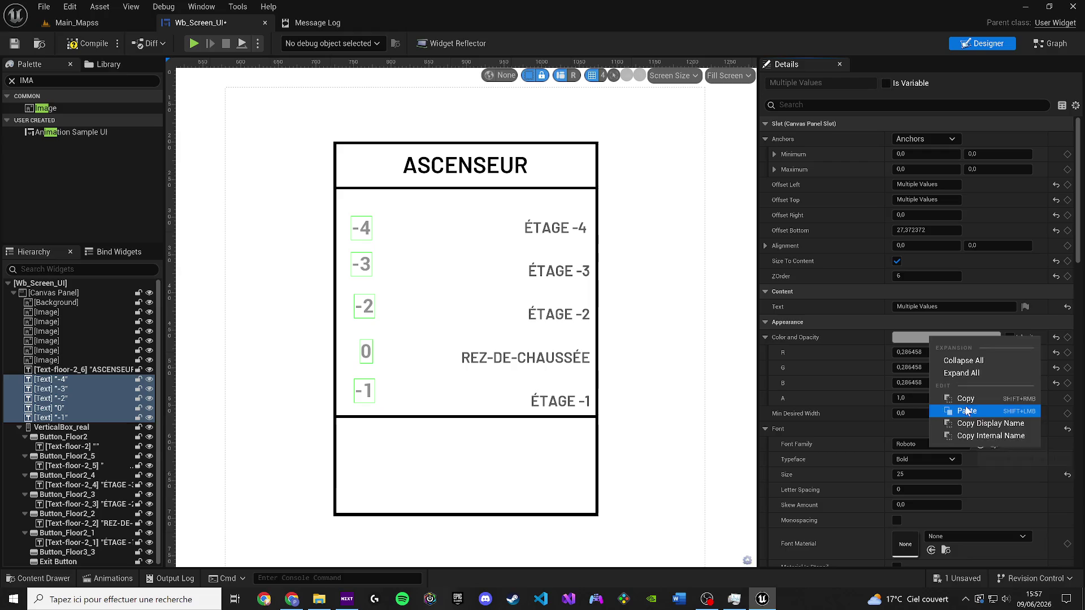
pyautogui.click(968, 411)
# Step: Compile and save the widget, dismissing the compiler results
pyautogui.click(88, 43)
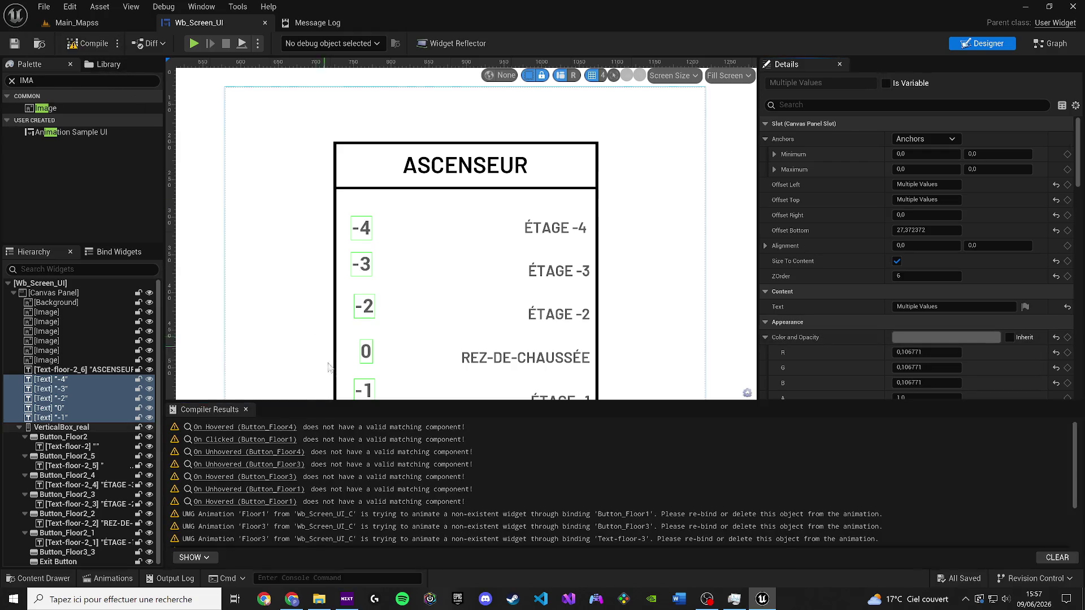
pyautogui.click(246, 409)
pyautogui.scroll(-5, 642, 291)
# Step: Compare the upper floor labels ÉTAGE -4, -3 and -2 to spot the misaligned one
pyautogui.click(554, 198)
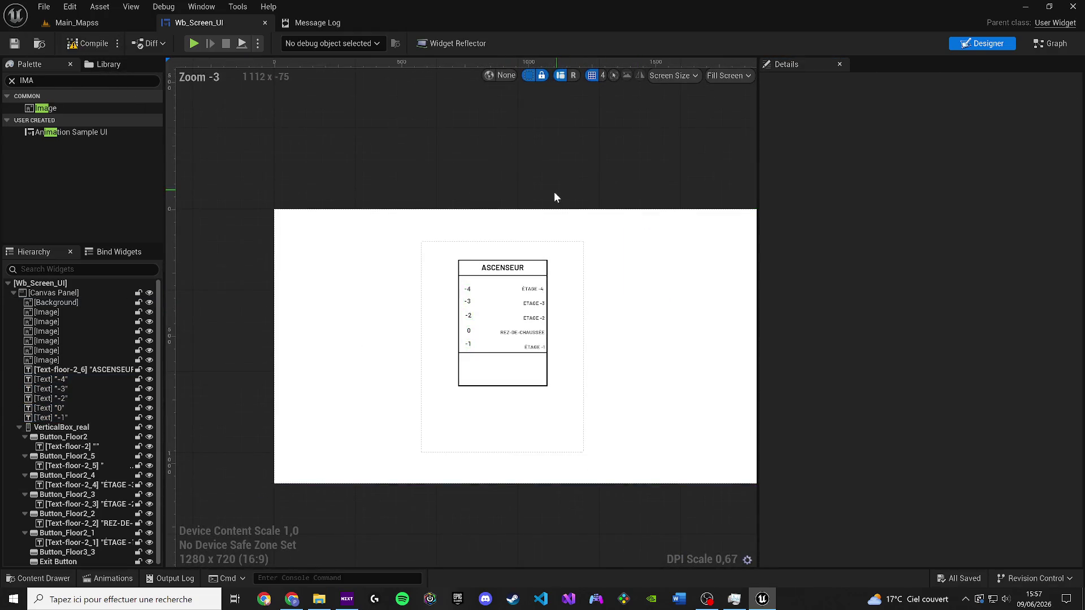
pyautogui.scroll(7, 545, 243)
pyautogui.scroll(2, 568, 251)
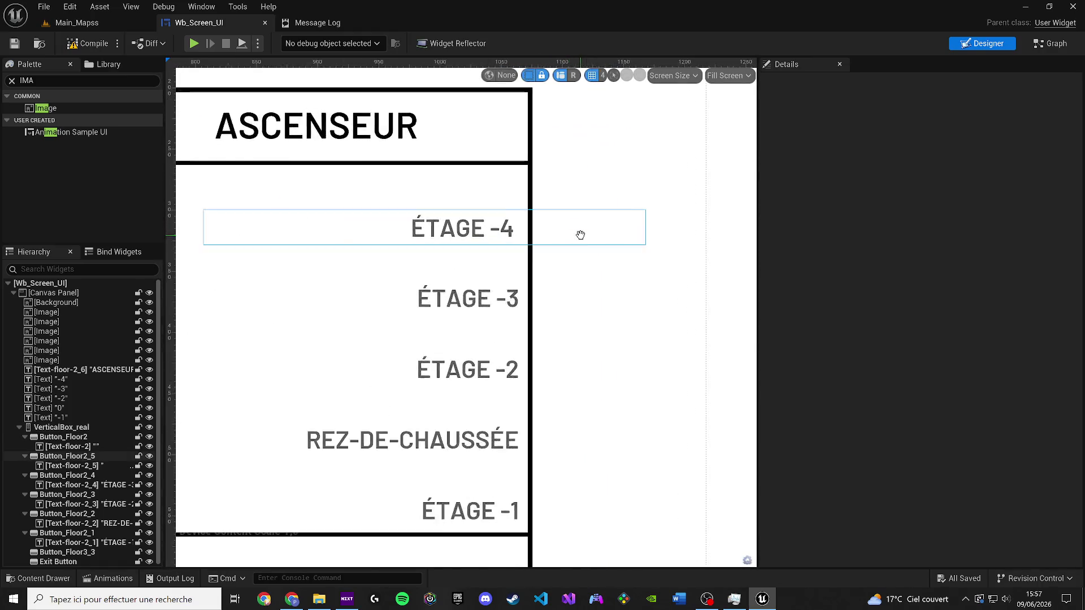
pyautogui.scroll(5, 580, 235)
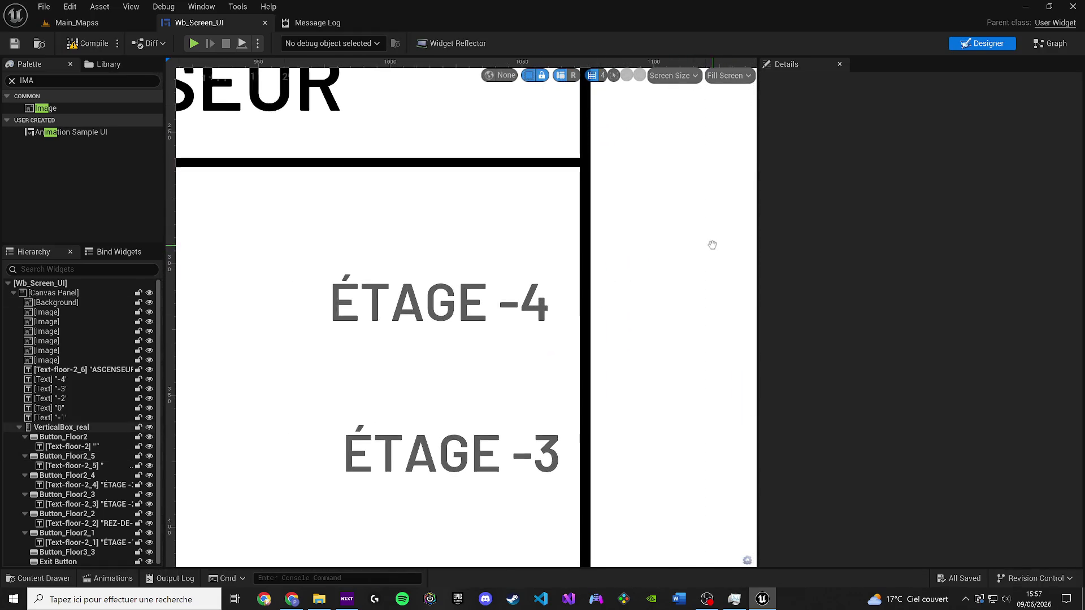
pyautogui.moveTo(712, 245); pyautogui.dragTo(731, 135)
pyautogui.click(395, 362)
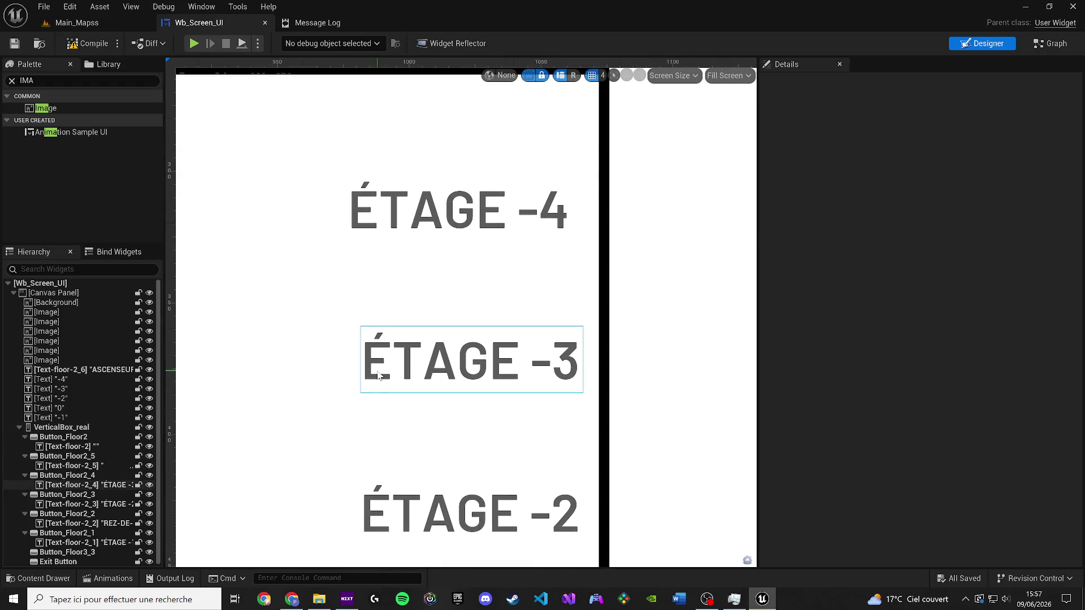
pyautogui.keyDown('ctrl'); pyautogui.click(382, 229); pyautogui.keyUp('ctrl')
pyautogui.scroll(-3, 395, 283)
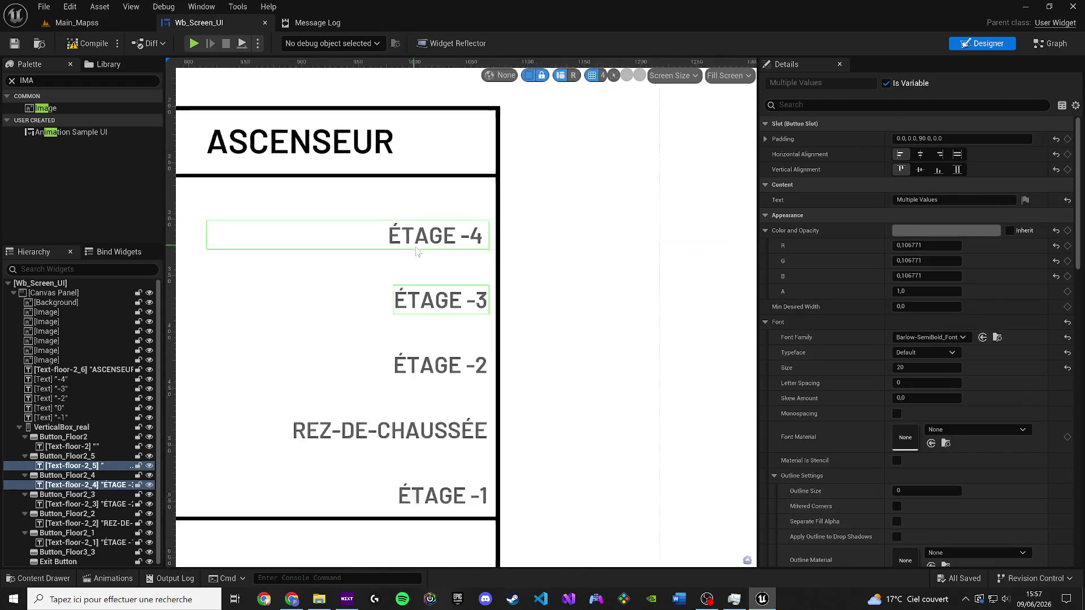
pyautogui.click(438, 363)
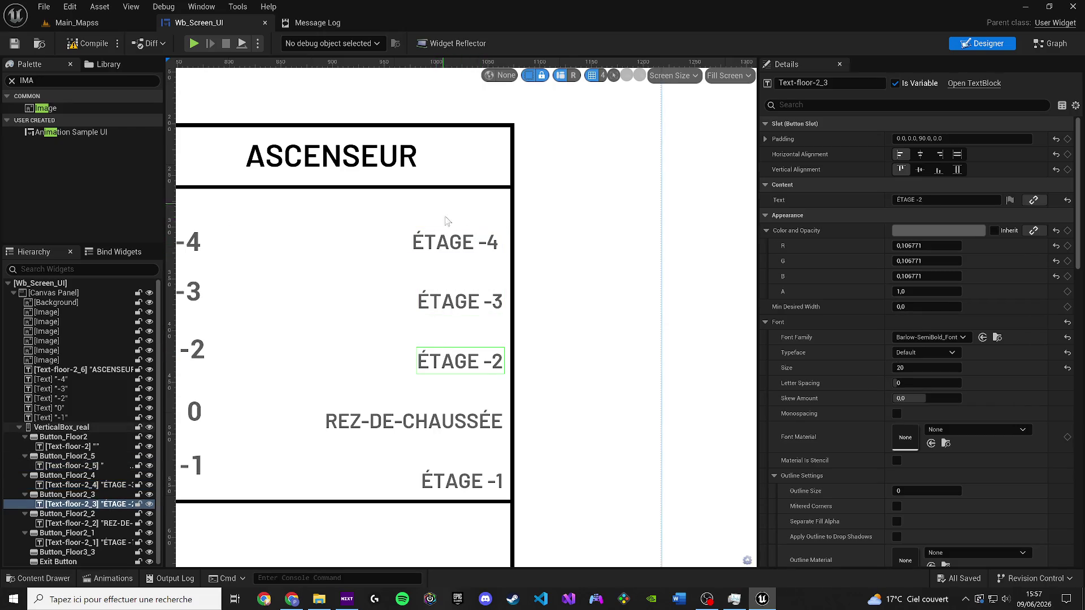
# Step: Recommit the ÉTAGE -4 label text without its leading spaces and check it against the others
pyautogui.click(446, 245)
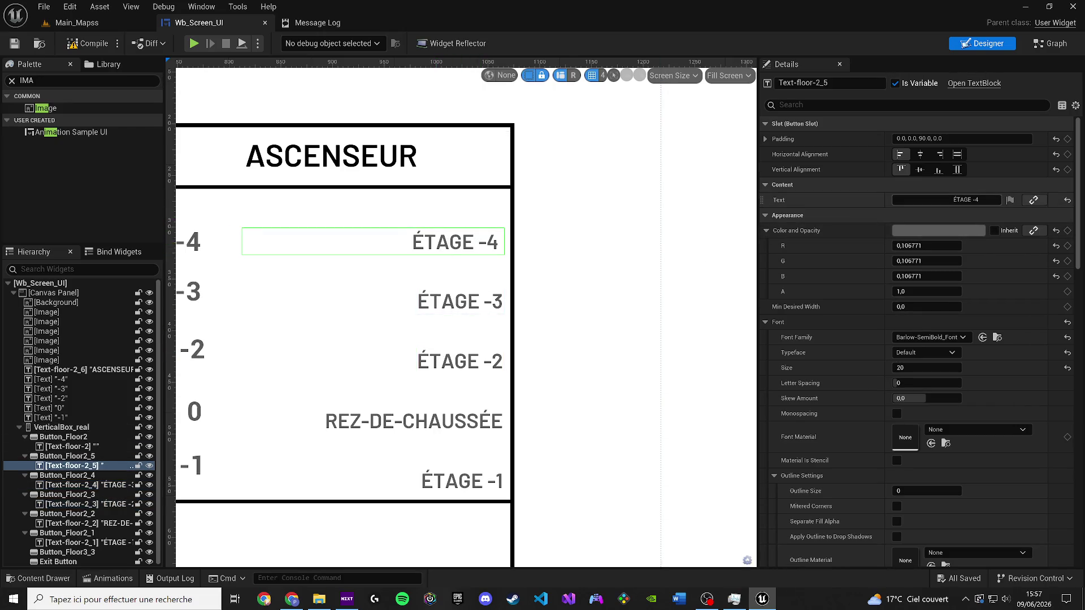
pyautogui.click(933, 200)
pyautogui.hotkey('ctrl', 'v')
pyautogui.press('Return')
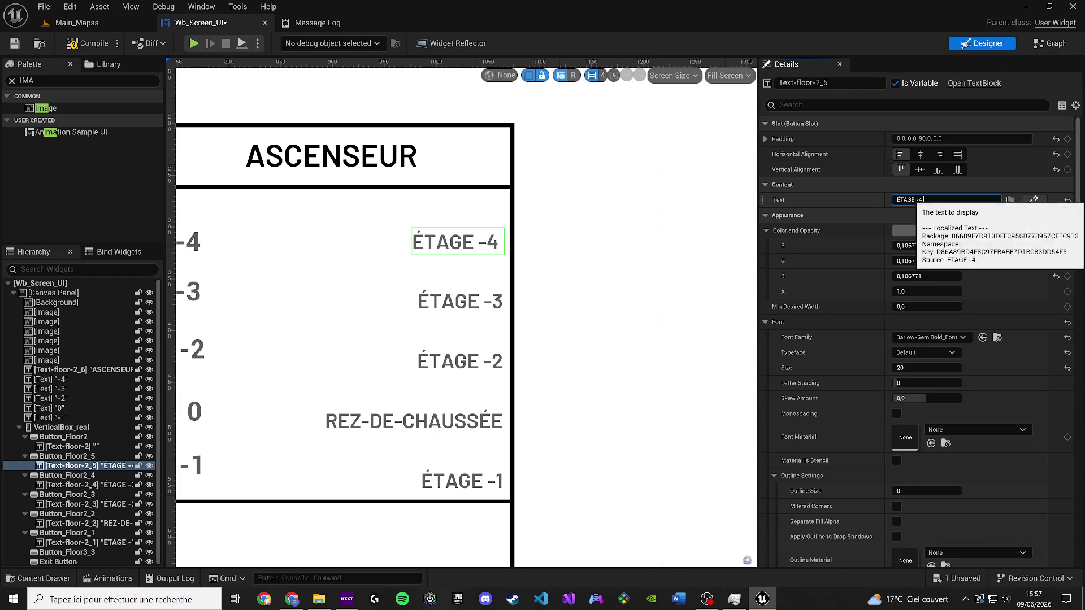
pyautogui.keyDown('ctrl'); pyautogui.click(461, 302); pyautogui.keyUp('ctrl')
pyautogui.keyDown('ctrl'); pyautogui.click(461, 362); pyautogui.keyUp('ctrl')
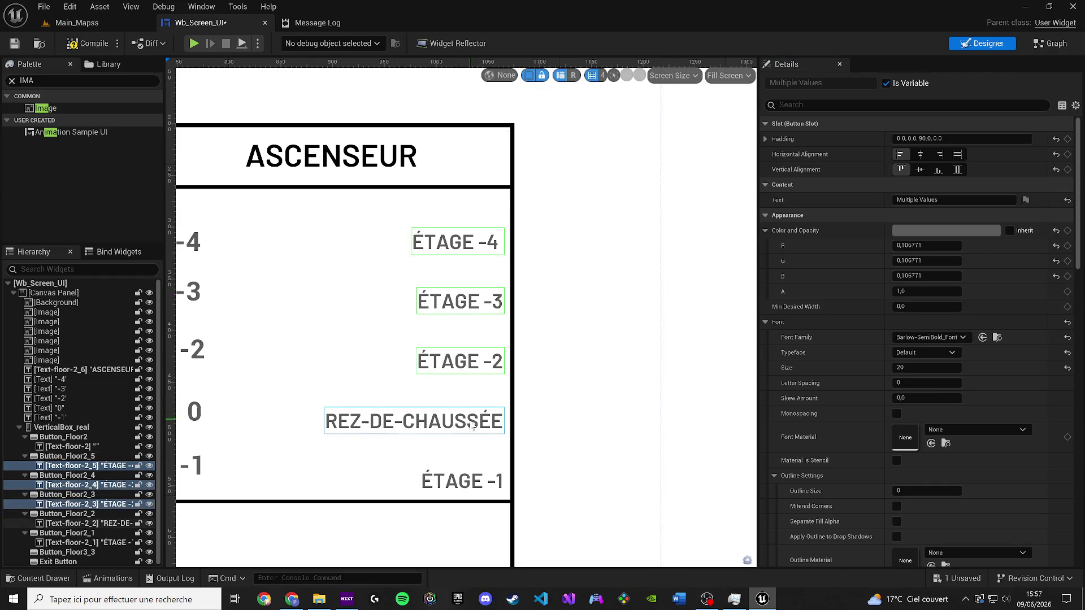
pyautogui.keyDown('ctrl'); pyautogui.click(473, 483); pyautogui.keyUp('ctrl')
pyautogui.scroll(3, 506, 255)
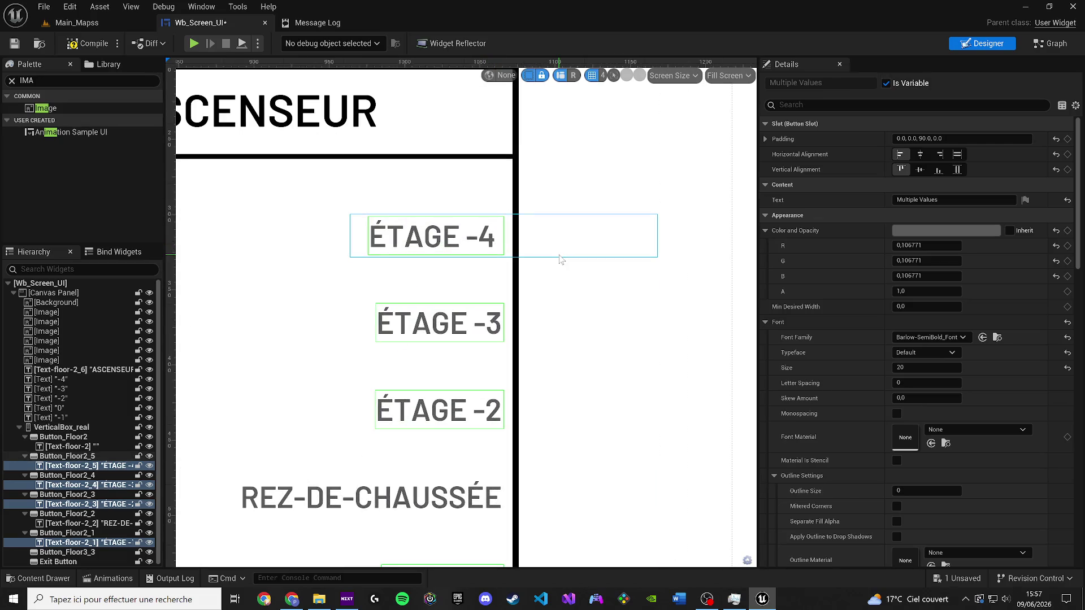
pyautogui.click(613, 362)
pyautogui.scroll(-5, 613, 361)
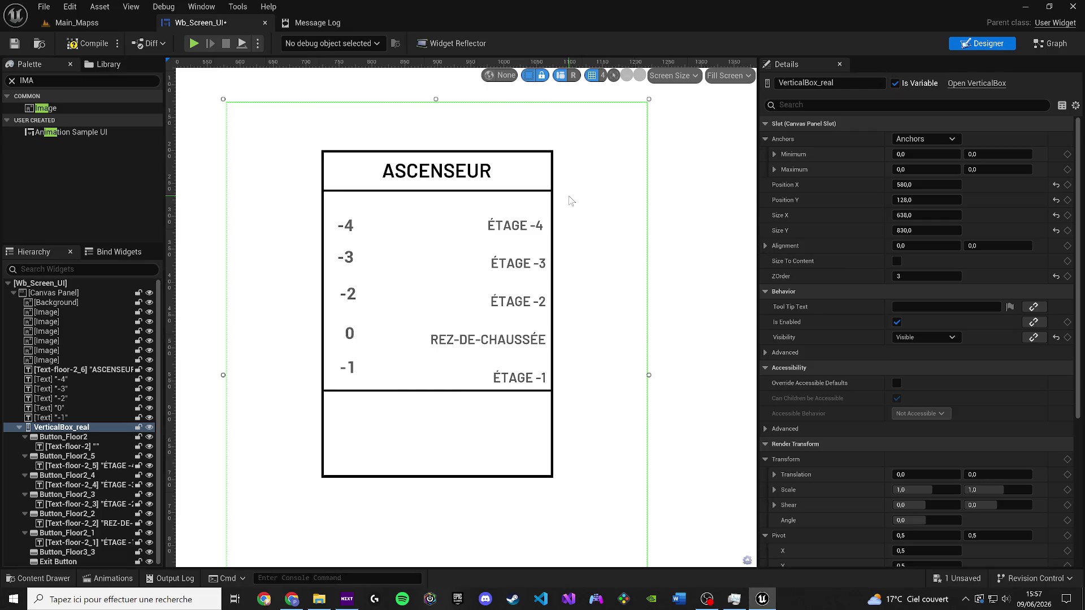
# Step: Inspect the ÉTAGE -1 label, -1 number and floor button box, undoing an accidental box move
pyautogui.scroll(3, 469, 337)
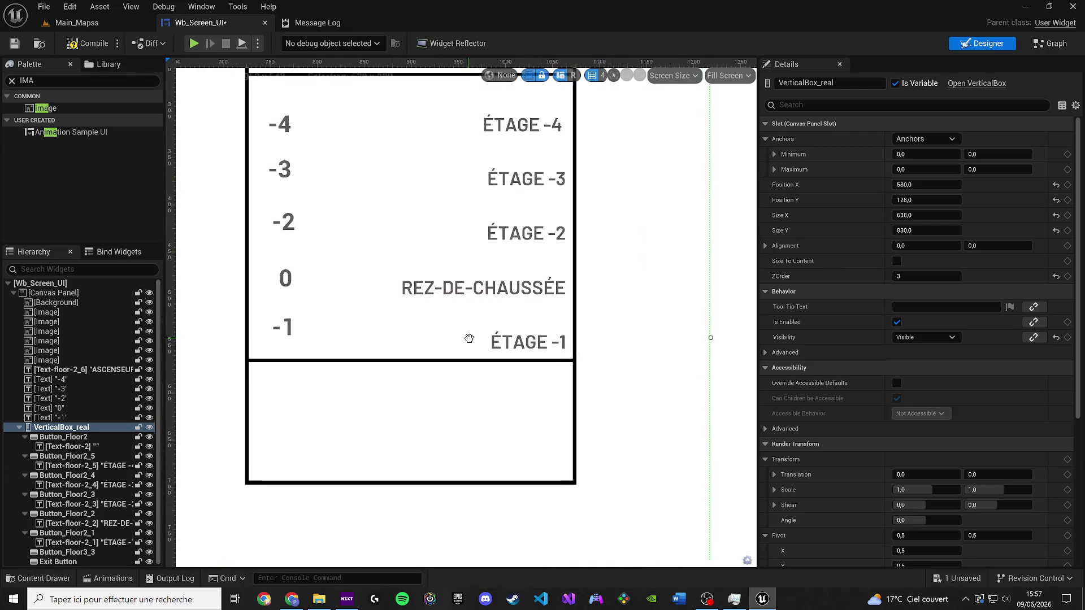
pyautogui.click(510, 353)
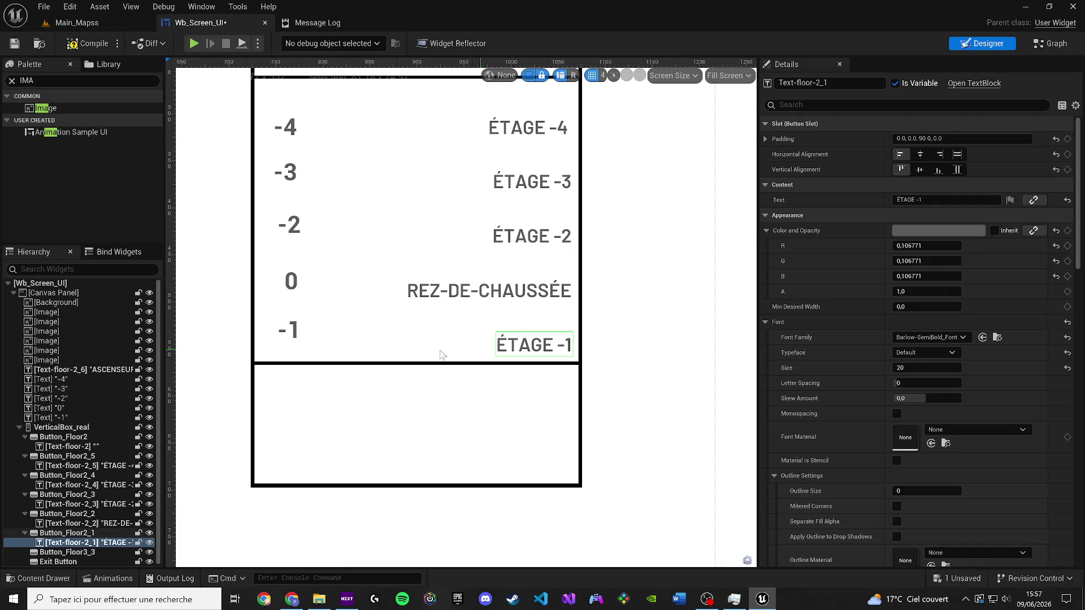
pyautogui.click(294, 336)
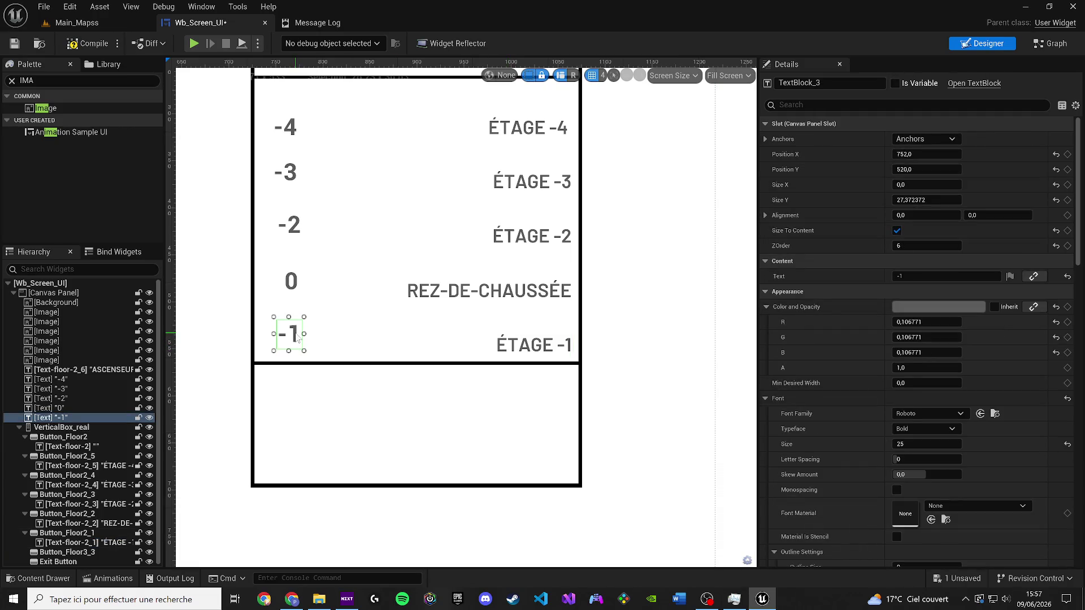
pyautogui.click(635, 315)
pyautogui.scroll(-3, 634, 317)
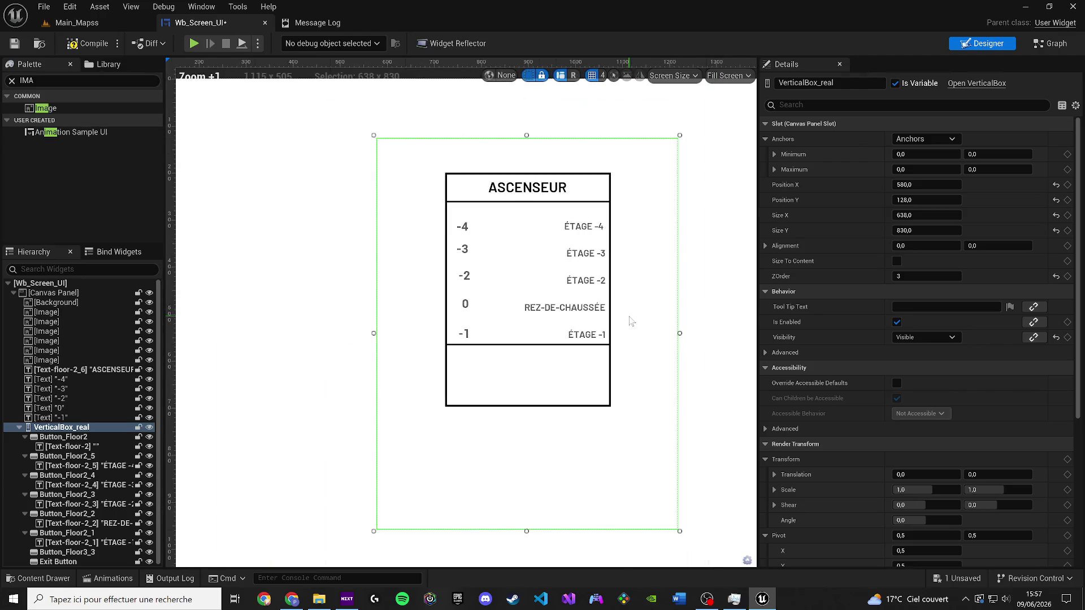
pyautogui.scroll(4, 463, 332)
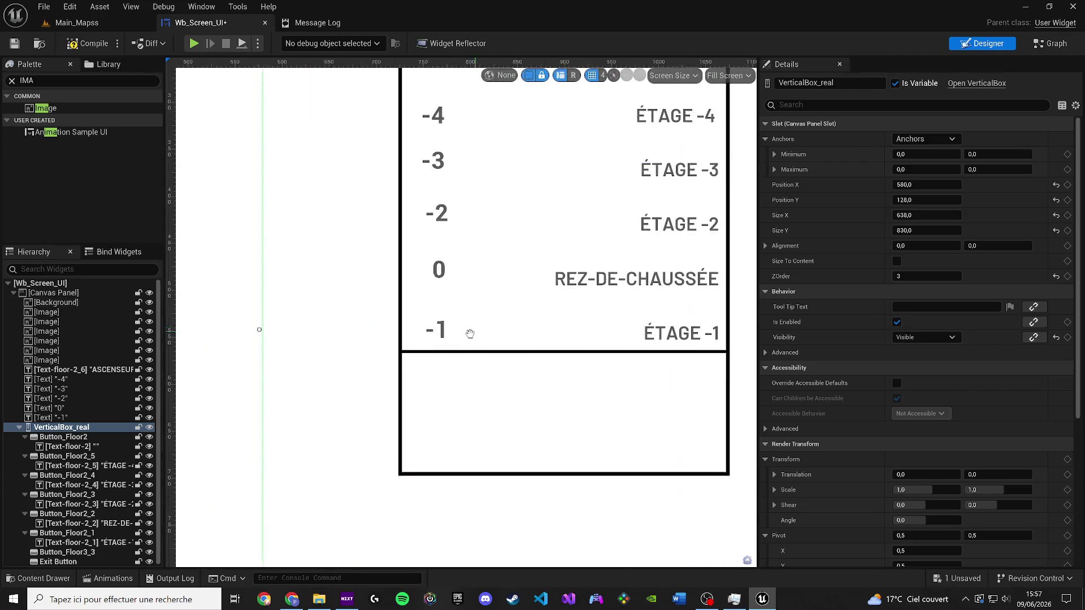
pyautogui.moveTo(468, 346); pyautogui.dragTo(452, 362)
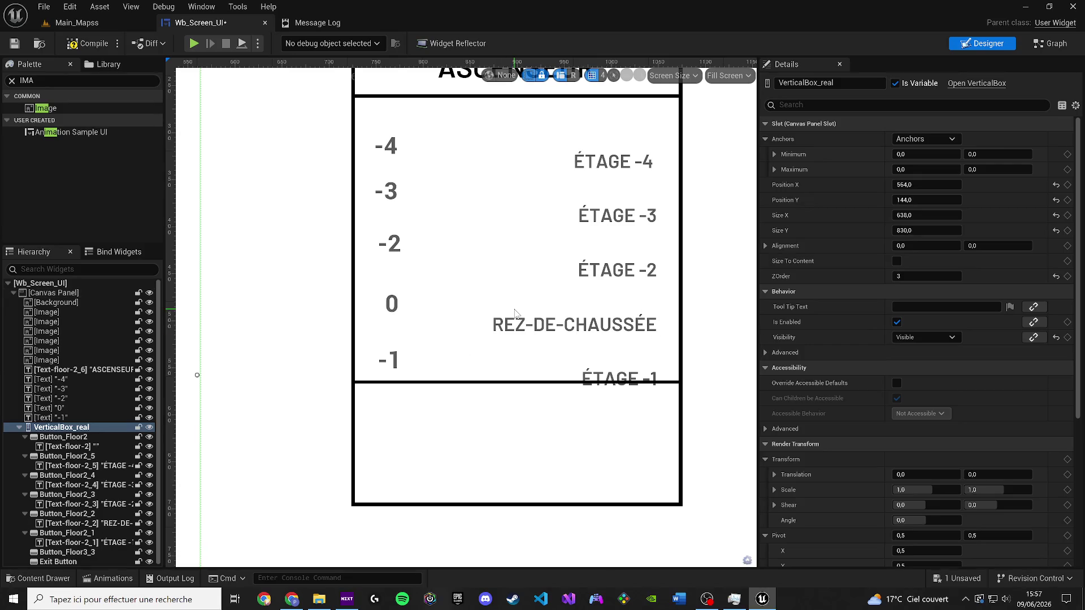
pyautogui.hotkey('ctrl', 'z')
# Step: Undo the earlier nudge of the -3 floor label and nudge it down one step instead
pyautogui.click(389, 243)
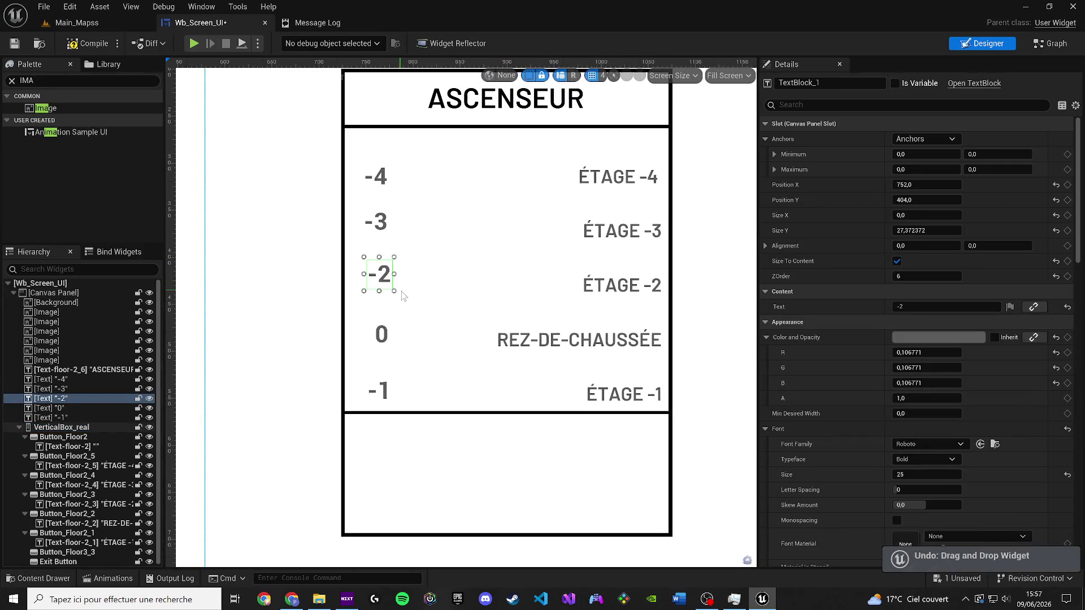
pyautogui.click(461, 320)
pyautogui.click(380, 223)
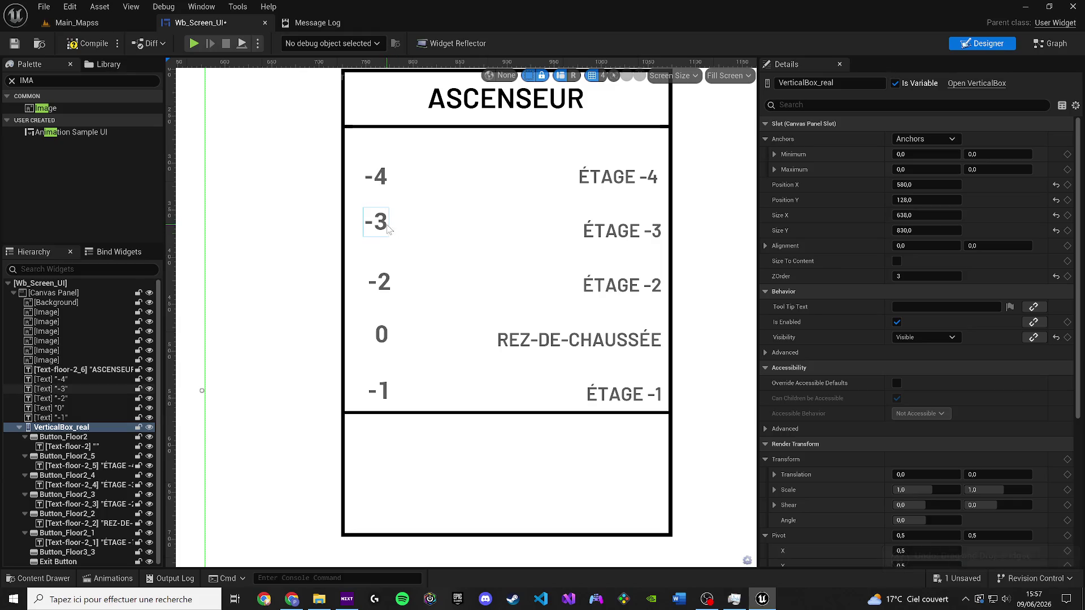
pyautogui.hotkey('ctrl', 'z')
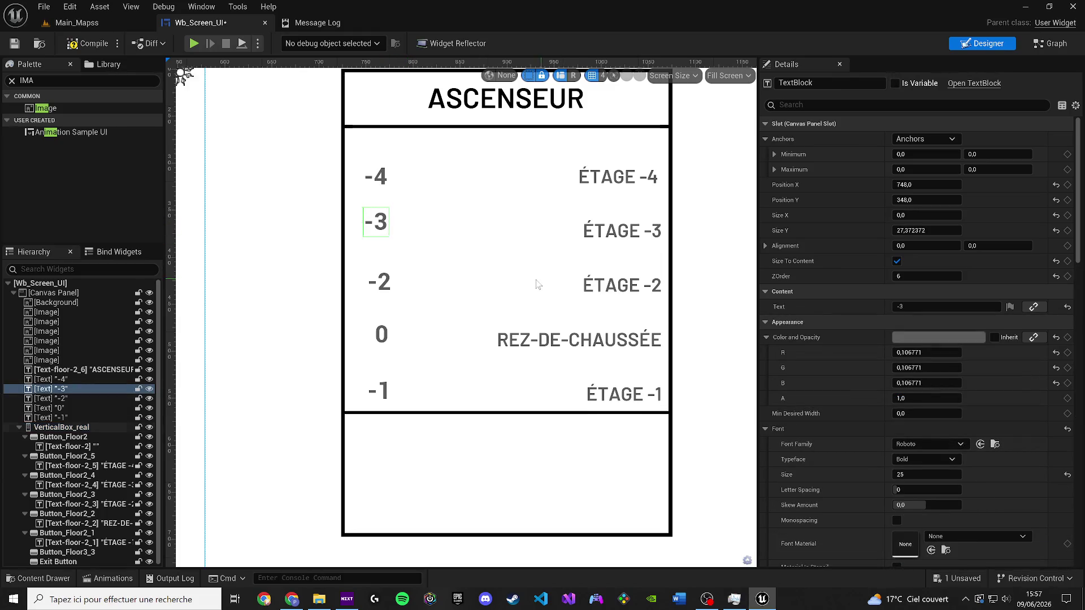
pyautogui.click(373, 221)
pyautogui.press('Down')
pyautogui.click(448, 269)
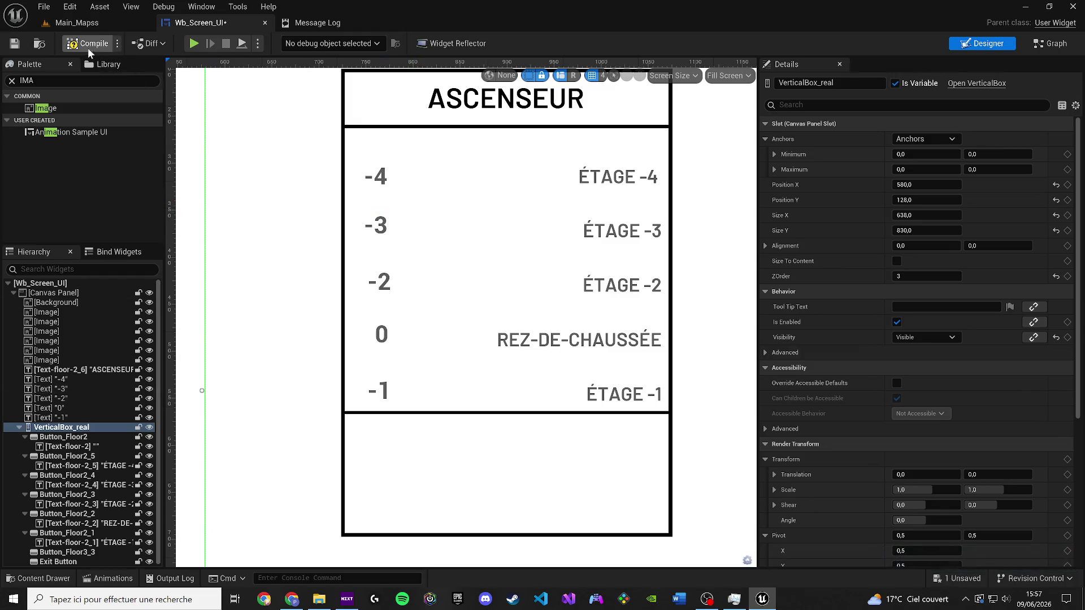
# Step: Compile and save the elevator widget, then clear the canvas selection
pyautogui.click(13, 46)
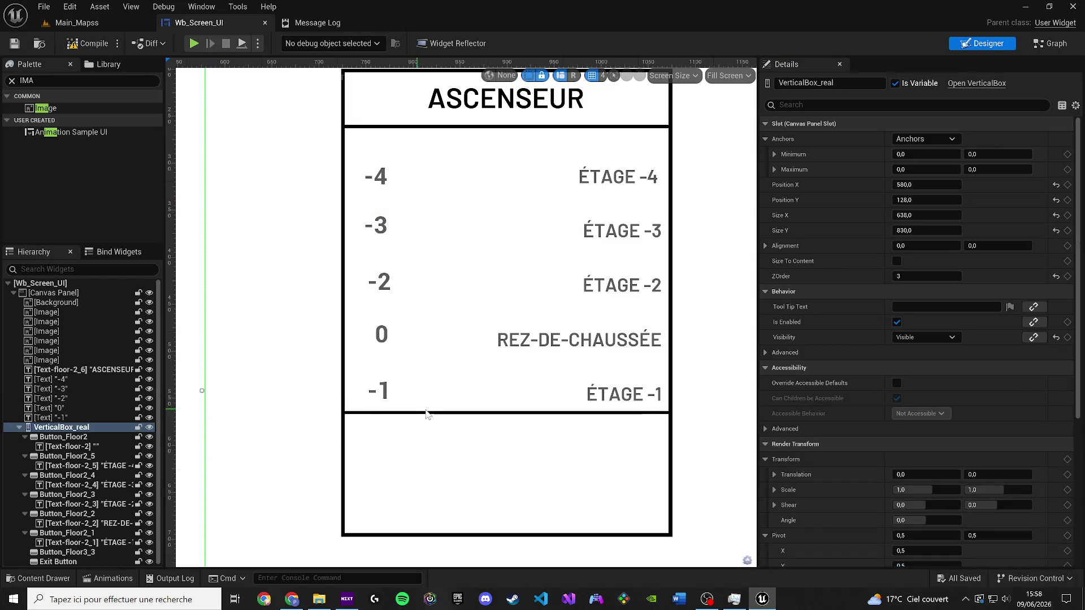
pyautogui.moveTo(430, 408); pyautogui.dragTo(399, 282)
pyautogui.rightClick(399, 285)
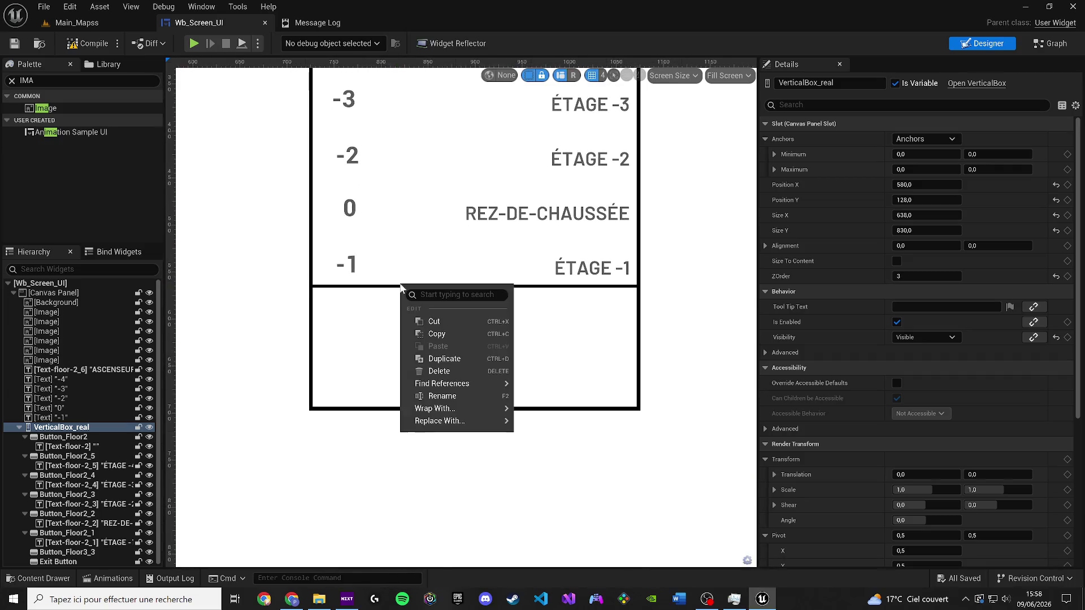
pyautogui.click(197, 364)
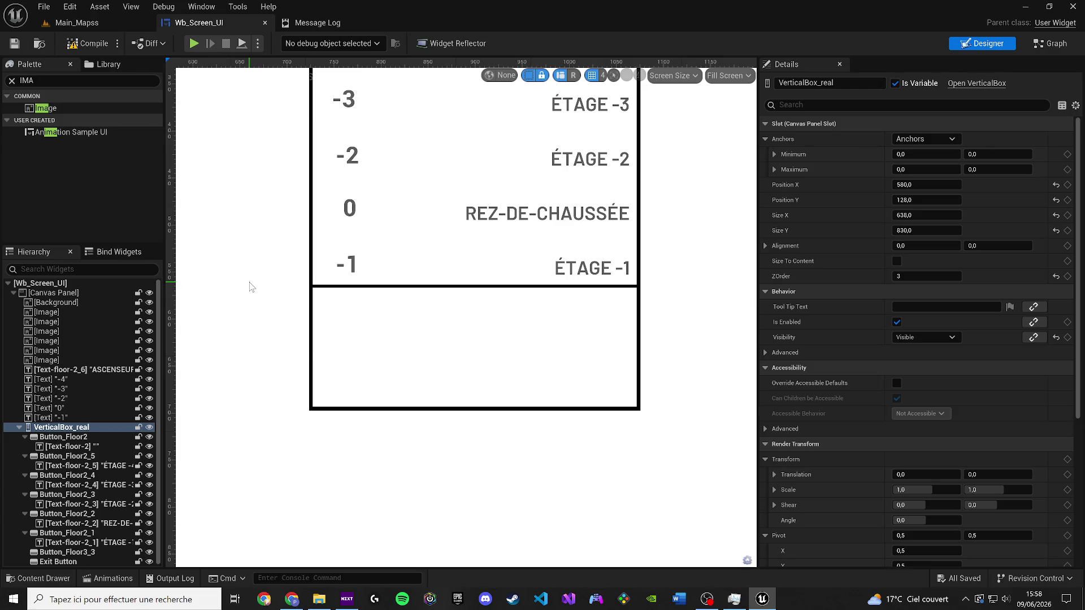
pyautogui.scroll(-6, 287, 345)
pyautogui.click(345, 309)
pyautogui.scroll(5, 443, 414)
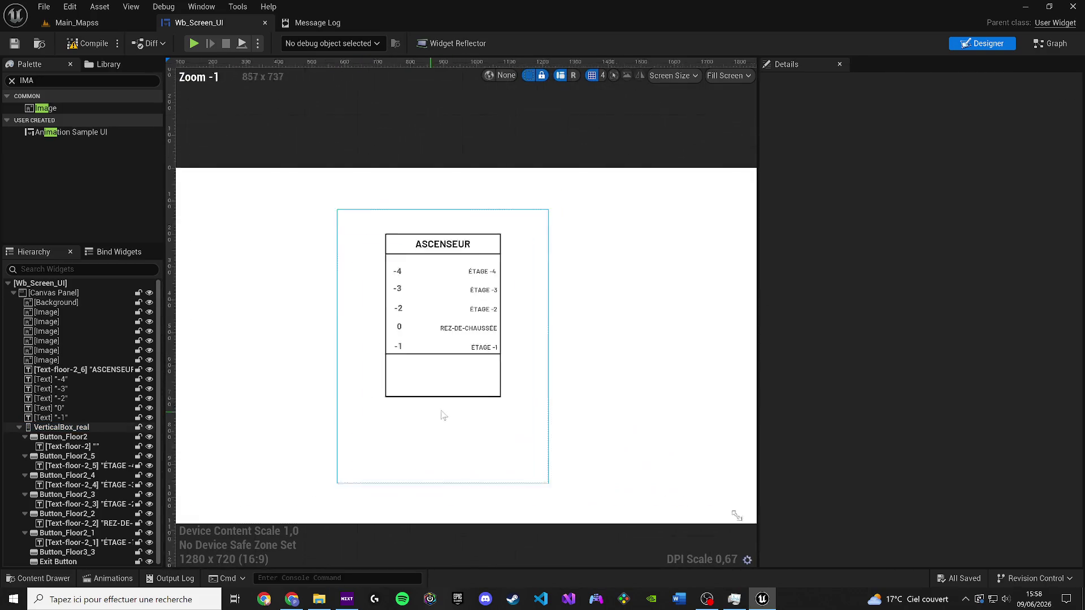
pyautogui.scroll(4, 475, 393)
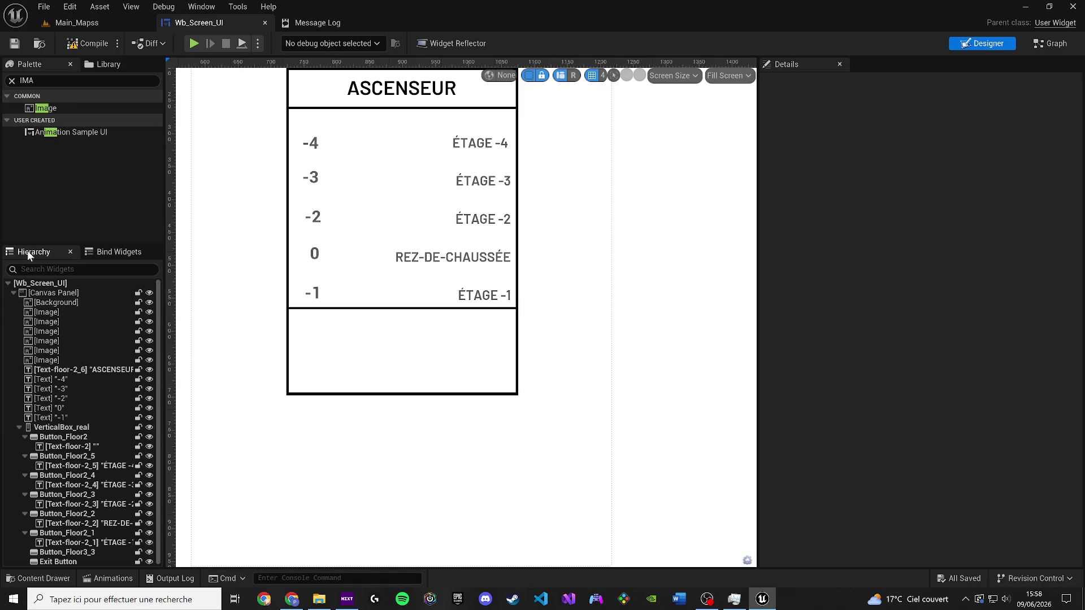
# Step: Drop a Text widget from the Palette into the Canvas Panel and move it into the bottom box at 800, 608
pyautogui.click(45, 79)
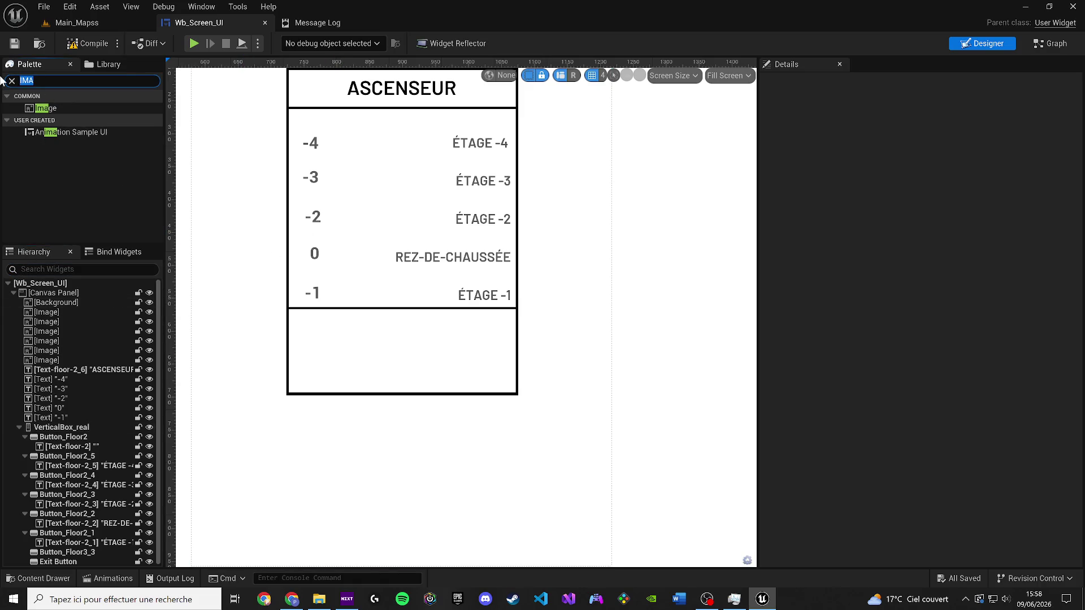
pyautogui.write('tex')
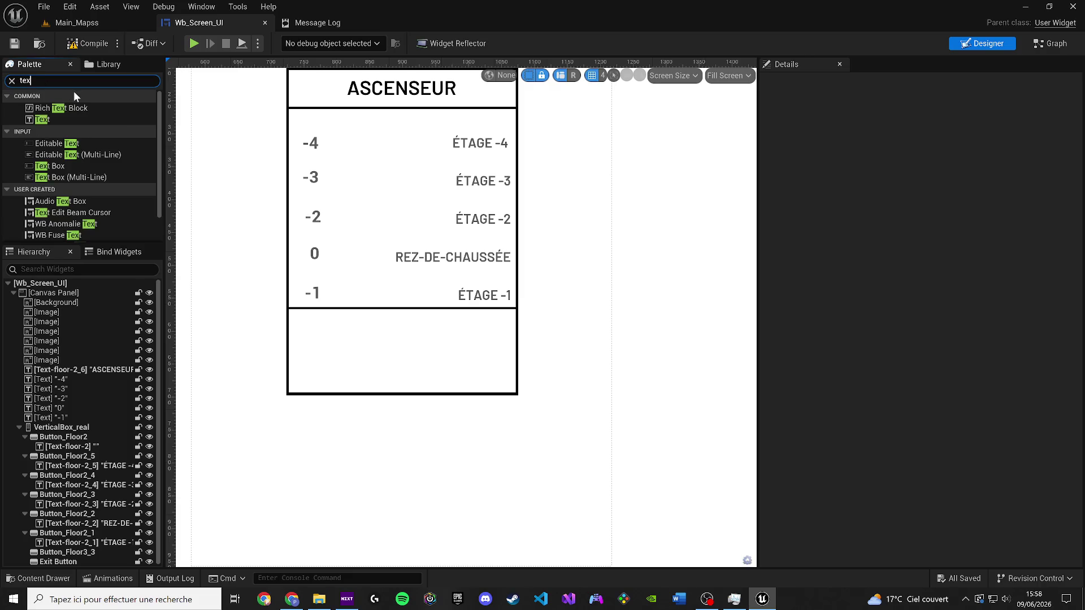
pyautogui.moveTo(73, 120)
pyautogui.mouseDown()
pyautogui.moveTo(316, 276)
pyautogui.moveTo(342, 325)
pyautogui.moveTo(386, 322)
pyautogui.moveTo(134, 427)
pyautogui.moveTo(404, 369)
pyautogui.moveTo(377, 342)
pyautogui.mouseUp()
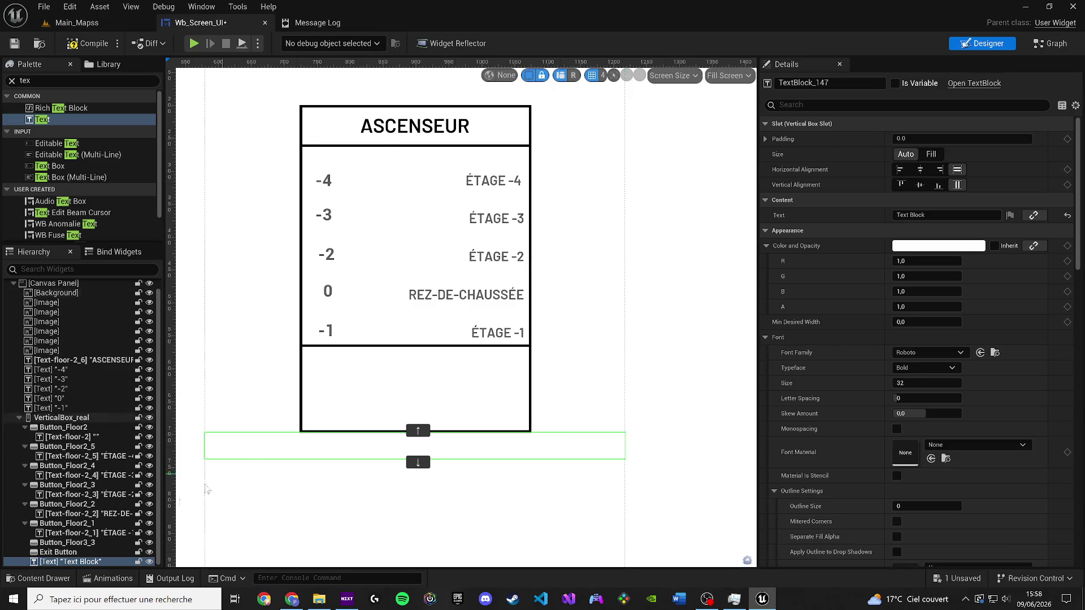
pyautogui.hotkey('ctrl', 'z')
pyautogui.moveTo(42, 119)
pyautogui.mouseDown()
pyautogui.moveTo(82, 311)
pyautogui.moveTo(55, 300)
pyautogui.moveTo(64, 306)
pyautogui.mouseUp()
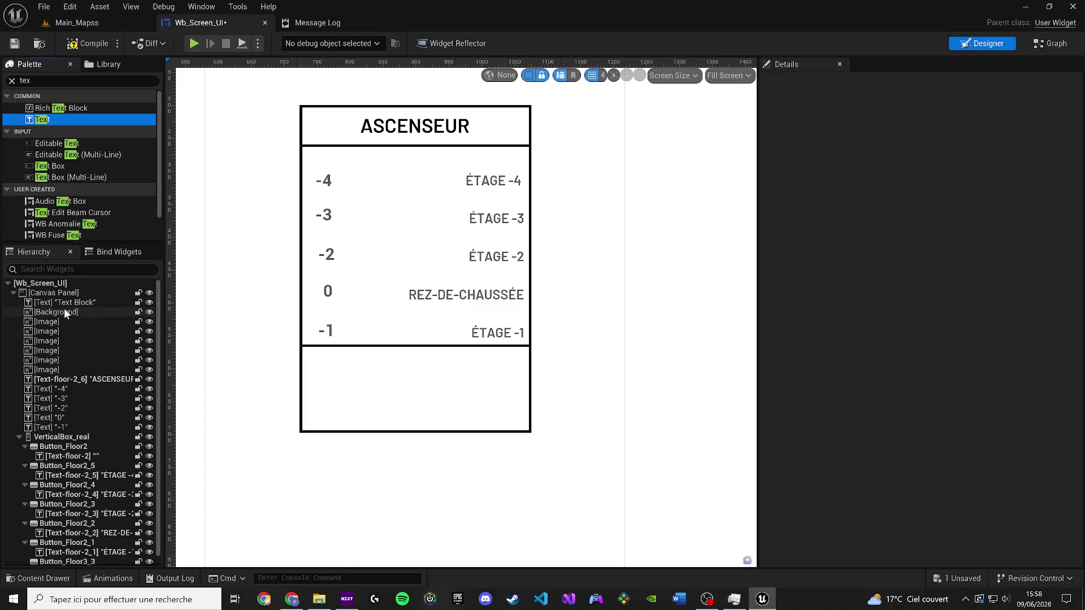
pyautogui.scroll(-4, 344, 241)
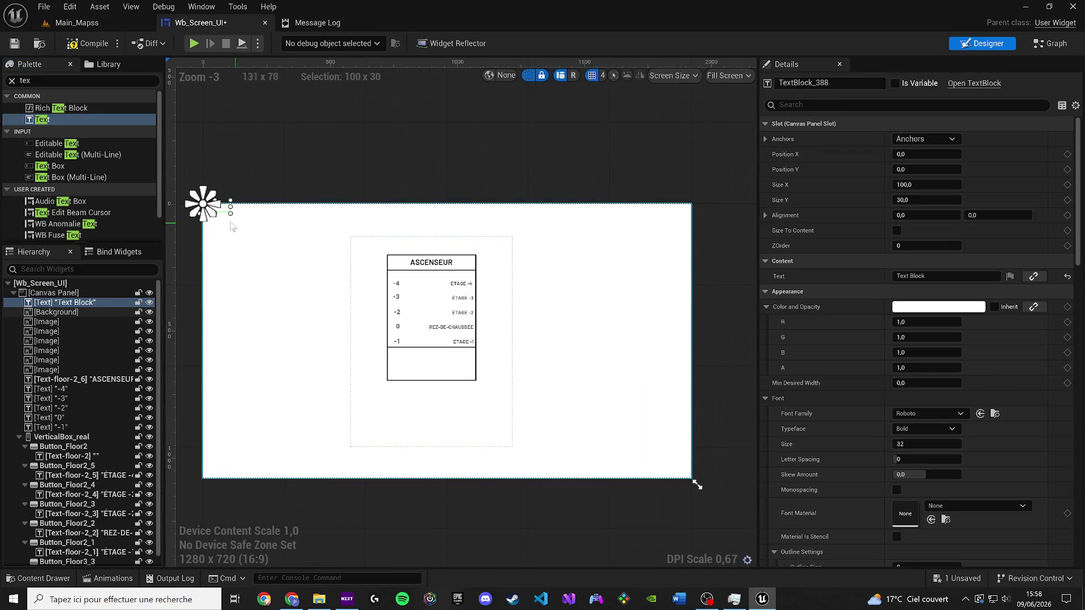
pyautogui.moveTo(223, 215)
pyautogui.mouseDown()
pyautogui.moveTo(549, 406)
pyautogui.moveTo(418, 366)
pyautogui.moveTo(496, 383)
pyautogui.mouseUp()
pyautogui.scroll(3, 418, 366)
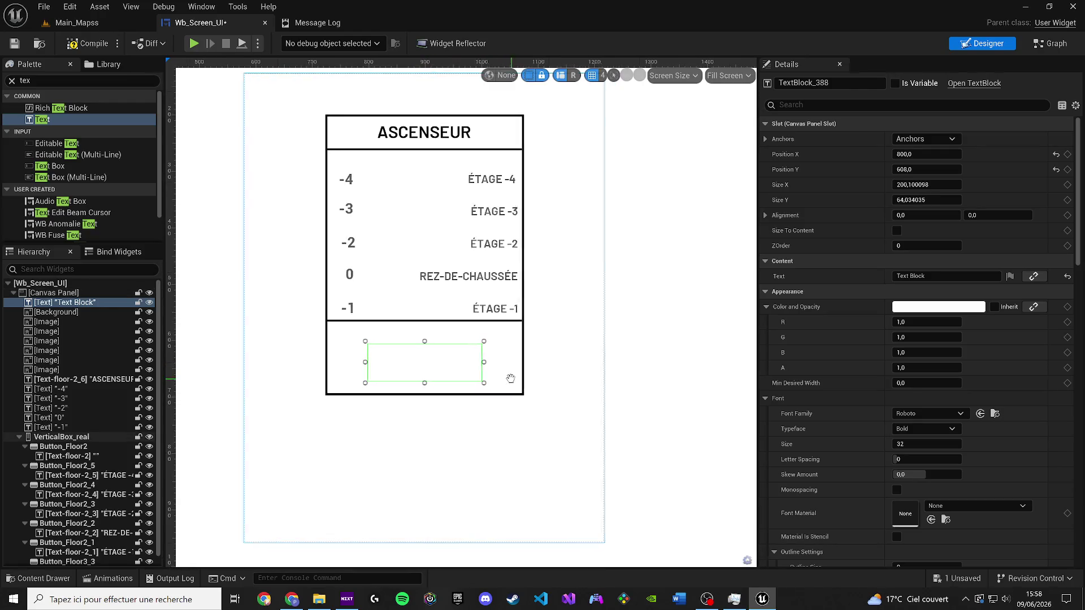
pyautogui.scroll(2, 429, 370)
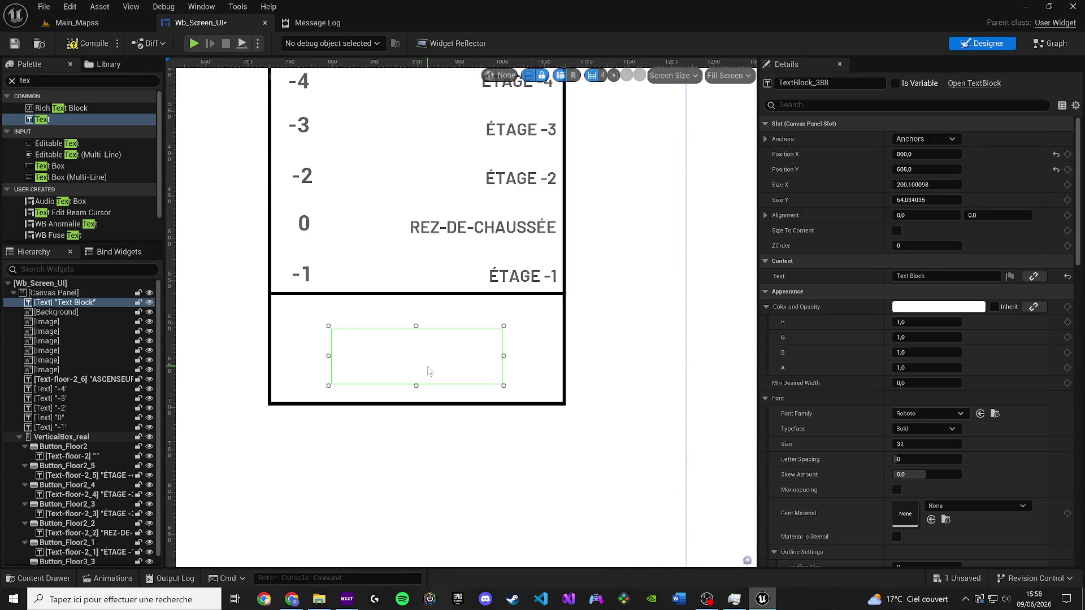
# Step: Make the new text block black and set its layer order to 5
pyautogui.click(938, 307)
pyautogui.click(841, 523)
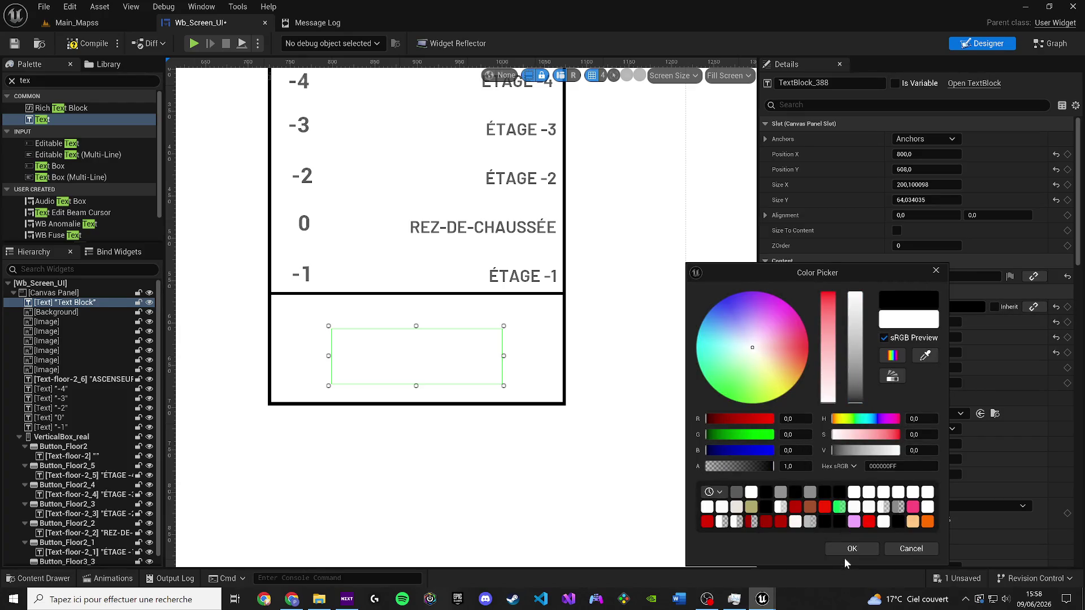
pyautogui.click(869, 549)
pyautogui.click(944, 304)
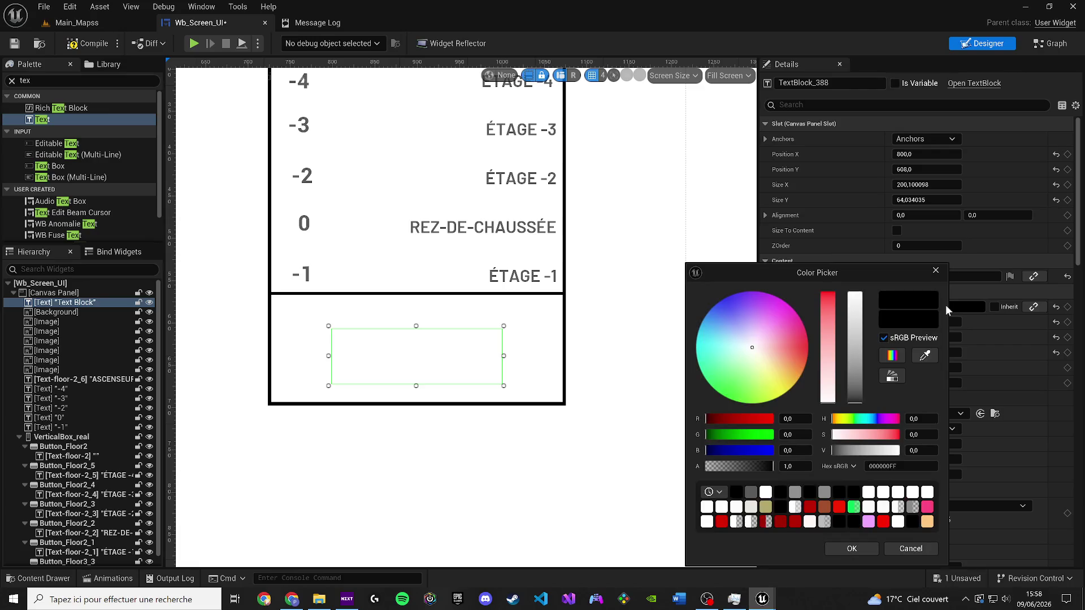
pyautogui.click(972, 276)
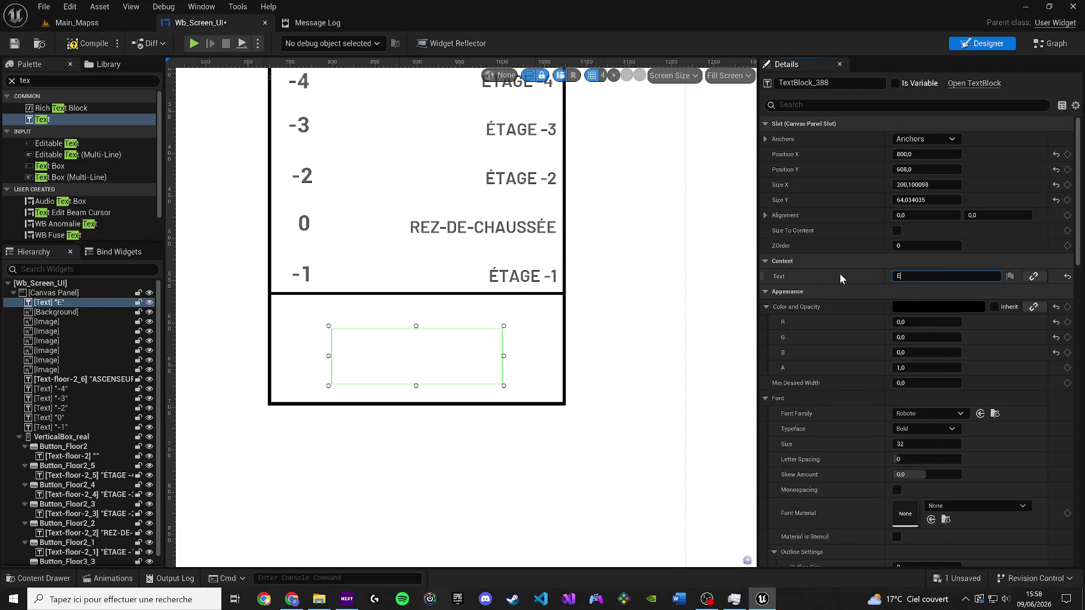
pyautogui.write('EE')
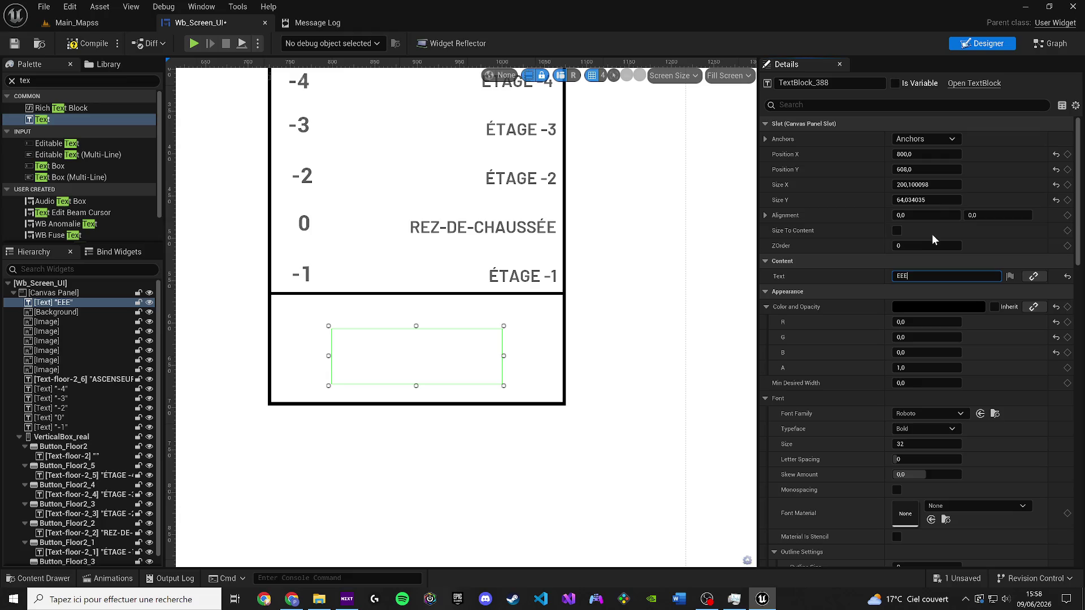
pyautogui.click(925, 247)
pyautogui.write('5')
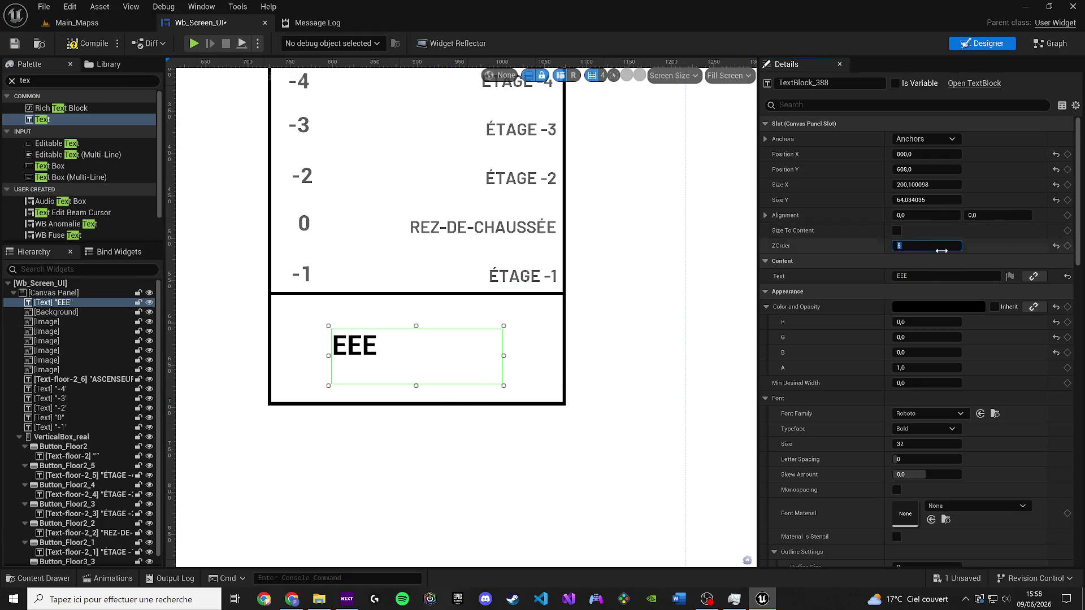
# Step: Change the text content to 'ÉTAGE ACTUEL' with an accented É
pyautogui.click(960, 275)
pyautogui.press('BackSpace')
pyautogui.press('BackSpace')
pyautogui.press('BackSpace')
pyautogui.write('R')
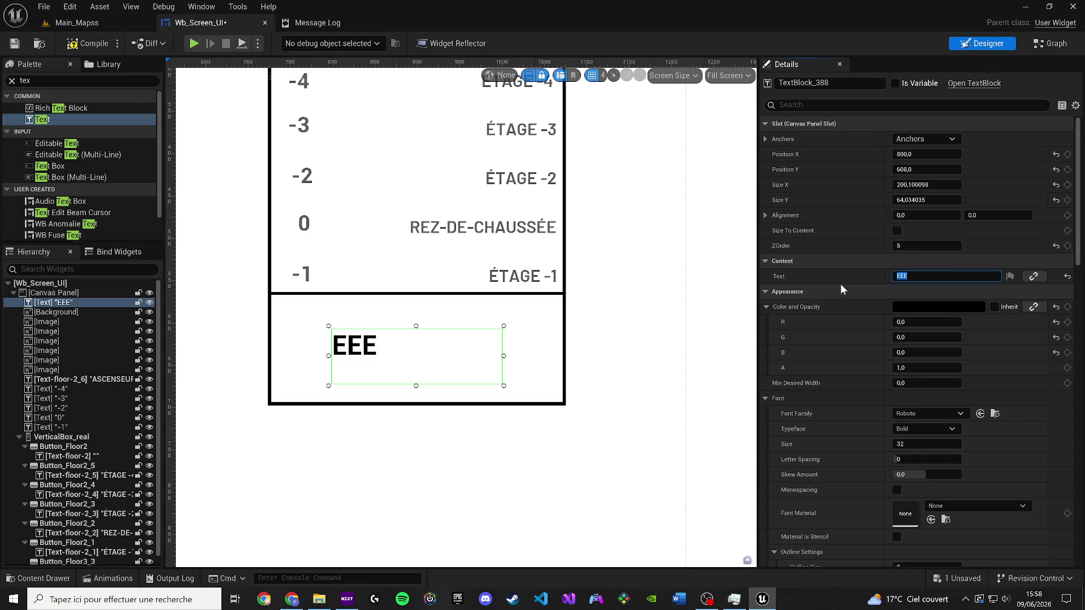
pyautogui.press('BackSpace')
pyautogui.write('ETAGE AC')
pyautogui.write('TUEL')
pyautogui.press('Return')
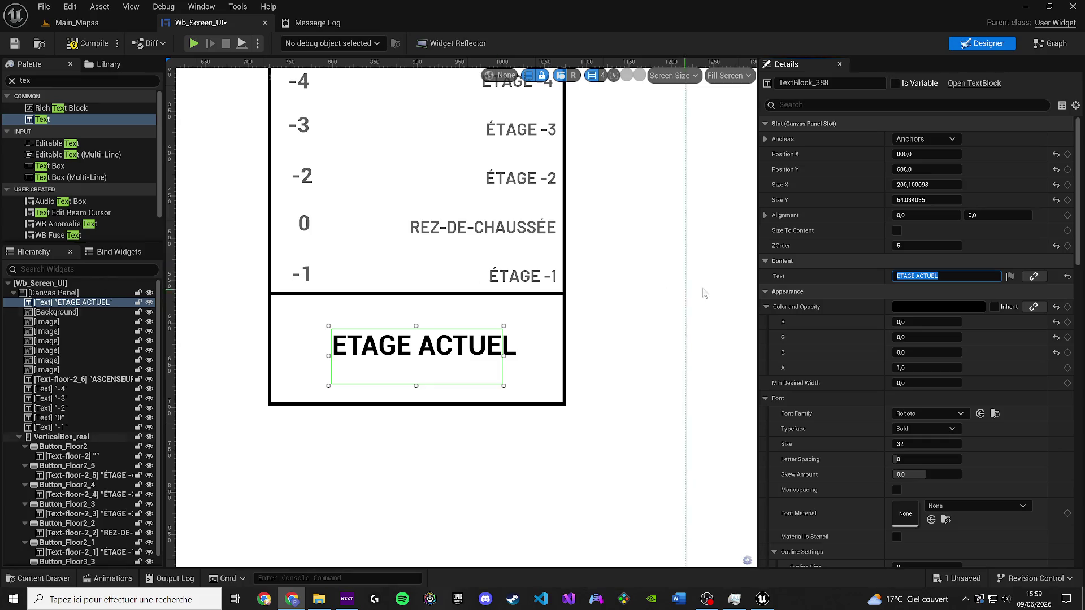
pyautogui.press('Return')
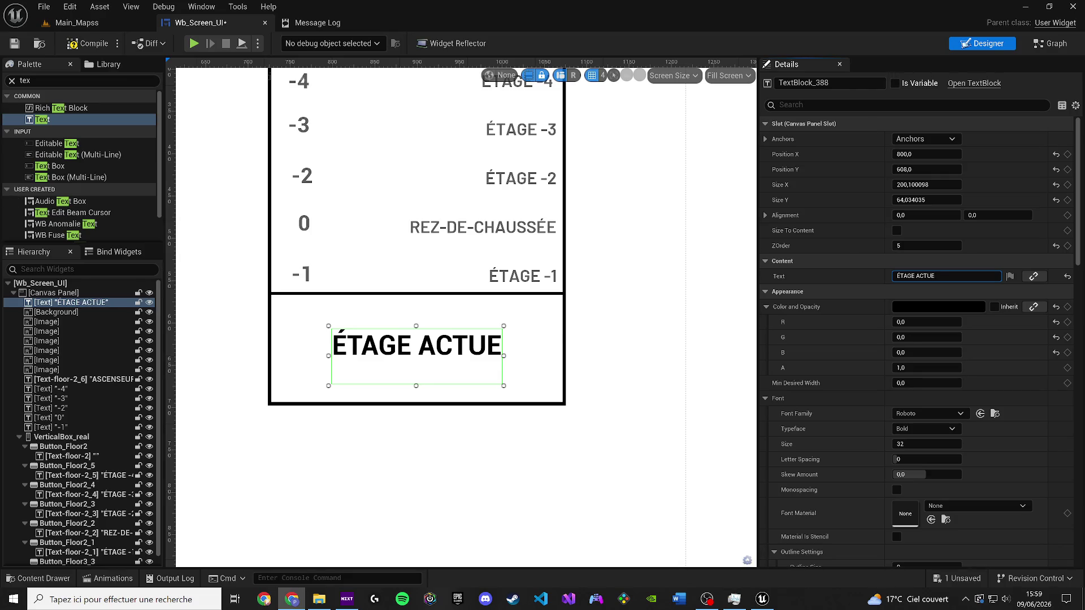
pyautogui.click(415, 362)
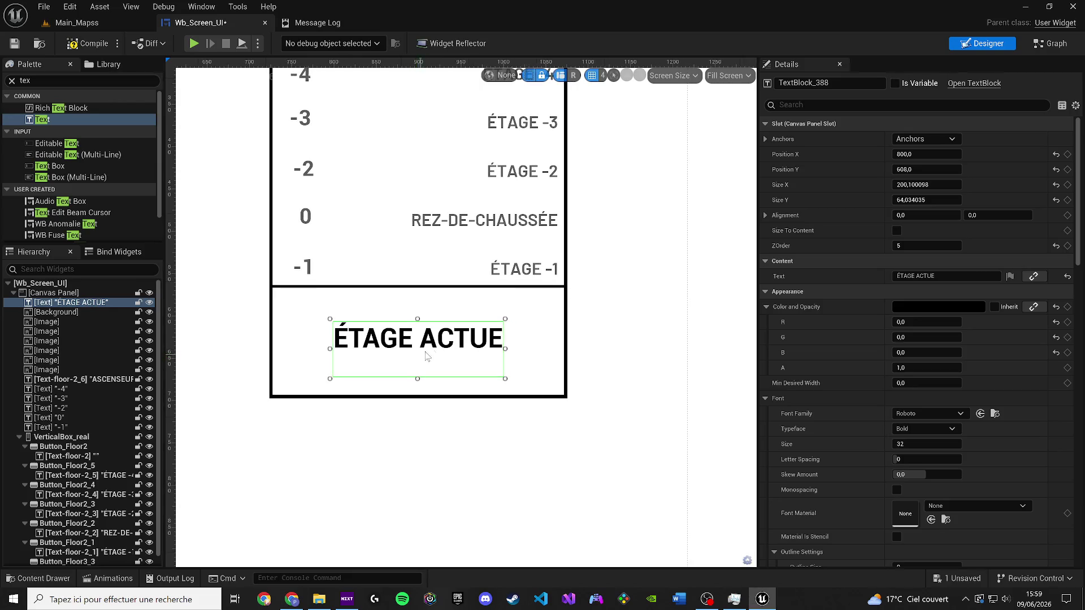
pyautogui.click(918, 275)
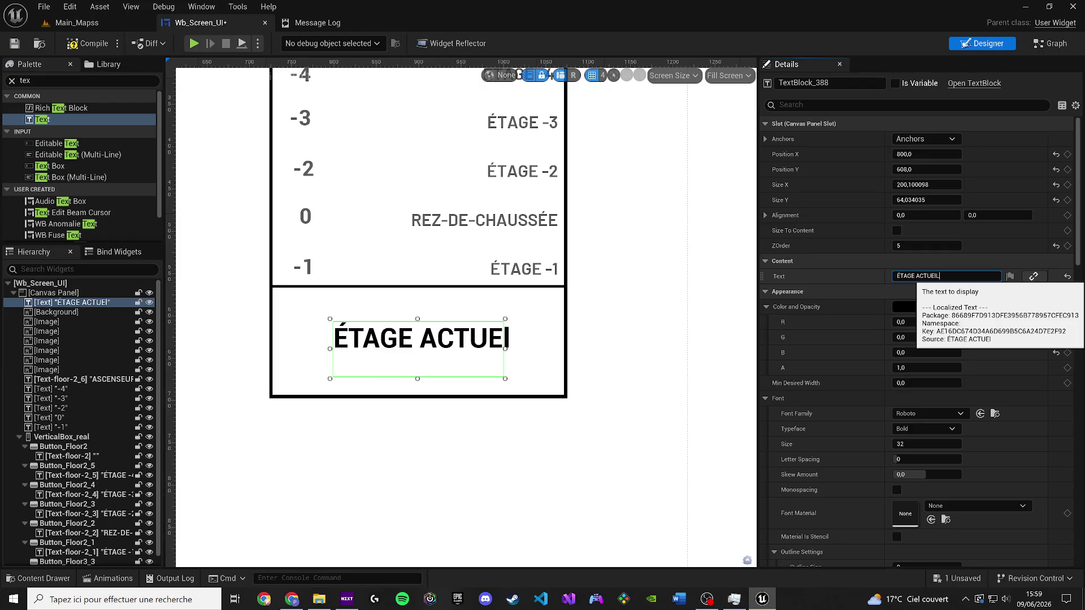
pyautogui.press('Return')
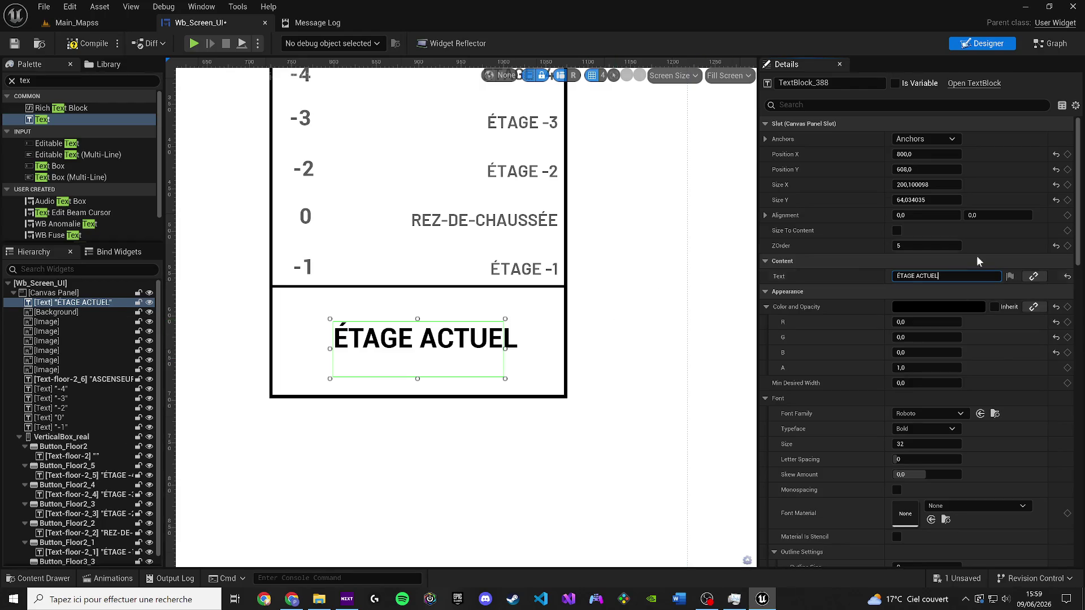
# Step: Size the text box to its content, raise its layer order to 6, and move it higher
pyautogui.click(895, 230)
pyautogui.scroll(3, 455, 203)
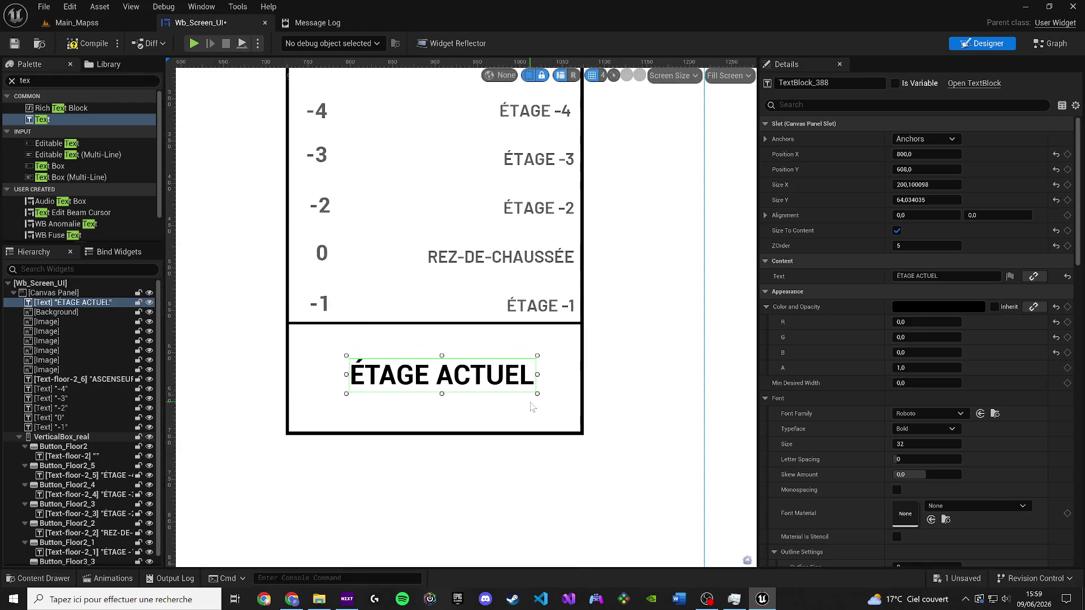
pyautogui.moveTo(535, 392); pyautogui.dragTo(497, 379)
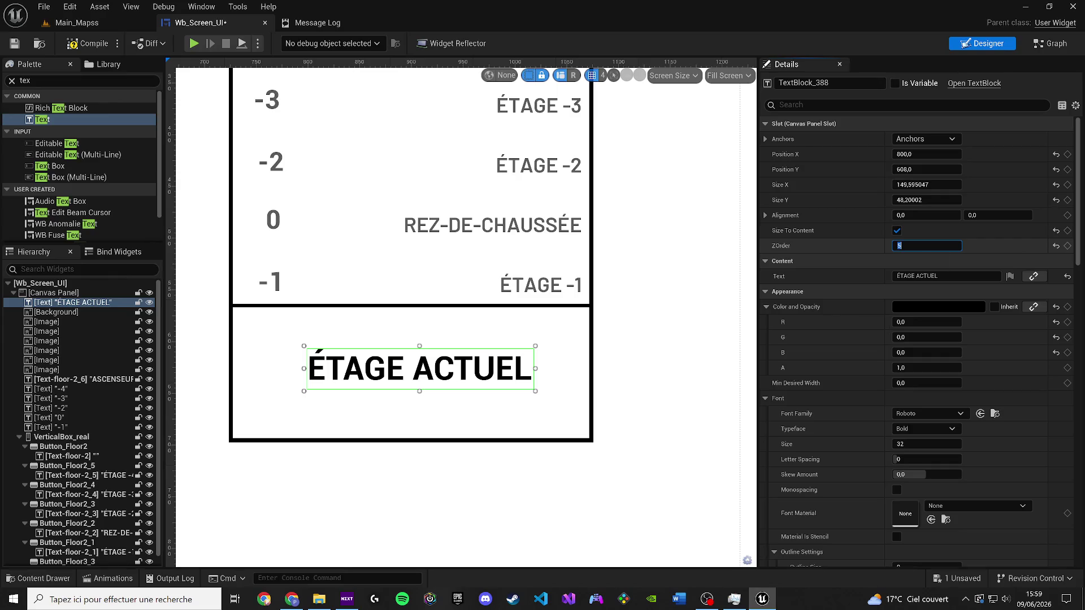
pyautogui.write('6')
pyautogui.press('Return')
pyautogui.moveTo(431, 374)
pyautogui.mouseDown()
pyautogui.moveTo(430, 335)
pyautogui.moveTo(431, 345)
pyautogui.mouseUp()
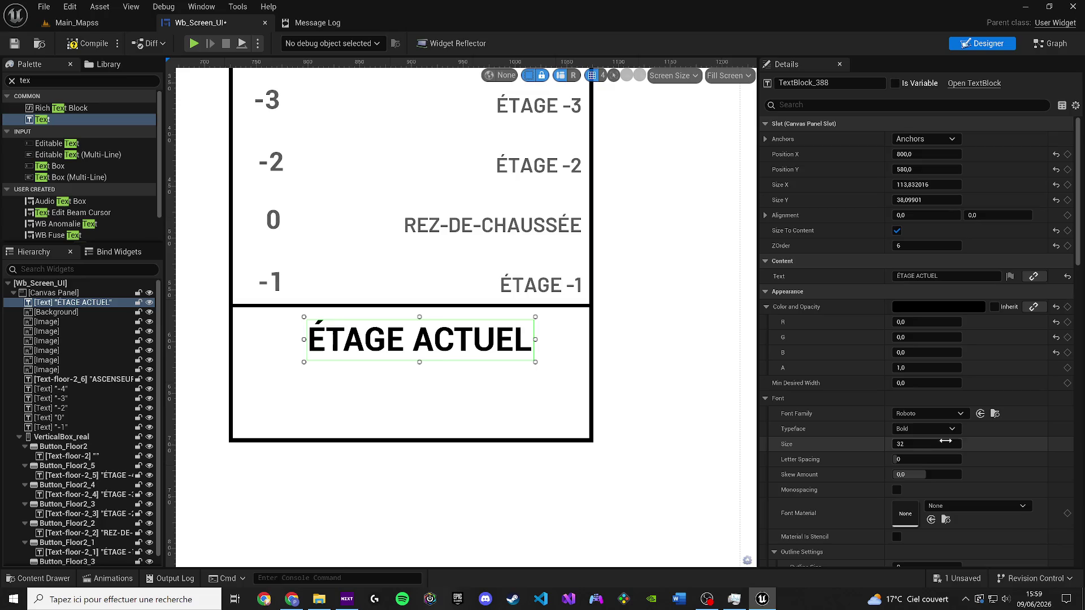
# Step: Set the ÉTAGE ACTUEL font size to 25 and its Position X to 800
pyautogui.click(922, 447)
pyautogui.moveTo(922, 448); pyautogui.dragTo(922, 448)
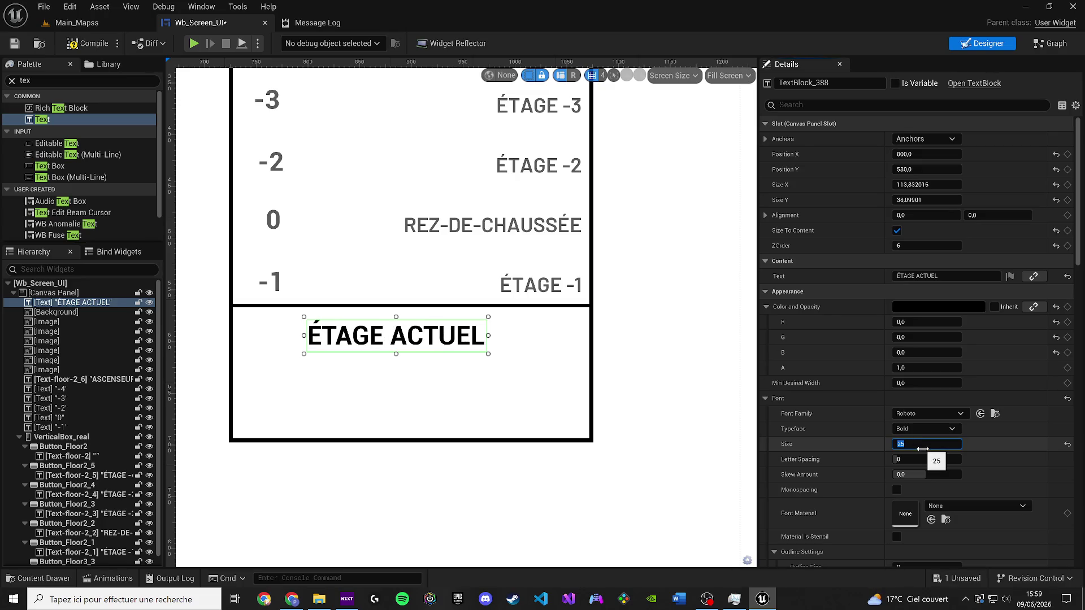
pyautogui.moveTo(381, 343); pyautogui.dragTo(391, 336)
pyautogui.click(913, 158)
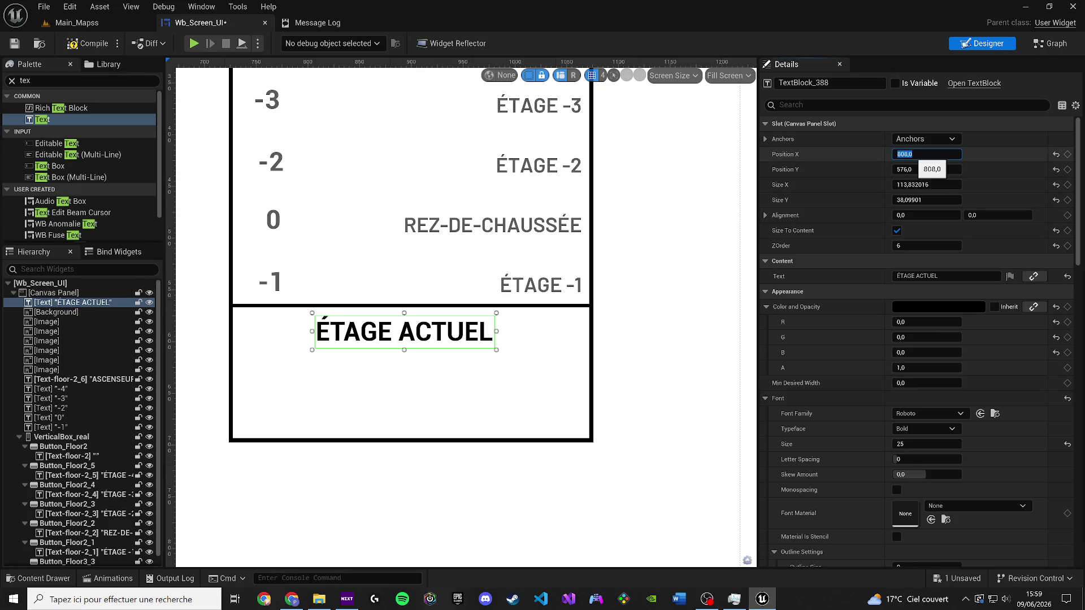
pyautogui.press('Return')
pyautogui.scroll(-3, 678, 344)
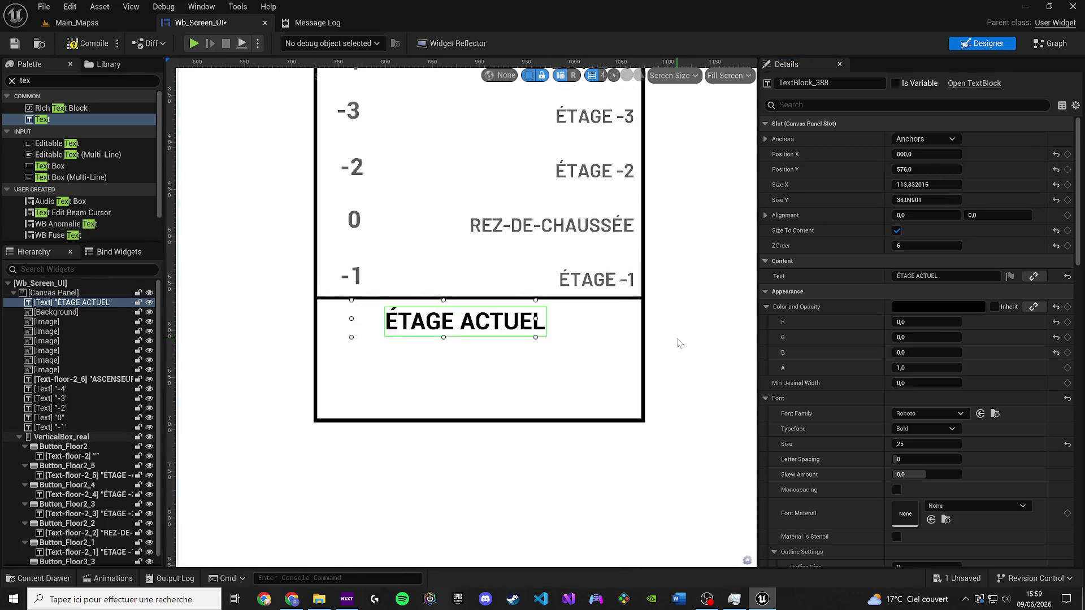
pyautogui.click(690, 334)
pyautogui.scroll(-2, 591, 343)
pyautogui.scroll(6, 565, 362)
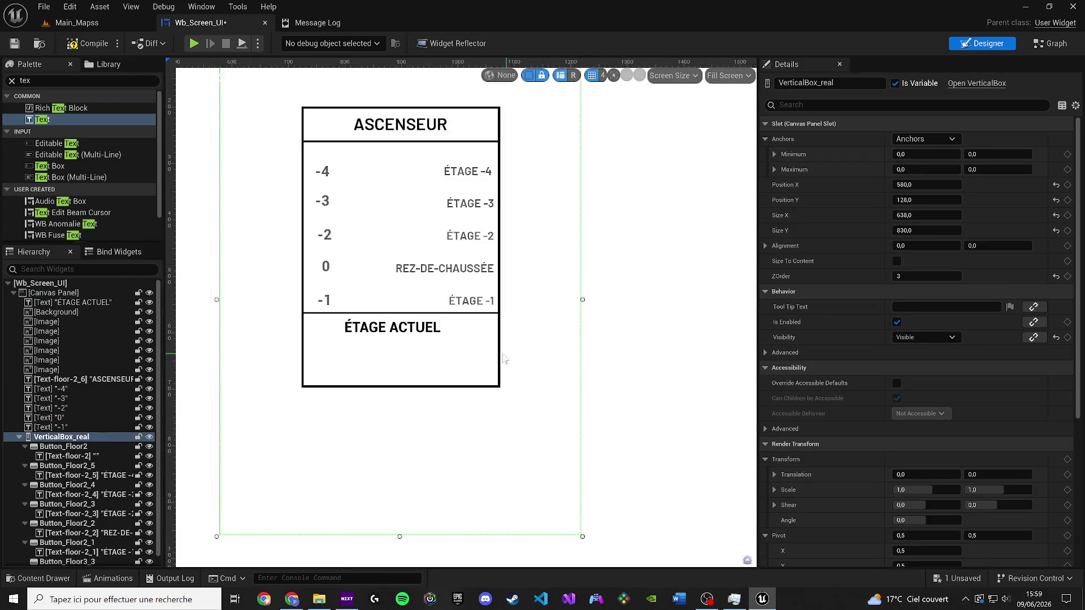
# Step: Nudge ÉTAGE ACTUEL slightly, compile and save Wb_Screen_UI, then open the Content Drawer
pyautogui.moveTo(430, 340); pyautogui.dragTo(436, 349)
pyautogui.scroll(-1, 654, 332)
pyautogui.scroll(-4, 654, 332)
pyautogui.scroll(3, 517, 304)
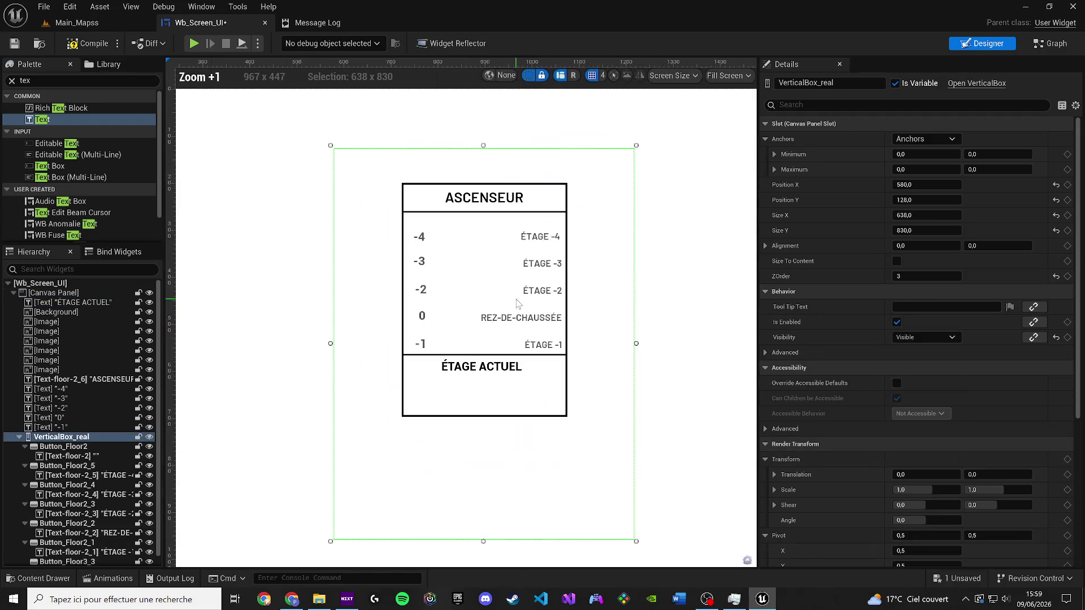
pyautogui.click(88, 43)
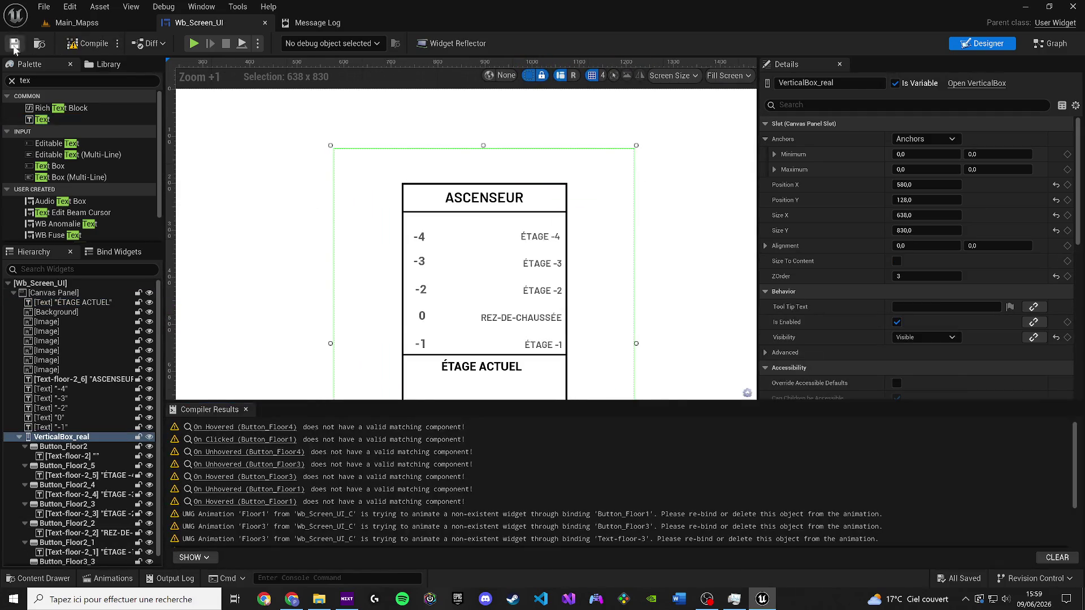
pyautogui.click(245, 409)
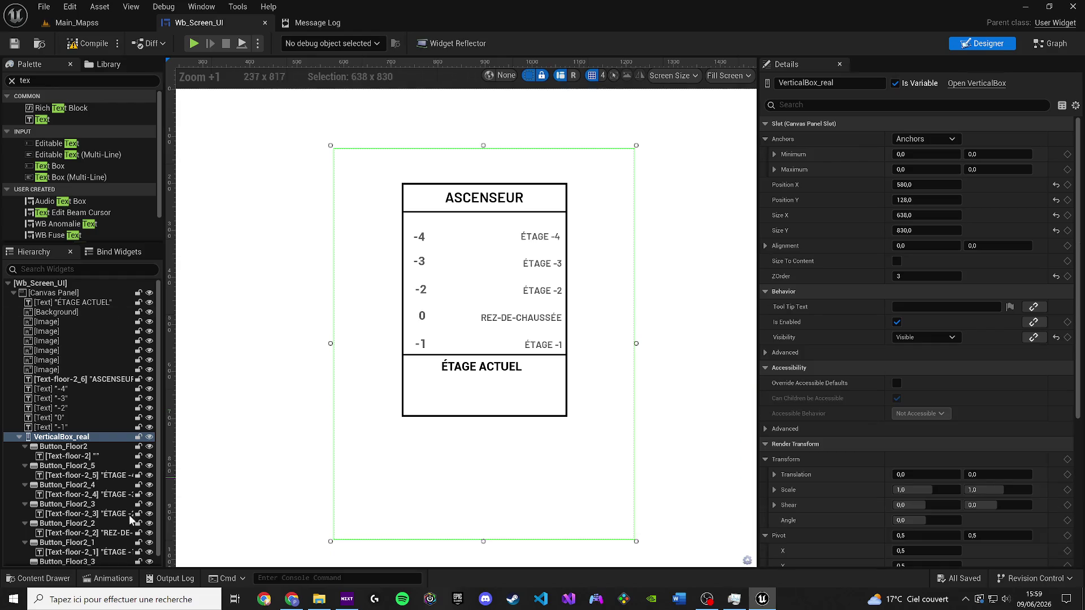
pyautogui.click(47, 580)
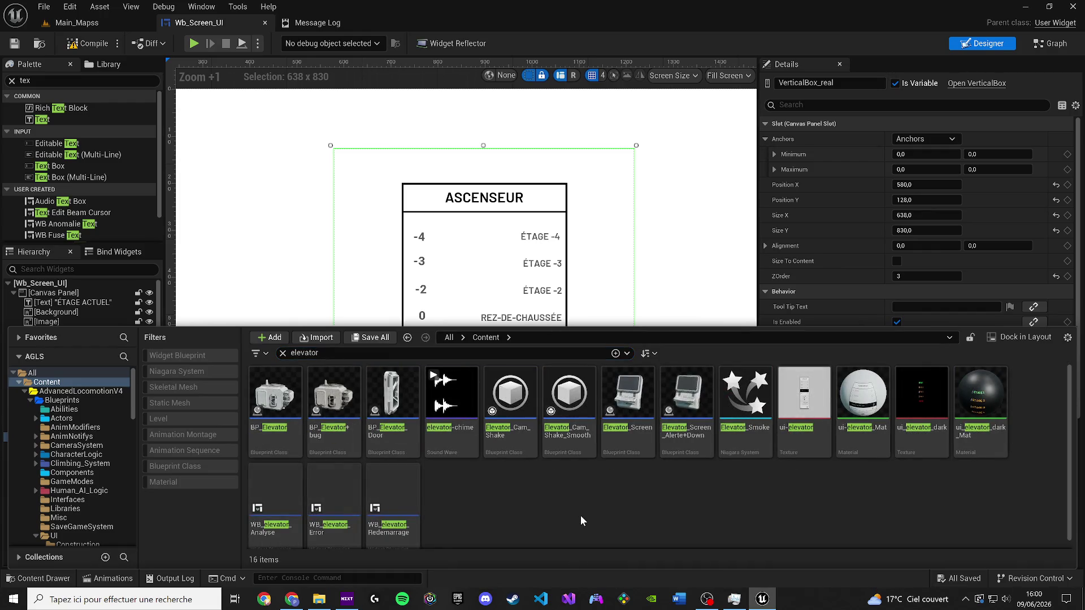
# Step: Open the Elevator_Screen_Alerte+Down blueprint and inspect its Branch and Elevator Move nodes
pyautogui.click(631, 417)
pyautogui.click(675, 416)
pyautogui.doubleClick(676, 416)
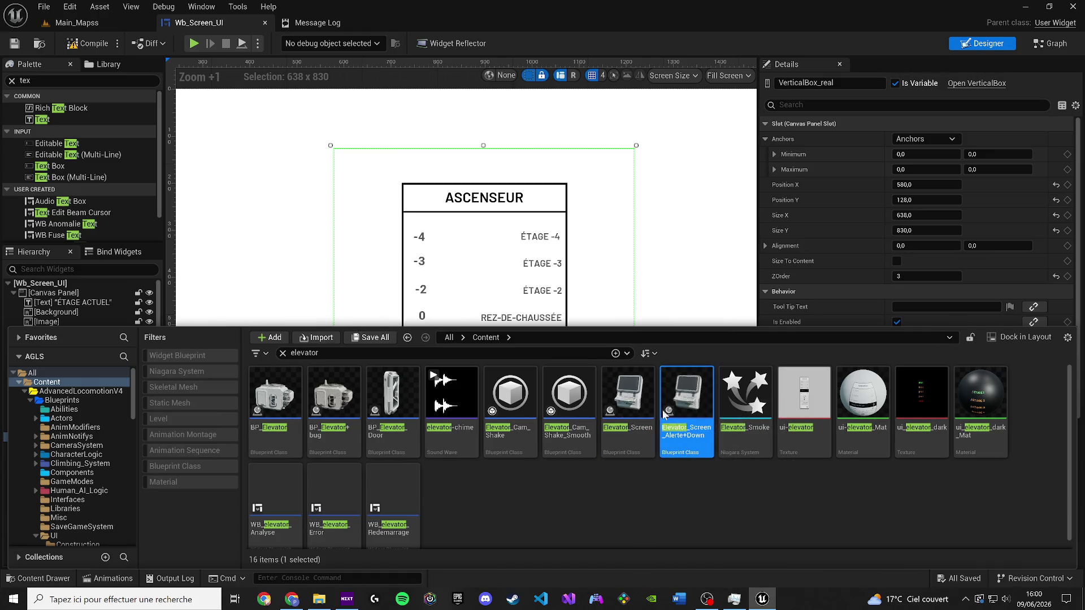
pyautogui.moveTo(94, 413)
pyautogui.mouseDown()
pyautogui.moveTo(156, 377)
pyautogui.moveTo(317, 88)
pyautogui.moveTo(312, 69)
pyautogui.mouseUp()
pyautogui.moveTo(498, 199)
pyautogui.mouseDown()
pyautogui.moveTo(318, 284)
pyautogui.moveTo(524, 312)
pyautogui.mouseUp()
pyautogui.scroll(3, 524, 312)
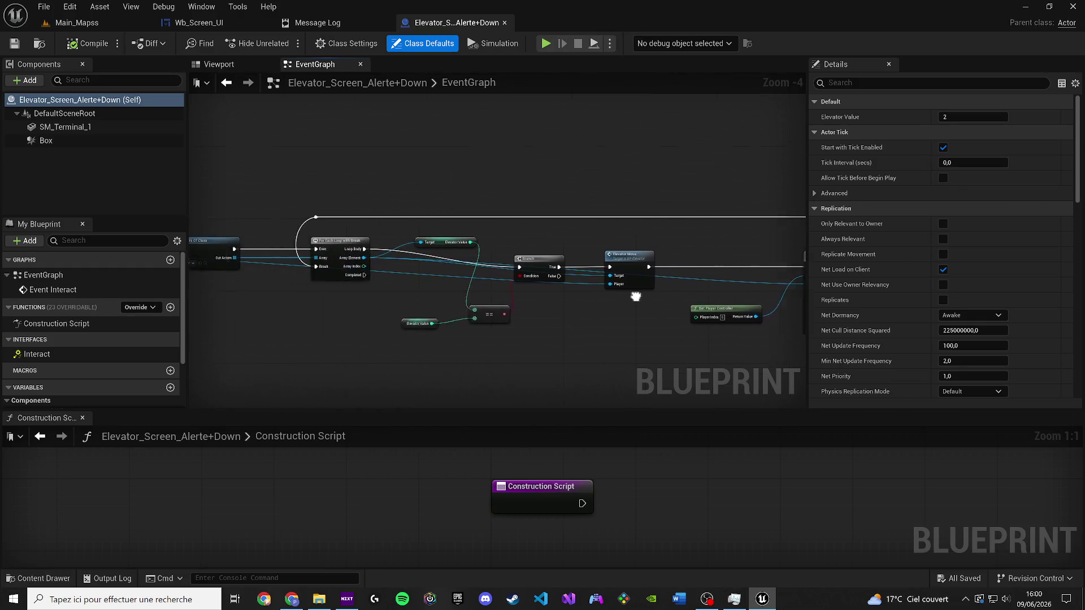
pyautogui.hotkey('ctrl', 'space')
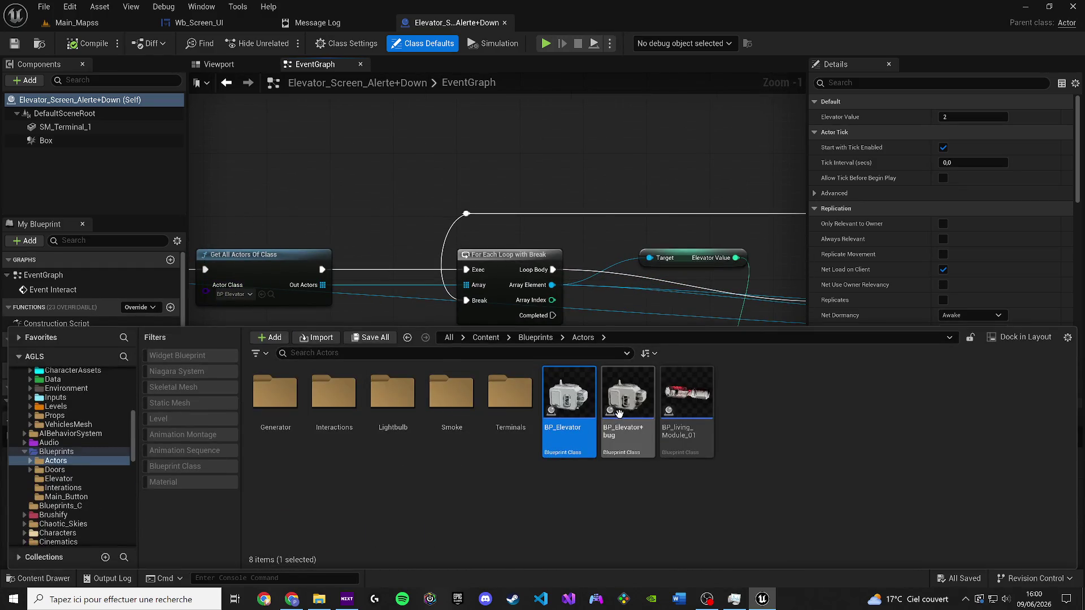
# Step: Open BP_Elevator, find its Create Wb Screen UI Widget node, and reopen Wb_Screen_UI
pyautogui.doubleClick(581, 409)
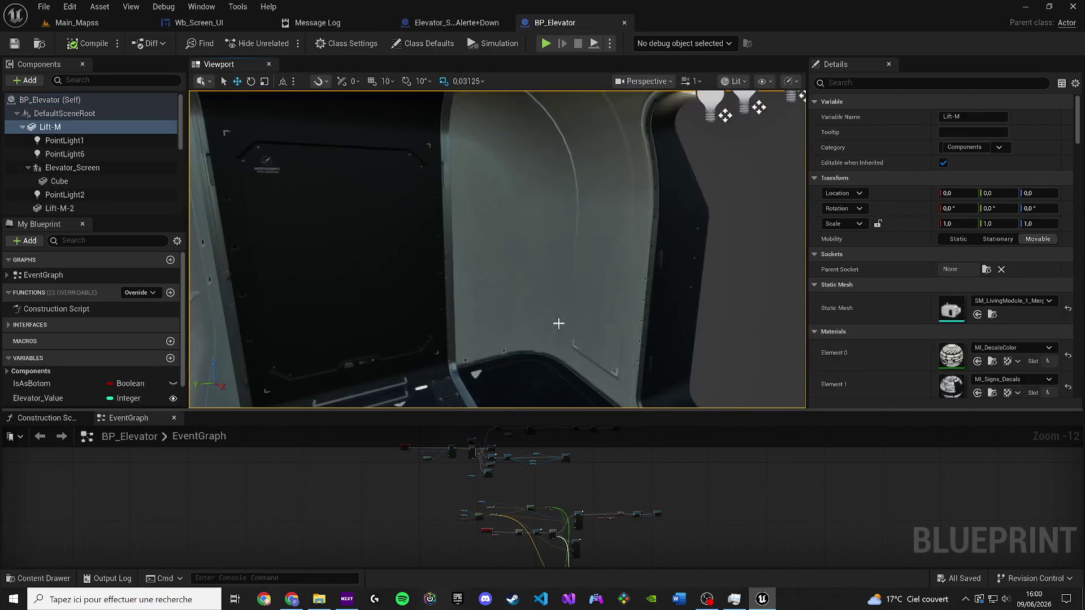
pyautogui.click(82, 418)
pyautogui.moveTo(64, 423)
pyautogui.mouseDown()
pyautogui.moveTo(398, 85)
pyautogui.moveTo(379, 71)
pyautogui.mouseUp()
pyautogui.scroll(4, 429, 271)
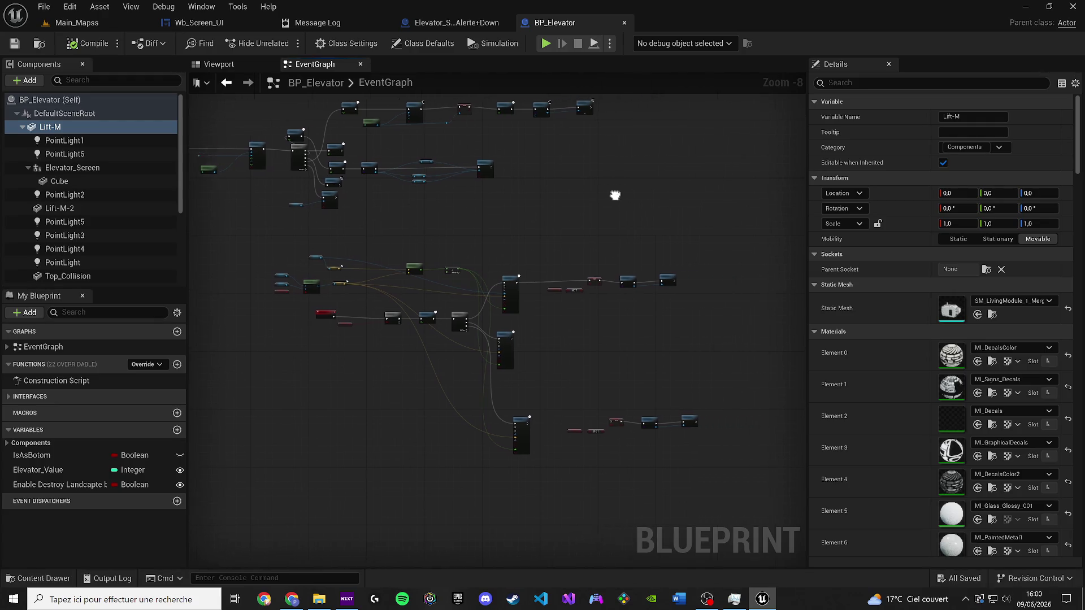
pyautogui.scroll(4, 539, 321)
pyautogui.moveTo(477, 390)
pyautogui.mouseDown()
pyautogui.moveTo(427, 307)
pyautogui.moveTo(669, 323)
pyautogui.moveTo(398, 318)
pyautogui.mouseUp()
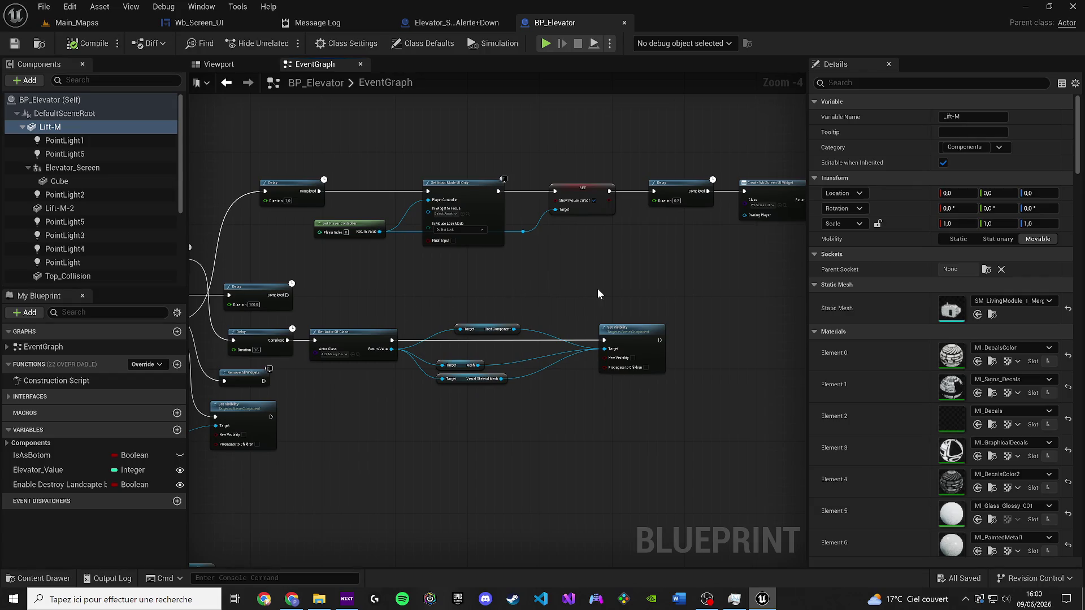
pyautogui.moveTo(597, 288); pyautogui.dragTo(234, 269)
pyautogui.scroll(4, 316, 214)
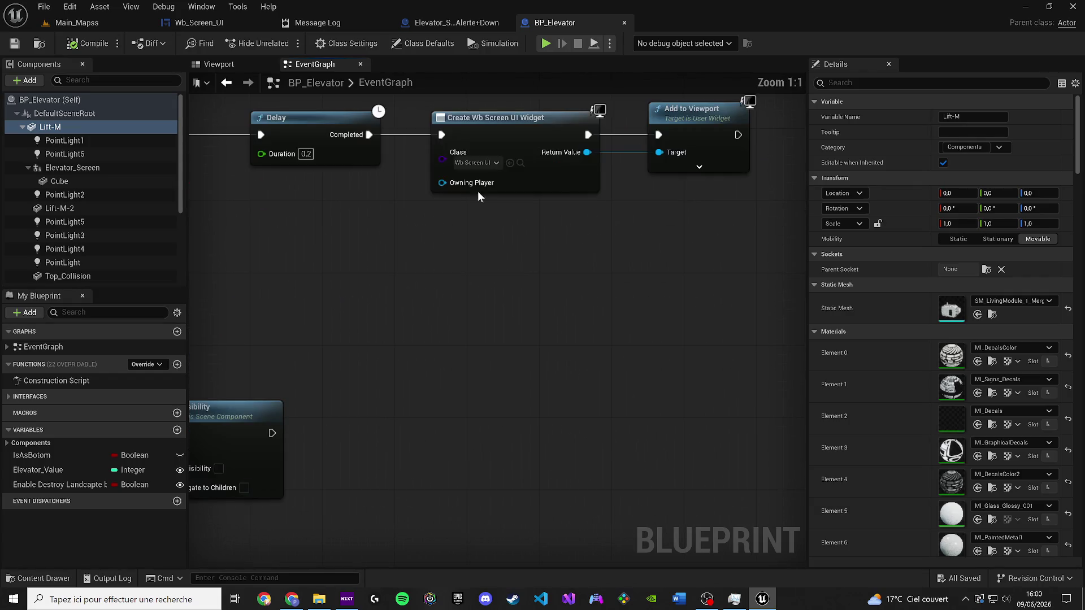
pyautogui.click(520, 163)
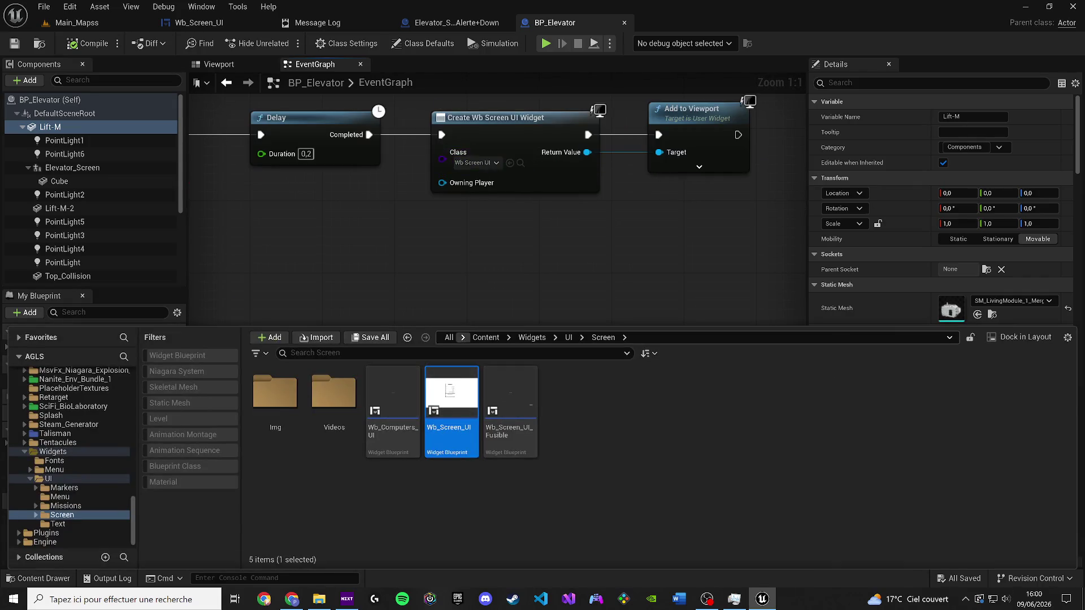
pyautogui.doubleClick(434, 421)
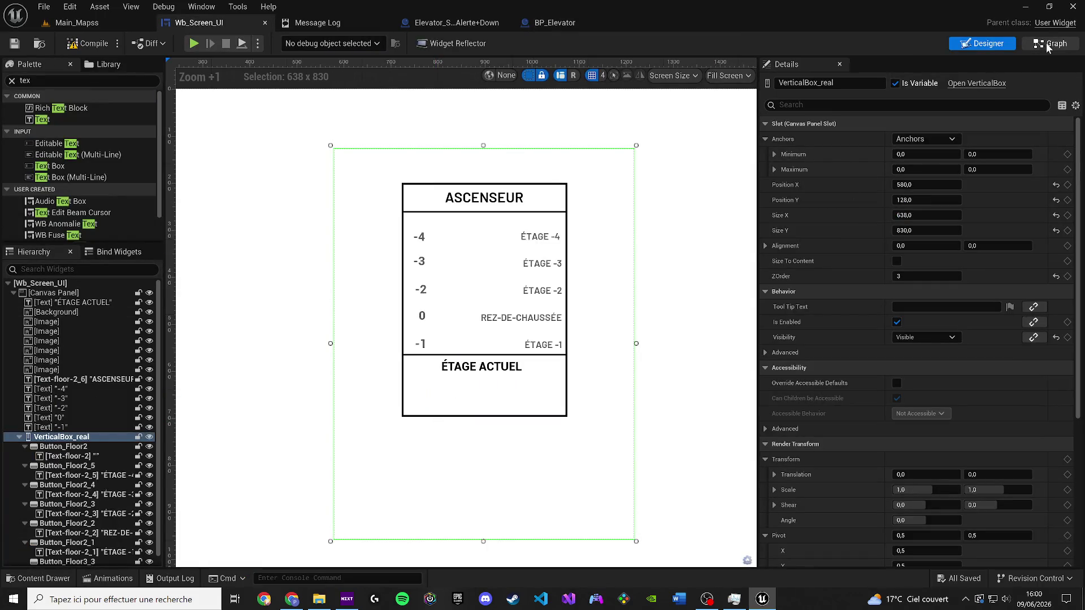
pyautogui.click(1047, 45)
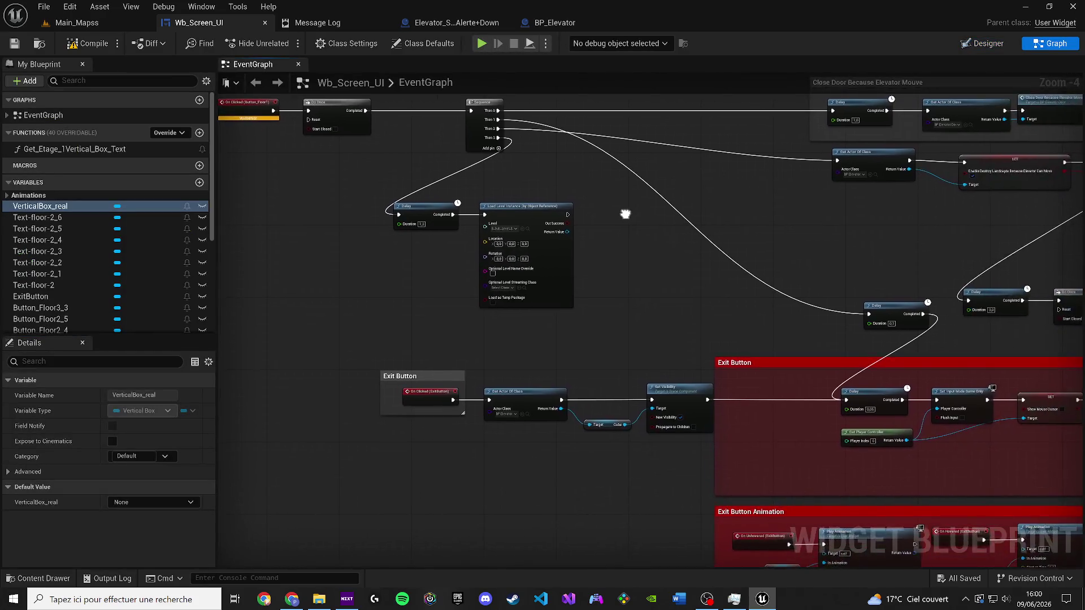
pyautogui.moveTo(625, 214); pyautogui.dragTo(223, 194)
pyautogui.moveTo(377, 211)
pyautogui.mouseDown()
pyautogui.moveTo(387, 178)
pyautogui.moveTo(363, 160)
pyautogui.moveTo(247, 131)
pyautogui.mouseUp()
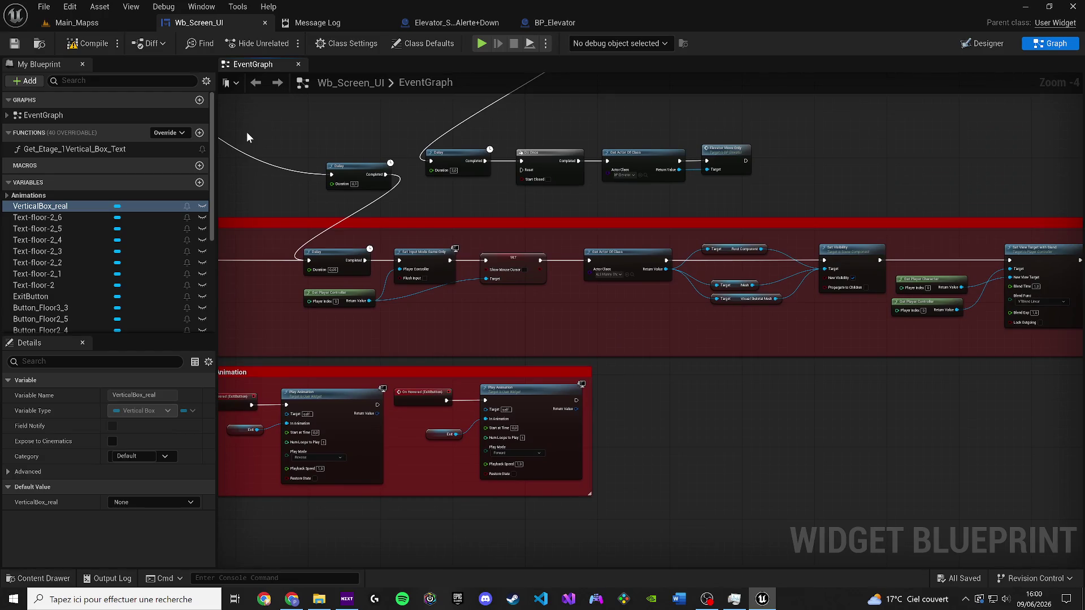
pyautogui.click(972, 43)
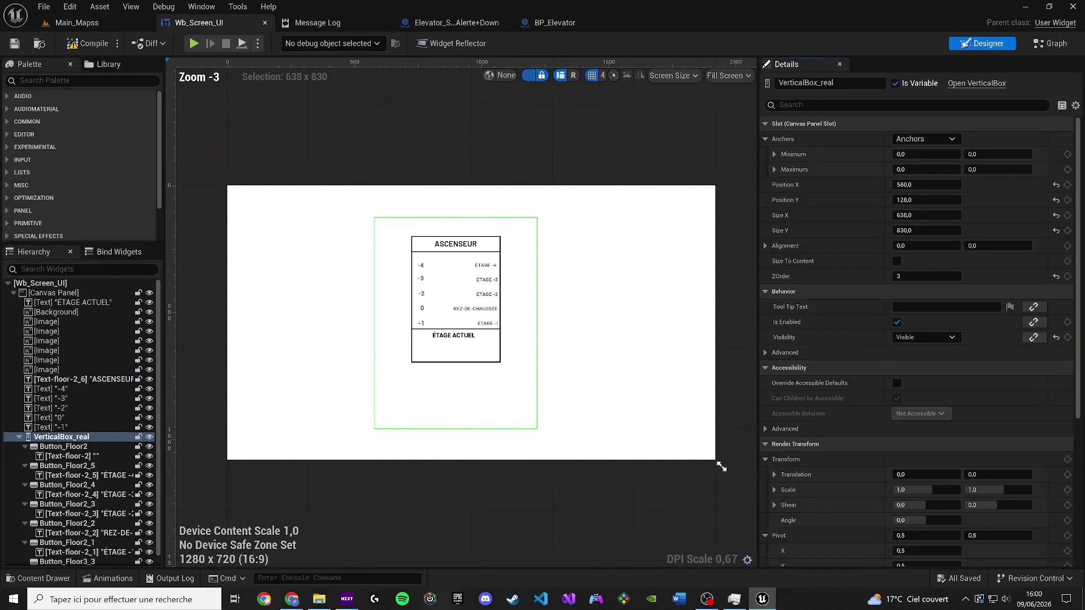
pyautogui.scroll(3, 470, 330)
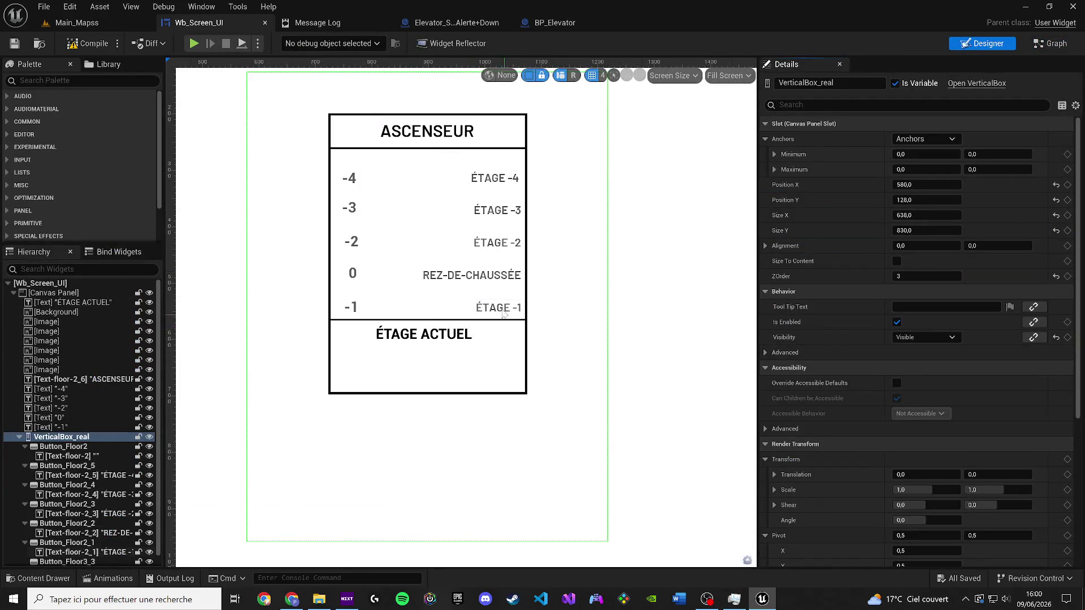
pyautogui.click(426, 346)
pyautogui.click(426, 286)
pyautogui.scroll(1, 553, 339)
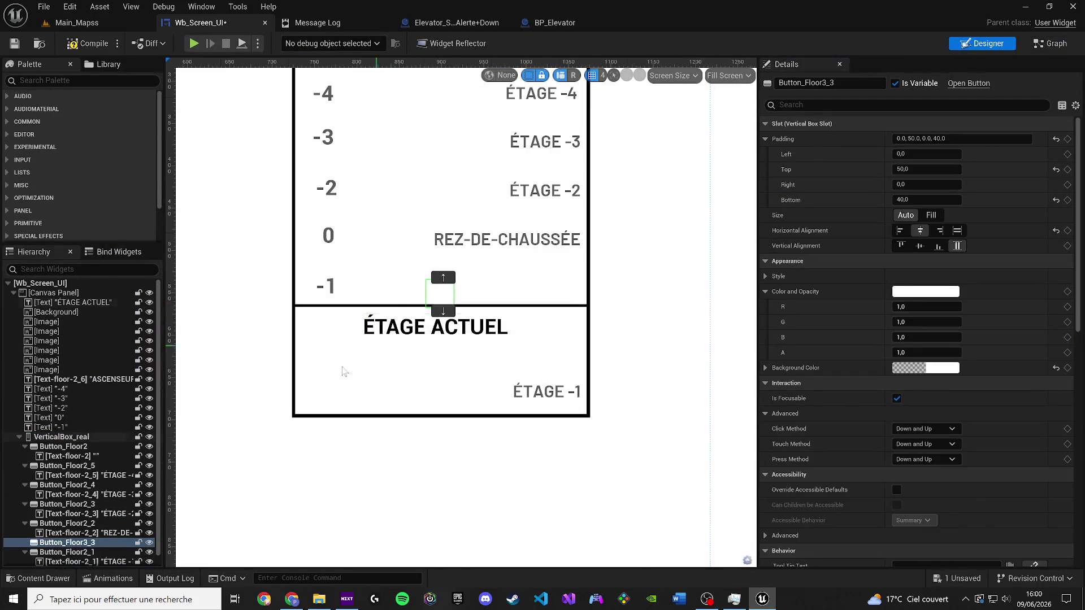
pyautogui.click(98, 534)
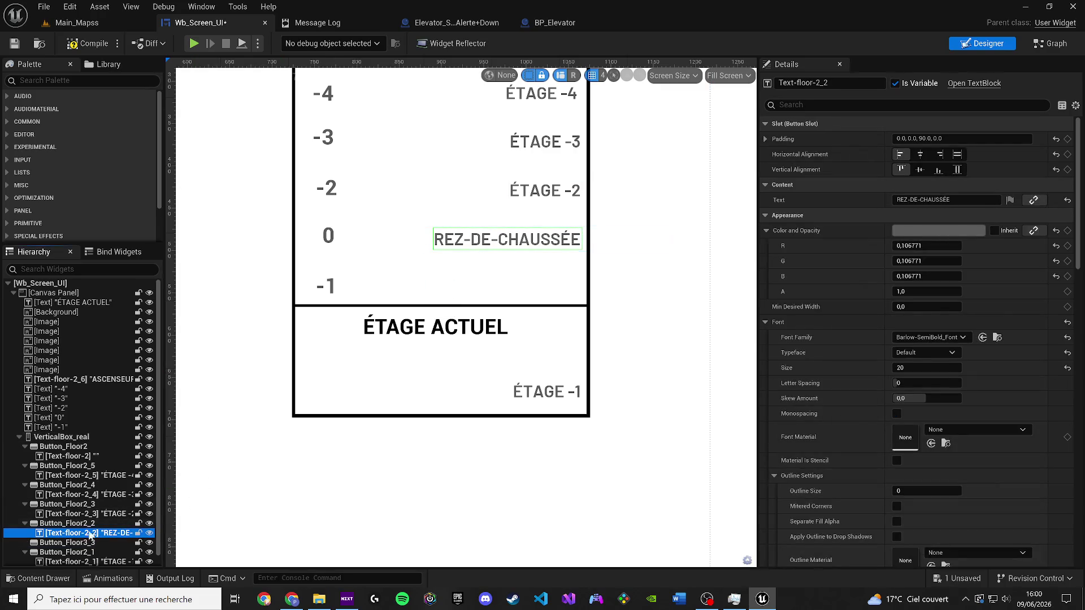
pyautogui.click(77, 542)
pyautogui.press('Delete')
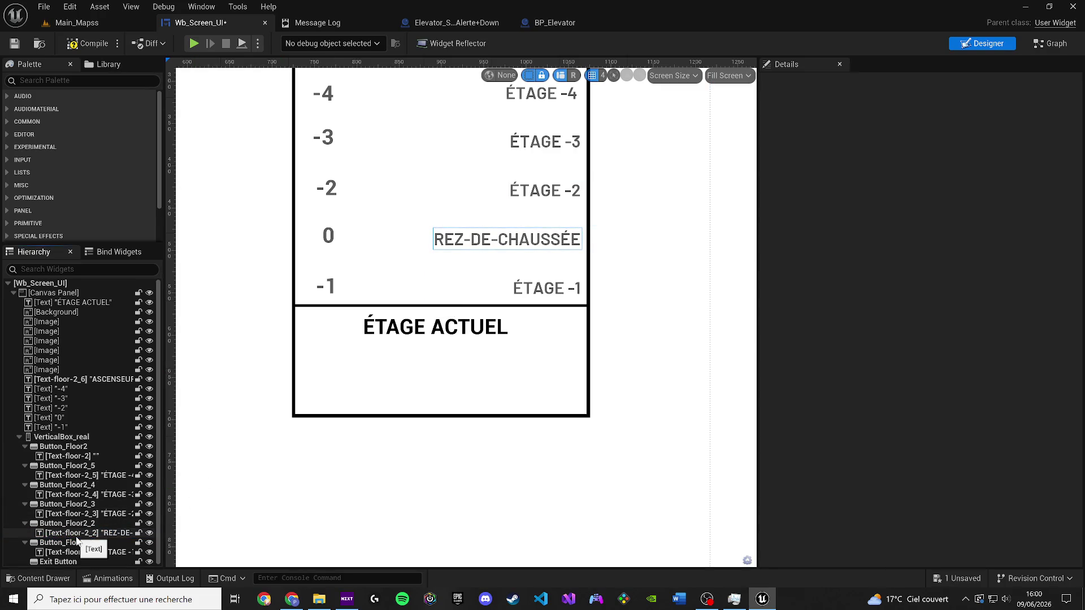
pyautogui.hotkey('ctrl', 'z')
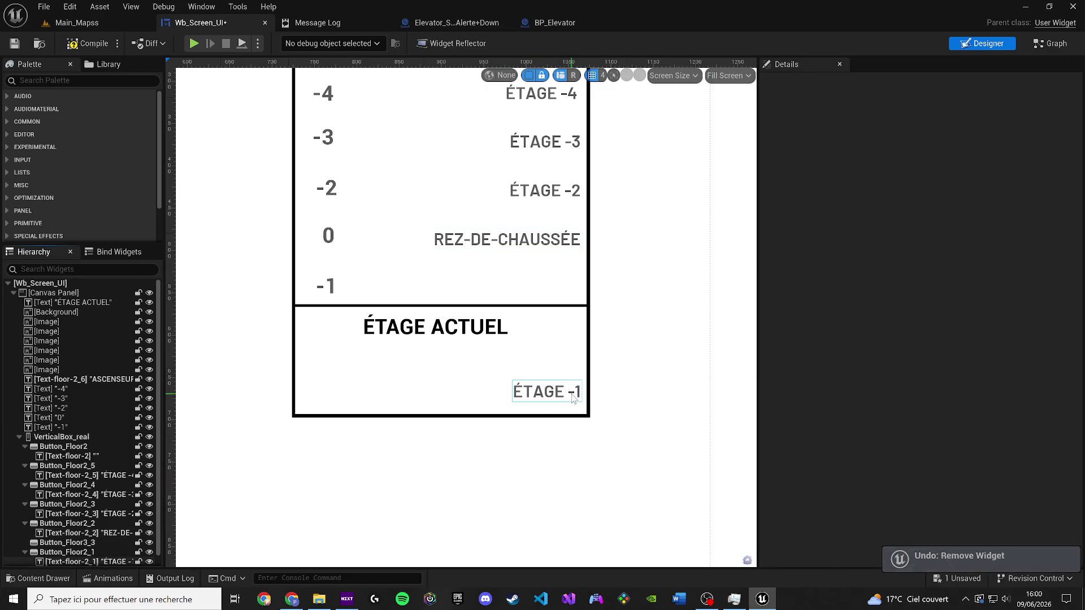
pyautogui.click(573, 397)
pyautogui.scroll(-3, 578, 398)
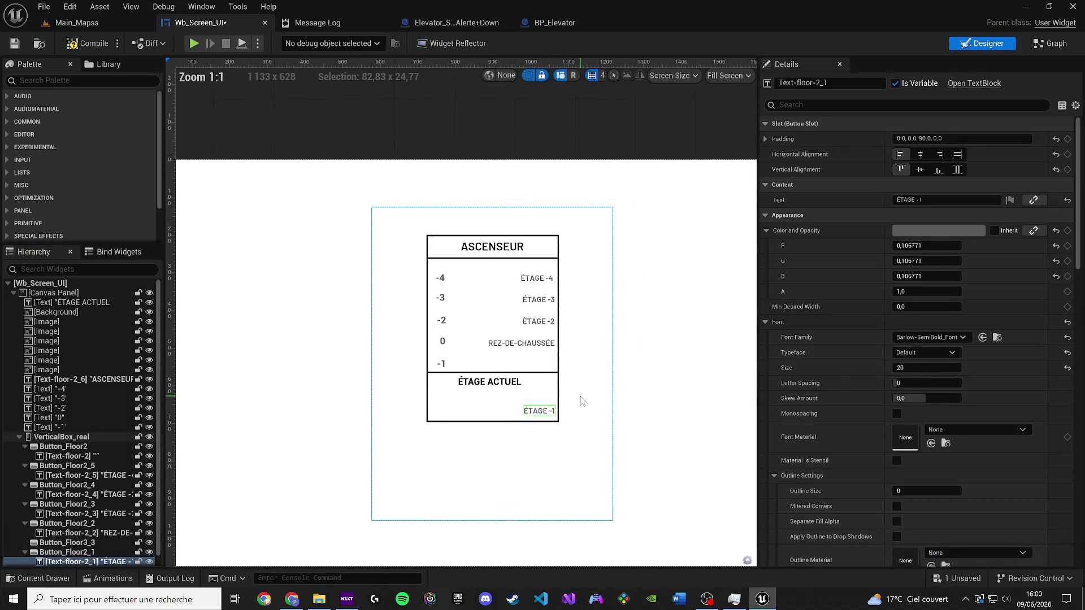
pyautogui.hotkey('ctrl', 'z')
pyautogui.scroll(3, 547, 367)
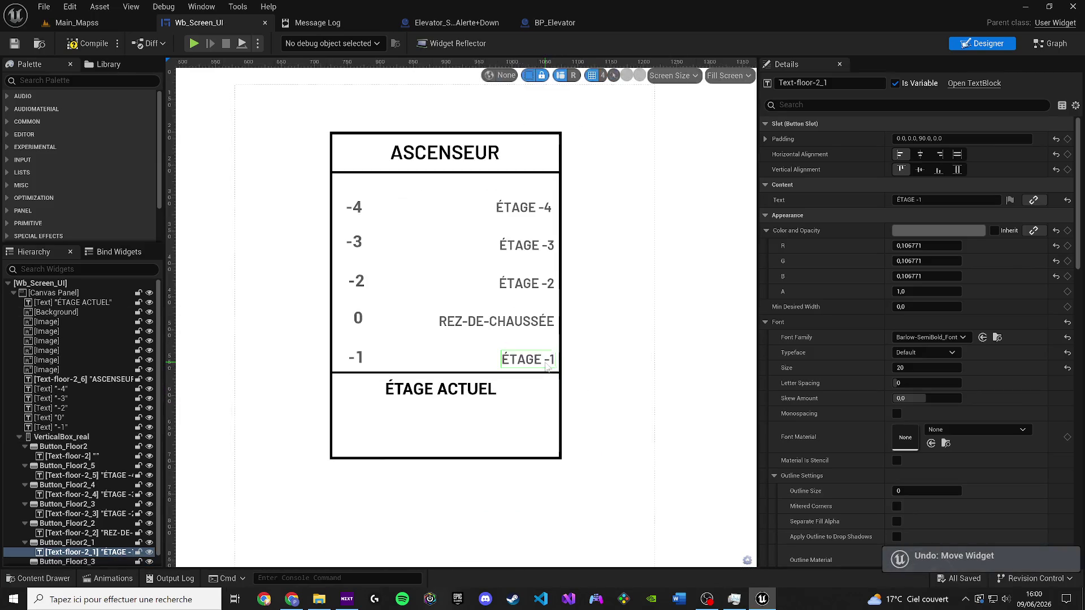
# Step: Set the ÉTAGE ACTUEL label's font size to 21
pyautogui.click(446, 395)
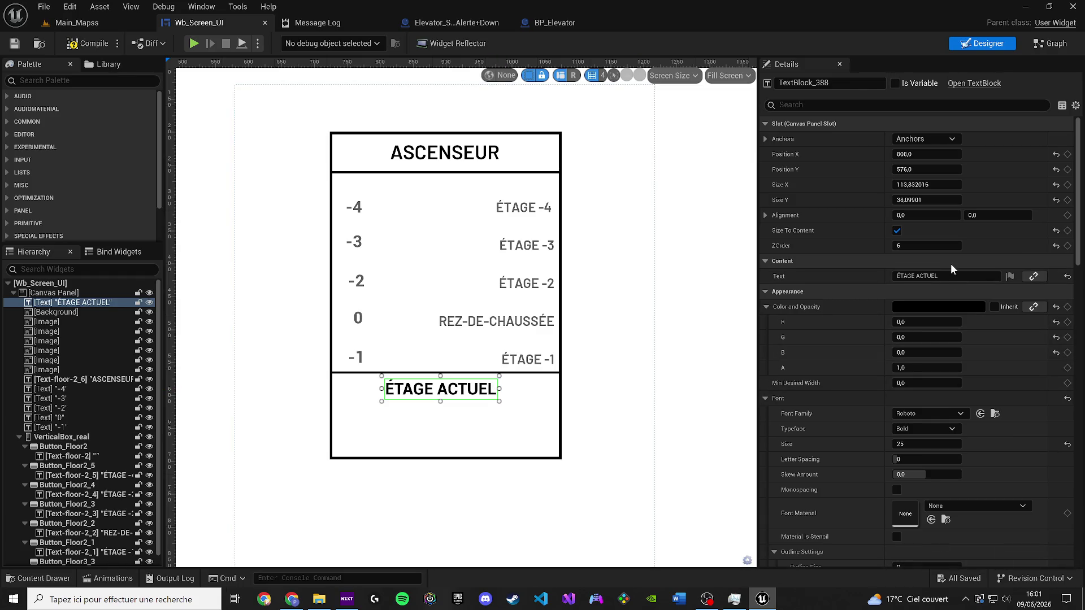
pyautogui.click(927, 444)
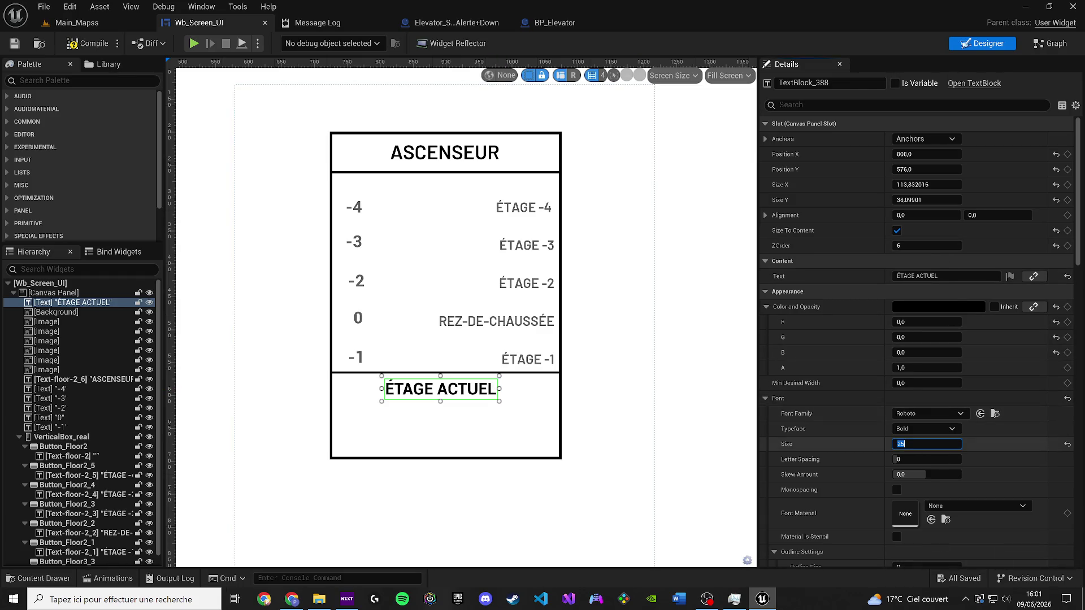
pyautogui.write('20')
pyautogui.press('Return')
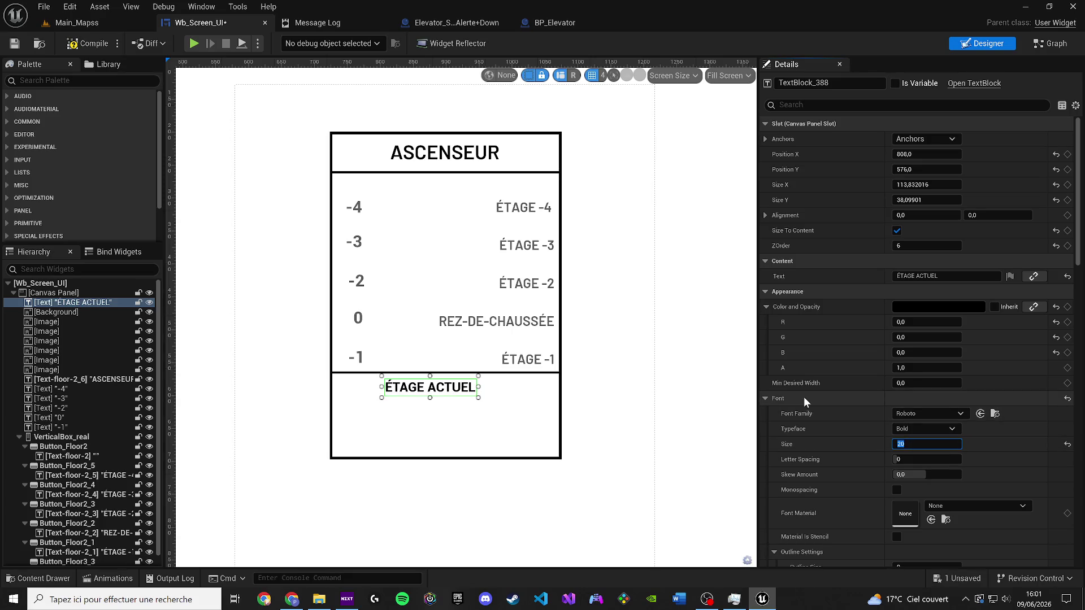
pyautogui.write('21')
pyautogui.press('Return')
# Step: Recentre the label at 828, 580 beneath the floor list and save the widget
pyautogui.moveTo(456, 393)
pyautogui.mouseDown()
pyautogui.moveTo(467, 384)
pyautogui.moveTo(469, 394)
pyautogui.mouseUp()
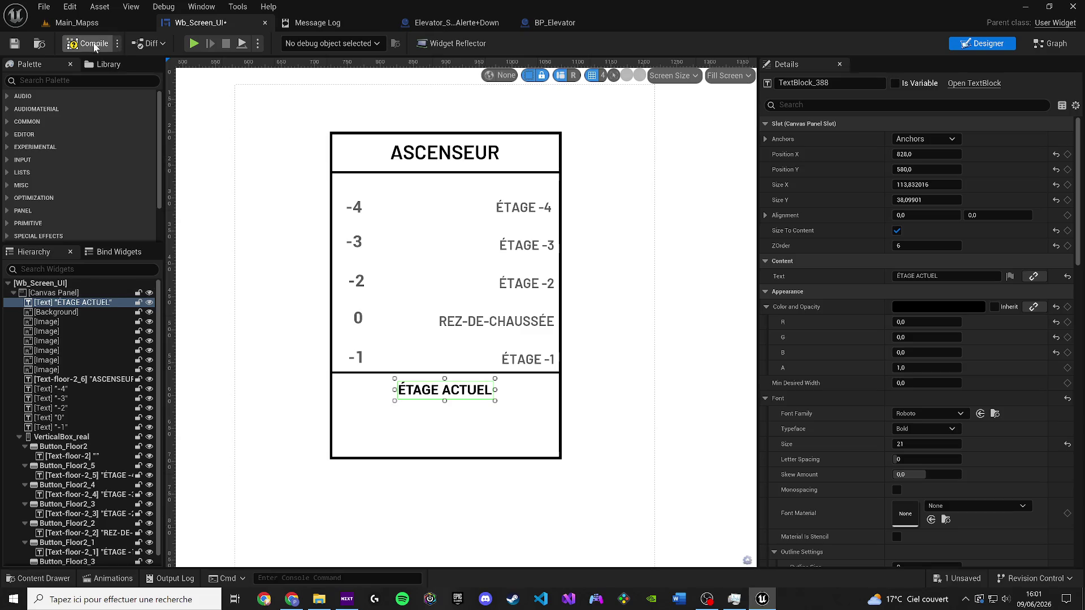
pyautogui.click(16, 47)
pyautogui.click(59, 84)
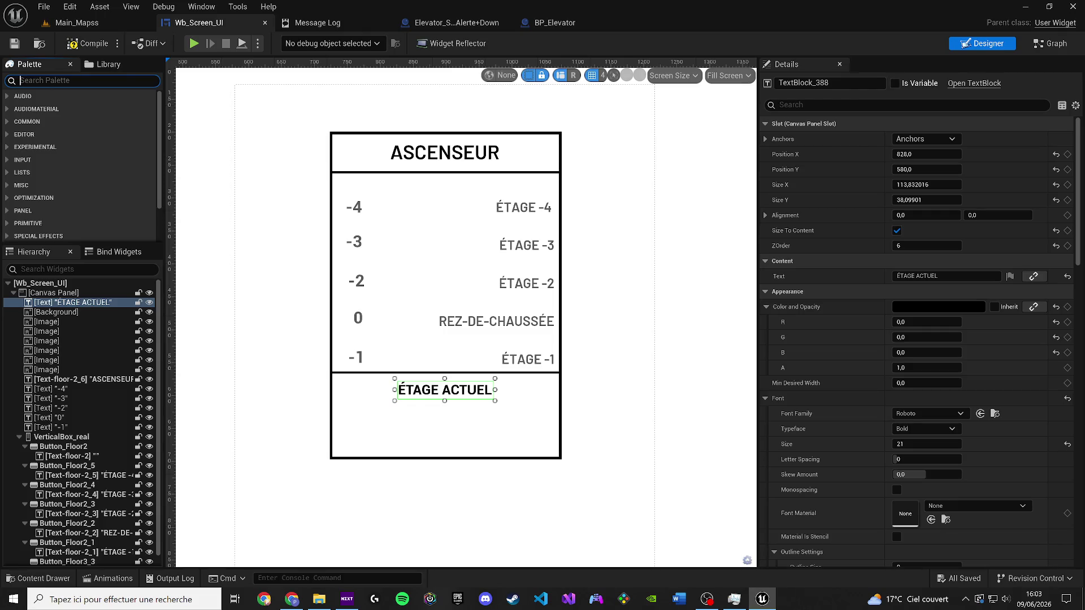
pyautogui.press('XF86AudioLowerVolume')
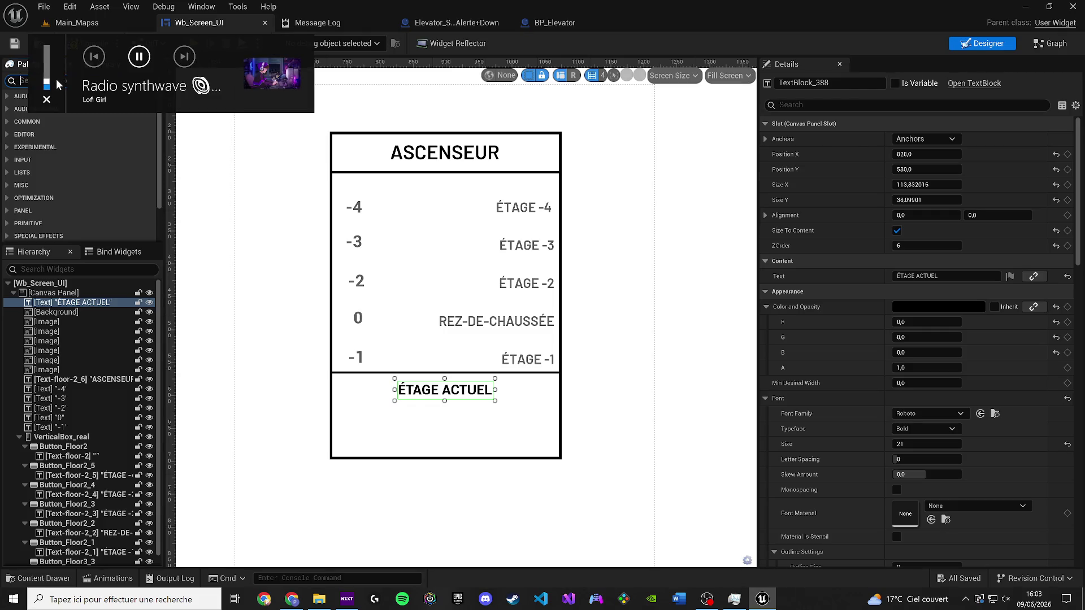
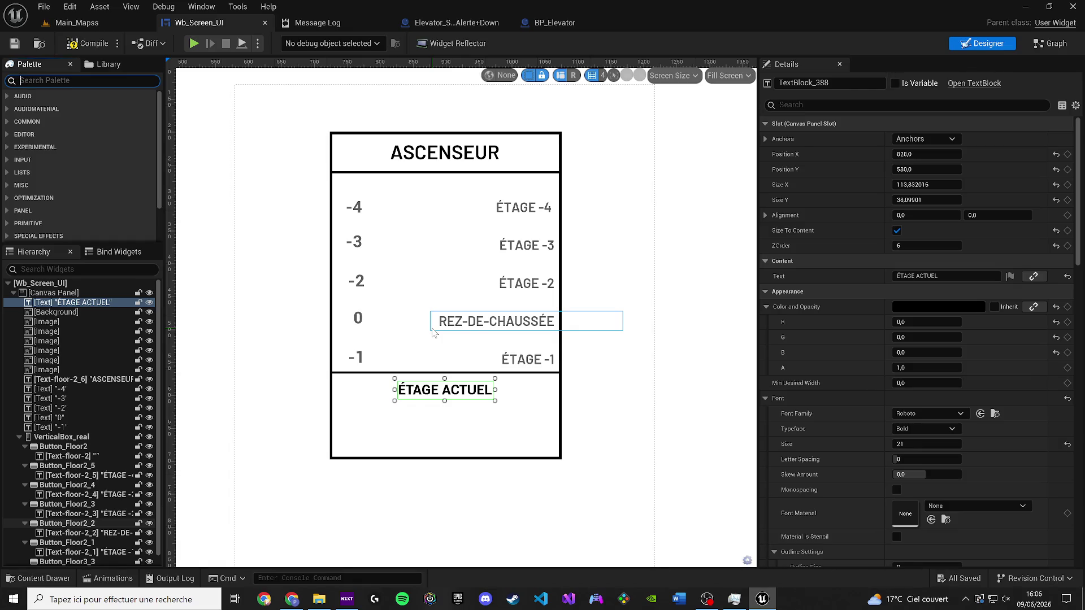
# Step: Duplicate the ÉTAGE ACTUEL text block with Ctrl+D
pyautogui.moveTo(432, 333); pyautogui.dragTo(343, 315)
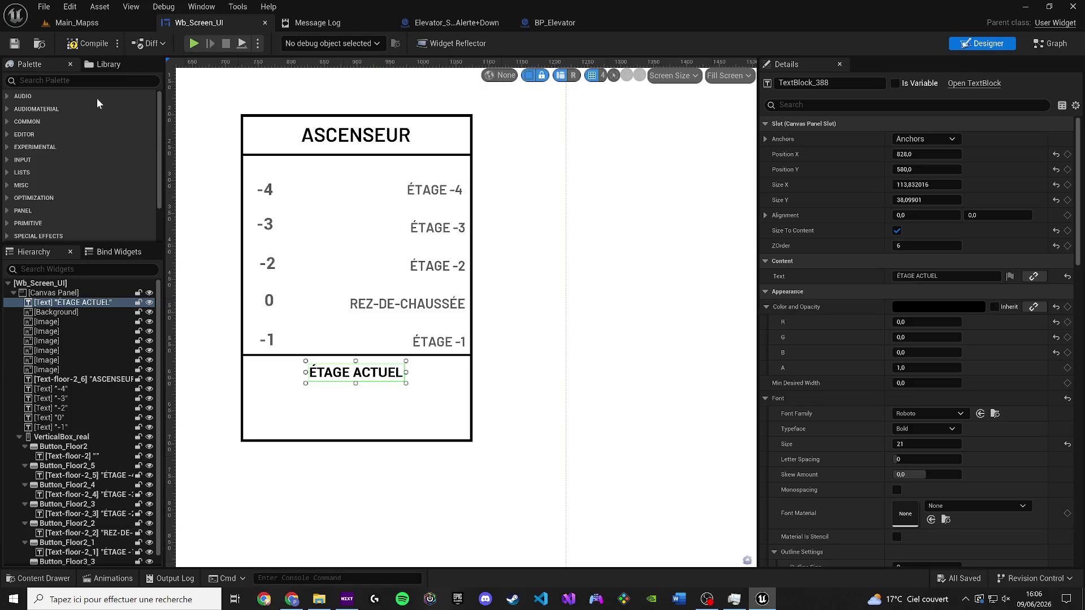
pyautogui.write('tex')
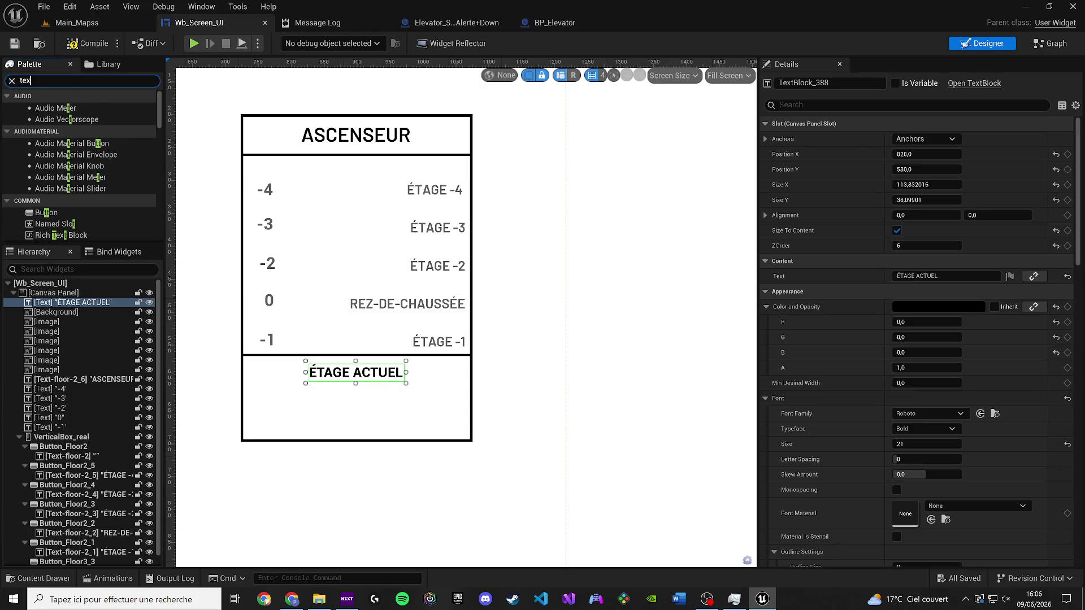
pyautogui.moveTo(322, 377); pyautogui.dragTo(320, 375)
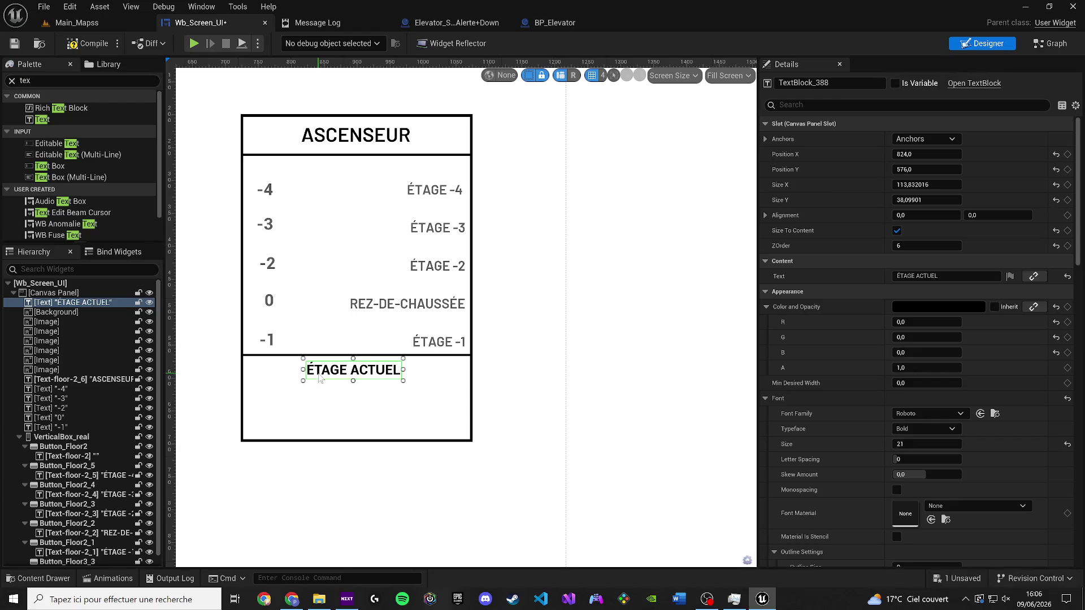
pyautogui.click(102, 305)
pyautogui.hotkey('ctrl', 'd')
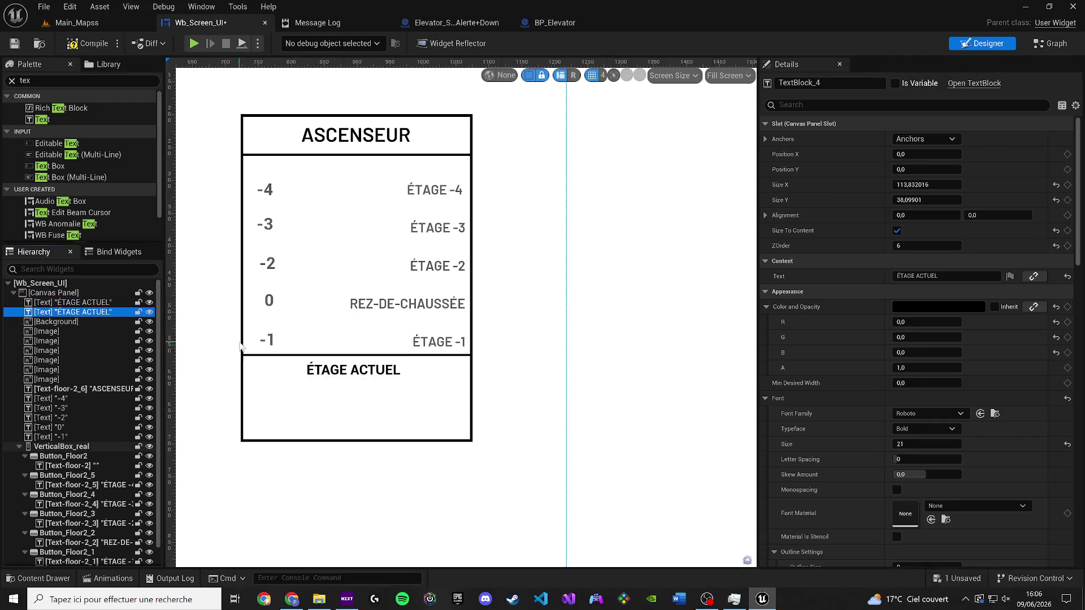
# Step: Move the duplicated text from the canvas corner to just below the original ÉTAGE ACTUEL
pyautogui.moveTo(422, 356); pyautogui.dragTo(504, 379)
pyautogui.scroll(-2, 504, 379)
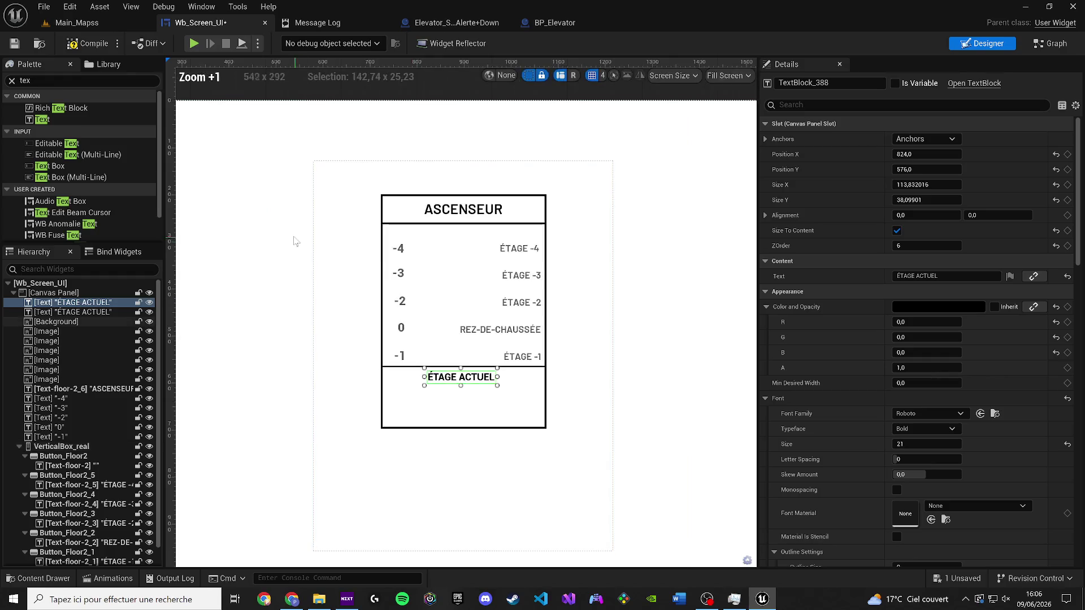
pyautogui.moveTo(295, 240); pyautogui.dragTo(431, 279)
pyautogui.click(205, 148)
pyautogui.moveTo(206, 148)
pyautogui.mouseDown()
pyautogui.moveTo(685, 341)
pyautogui.moveTo(630, 443)
pyautogui.moveTo(610, 433)
pyautogui.mouseUp()
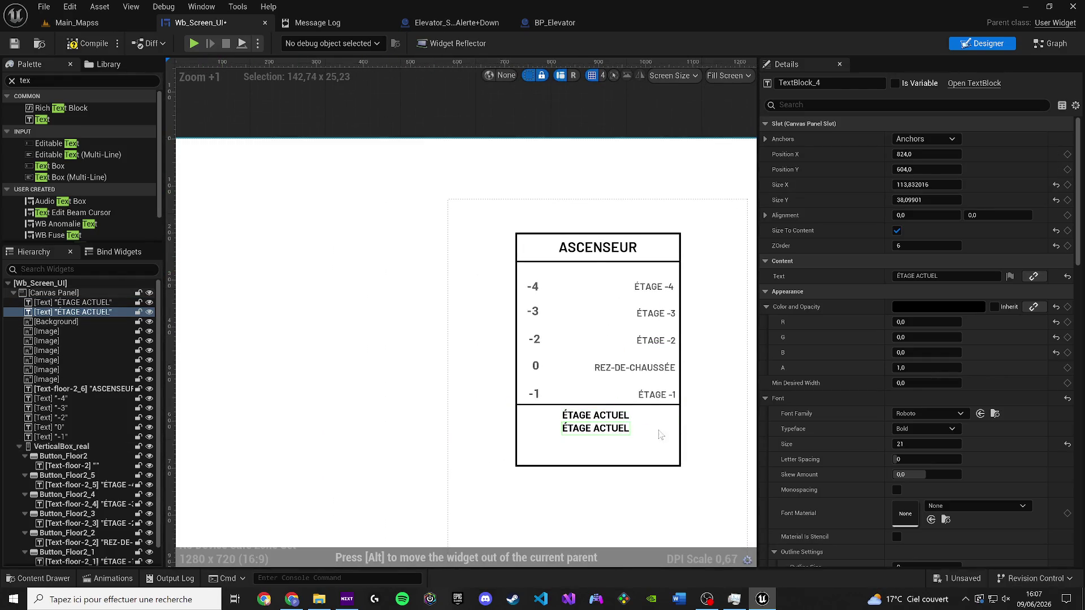
pyautogui.click(938, 276)
# Step: Set the copy's text to 0 and centre it under ÉTAGE ACTUEL
pyautogui.write('0')
pyautogui.scroll(5, 540, 406)
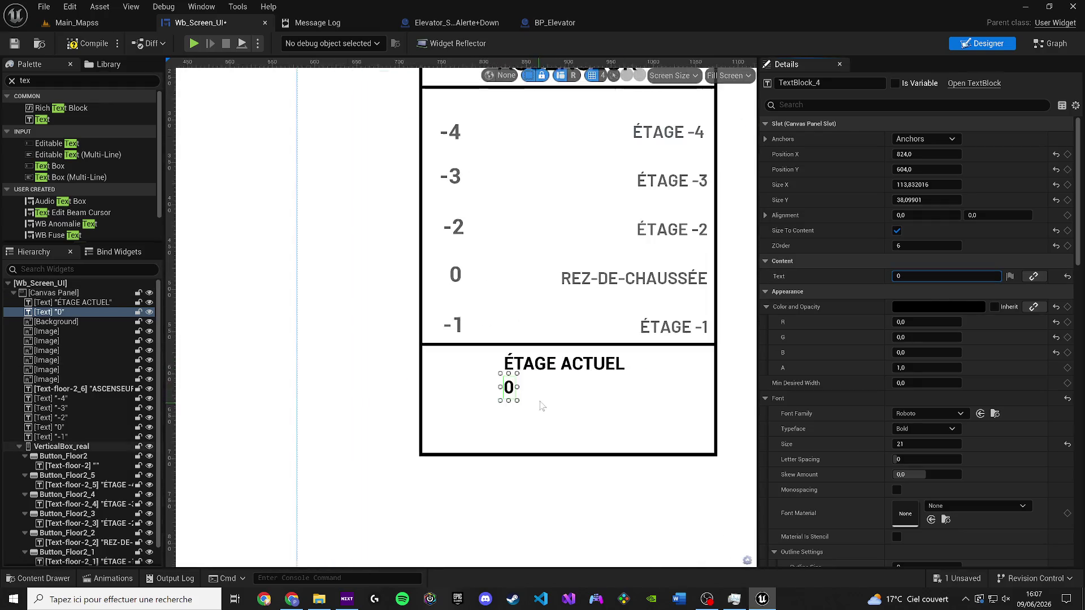
pyautogui.moveTo(444, 381); pyautogui.dragTo(495, 384)
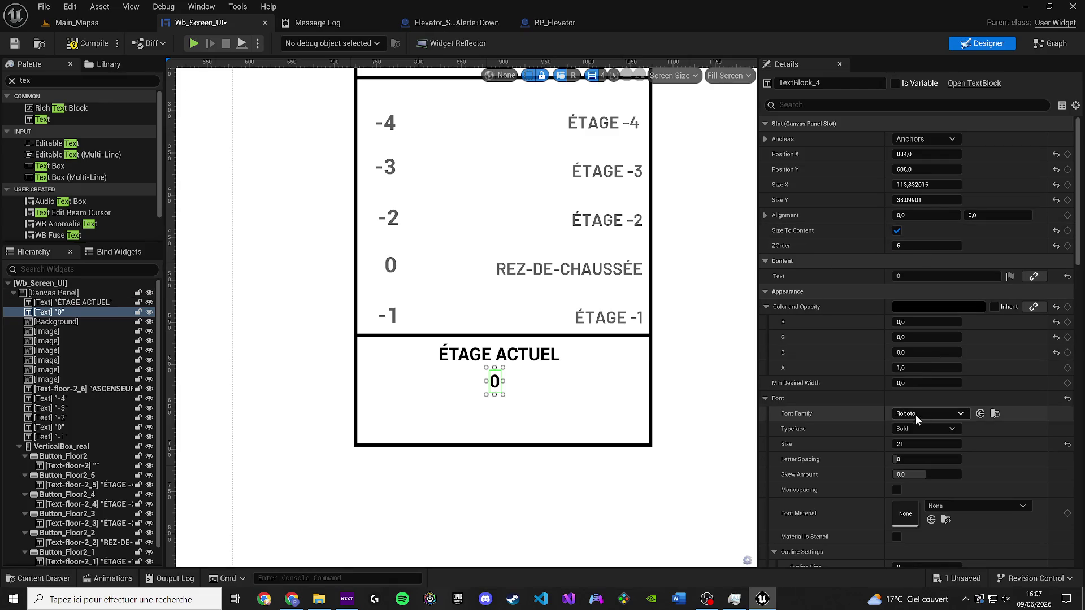
# Step: Enlarge the 0 text's font size to 50
pyautogui.write('30')
pyautogui.press('Return')
pyautogui.moveTo(571, 322); pyautogui.dragTo(542, 327)
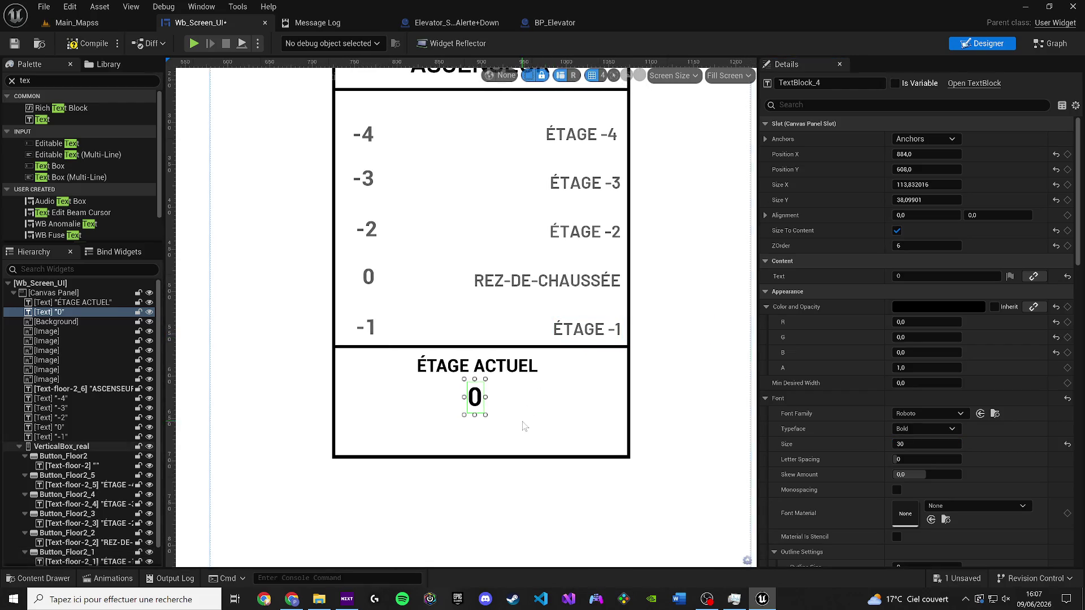
pyautogui.click(921, 444)
pyautogui.write('50')
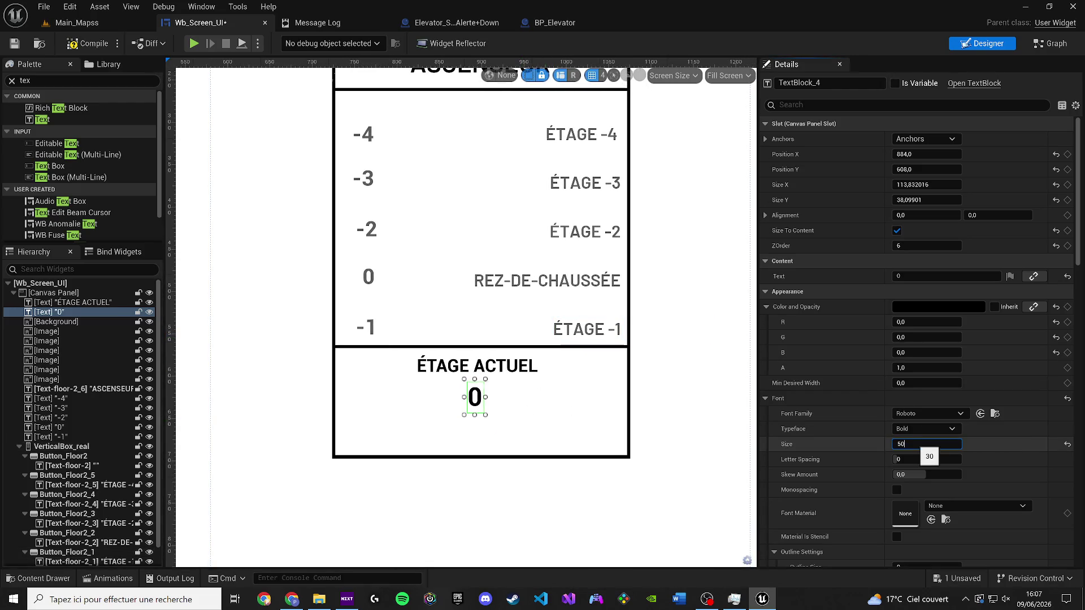
pyautogui.press('Return')
# Step: Rename the 0 text widget to Text_Floor
pyautogui.scroll(-4, 552, 424)
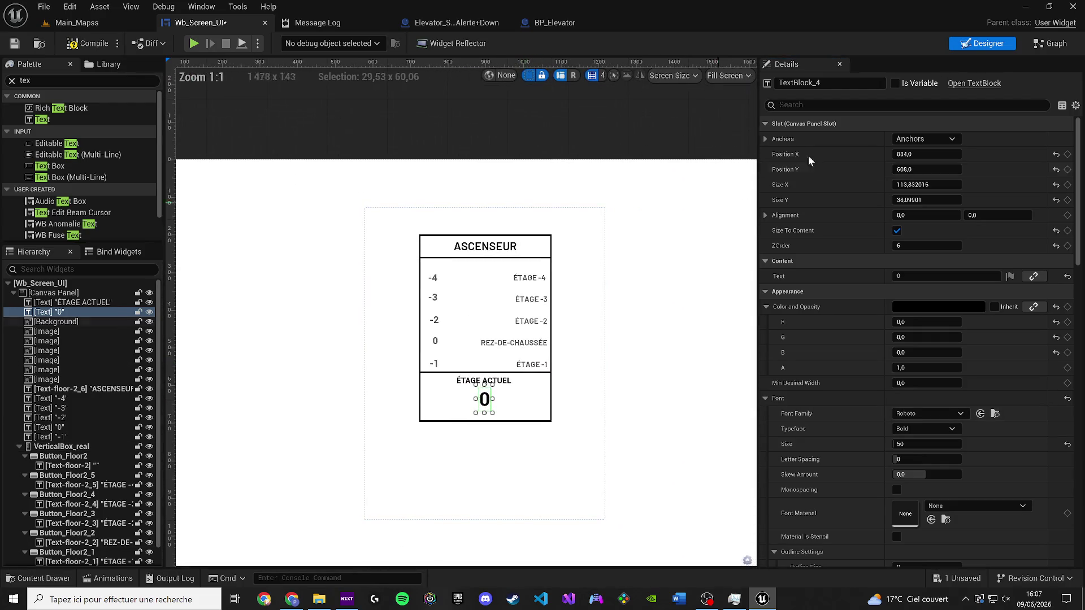
pyautogui.click(789, 83)
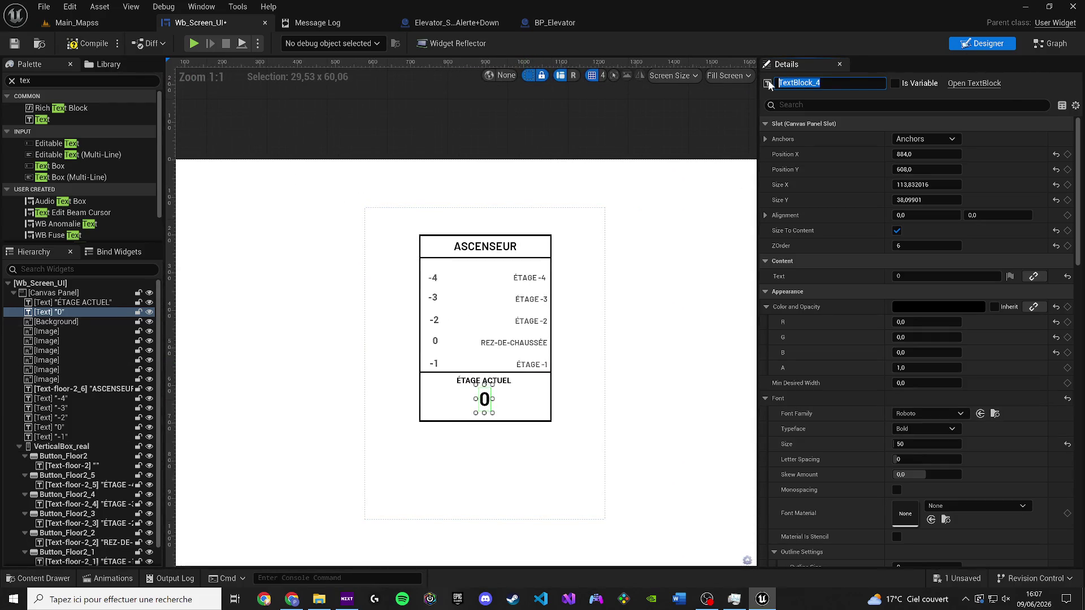
pyautogui.write('Text_')
pyautogui.press('Return')
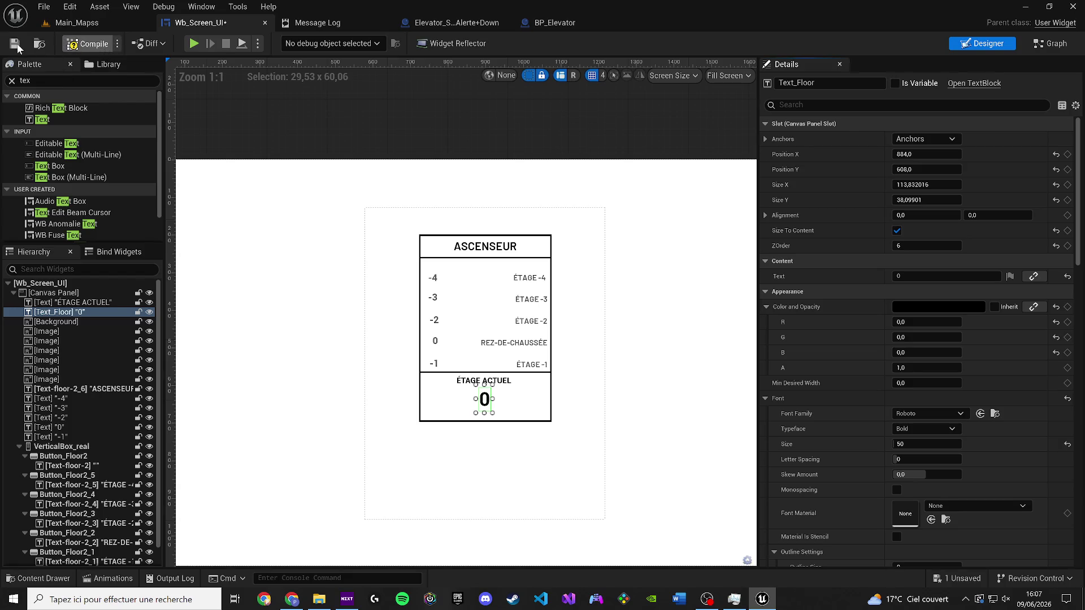
# Step: Compile the widget, add a new Button and parent Text_Floor inside it
pyautogui.click(15, 44)
pyautogui.write('bu')
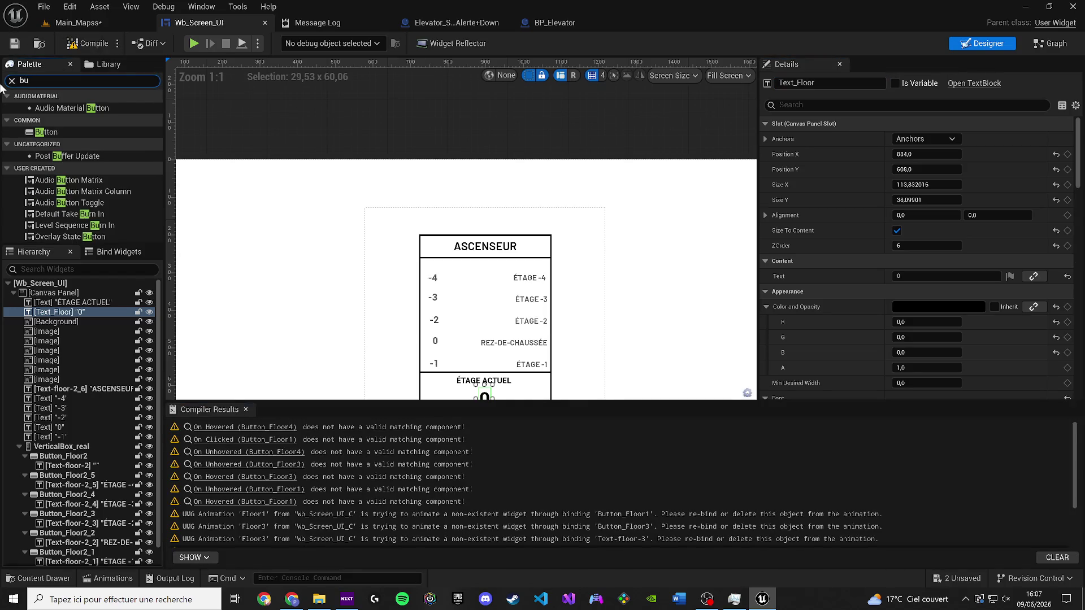
pyautogui.moveTo(52, 133)
pyautogui.mouseDown()
pyautogui.moveTo(71, 305)
pyautogui.moveTo(86, 317)
pyautogui.mouseUp()
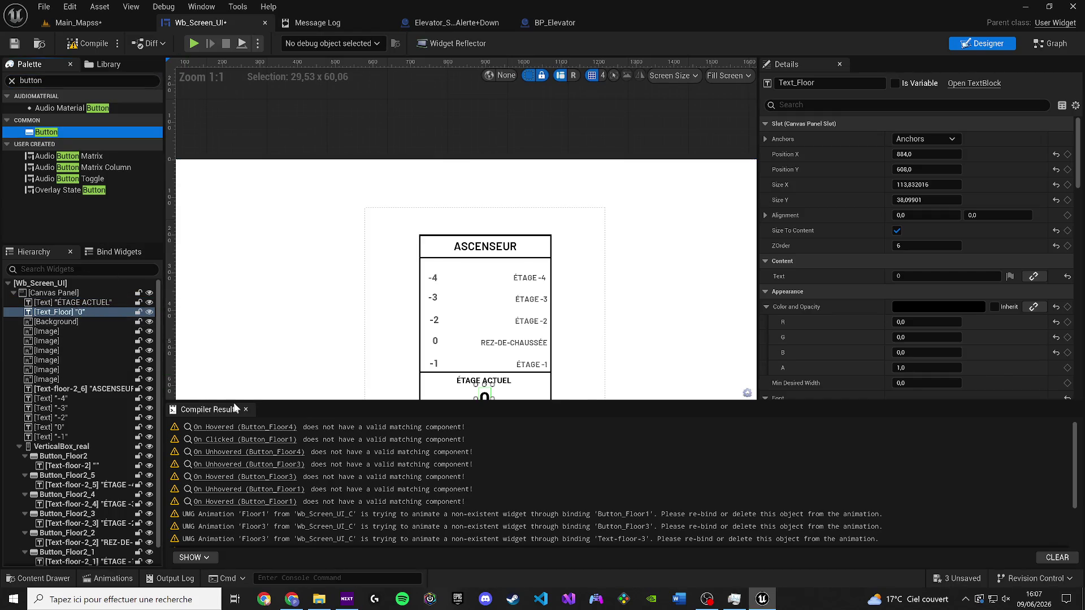
pyautogui.click(245, 409)
pyautogui.moveTo(140, 265); pyautogui.dragTo(70, 313)
pyautogui.click(77, 317)
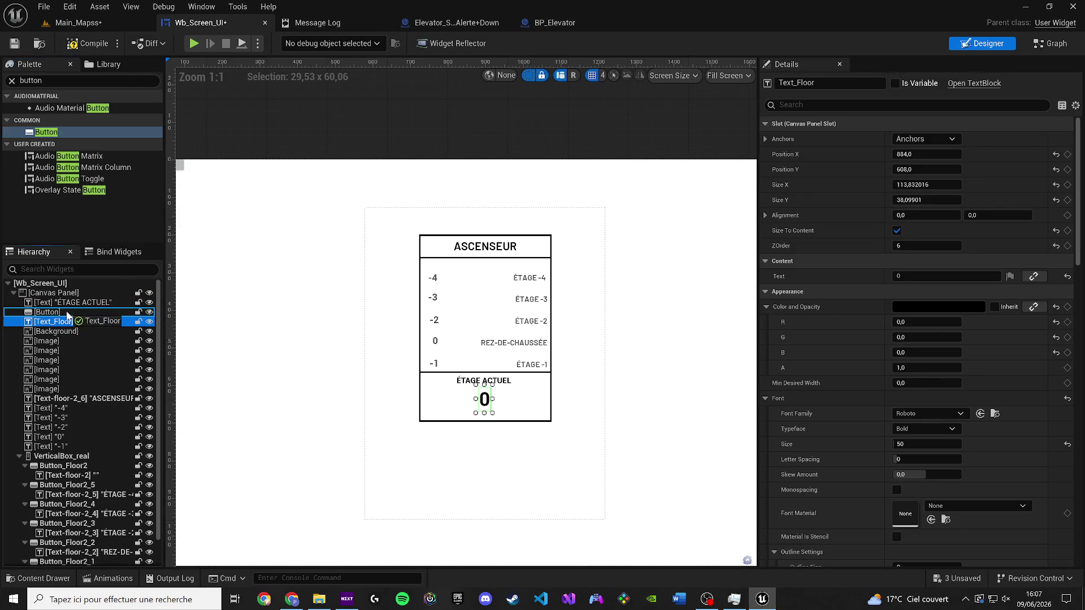
pyautogui.click(62, 313)
# Step: Place the button under ÉTAGE ACTUEL, raise its ZOrder above the panel, and enable Size To Content
pyautogui.scroll(3, 533, 360)
pyautogui.scroll(-3, 533, 359)
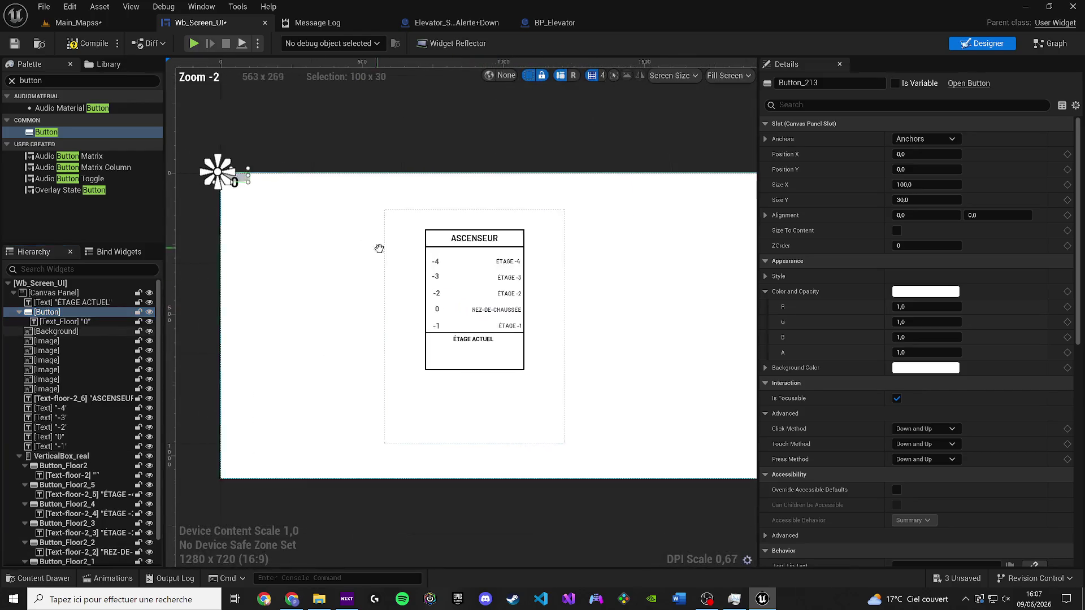
pyautogui.moveTo(248, 185)
pyautogui.mouseDown()
pyautogui.moveTo(528, 347)
pyautogui.moveTo(474, 344)
pyautogui.mouseUp()
pyautogui.scroll(4, 479, 352)
pyautogui.click(900, 246)
pyautogui.write('5')
pyautogui.press('Return')
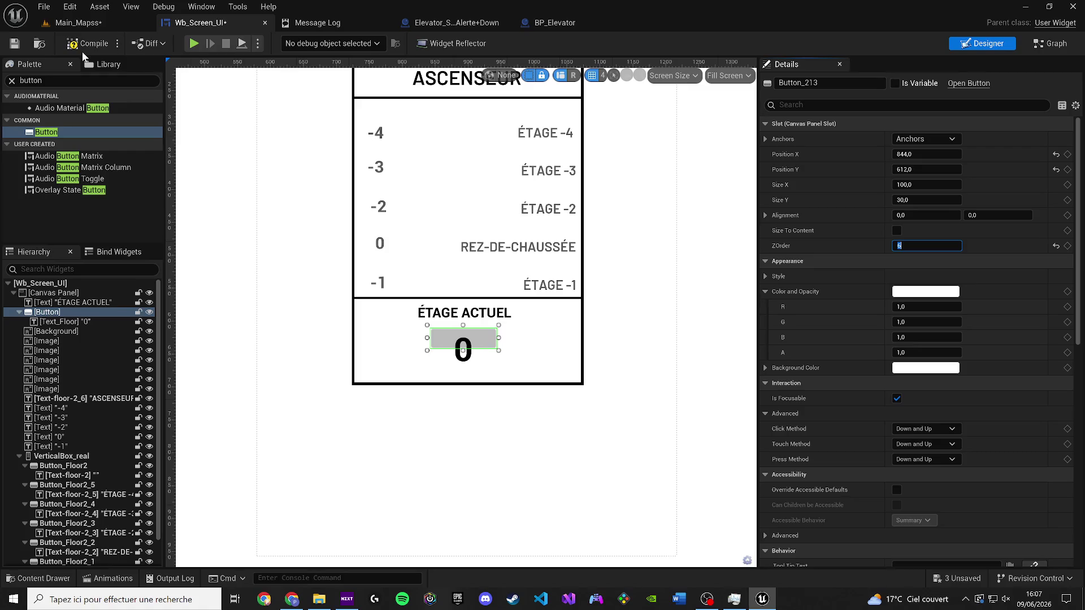
pyautogui.click(896, 230)
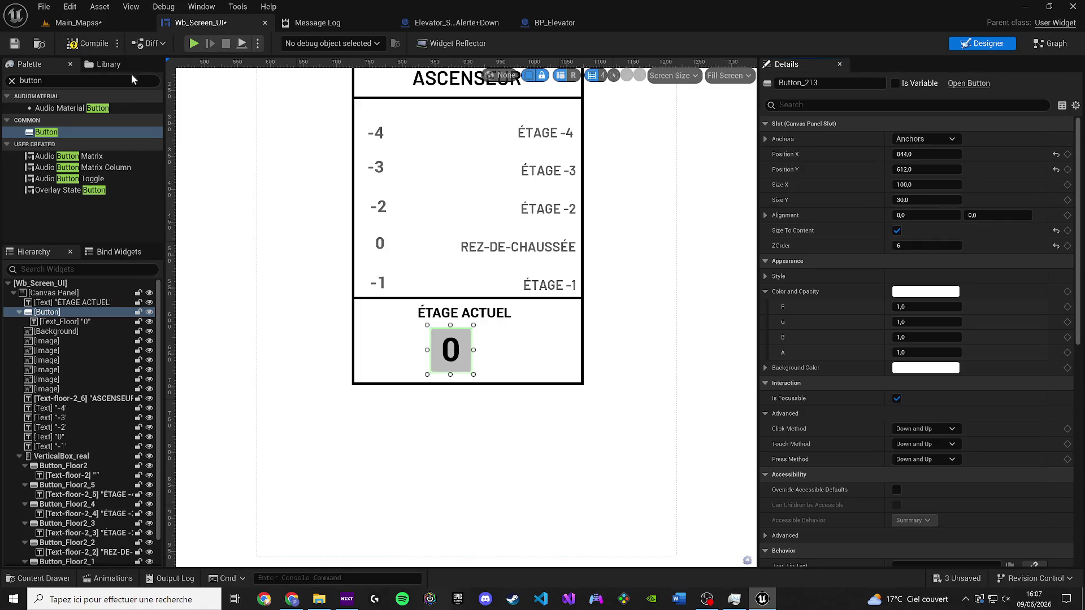
pyautogui.moveTo(461, 346); pyautogui.dragTo(469, 344)
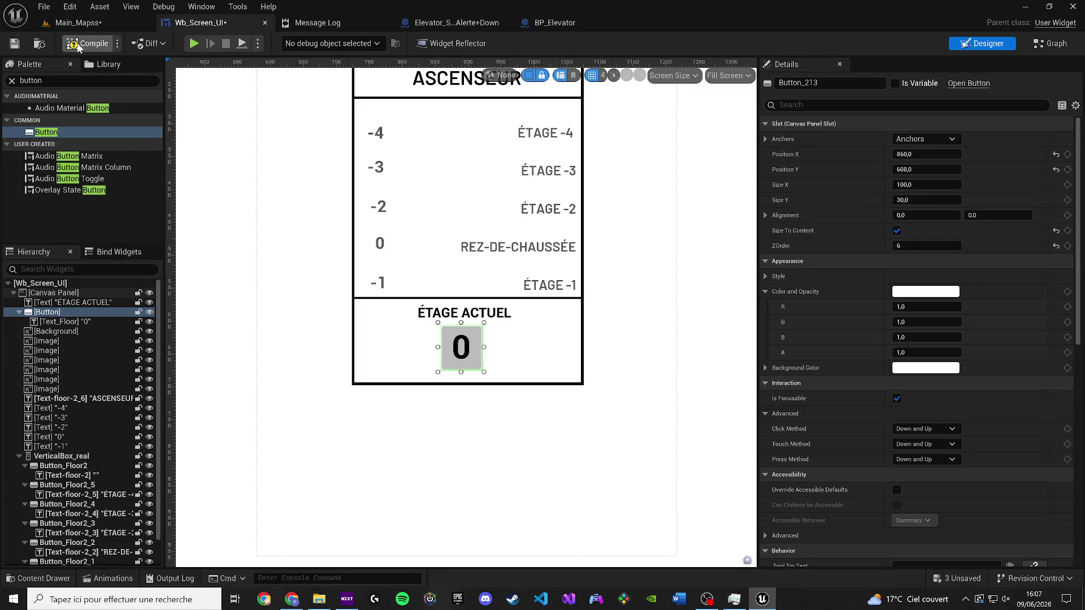
# Step: Look at the widget's event graph, then return to the designer and dismiss the compiler warnings
pyautogui.click(1048, 44)
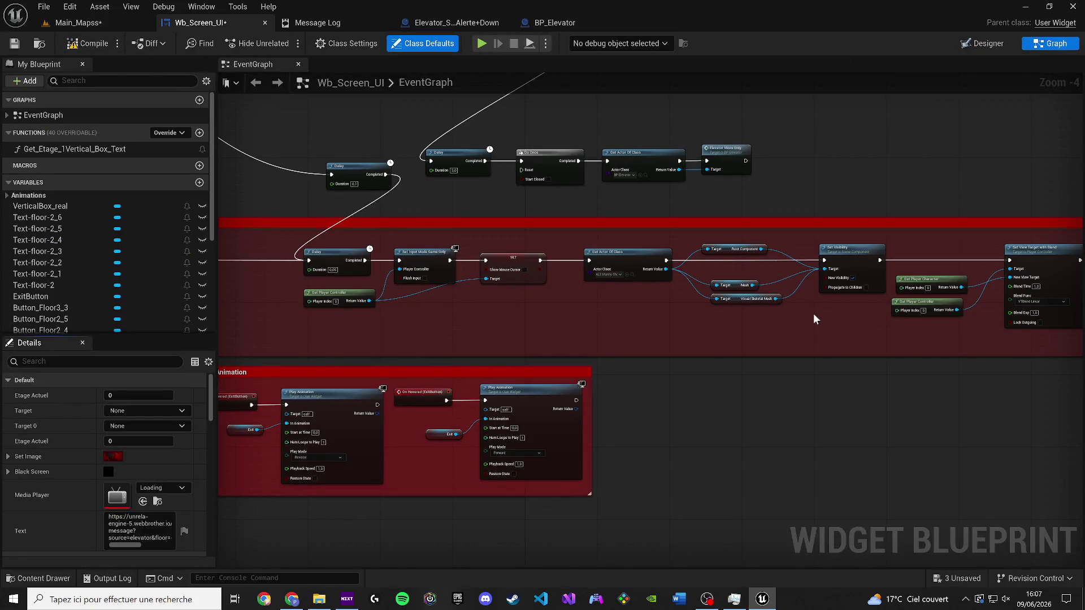
pyautogui.scroll(-3, 888, 317)
pyautogui.rightClick(550, 421)
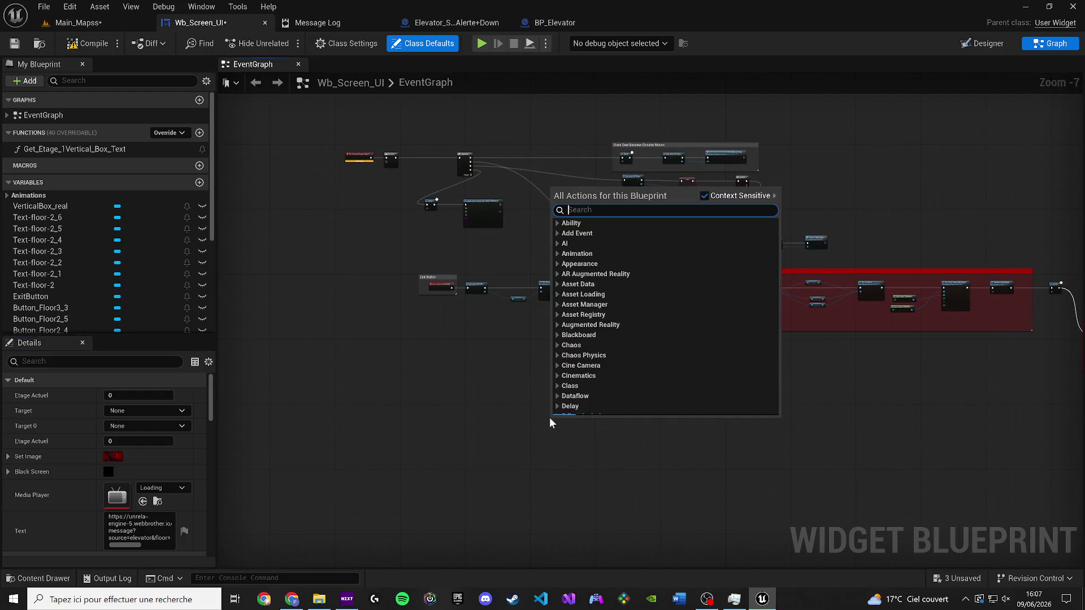
pyautogui.click(982, 43)
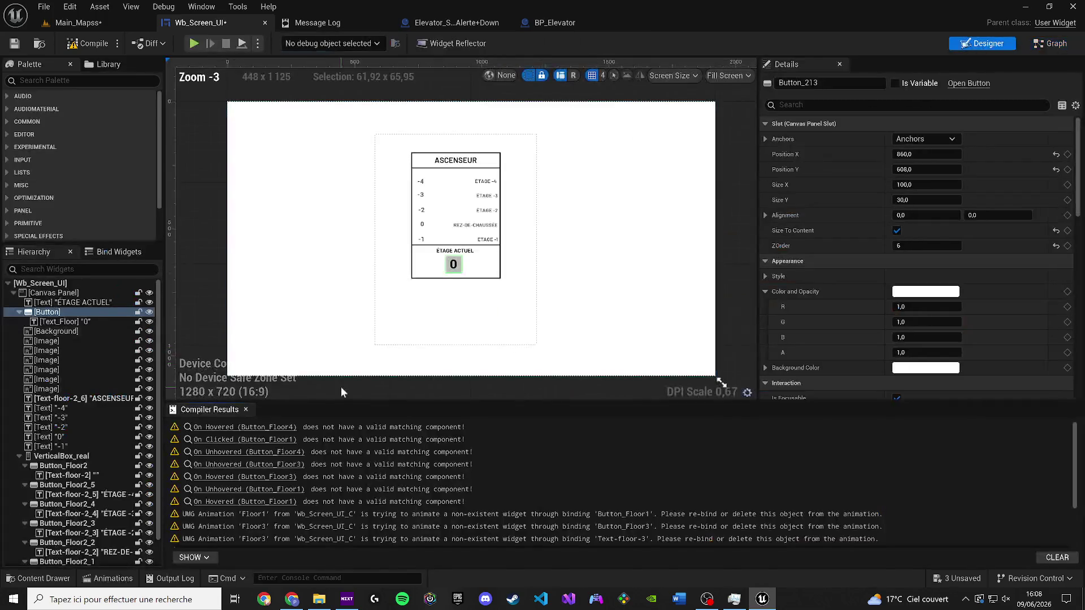
pyautogui.click(246, 409)
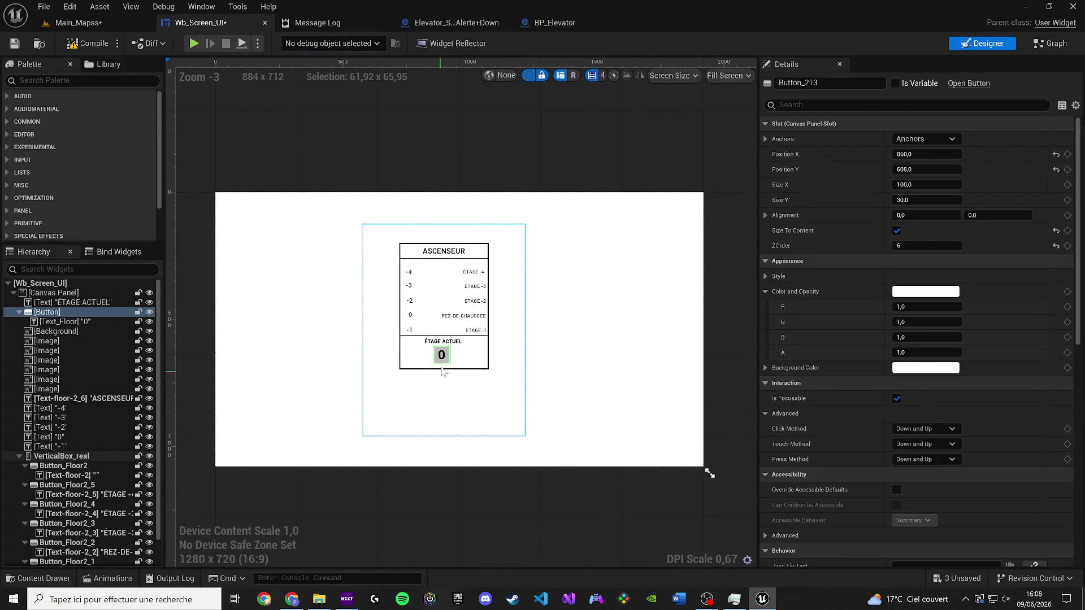
# Step: Set the 0 button's Color and Opacity tint to opaque white
pyautogui.scroll(4, 443, 378)
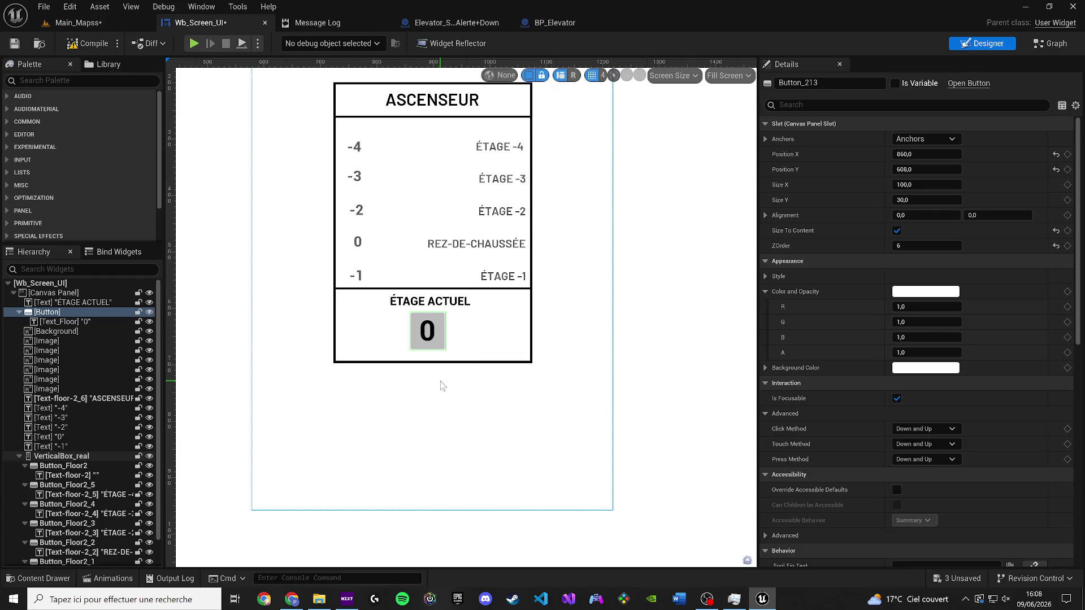
pyautogui.click(452, 338)
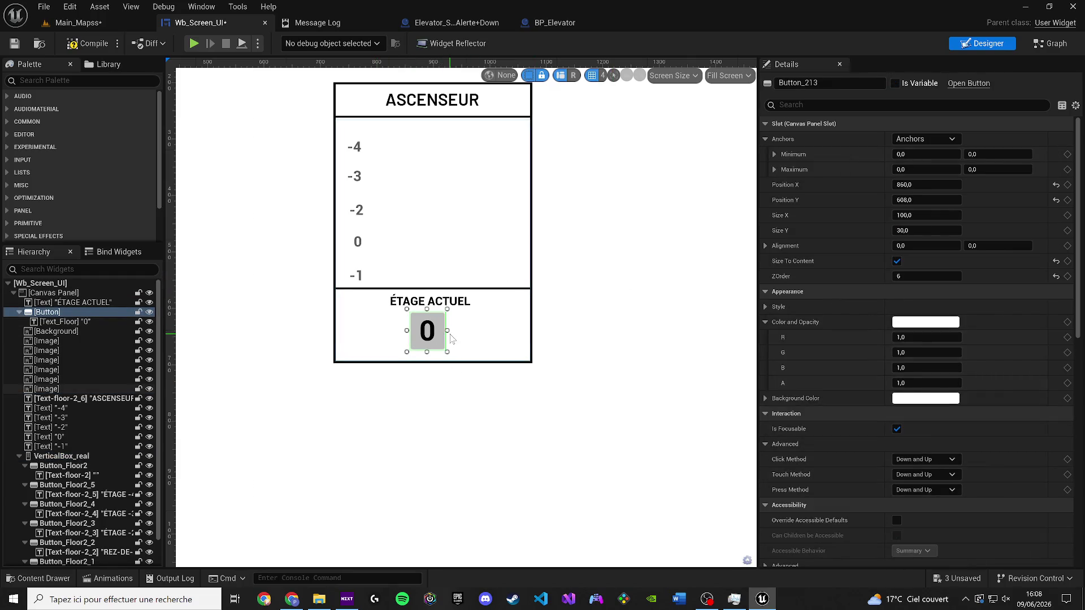
pyautogui.click(949, 325)
pyautogui.click(930, 321)
pyautogui.moveTo(753, 469); pyautogui.dragTo(538, 476)
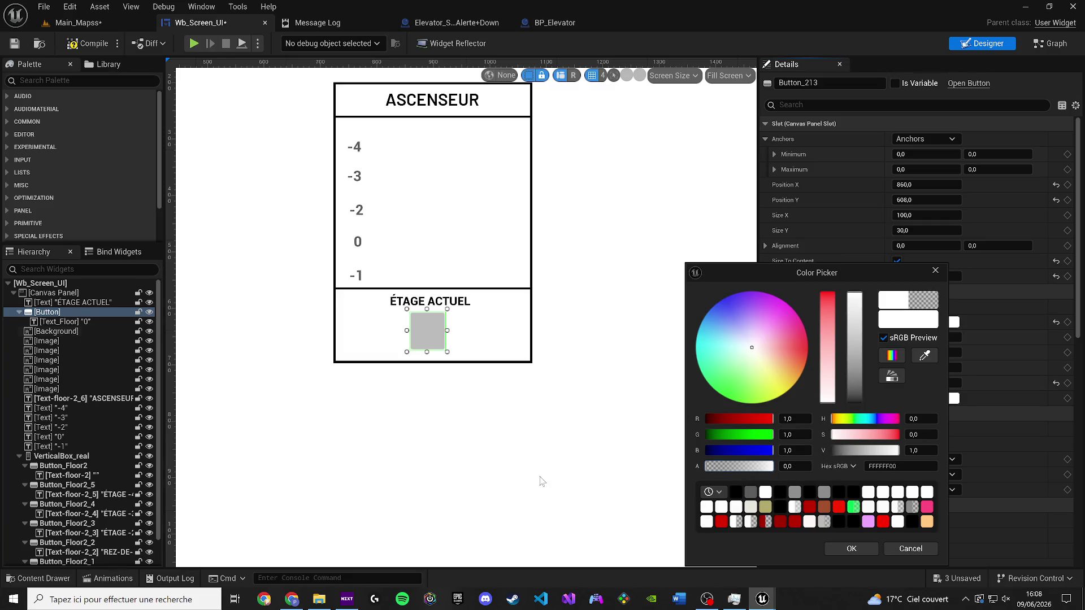
pyautogui.click(876, 490)
pyautogui.click(869, 547)
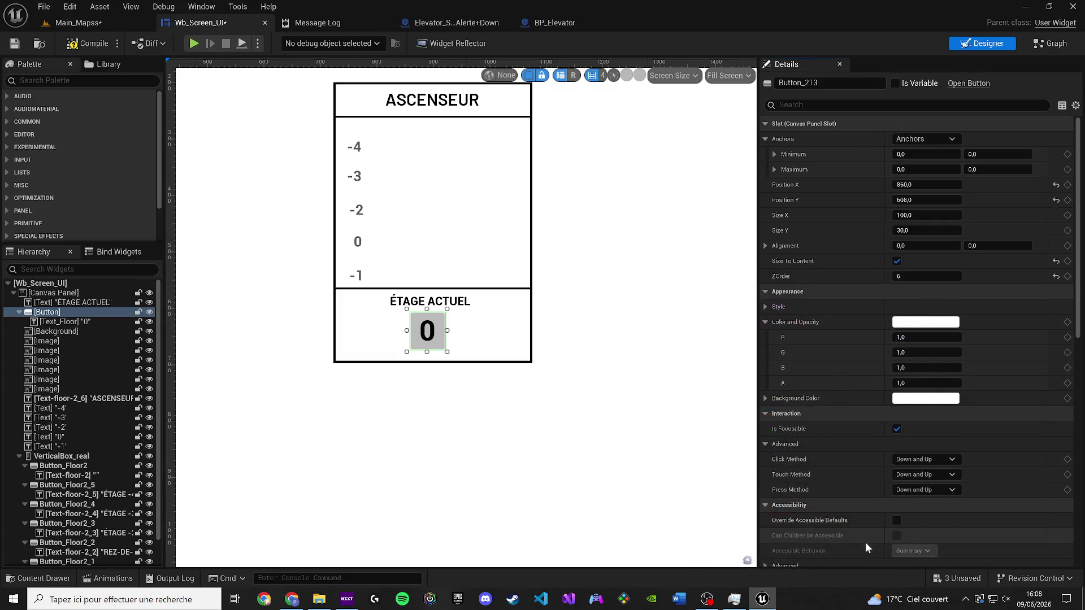
# Step: Make the button's Background Color transparent and save the widget
pyautogui.click(925, 398)
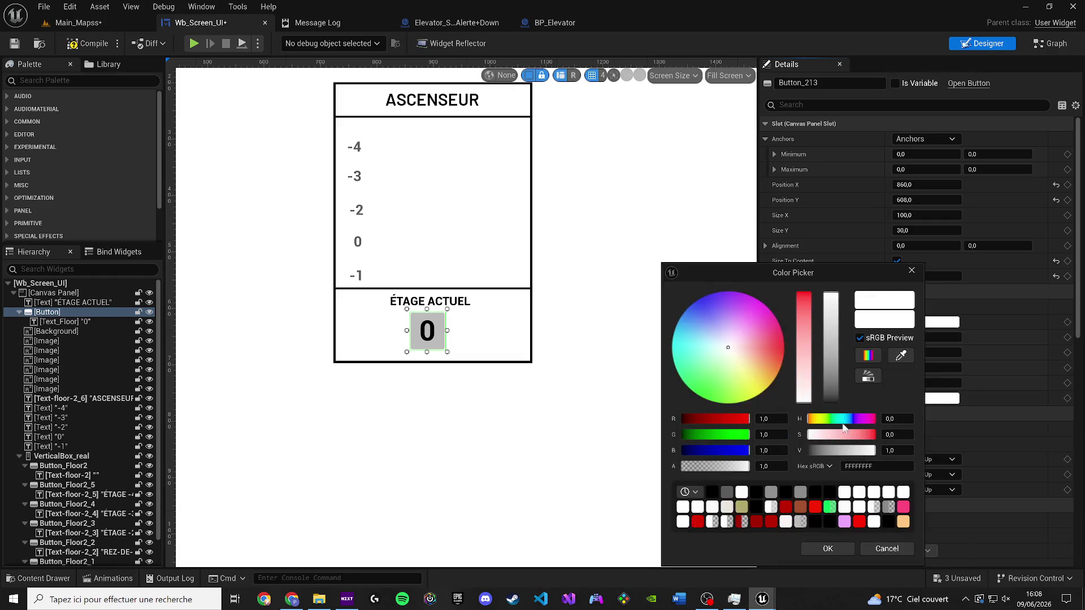
pyautogui.click(708, 470)
pyautogui.click(830, 551)
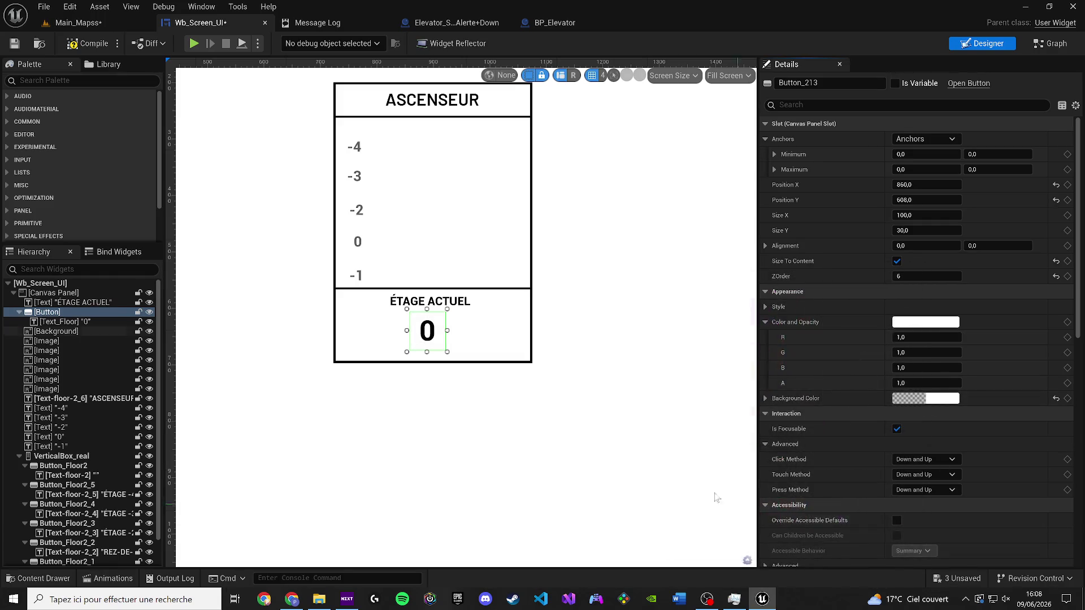
pyautogui.click(15, 48)
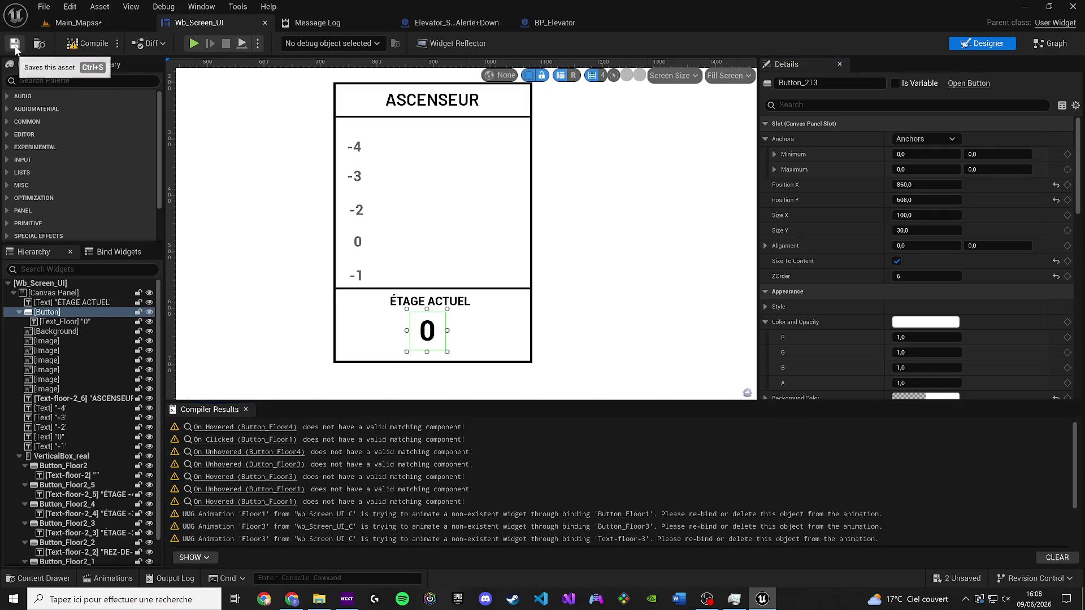
pyautogui.click(246, 409)
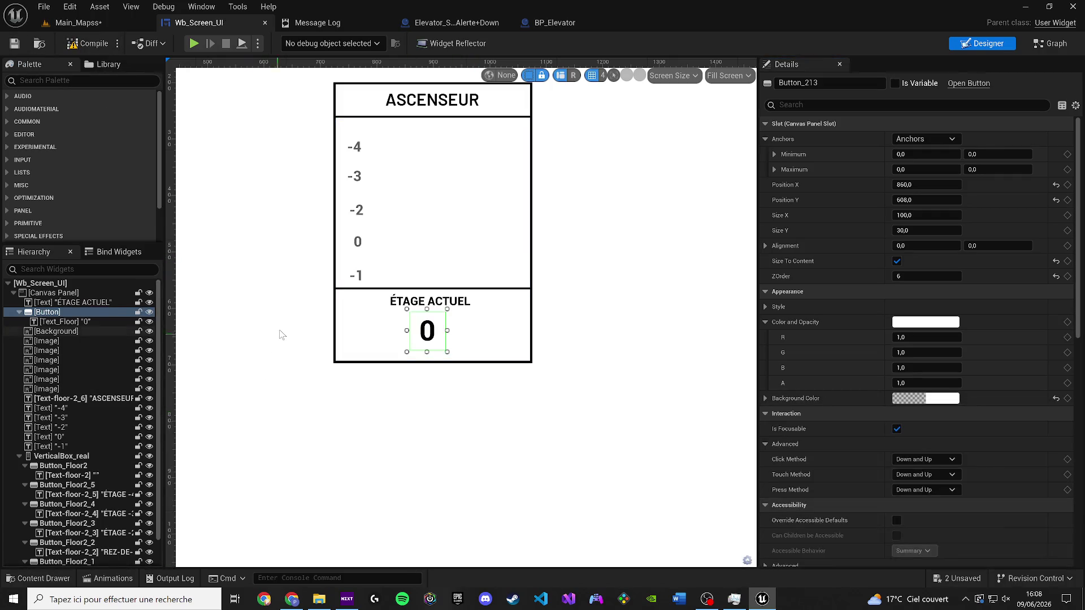
# Step: Select the current-floor 0 text, undoing an accidental move of the white box image
pyautogui.scroll(-2, 322, 378)
pyautogui.scroll(1, 322, 378)
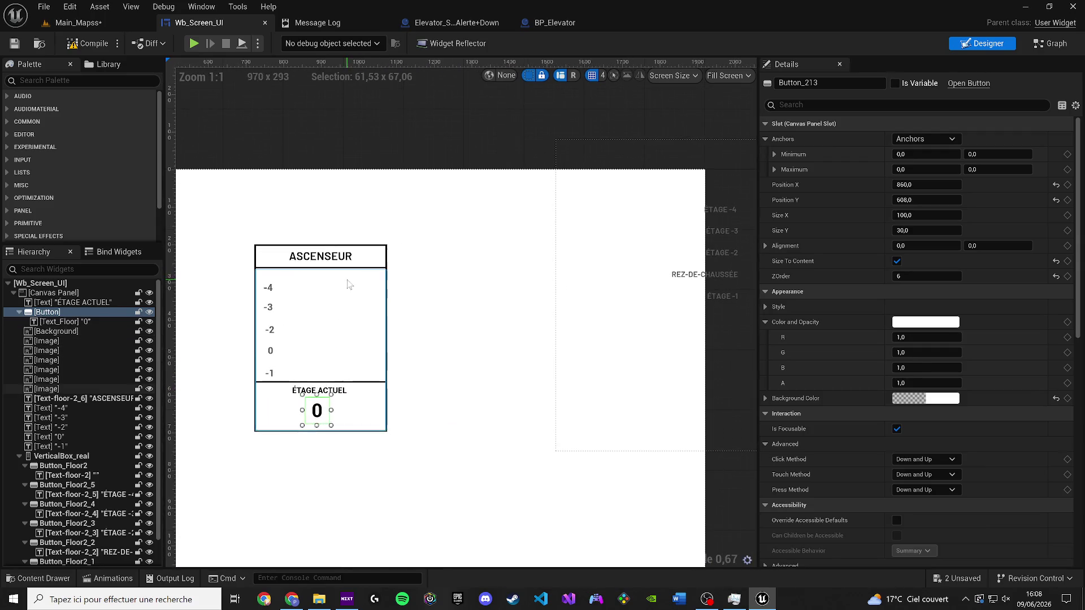
pyautogui.click(351, 290)
pyautogui.click(356, 416)
pyautogui.click(320, 412)
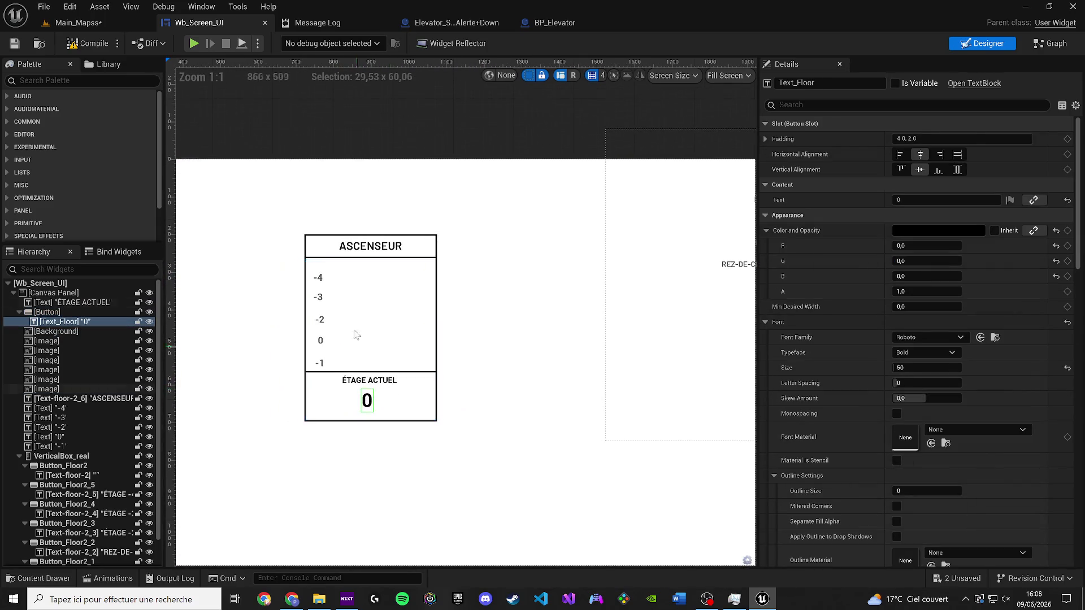
pyautogui.click(357, 309)
pyautogui.moveTo(391, 306)
pyautogui.mouseDown()
pyautogui.moveTo(489, 317)
pyautogui.moveTo(480, 316)
pyautogui.mouseUp()
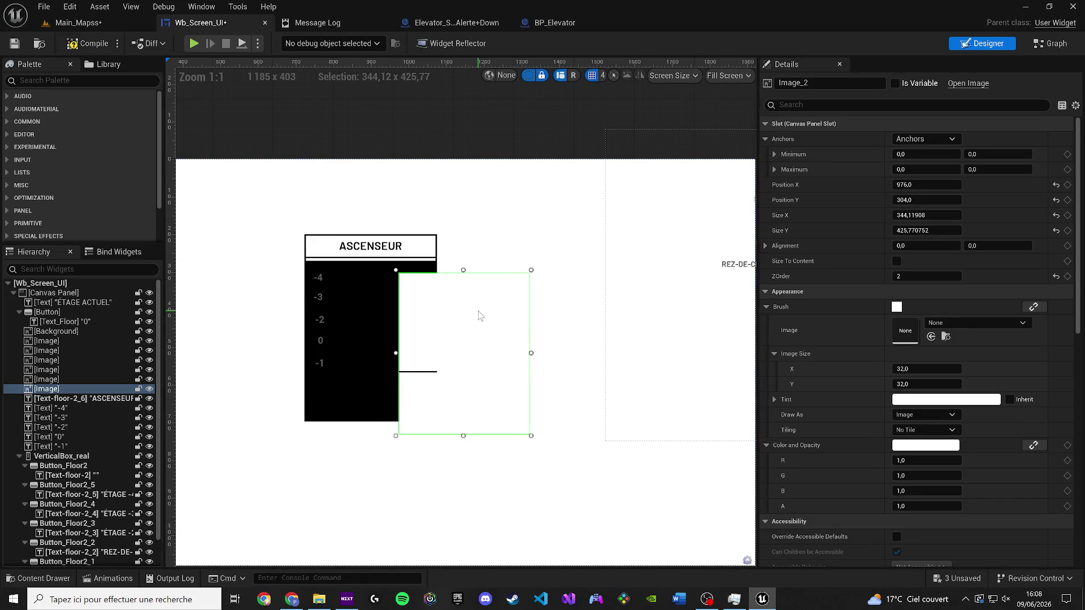
pyautogui.hotkey('ctrl', 'z')
pyautogui.hotkey('ctrl', 'z')
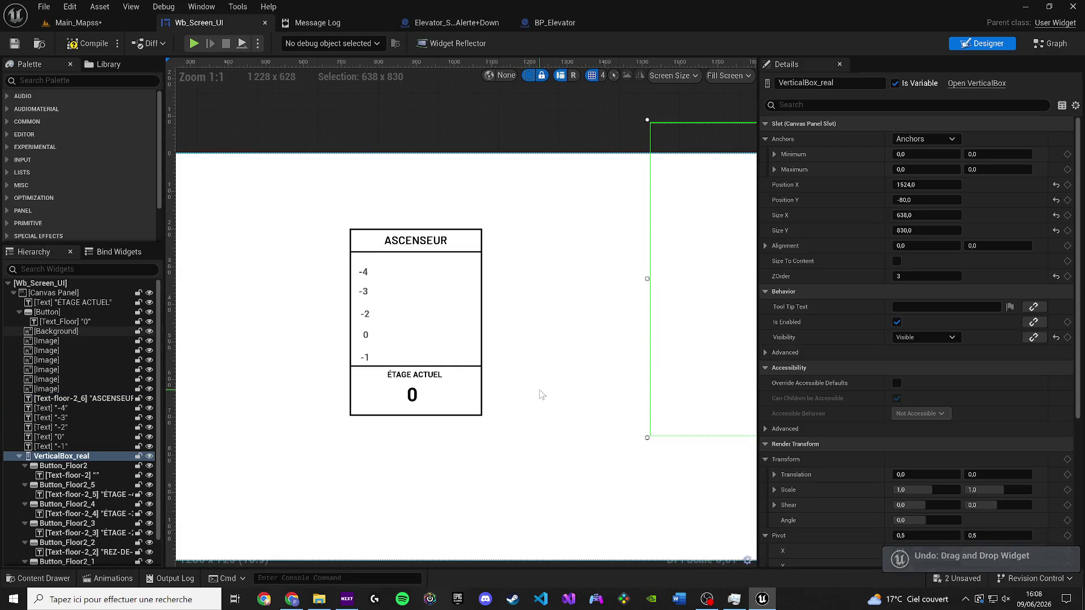
pyautogui.hotkey('ctrl', 'z')
pyautogui.click(411, 393)
pyautogui.scroll(3, 411, 394)
# Step: Set the floor button's Background Color alpha to 0 and compile the widget
pyautogui.click(51, 312)
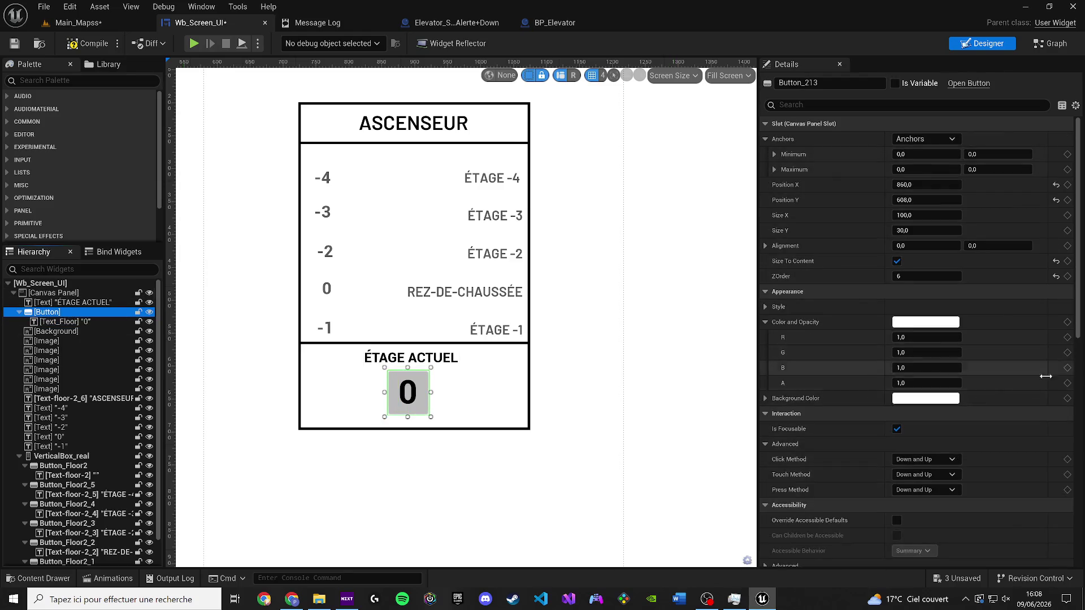
pyautogui.click(925, 398)
pyautogui.moveTo(706, 468); pyautogui.dragTo(592, 469)
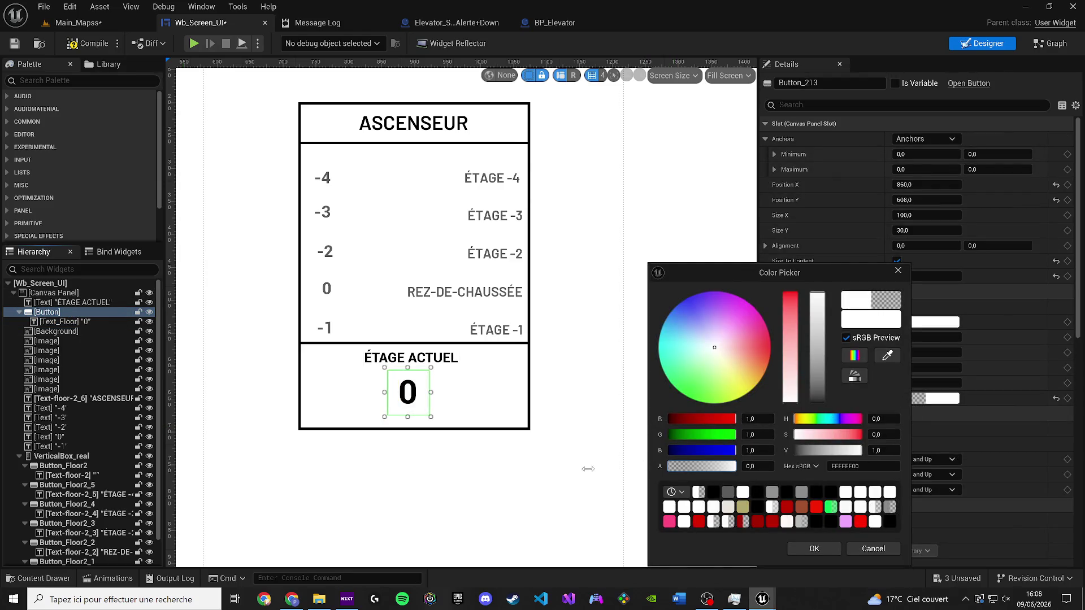
pyautogui.click(641, 436)
pyautogui.click(641, 436)
pyautogui.scroll(-5, 641, 436)
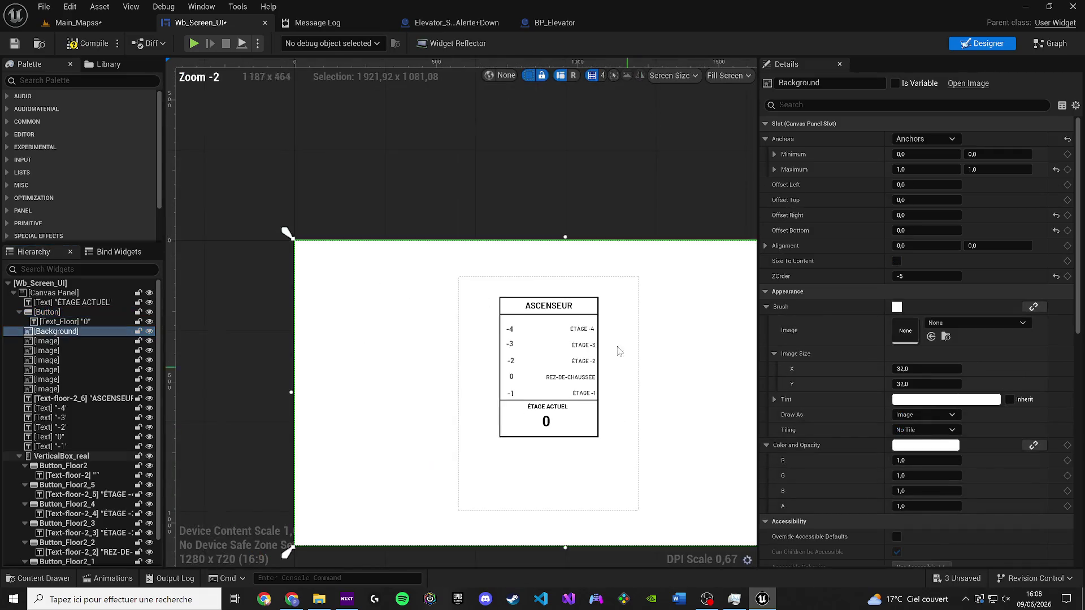
pyautogui.click(575, 222)
pyautogui.scroll(1, 576, 222)
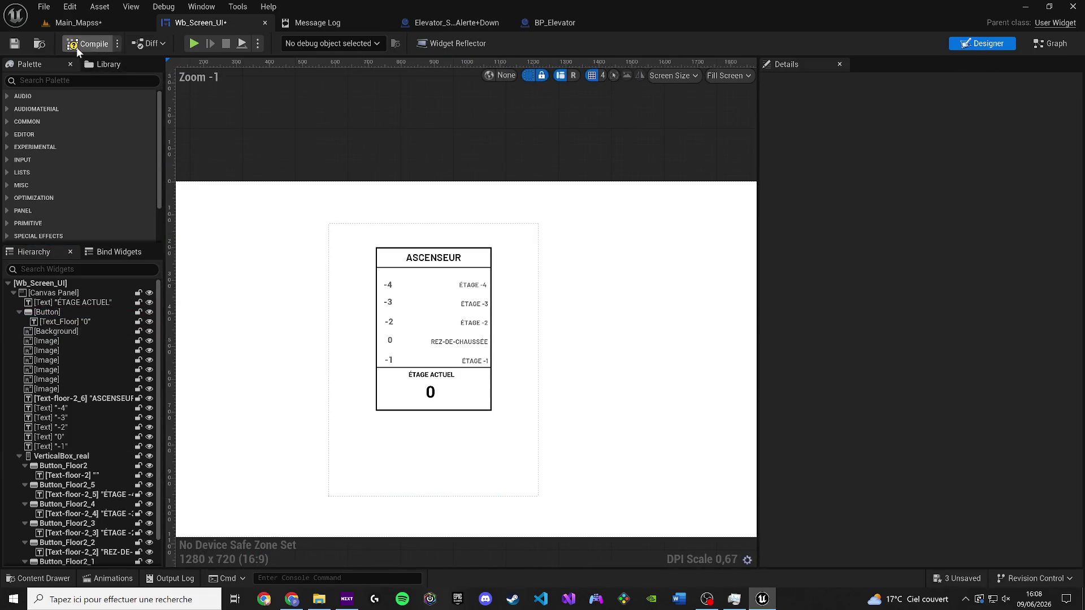
pyautogui.click(87, 46)
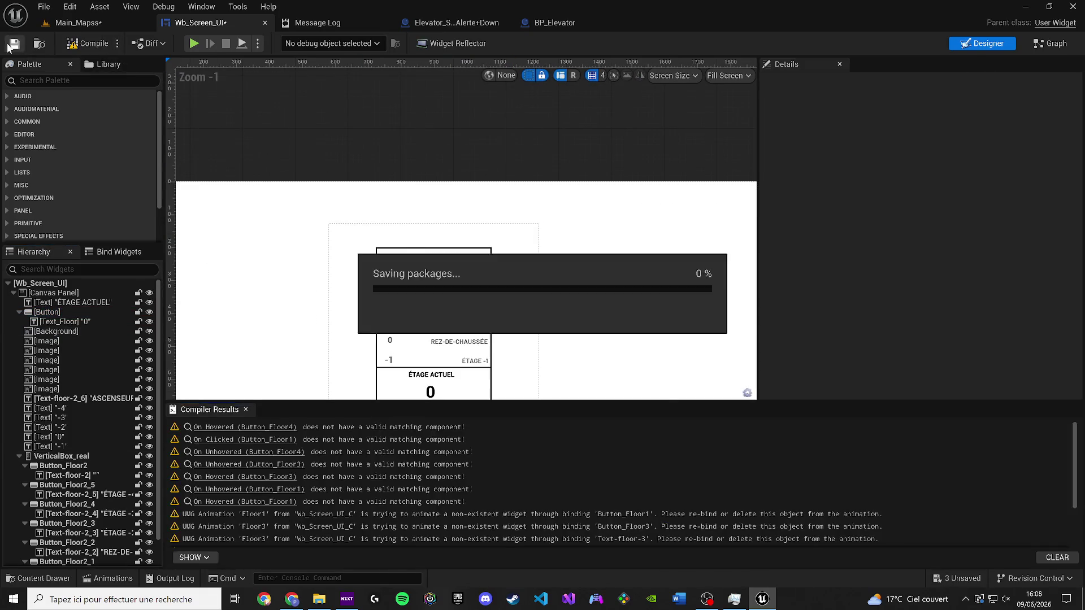
pyautogui.click(245, 410)
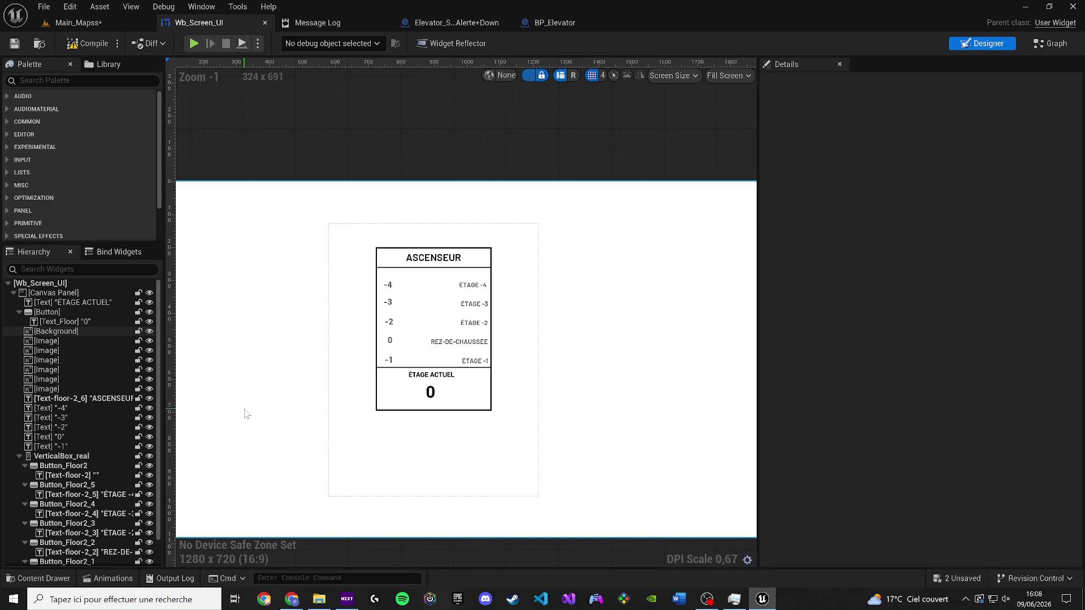
# Step: Multi-select the floor buttons from ÉTAGE -4 to REZ-DE-CHAUSSÉE in the Hierarchy
pyautogui.click(472, 285)
pyautogui.scroll(2, 477, 313)
pyautogui.click(63, 485)
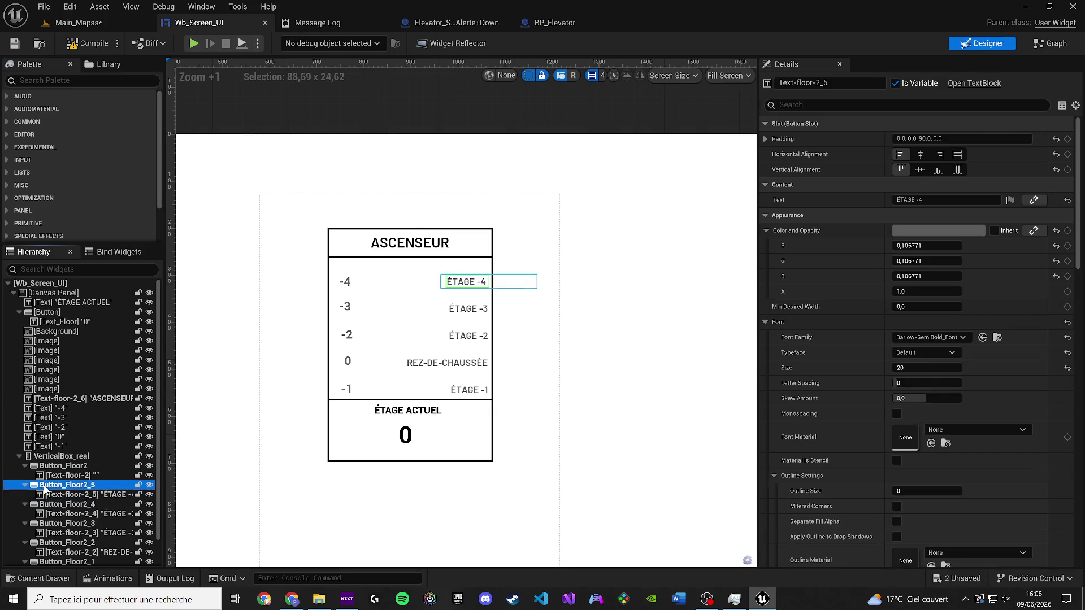
pyautogui.keyDown('ctrl'); pyautogui.click(64, 466); pyautogui.keyUp('ctrl')
pyautogui.keyDown('ctrl'); pyautogui.click(63, 504); pyautogui.keyUp('ctrl')
pyautogui.keyDown('ctrl'); pyautogui.click(63, 523); pyautogui.keyUp('ctrl')
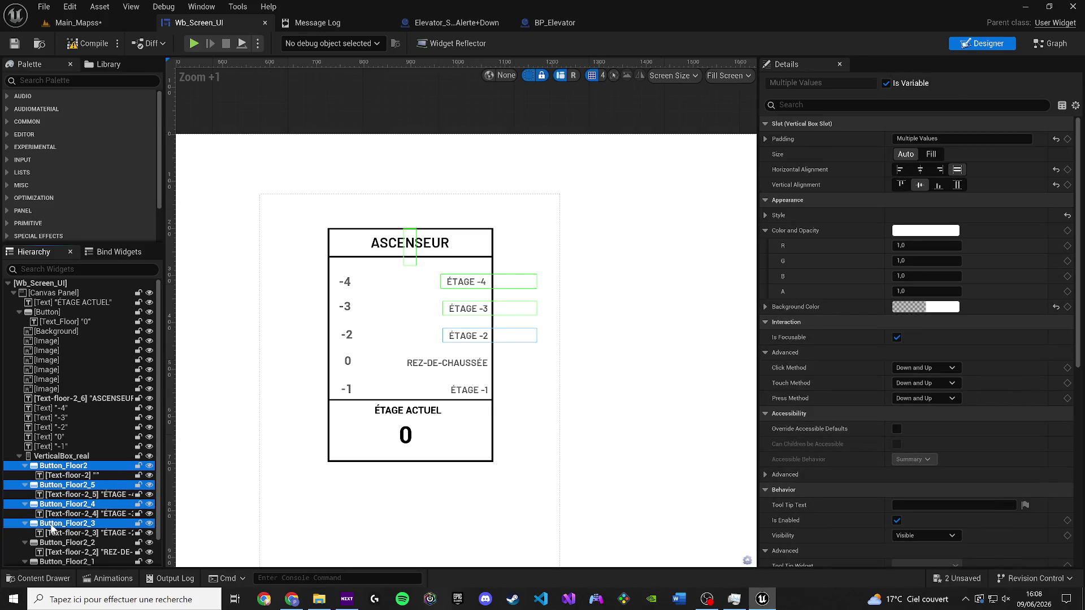
pyautogui.keyDown('ctrl'); pyautogui.click(56, 544); pyautogui.keyUp('ctrl')
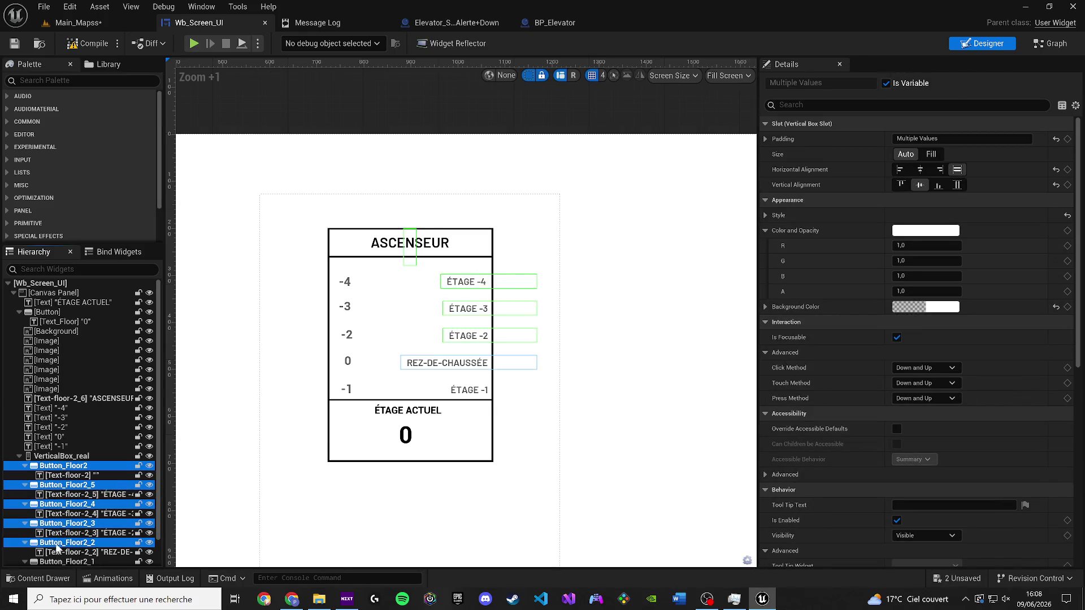
pyautogui.keyDown('ctrl'); pyautogui.click(89, 466); pyautogui.keyUp('ctrl')
pyautogui.keyDown('ctrl'); pyautogui.click(90, 467); pyautogui.keyUp('ctrl')
pyautogui.scroll(-1, 106, 495)
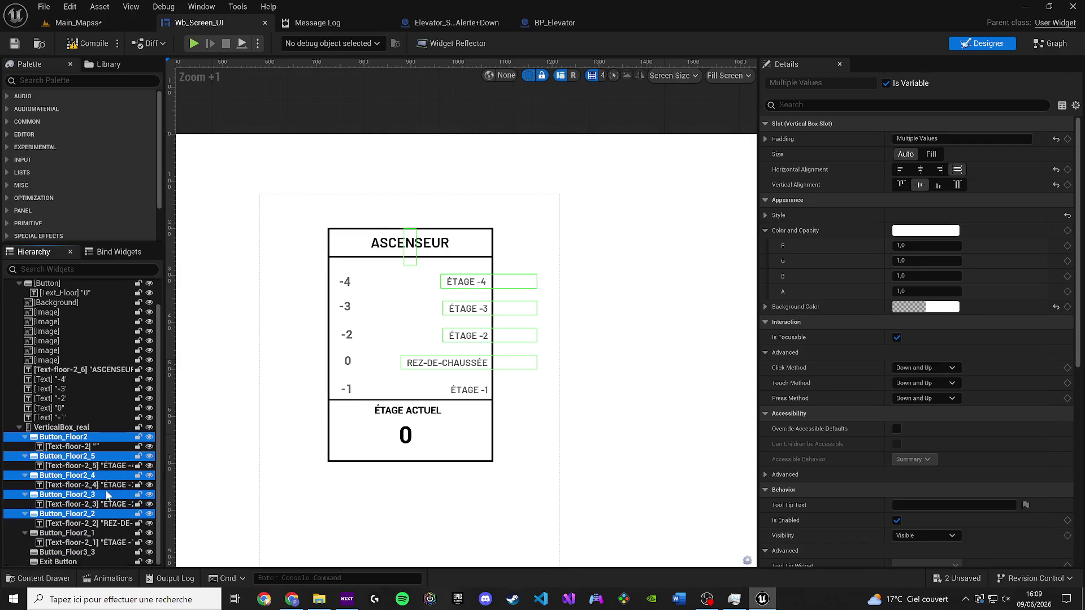
pyautogui.keyDown('ctrl'); pyautogui.click(411, 263); pyautogui.keyUp('ctrl')
# Step: Select the five floor labels on the canvas and set their right padding to 110
pyautogui.click(460, 281)
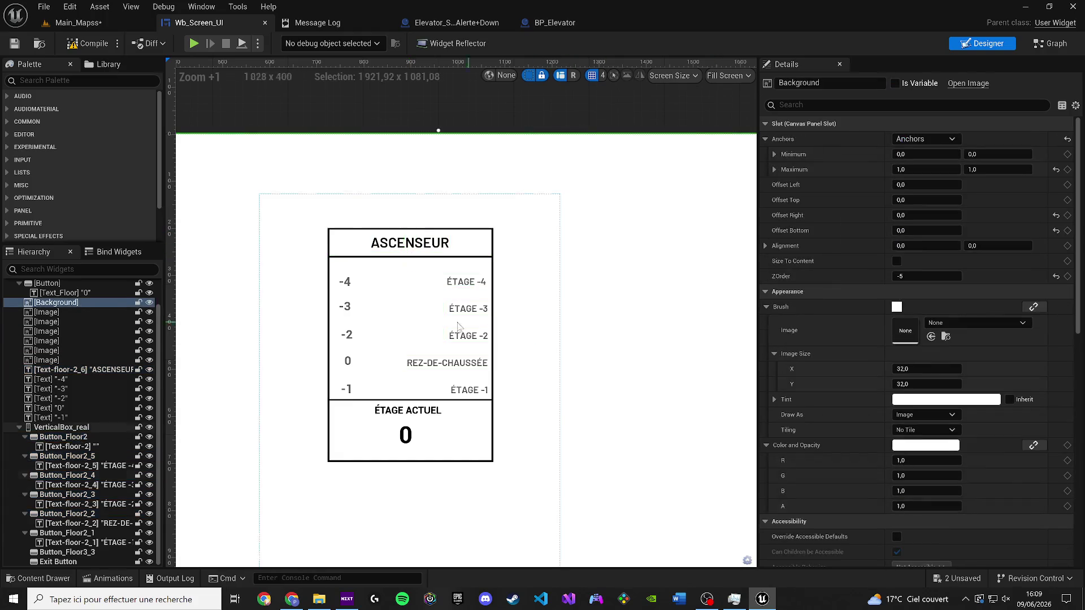
pyautogui.keyDown('ctrl'); pyautogui.click(467, 310); pyautogui.keyUp('ctrl')
pyautogui.keyDown('ctrl'); pyautogui.click(468, 335); pyautogui.keyUp('ctrl')
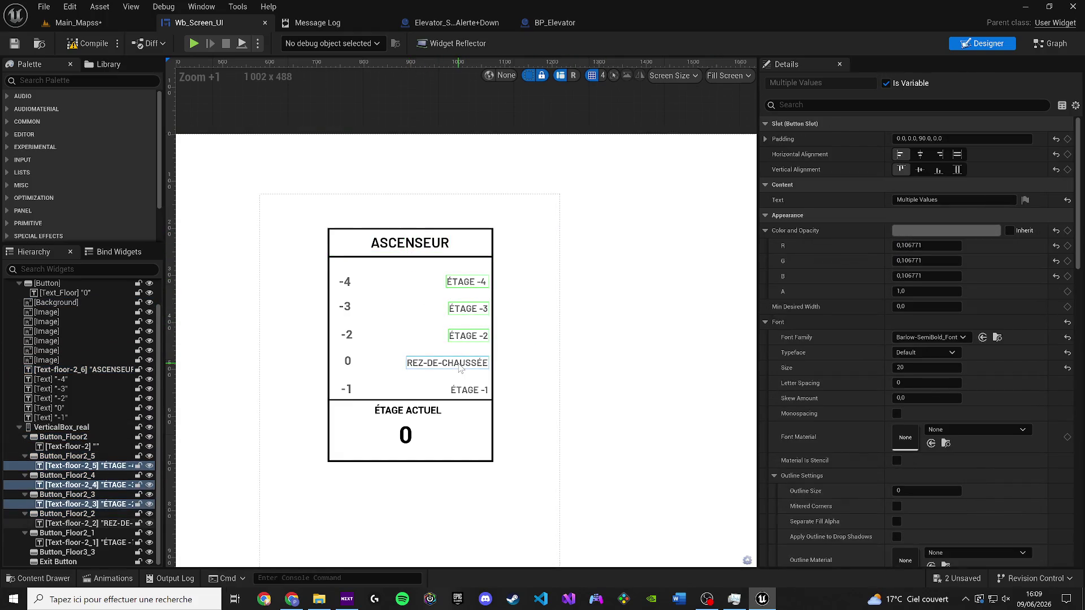
pyautogui.keyDown('ctrl'); pyautogui.click(446, 363); pyautogui.keyUp('ctrl')
pyautogui.keyDown('ctrl'); pyautogui.click(469, 390); pyautogui.keyUp('ctrl')
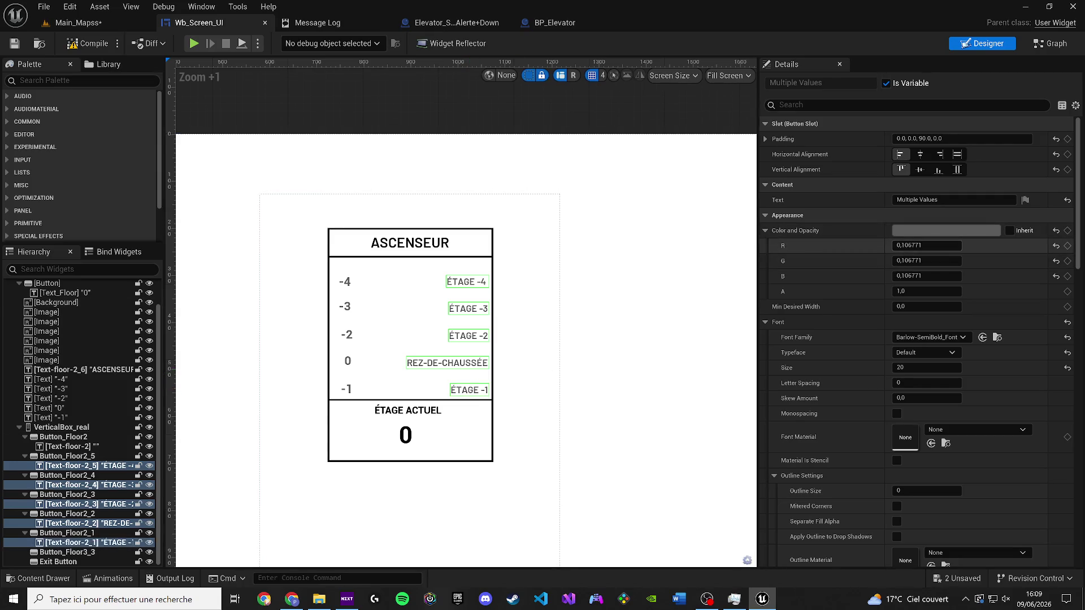
pyautogui.click(765, 139)
pyautogui.write('120')
pyautogui.press('Return')
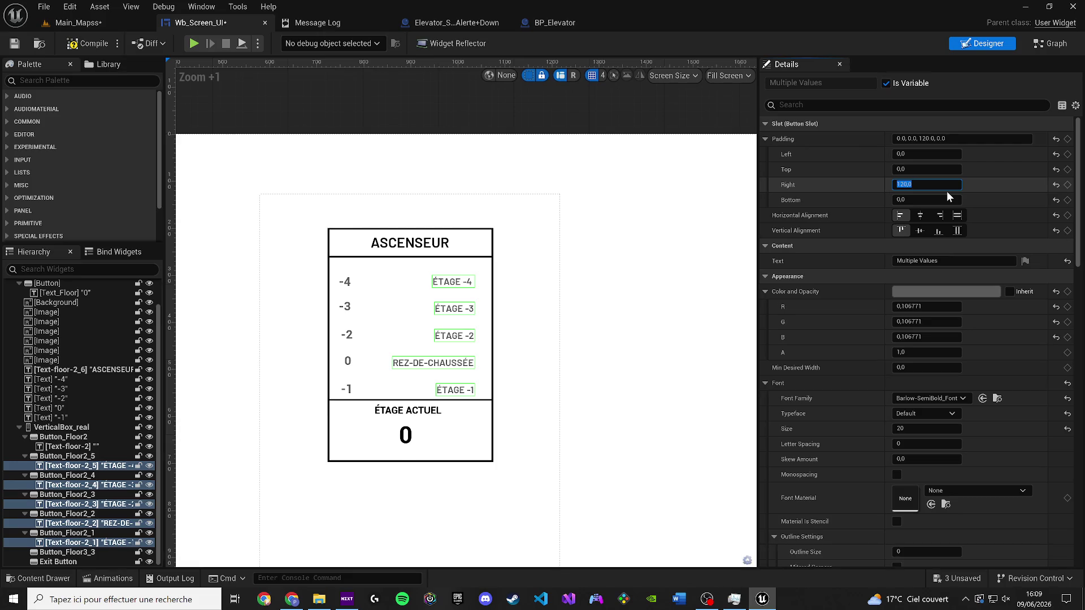
pyautogui.write('110')
pyautogui.press('Return')
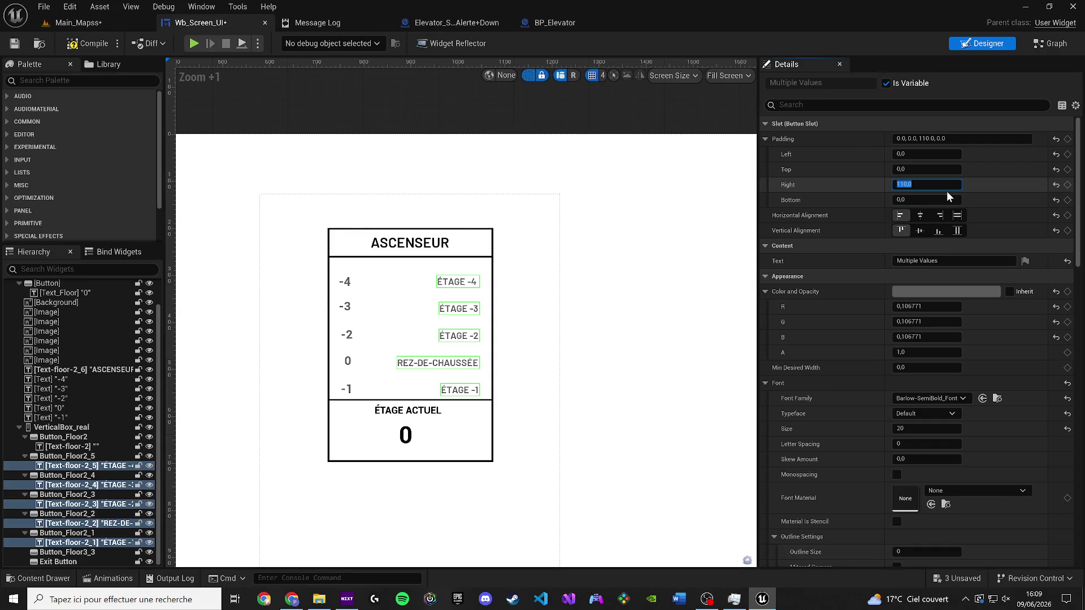
pyautogui.click(667, 322)
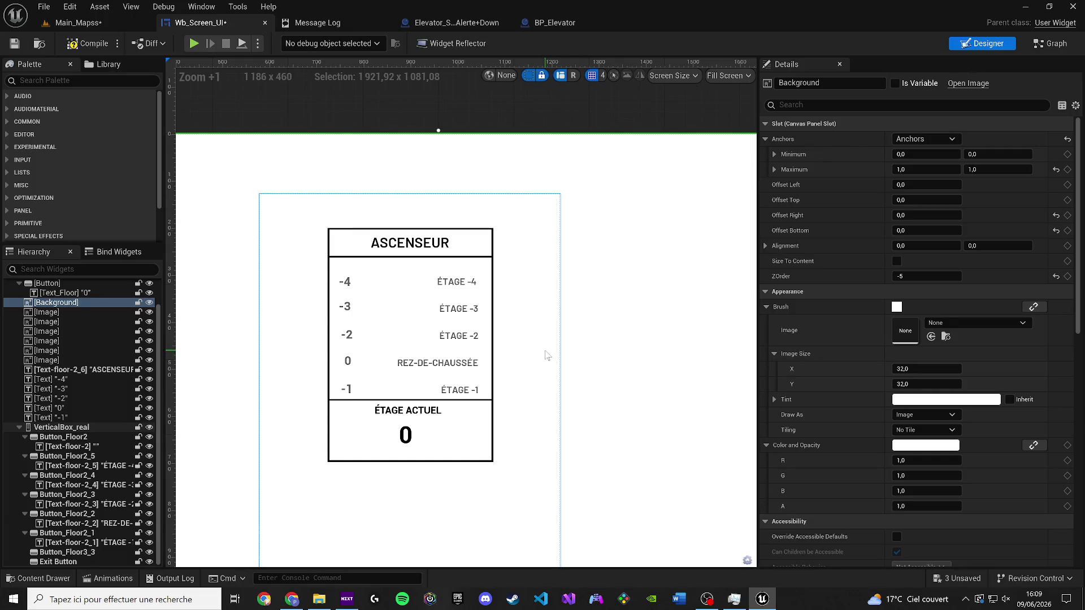
# Step: Select the white panel image below the divider and shorten it from the bottom
pyautogui.scroll(3, 526, 364)
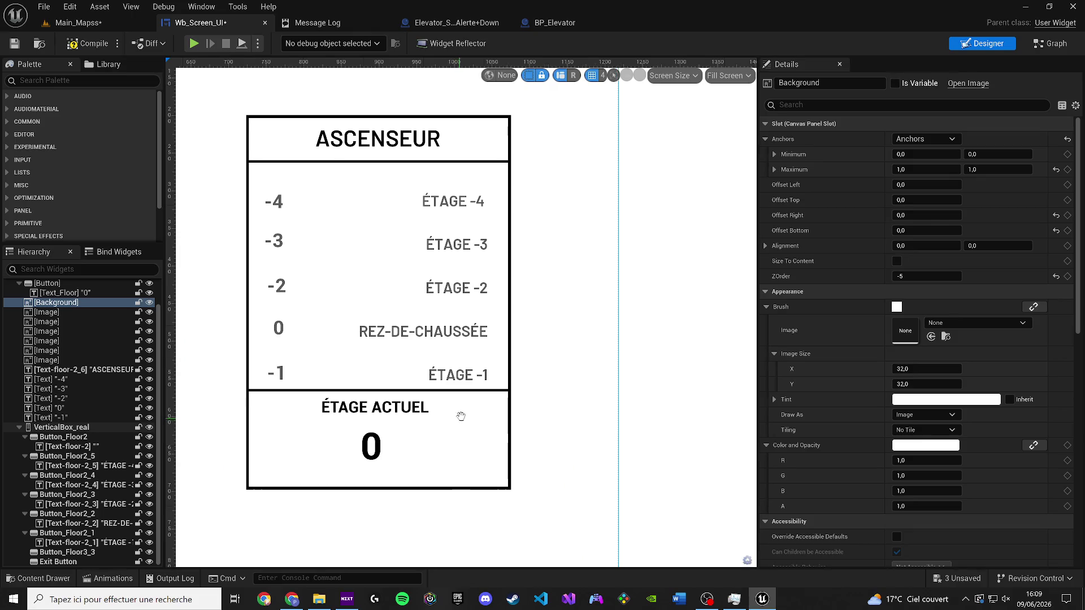
pyautogui.click(405, 440)
pyautogui.click(500, 422)
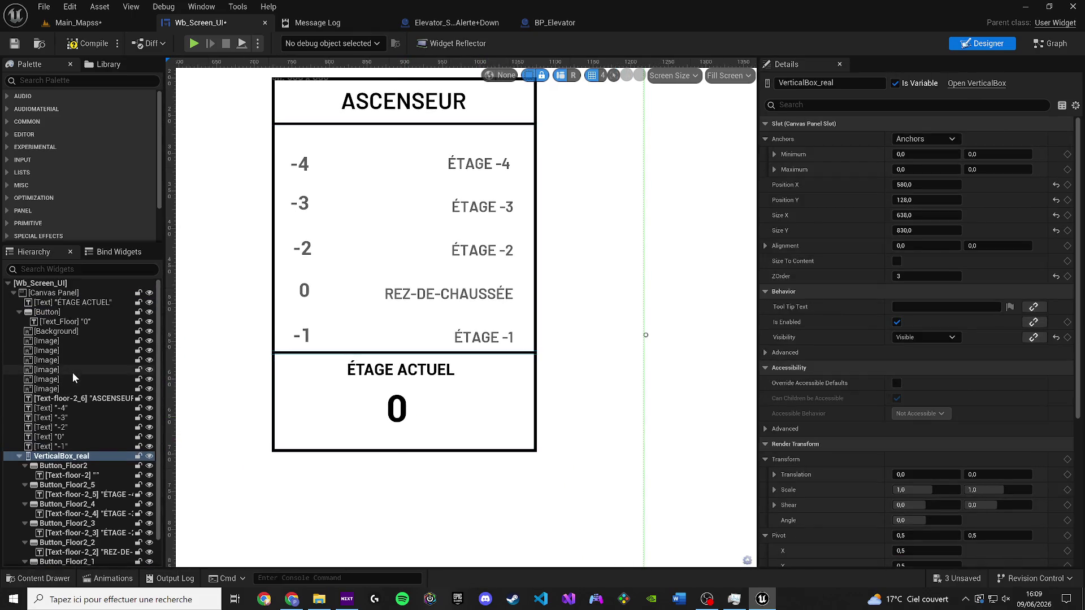
pyautogui.click(72, 371)
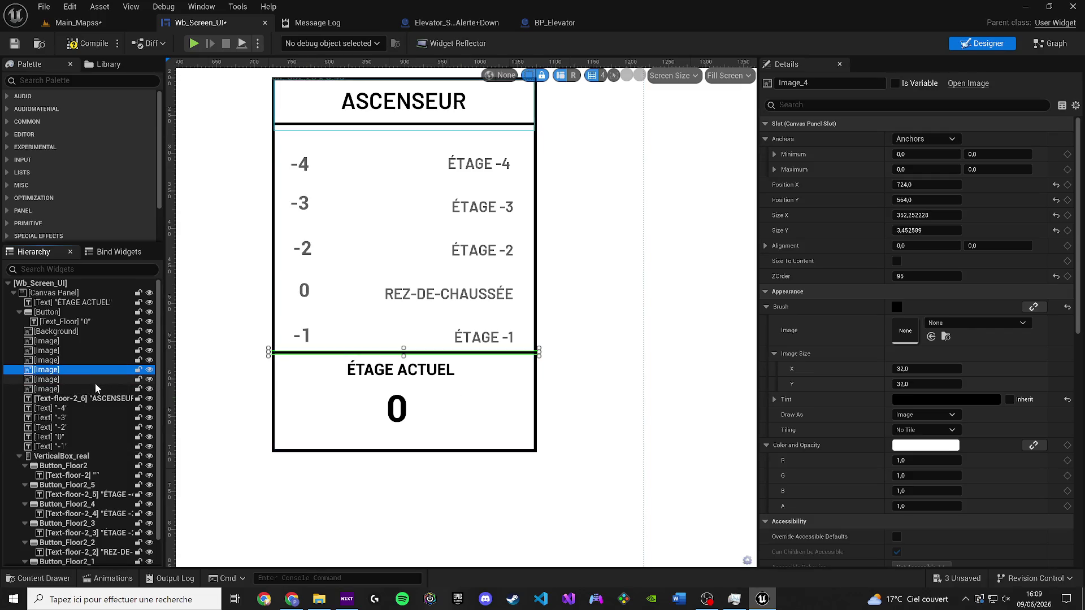
pyautogui.click(85, 389)
pyautogui.moveTo(404, 459); pyautogui.dragTo(405, 413)
# Step: Extend the white panel image further down to about 514 tall
pyautogui.click(414, 450)
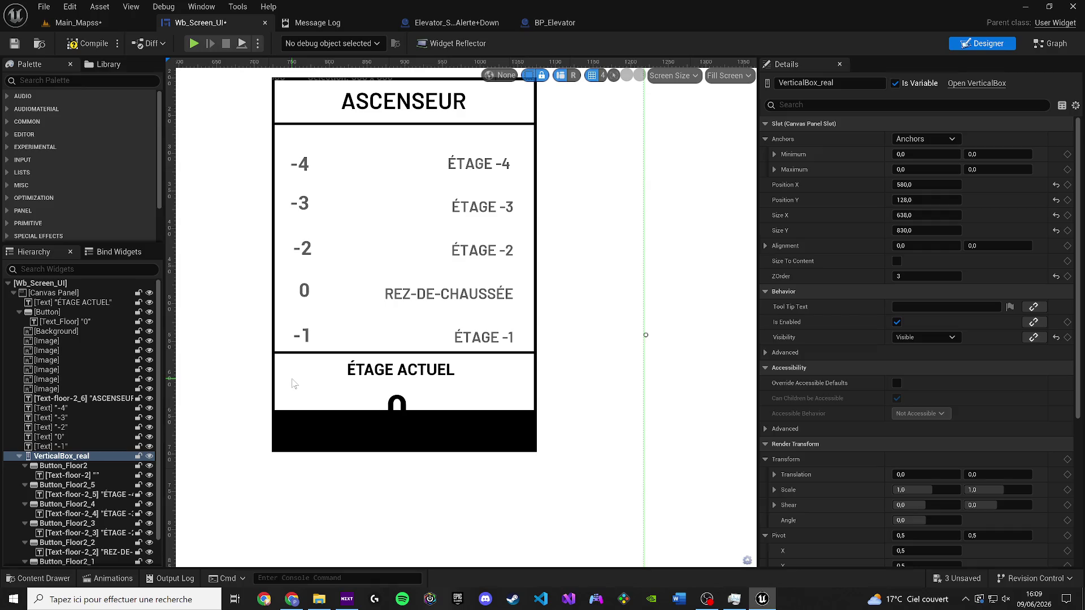
pyautogui.click(89, 350)
pyautogui.click(84, 359)
pyautogui.click(80, 369)
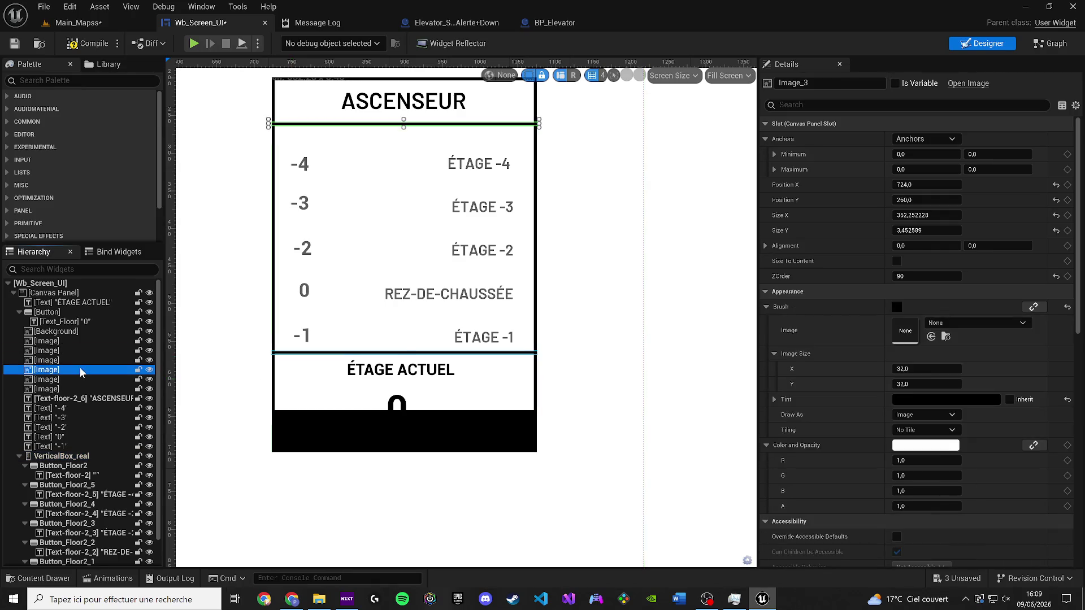
pyautogui.click(100, 380)
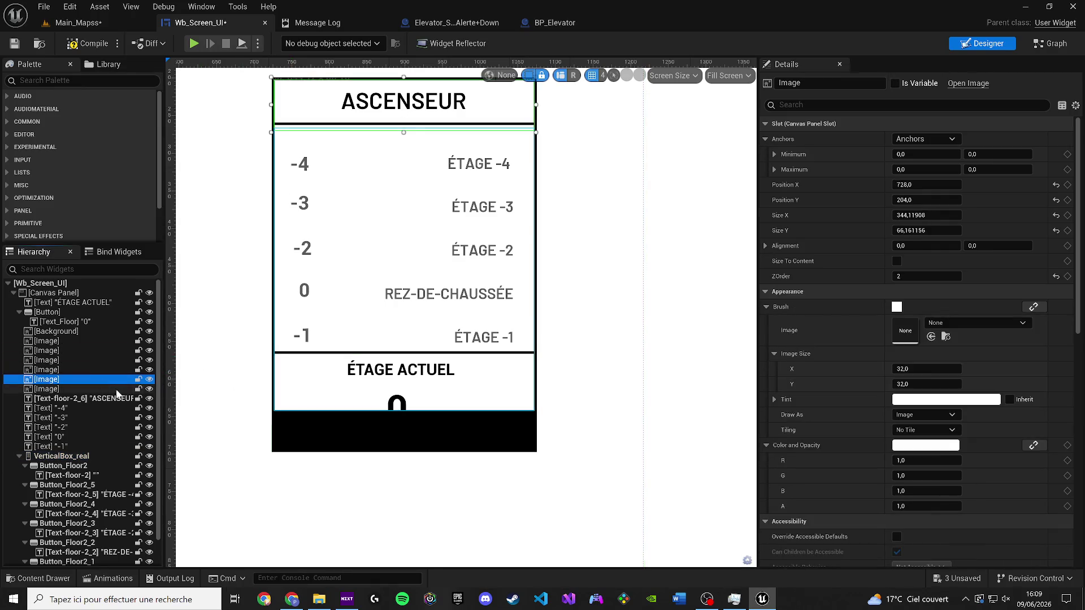
pyautogui.click(121, 390)
pyautogui.moveTo(429, 412); pyautogui.dragTo(429, 517)
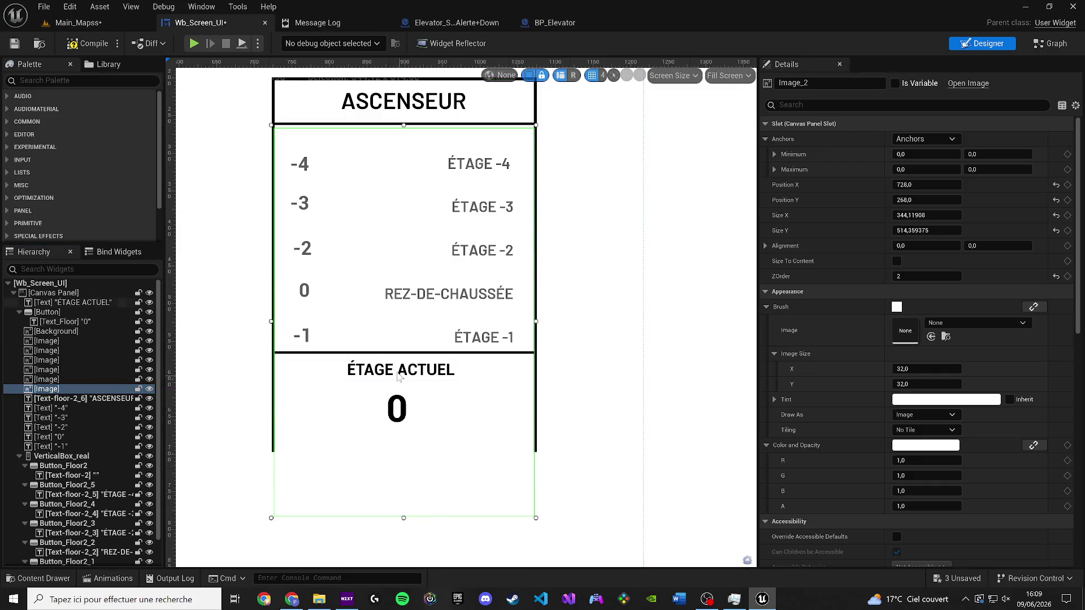
# Step: Lower the divider line above ÉTAGE ACTUEL slightly, to position 728, 576
pyautogui.click(353, 352)
pyautogui.scroll(2, 405, 351)
pyautogui.moveTo(402, 349); pyautogui.dragTo(409, 365)
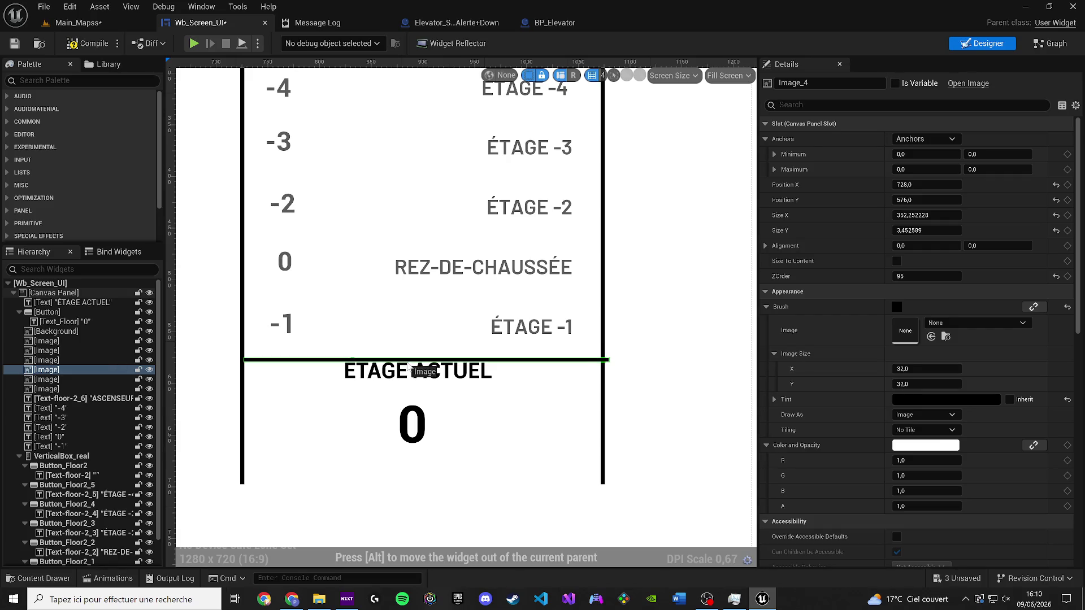
pyautogui.click(404, 380)
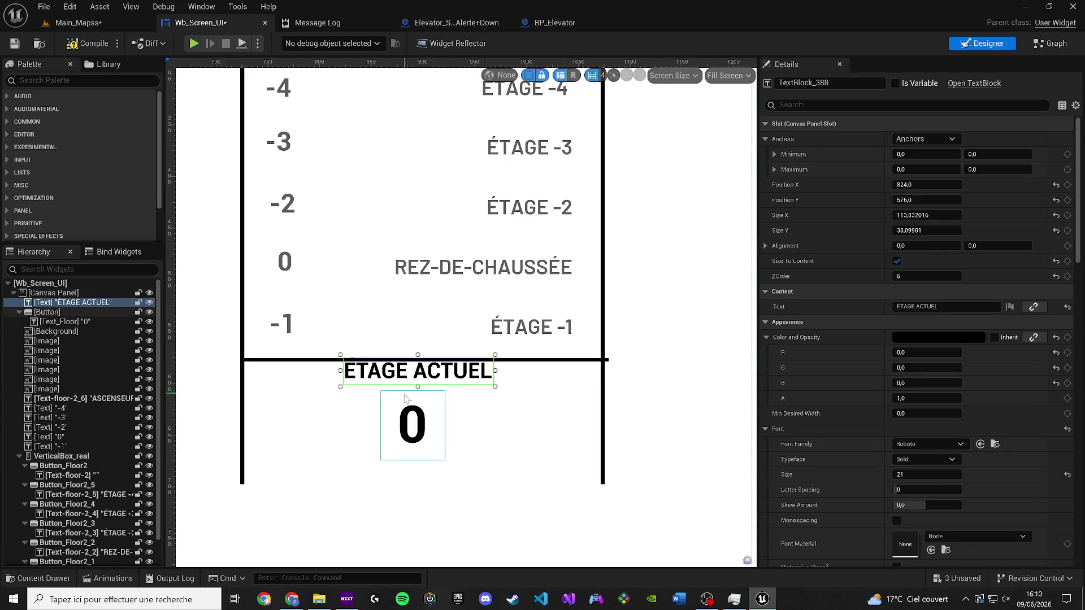
# Step: Nudge the ÉTAGE ACTUEL heading up and left, and move the floor number 0 lower
pyautogui.moveTo(416, 399); pyautogui.dragTo(411, 389)
pyautogui.click(412, 438)
pyautogui.moveTo(412, 442); pyautogui.dragTo(420, 503)
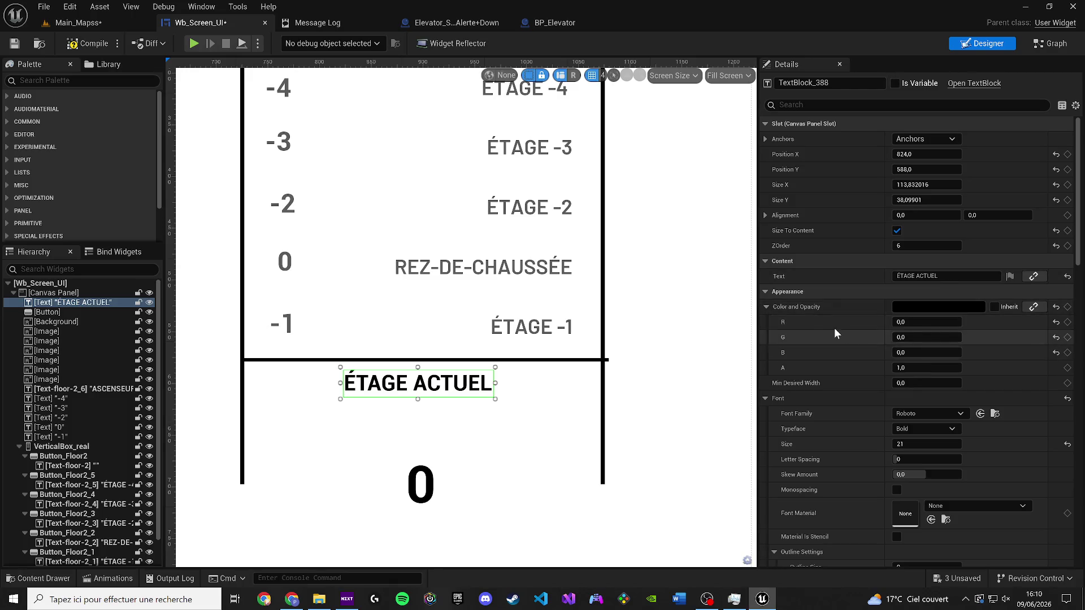
# Step: Try Roboto Bold Italic, Roboto Light and Boldonse fonts on the ÉTAGE ACTUEL heading
pyautogui.click(926, 424)
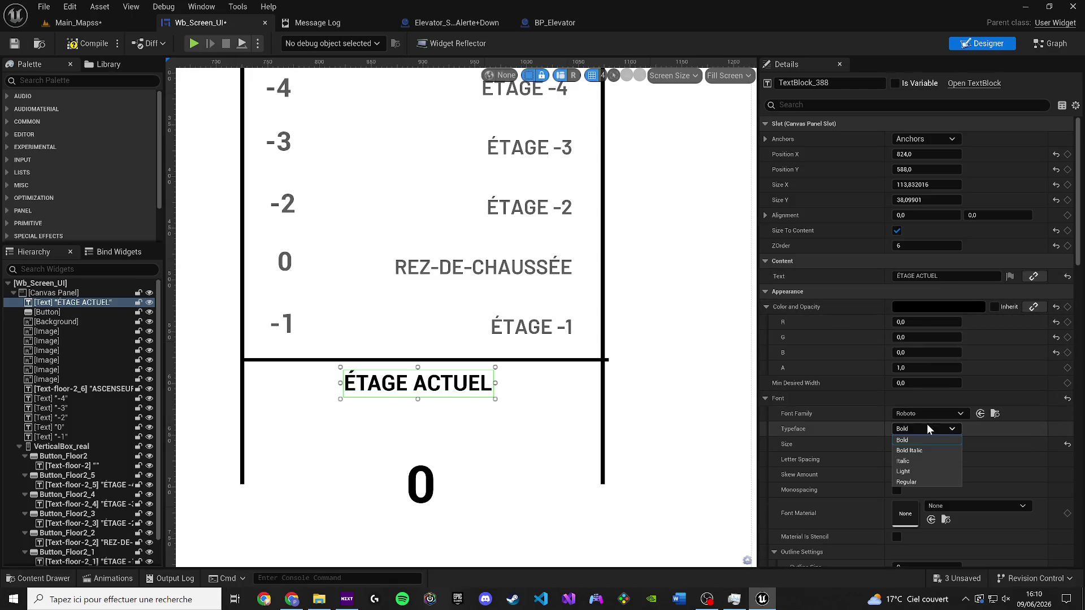
pyautogui.click(920, 448)
pyautogui.click(912, 413)
pyautogui.click(914, 418)
pyautogui.click(920, 430)
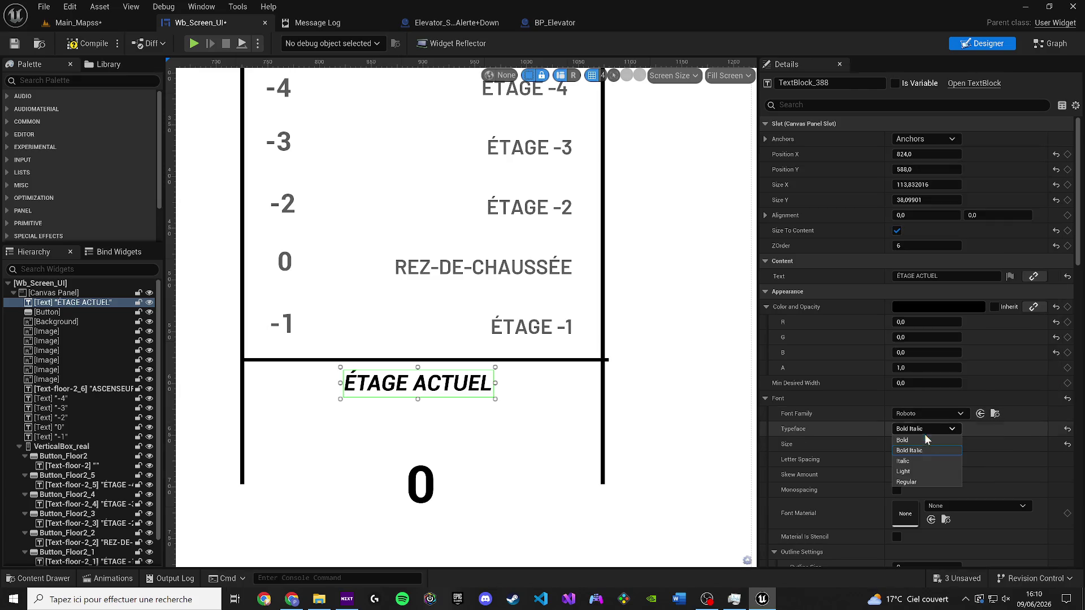
pyautogui.click(924, 471)
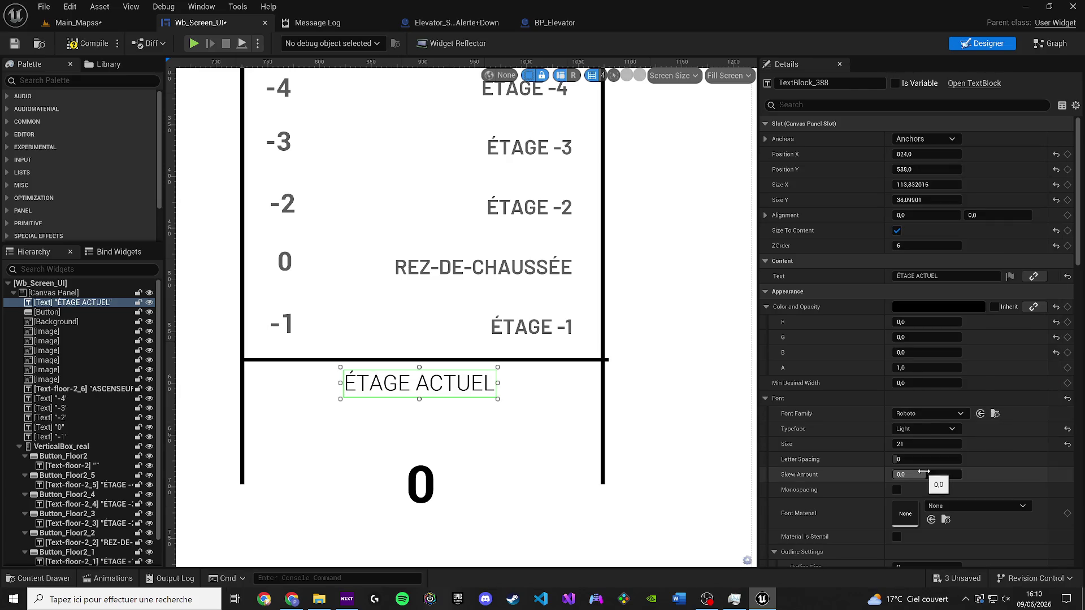
pyautogui.click(934, 416)
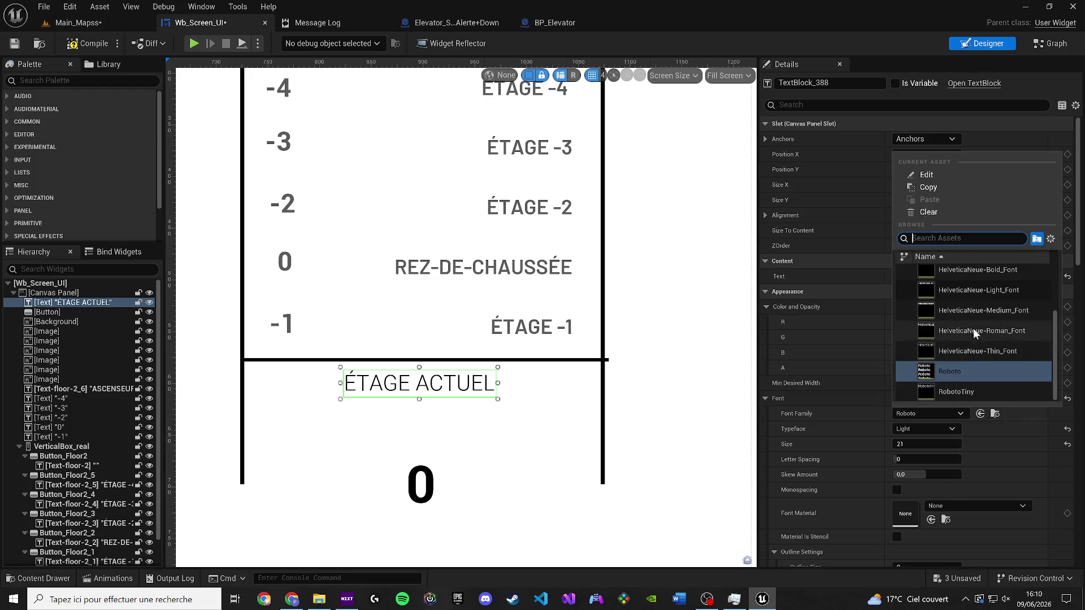
pyautogui.scroll(3, 973, 330)
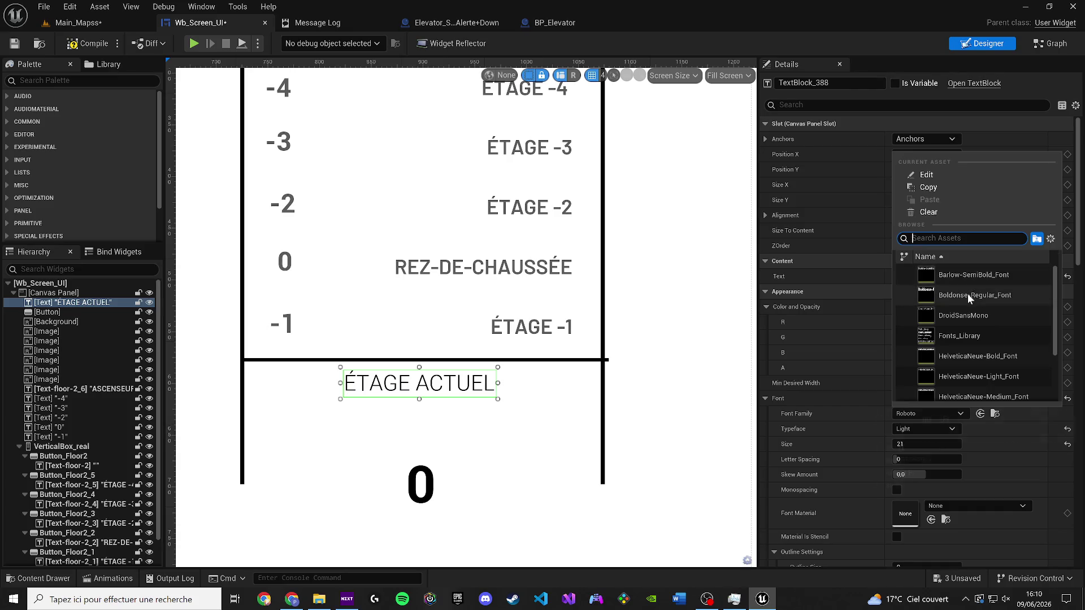
pyautogui.click(968, 297)
# Step: Set the ÉTAGE ACTUEL heading to Barlow-SemiBold at font size 20 and nudge it slightly
pyautogui.click(524, 268)
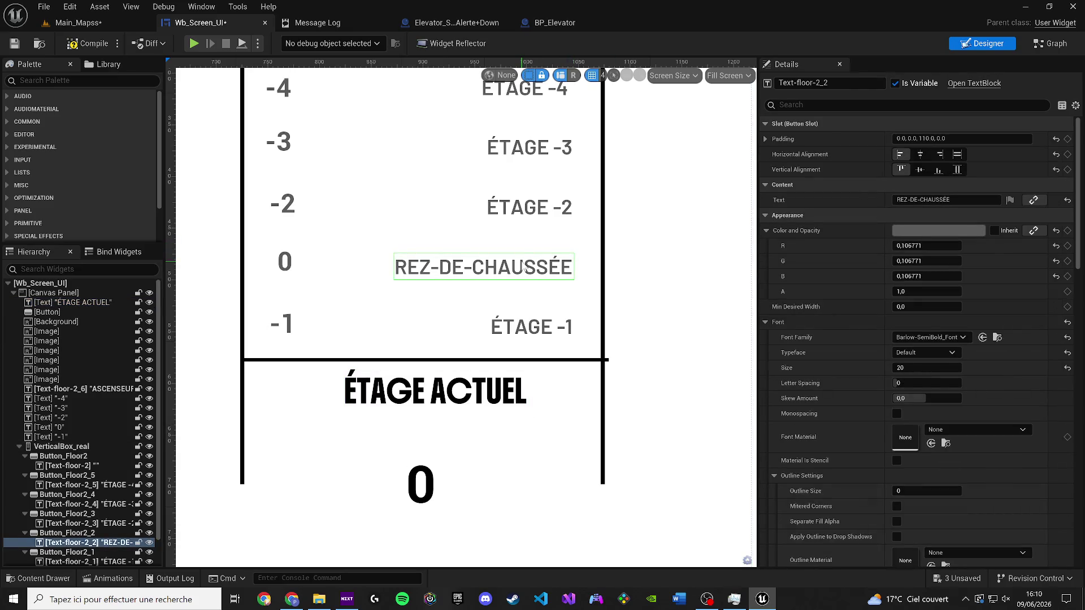
pyautogui.click(446, 396)
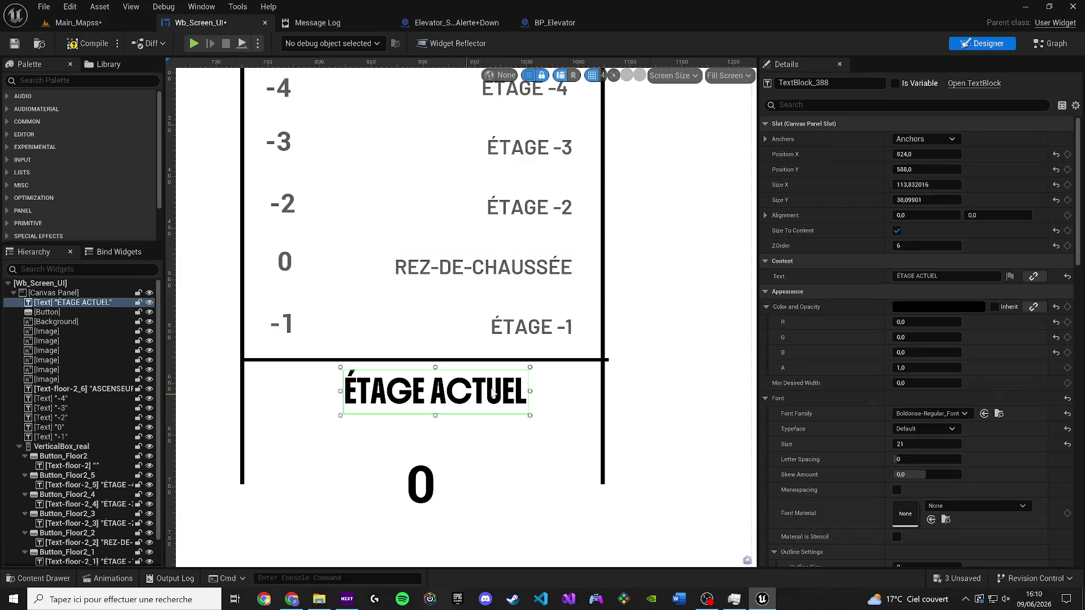
pyautogui.click(934, 413)
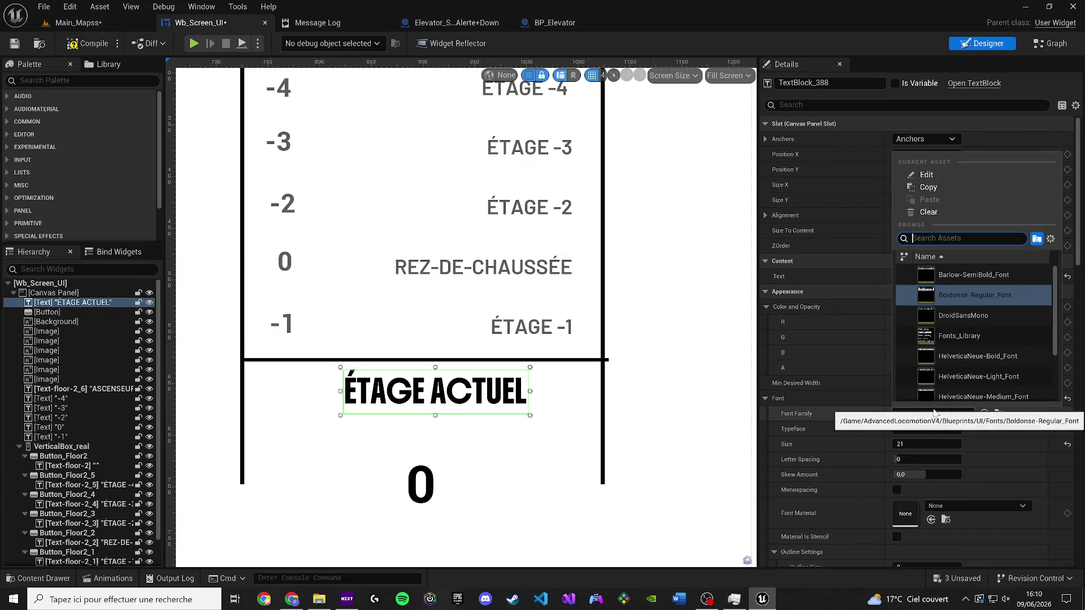
pyautogui.click(972, 275)
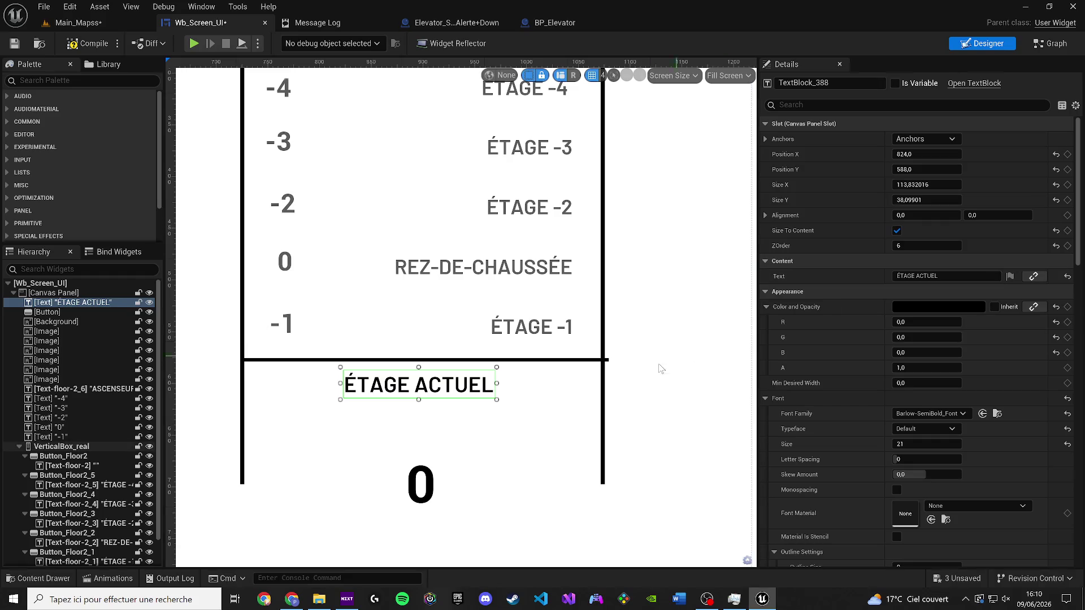
pyautogui.moveTo(437, 395); pyautogui.dragTo(445, 399)
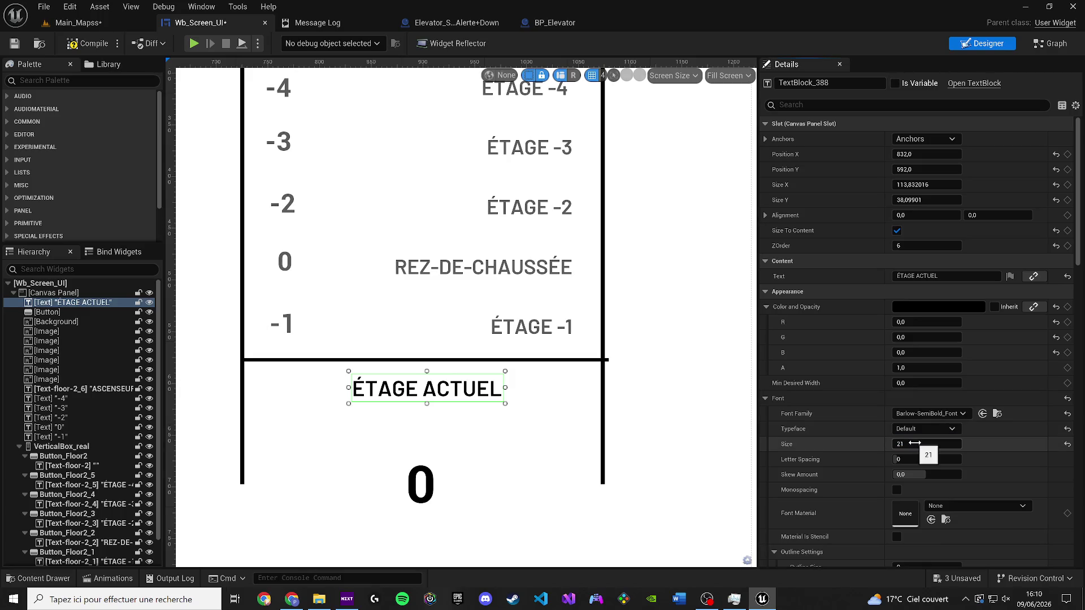
pyautogui.write('0')
pyautogui.press('Return')
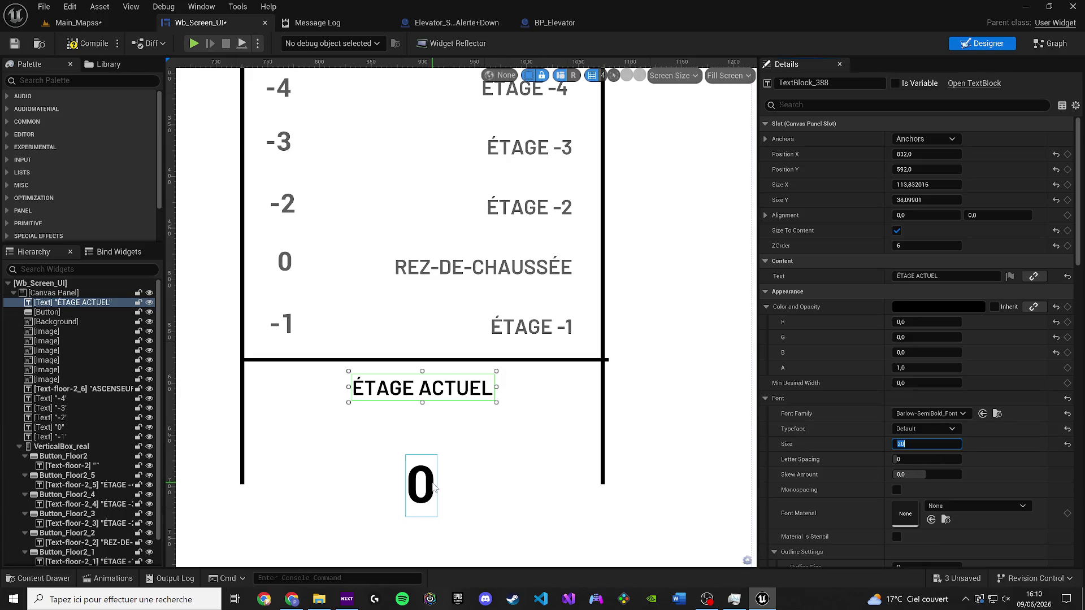
# Step: Put the big 0 inside the button under ÉTAGE ACTUEL and shift the divider line
pyautogui.click(420, 506)
pyautogui.moveTo(430, 439)
pyautogui.mouseDown()
pyautogui.moveTo(425, 461)
pyautogui.moveTo(418, 419)
pyautogui.moveTo(340, 451)
pyautogui.mouseUp()
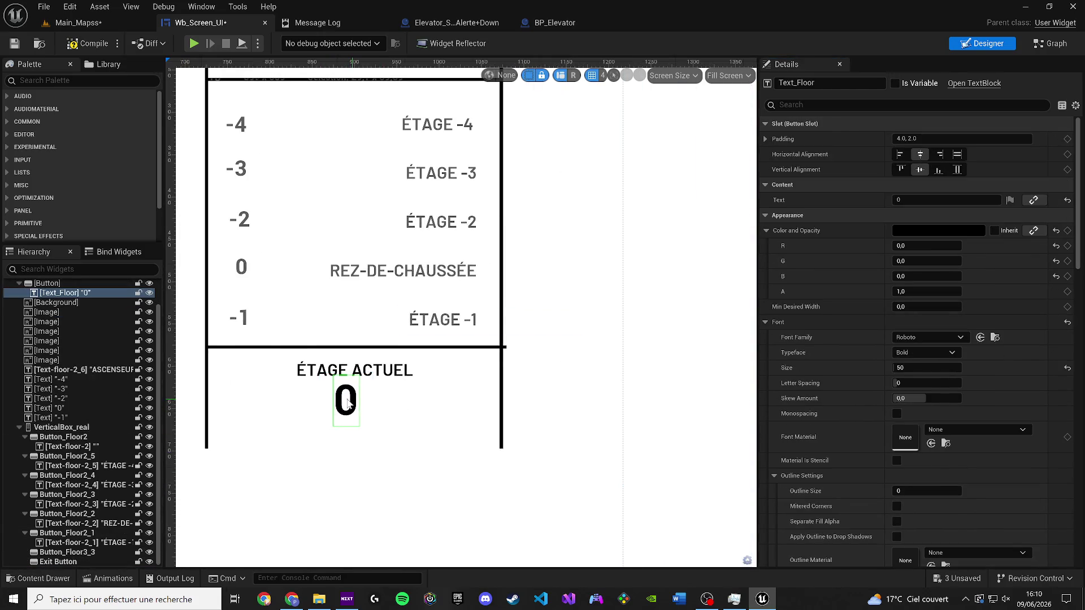
pyautogui.click(343, 406)
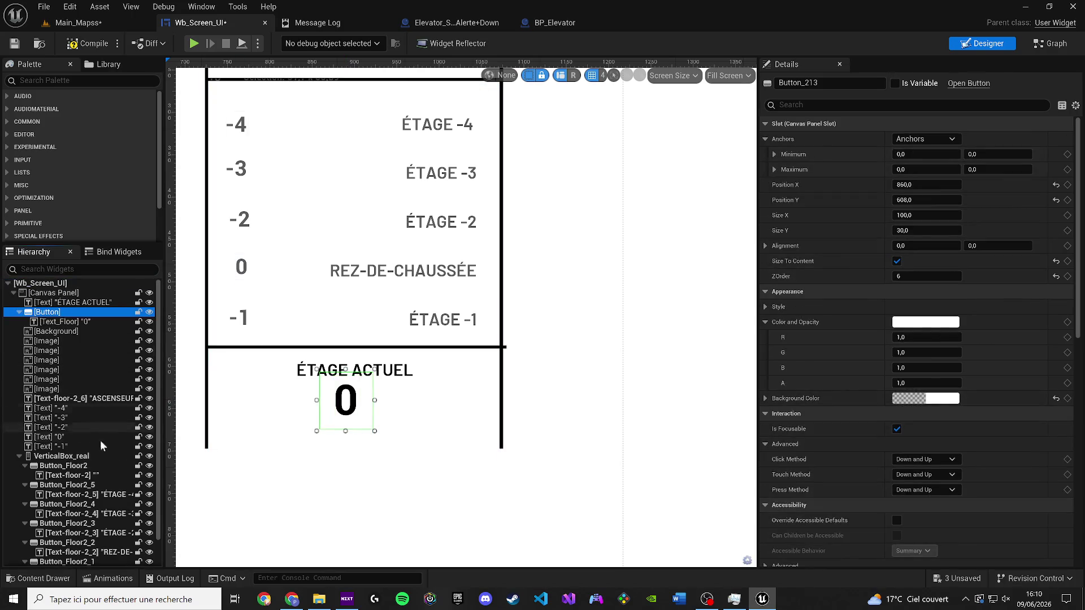
pyautogui.moveTo(343, 406); pyautogui.dragTo(350, 420)
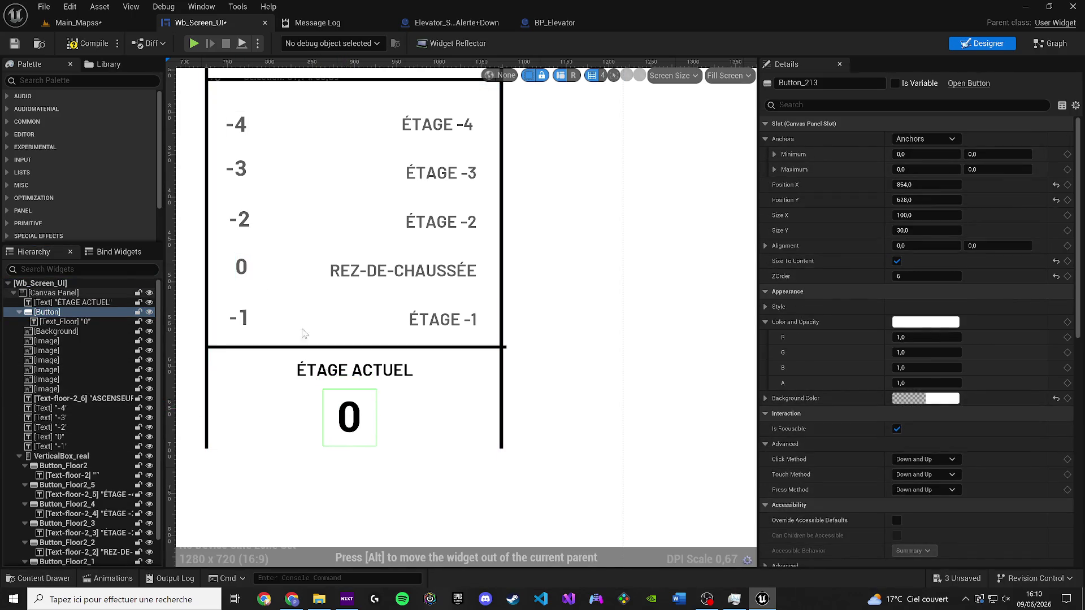
pyautogui.scroll(1, 346, 316)
pyautogui.click(277, 352)
pyautogui.moveTo(277, 352); pyautogui.dragTo(277, 354)
pyautogui.click(350, 377)
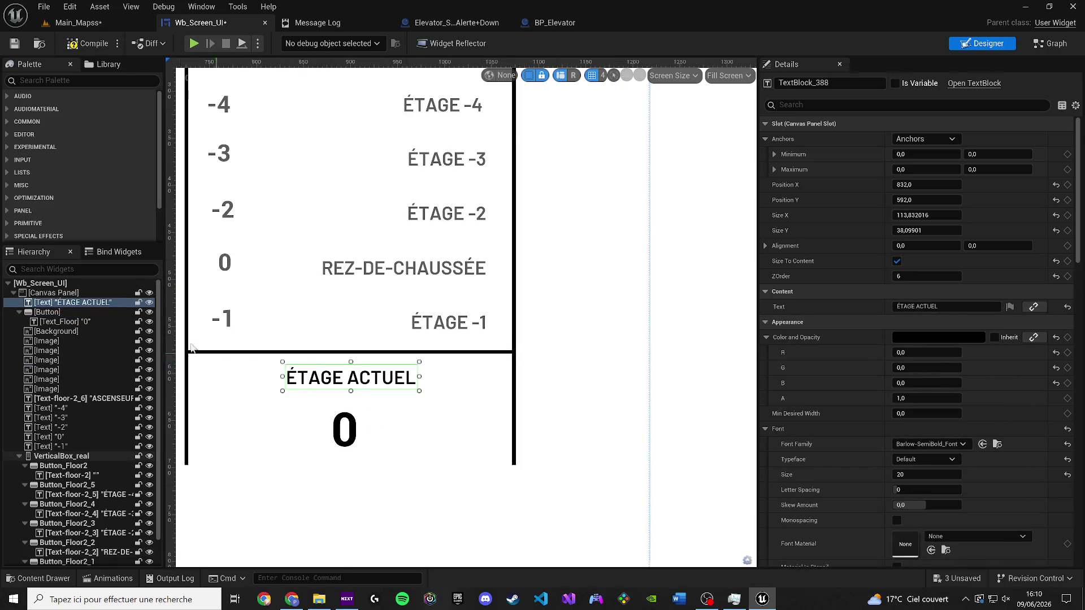
# Step: Compile the elevator widget and select the panel background
pyautogui.click(79, 45)
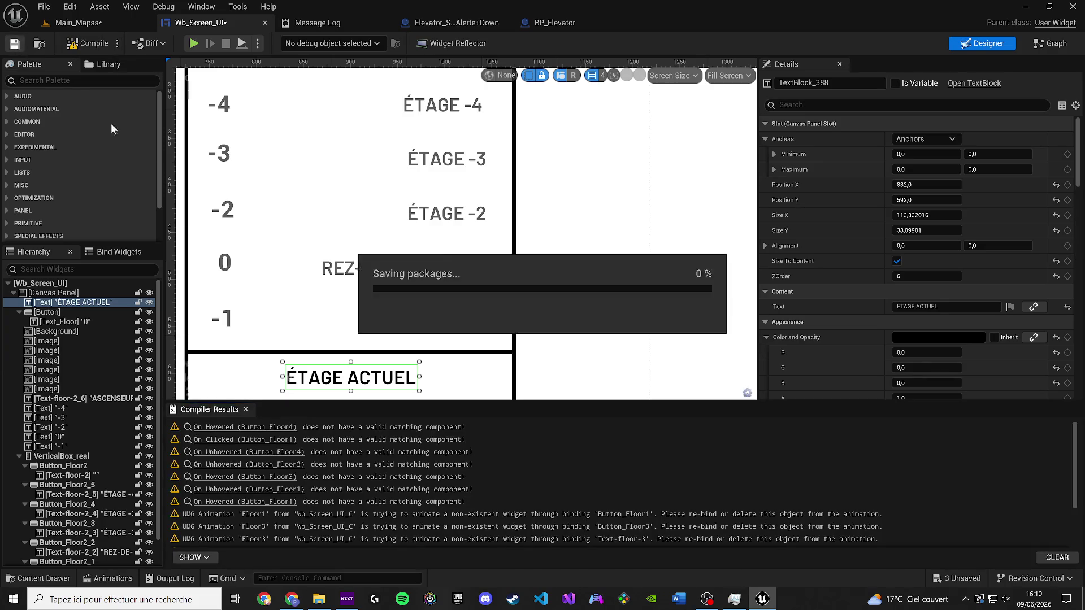
pyautogui.click(245, 409)
pyautogui.scroll(-5, 617, 367)
pyautogui.click(619, 369)
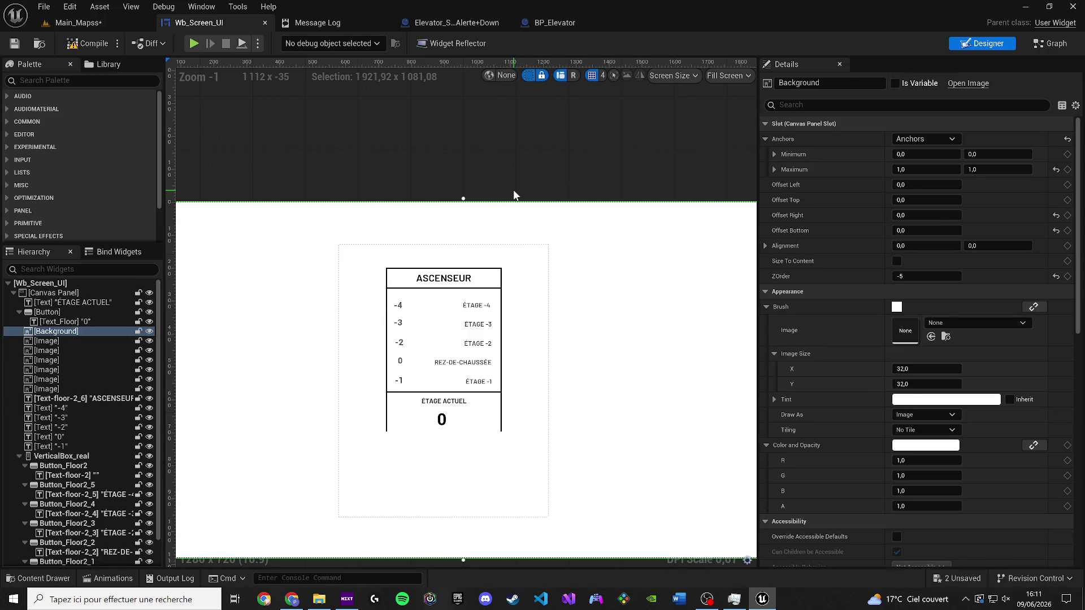
pyautogui.scroll(4, 492, 460)
# Step: Move the horizontal divider line down to the panel bottom beneath the big 0
pyautogui.click(469, 367)
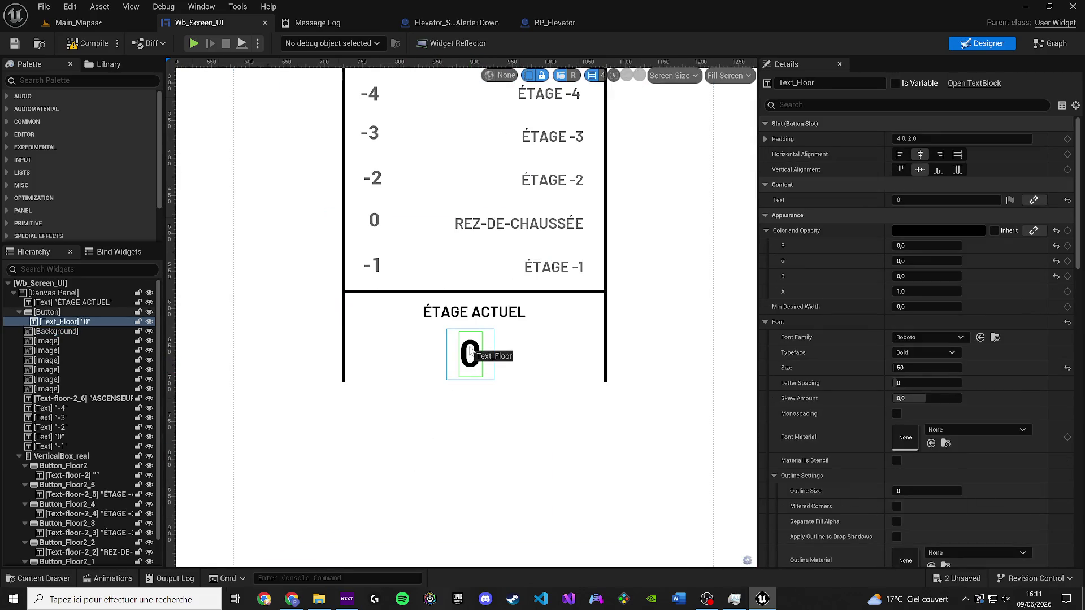
pyautogui.click(47, 311)
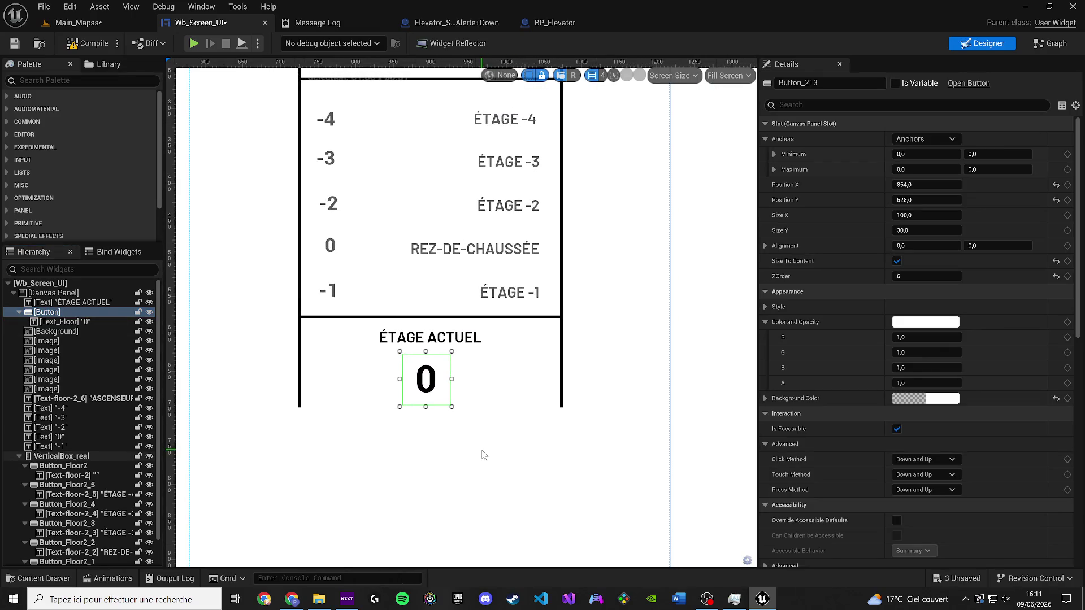
pyautogui.click(487, 474)
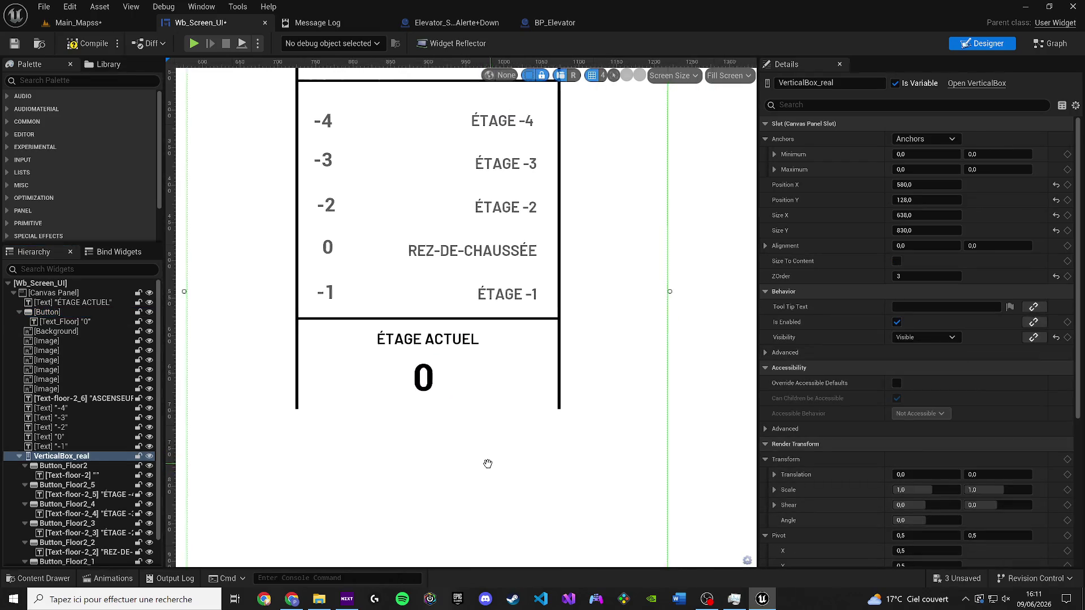
pyautogui.click(381, 326)
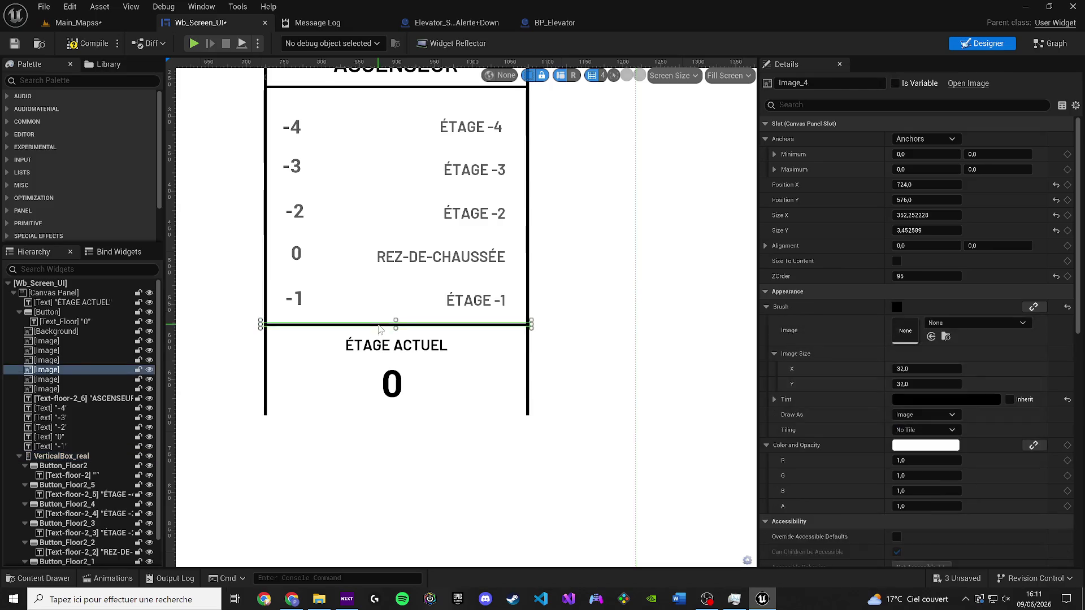
pyautogui.scroll(2, 390, 324)
pyautogui.moveTo(424, 329); pyautogui.dragTo(400, 432)
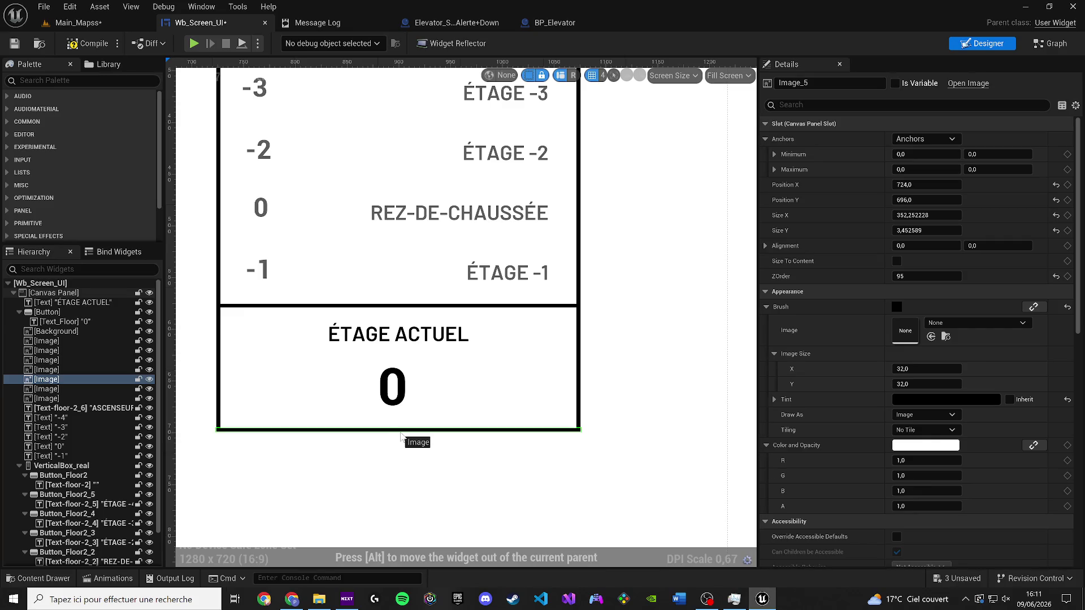
pyautogui.click(411, 455)
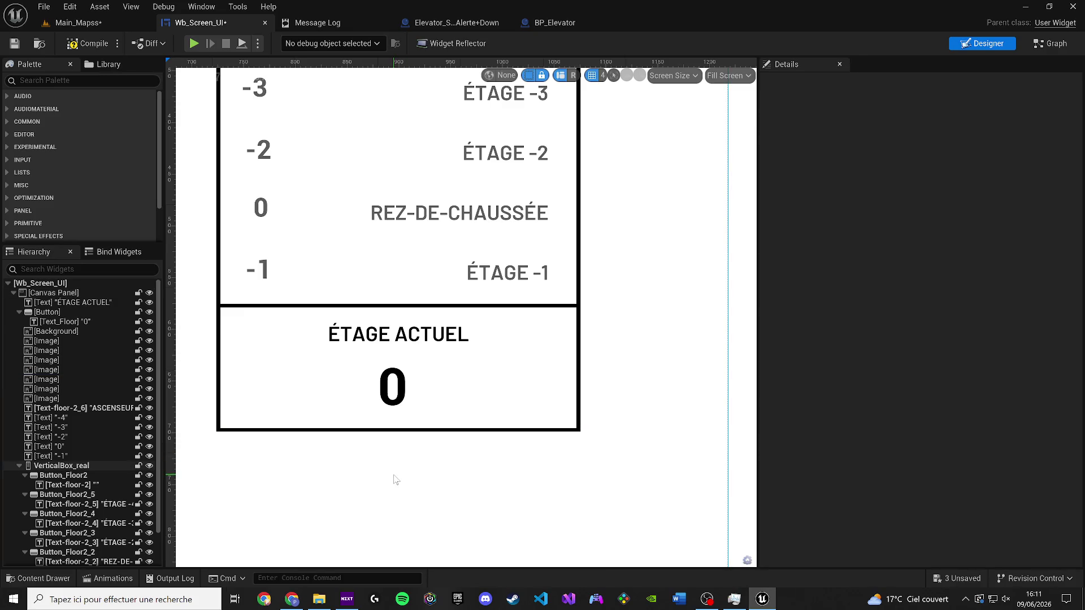
pyautogui.scroll(-2, 396, 479)
pyautogui.scroll(-2, 427, 427)
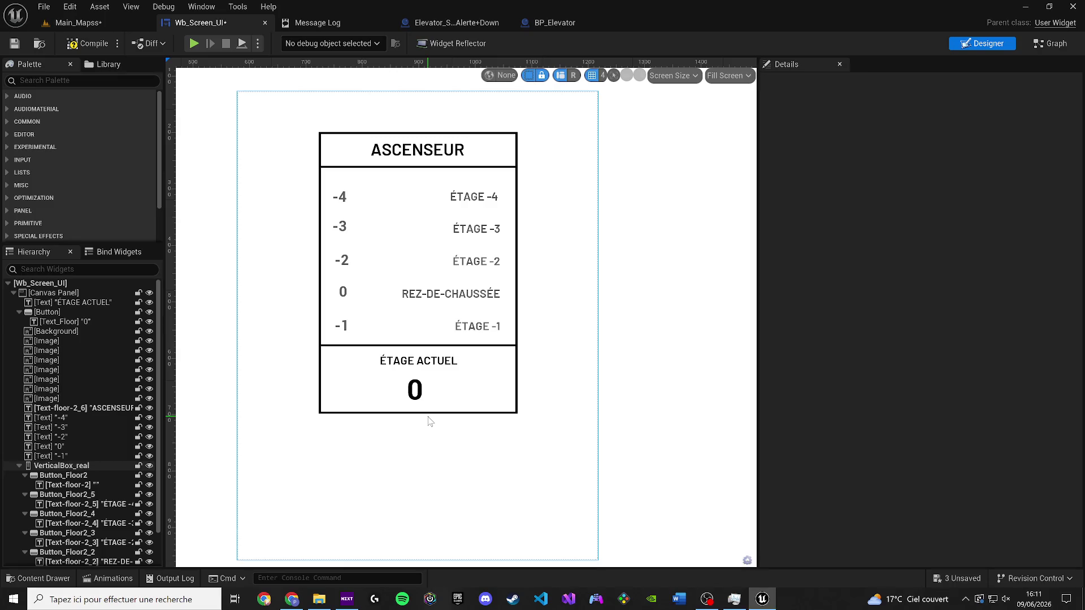
# Step: Check the panel's line images, then extend the outer frame image further down
pyautogui.click(366, 390)
pyautogui.click(53, 391)
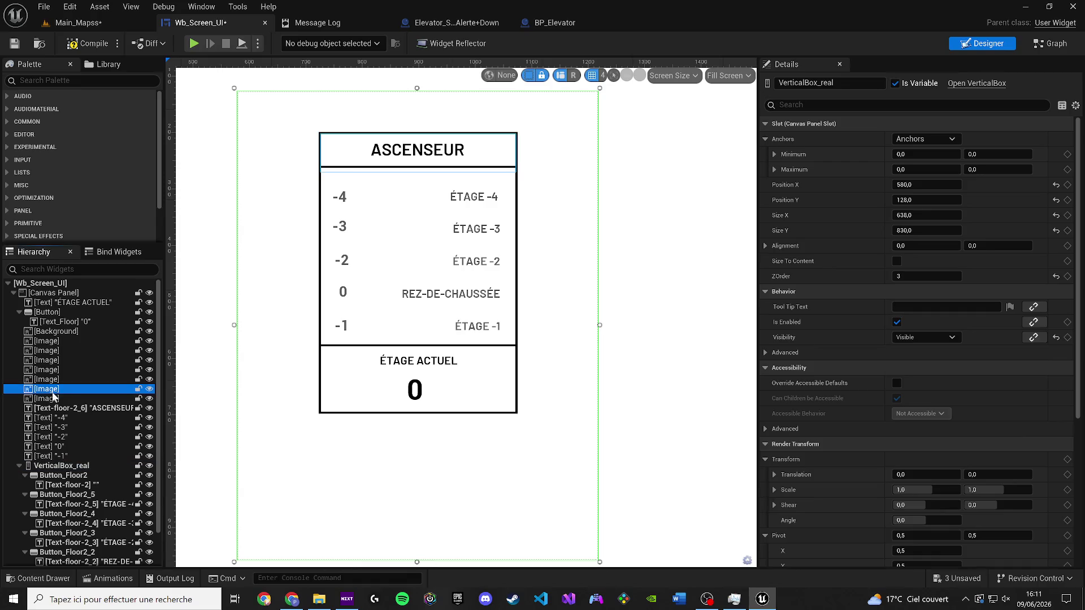
pyautogui.click(53, 396)
pyautogui.click(53, 382)
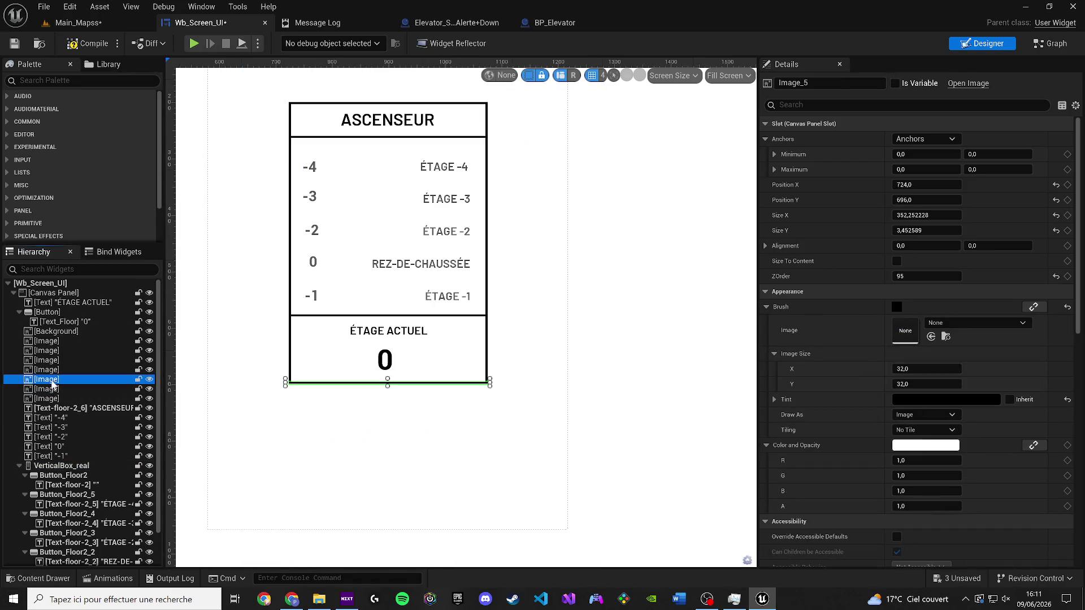
pyautogui.click(50, 370)
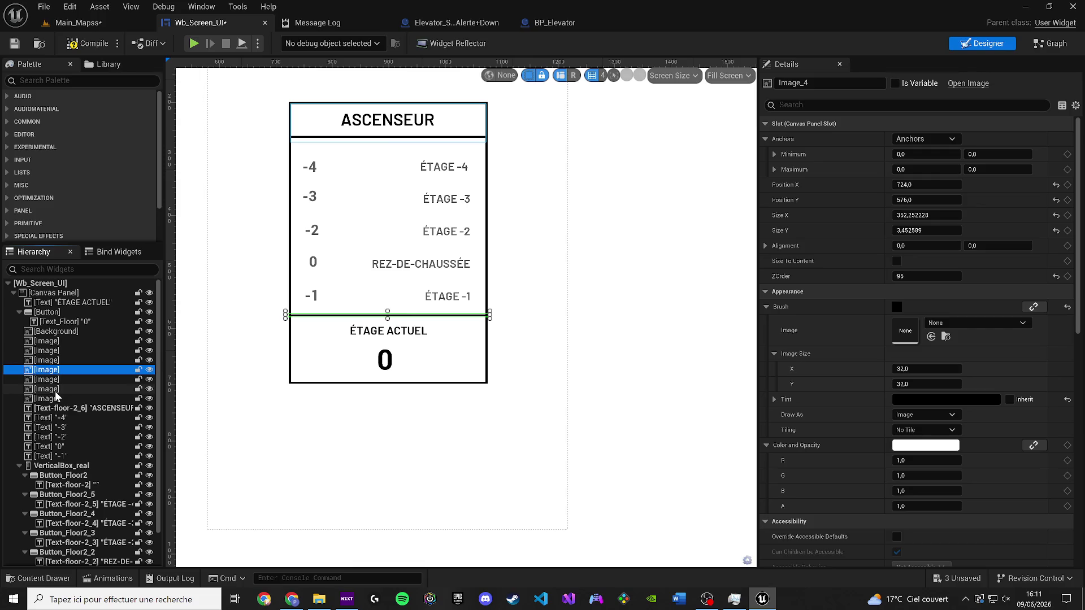
pyautogui.click(56, 390)
pyautogui.click(54, 370)
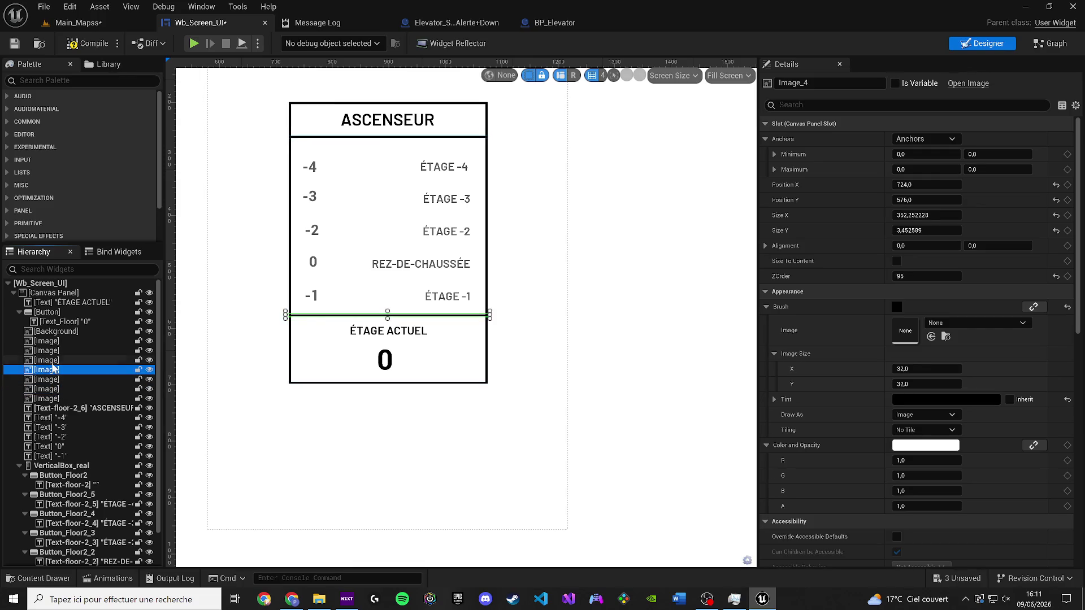
pyautogui.click(54, 362)
pyautogui.click(51, 351)
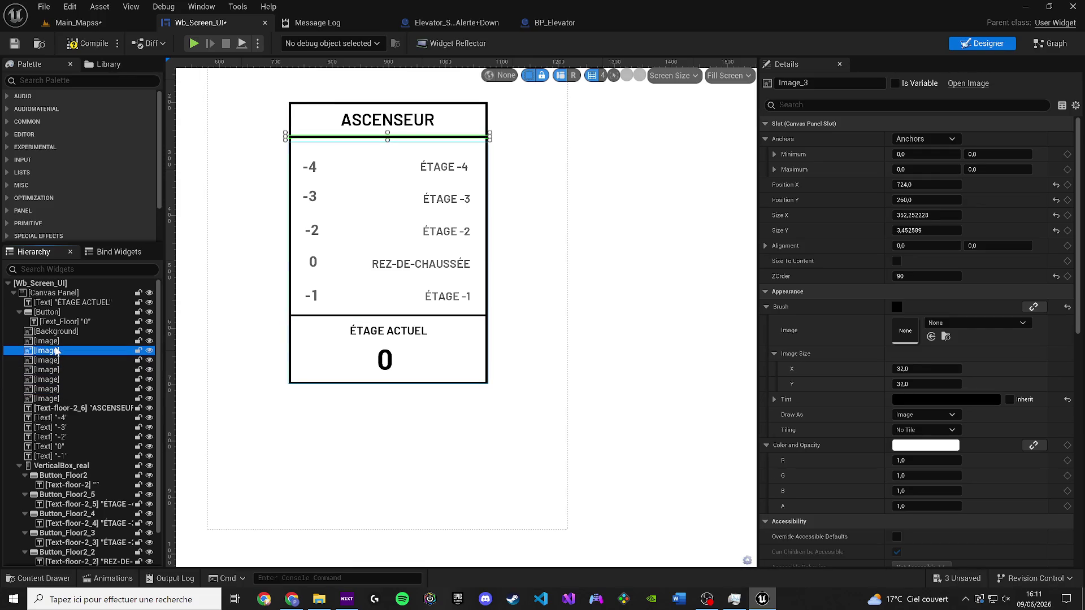
pyautogui.moveTo(386, 387)
pyautogui.mouseDown()
pyautogui.moveTo(382, 462)
pyautogui.moveTo(405, 435)
pyautogui.mouseUp()
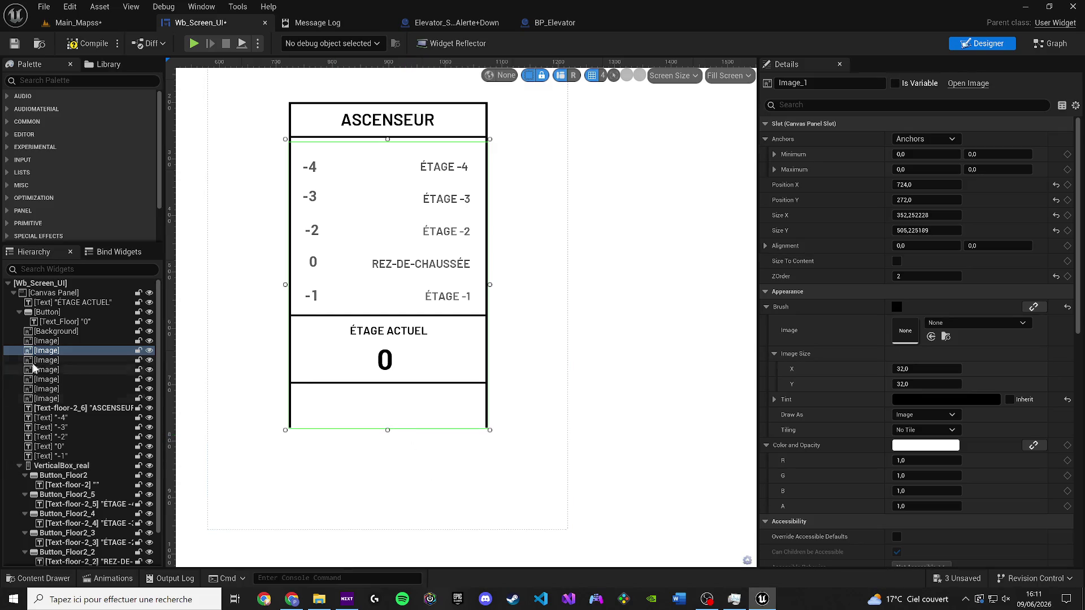
# Step: Lengthen the panel's white inner background downward
pyautogui.click(51, 360)
pyautogui.click(376, 428)
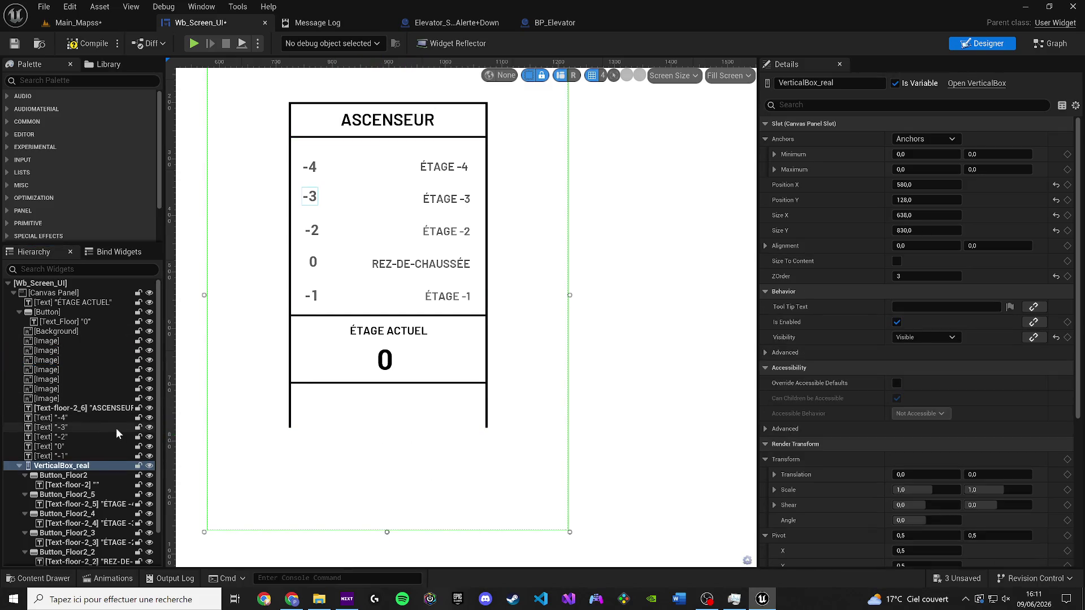
pyautogui.click(68, 399)
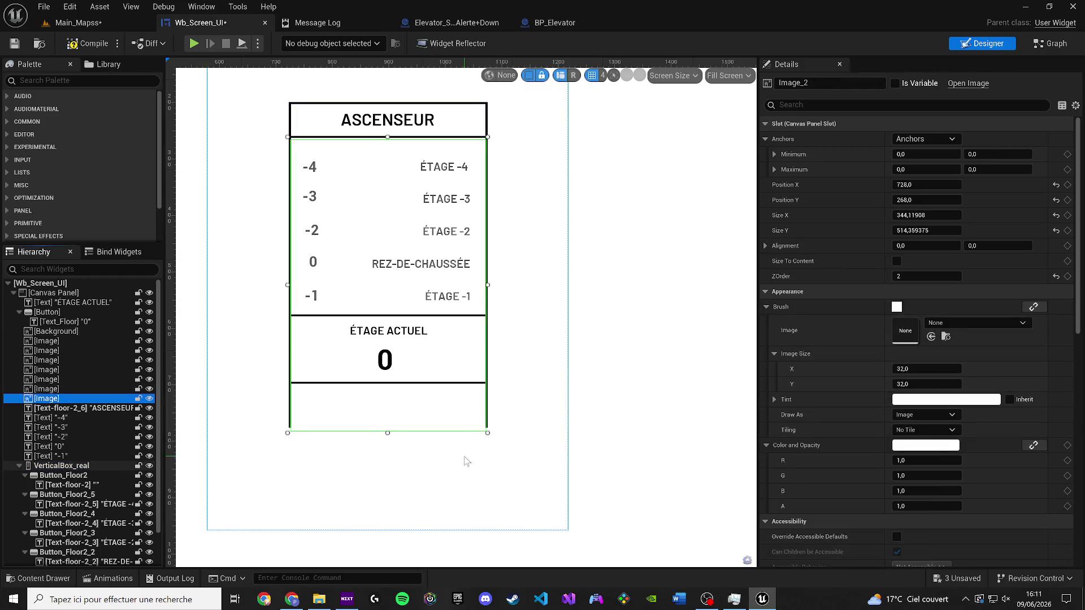
pyautogui.moveTo(388, 432)
pyautogui.mouseDown()
pyautogui.moveTo(392, 497)
pyautogui.moveTo(392, 418)
pyautogui.moveTo(412, 418)
pyautogui.moveTo(423, 478)
pyautogui.moveTo(426, 397)
pyautogui.moveTo(434, 475)
pyautogui.mouseUp()
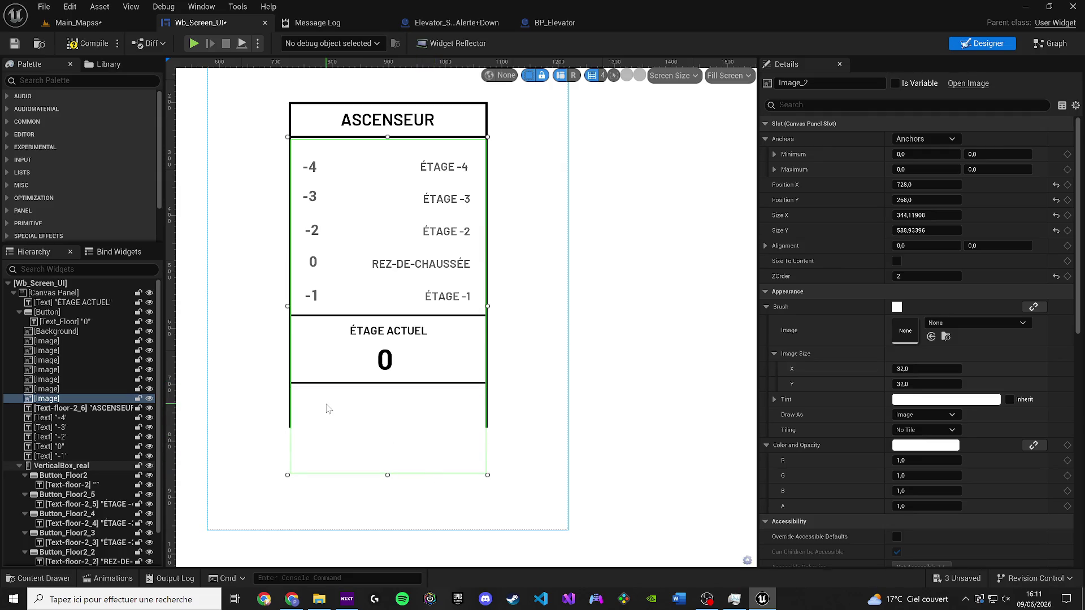
# Step: Find the tall black frame image and extend it further down the panel
pyautogui.click(283, 451)
pyautogui.scroll(2, 287, 438)
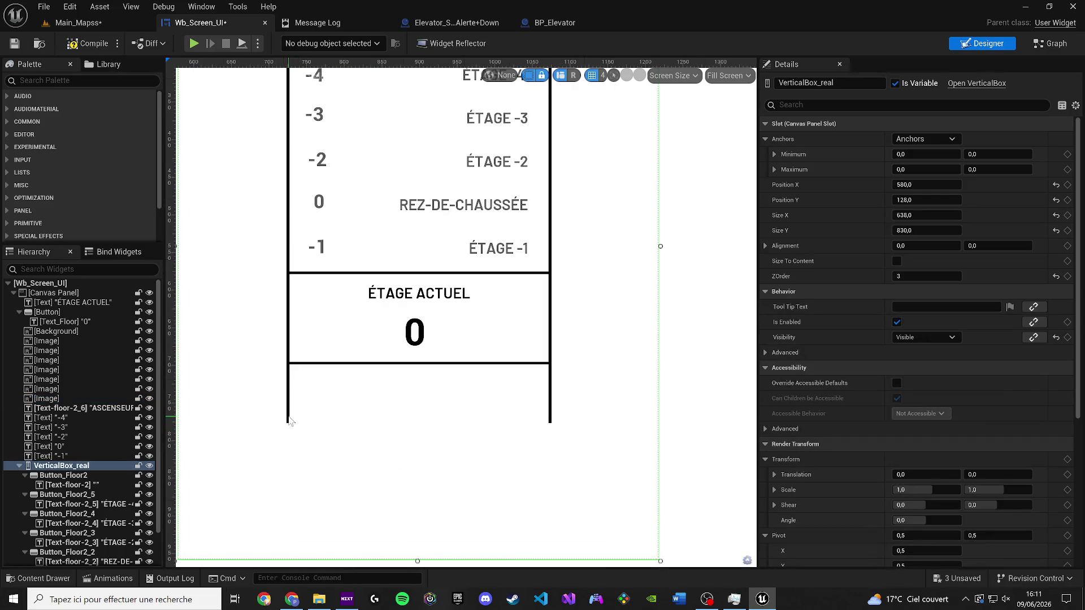
pyautogui.click(70, 391)
pyautogui.click(70, 391)
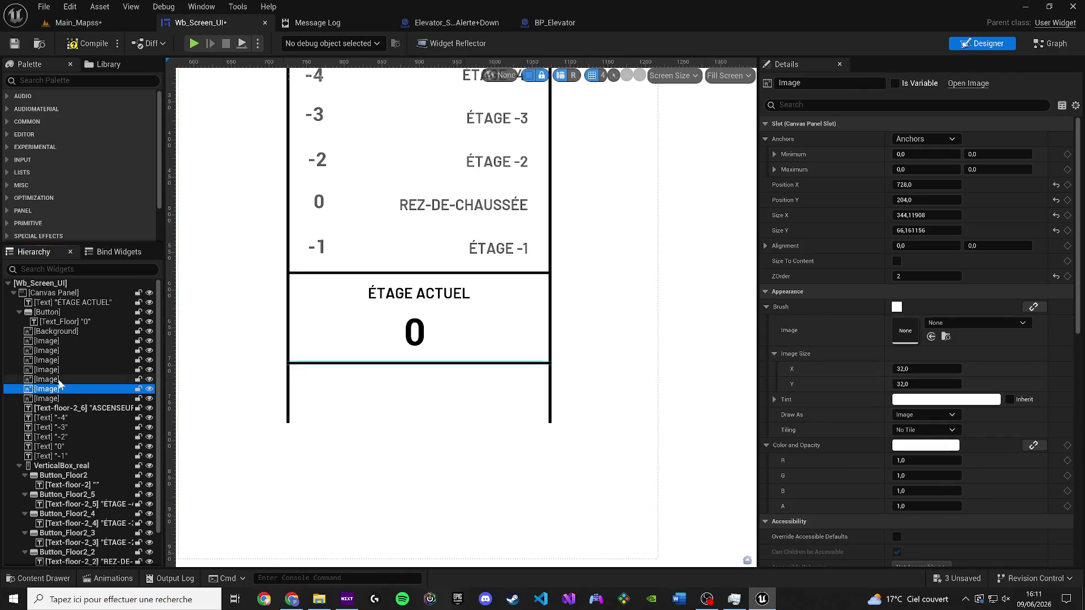
pyautogui.click(61, 367)
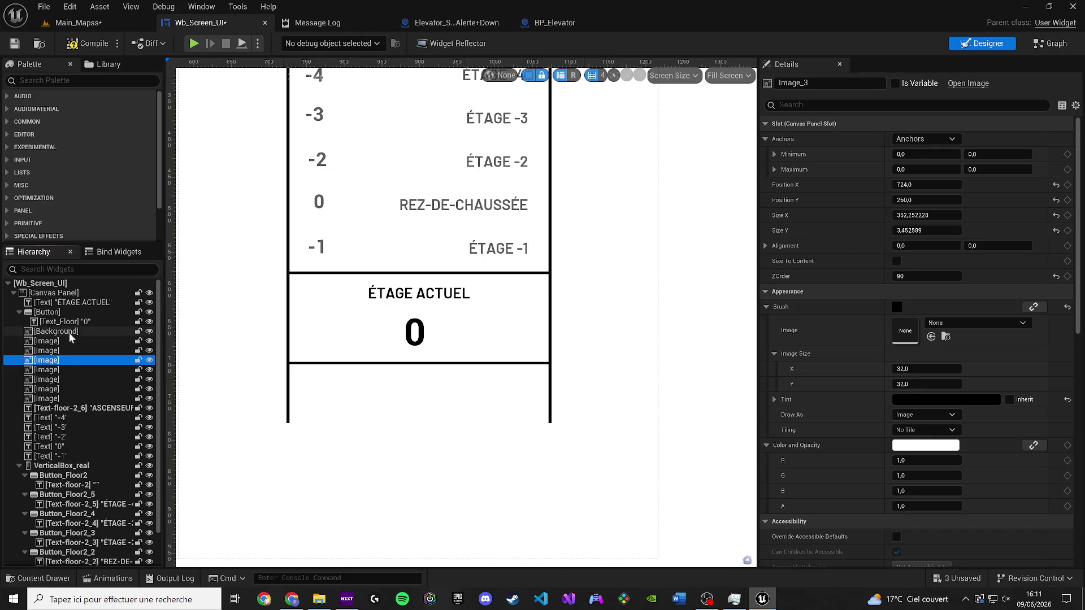
pyautogui.click(47, 343)
pyautogui.click(66, 351)
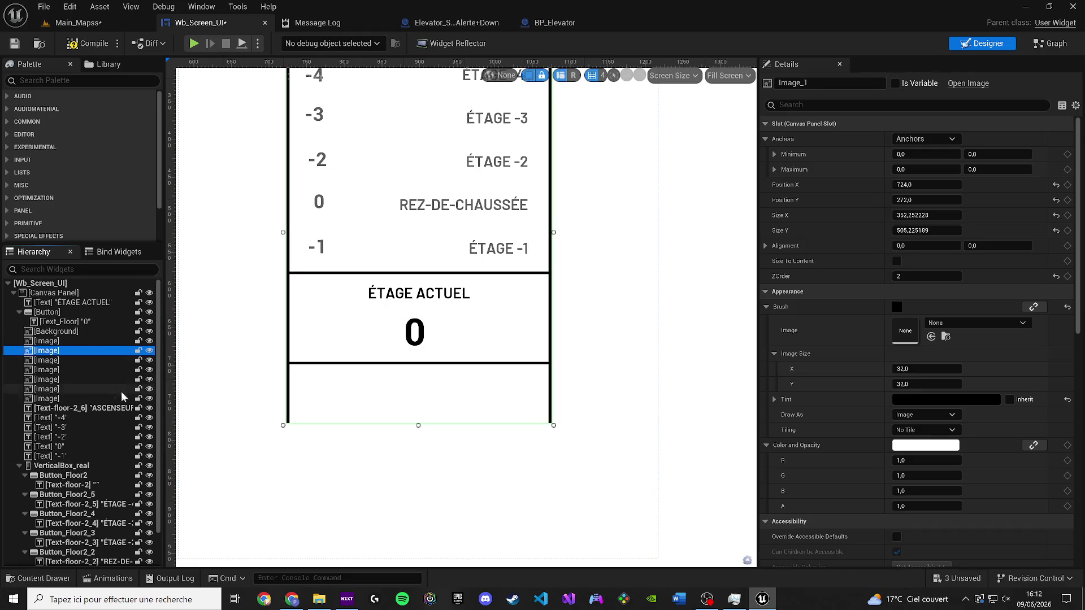
pyautogui.moveTo(418, 425)
pyautogui.mouseDown()
pyautogui.moveTo(418, 495)
pyautogui.moveTo(418, 482)
pyautogui.mouseUp()
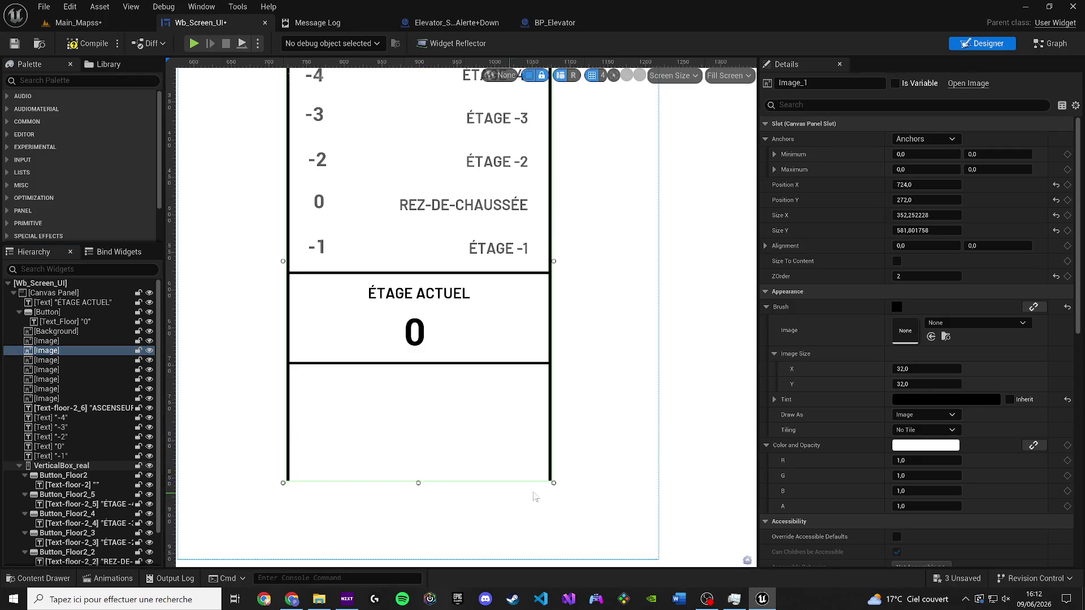
pyautogui.click(592, 485)
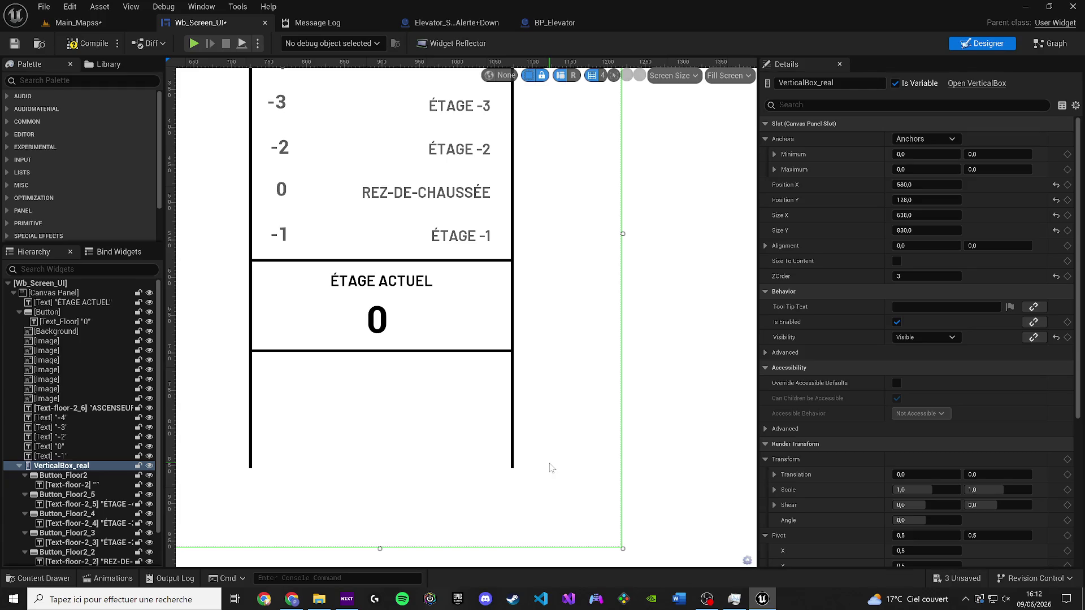
pyautogui.click(381, 280)
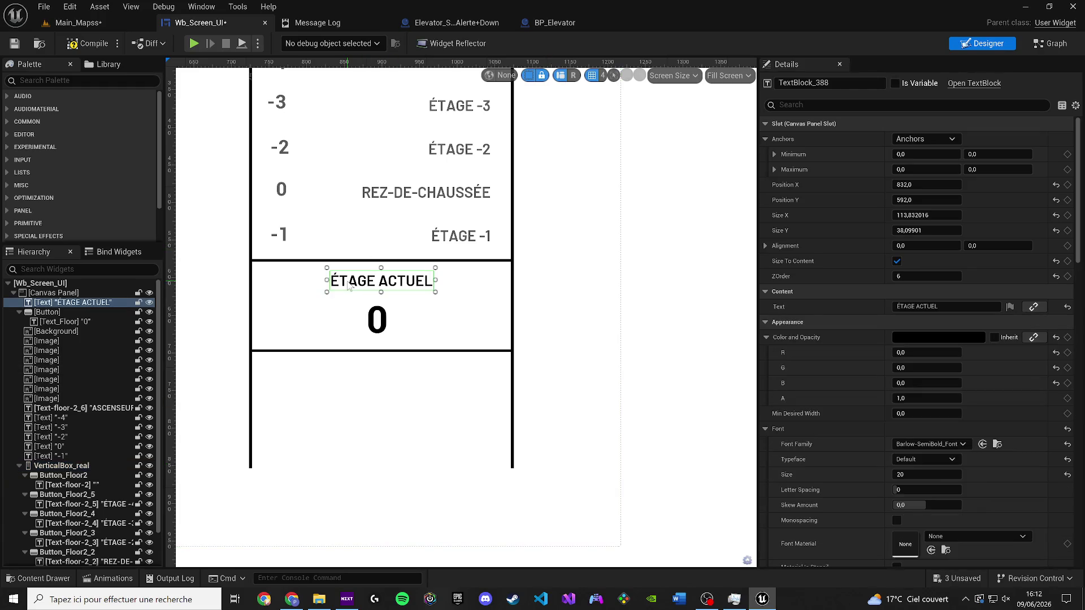
# Step: Duplicate the current-floor 0 button with Ctrl+D and place the copy below ÉTAGE ACTUEL
pyautogui.click(47, 313)
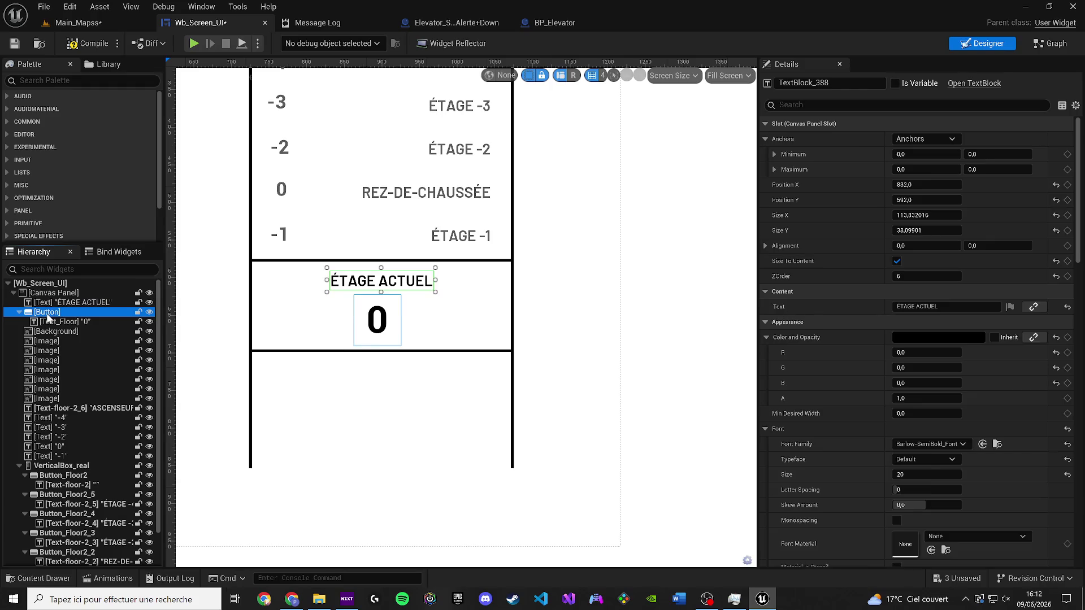
pyautogui.hotkey('ctrl', 'd')
pyautogui.scroll(-5, 331, 404)
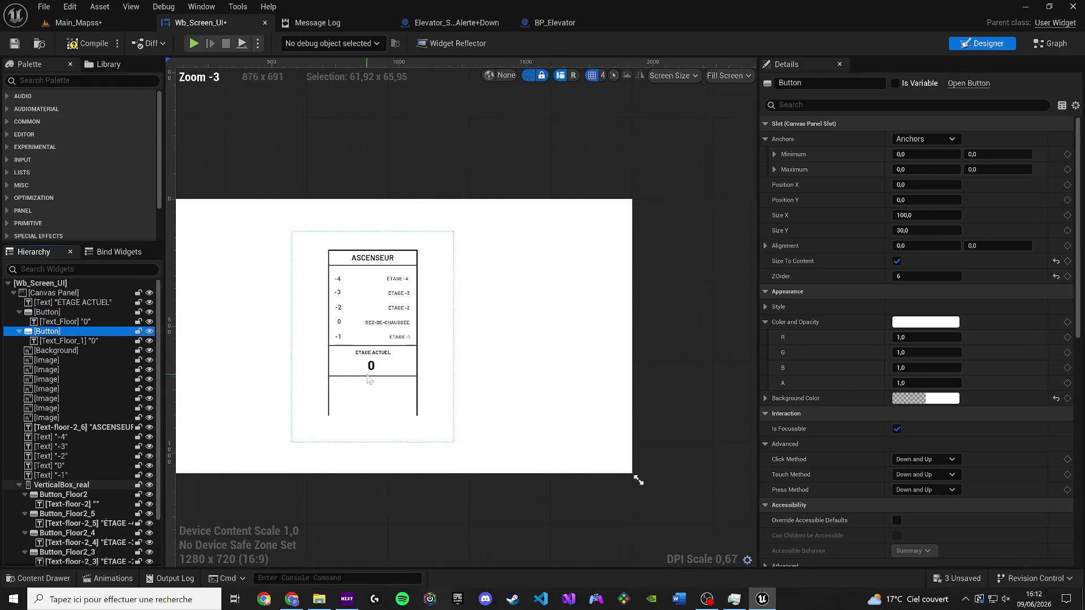
pyautogui.moveTo(244, 243)
pyautogui.mouseDown()
pyautogui.moveTo(464, 418)
pyautogui.moveTo(459, 433)
pyautogui.moveTo(457, 375)
pyautogui.mouseUp()
pyautogui.scroll(3, 463, 429)
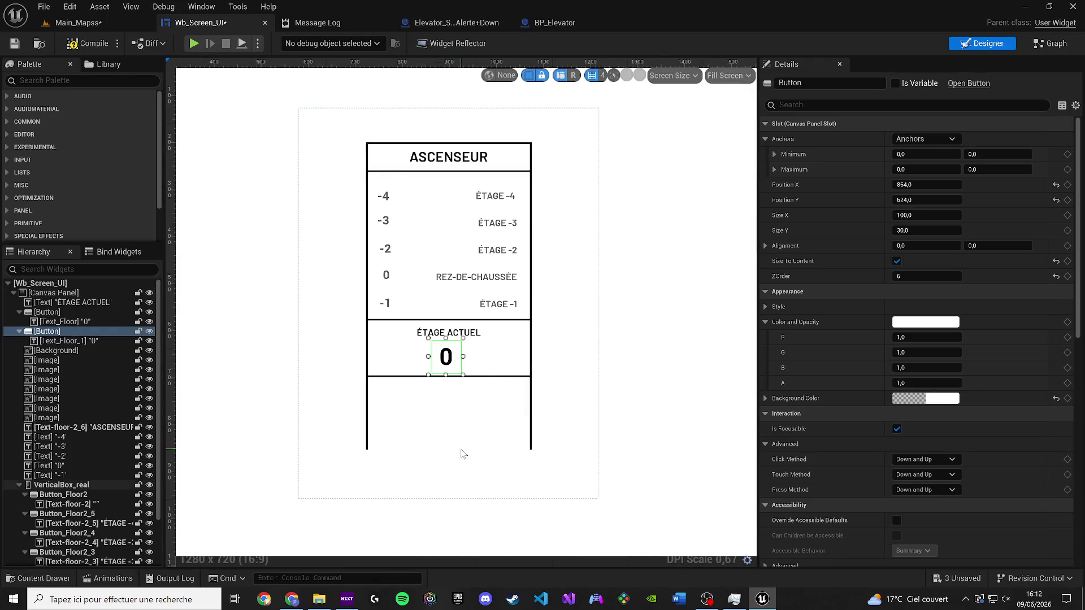
pyautogui.press('Down')
pyautogui.press('Down')
pyautogui.press('Down')
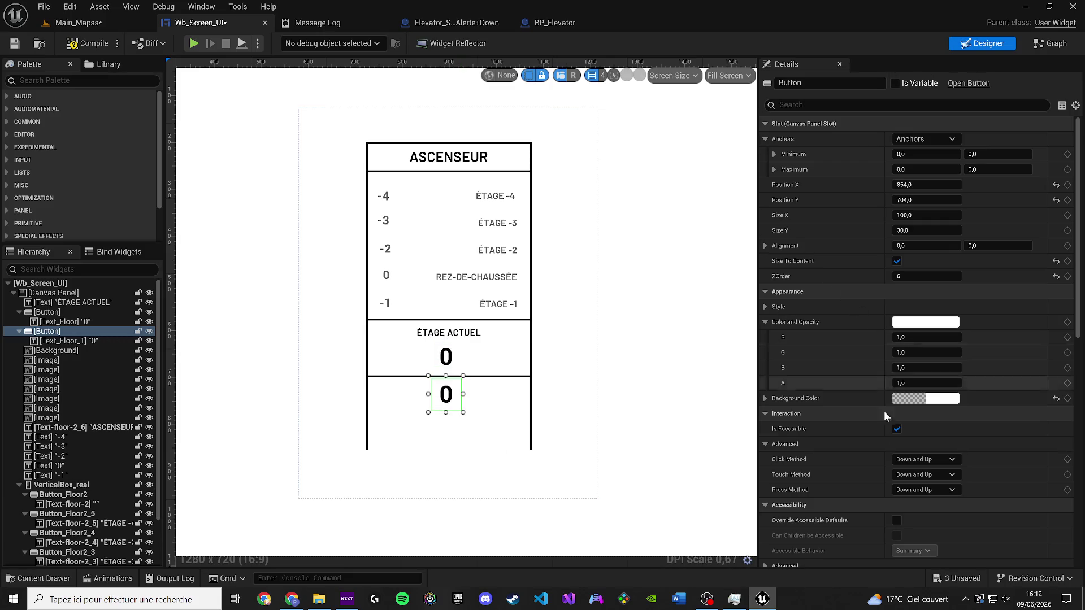
pyautogui.click(445, 394)
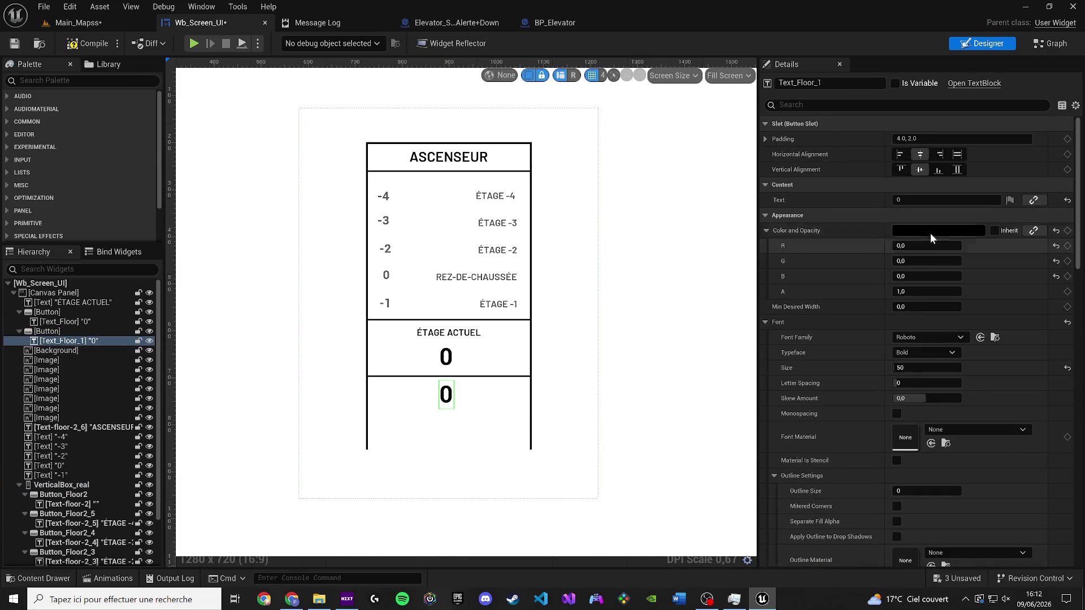
# Step: Change the copied button's label to SORTIR and set its font size to 30
pyautogui.click(921, 201)
pyautogui.hotkey('ctrl', 'a')
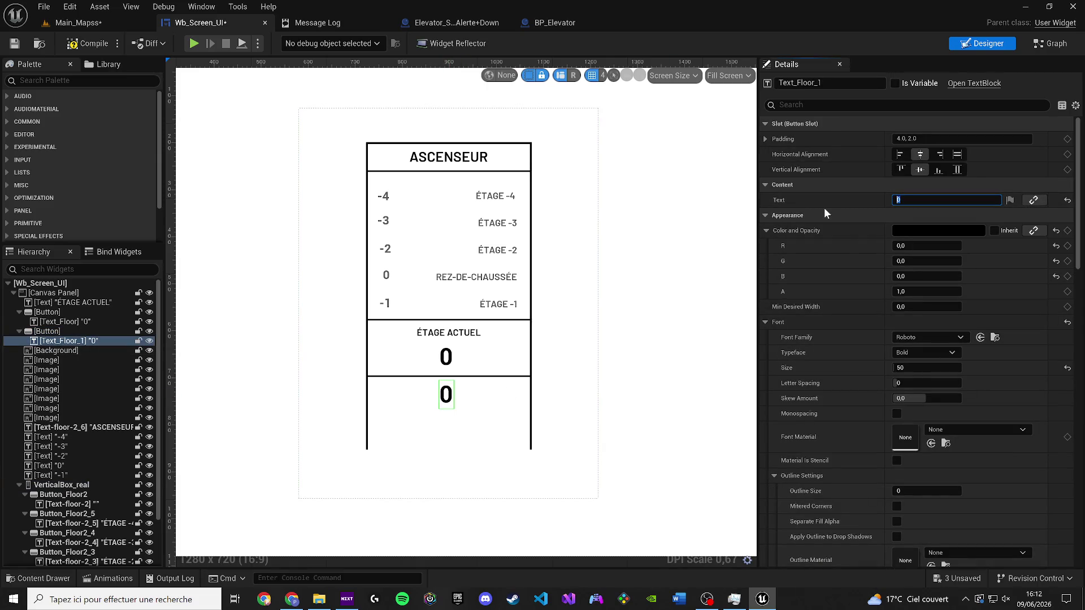
pyautogui.write('SORTIR')
pyautogui.press('Return')
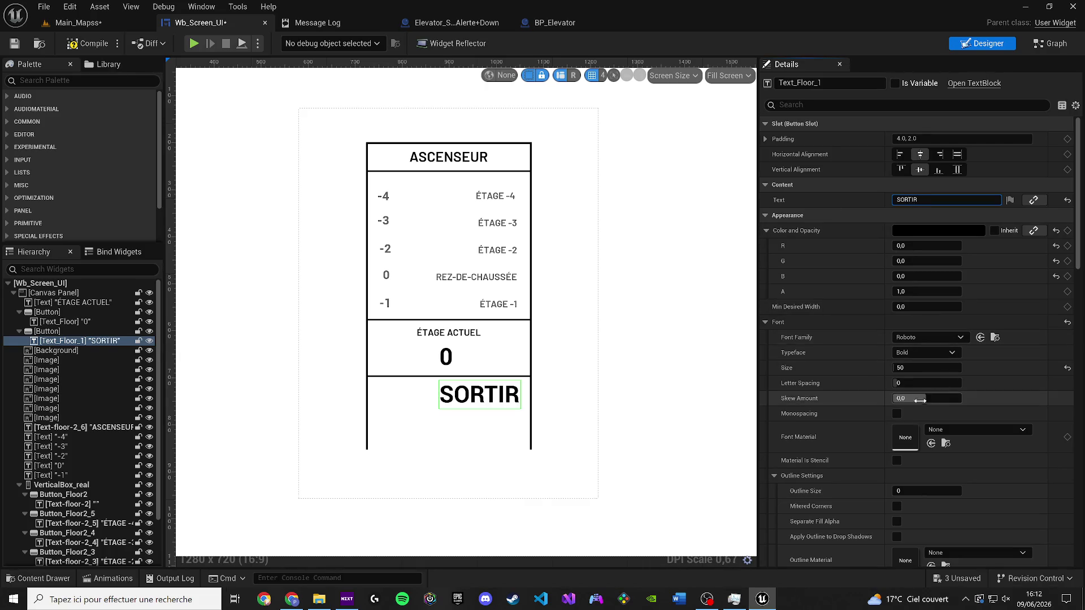
pyautogui.click(916, 370)
pyautogui.write('10')
pyautogui.press('Return')
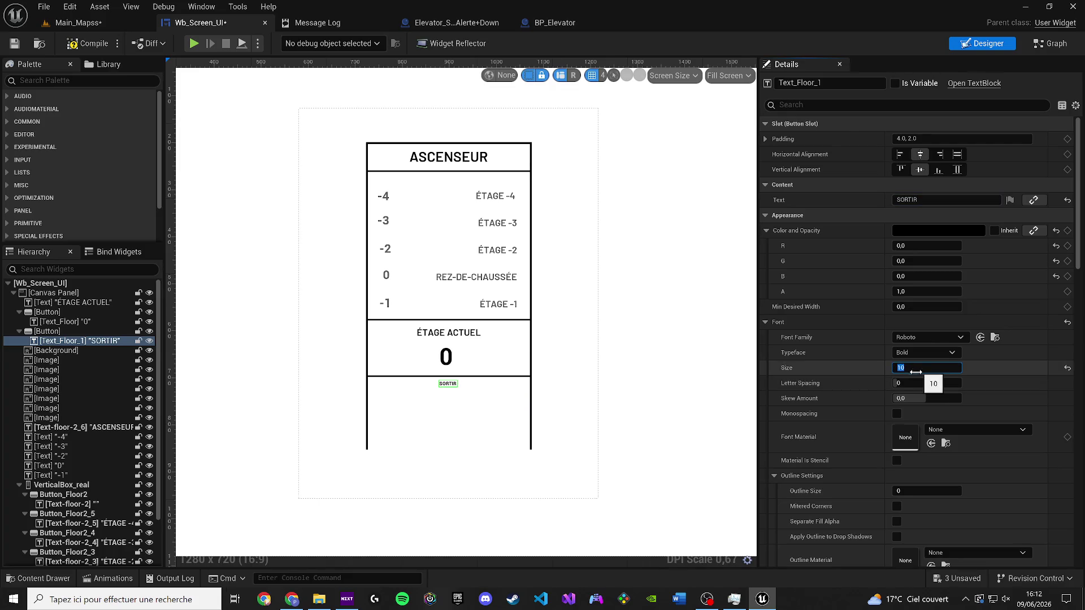
pyautogui.write('35')
pyautogui.press('Return')
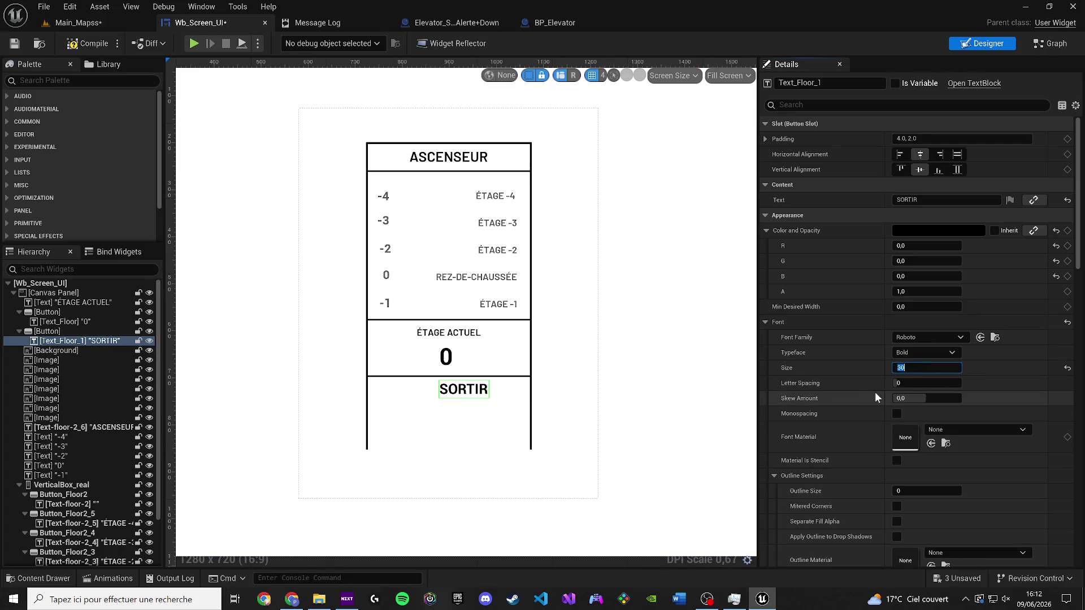
# Step: Rename the copied button to Sortir and move it down and left
pyautogui.scroll(3, 637, 376)
pyautogui.click(474, 310)
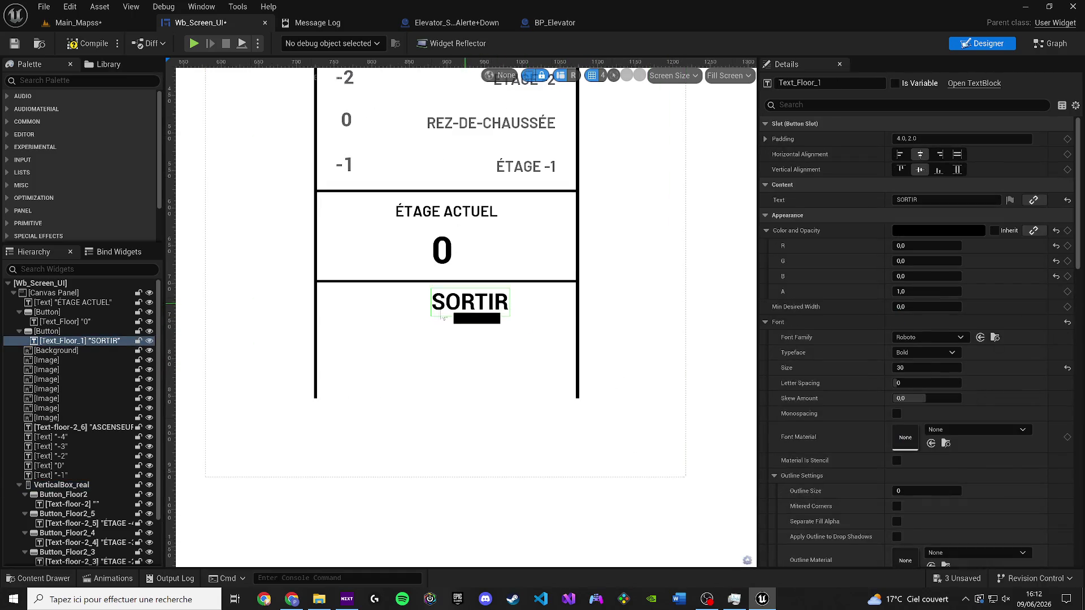
pyautogui.click(474, 310)
pyautogui.moveTo(364, 335); pyautogui.dragTo(365, 335)
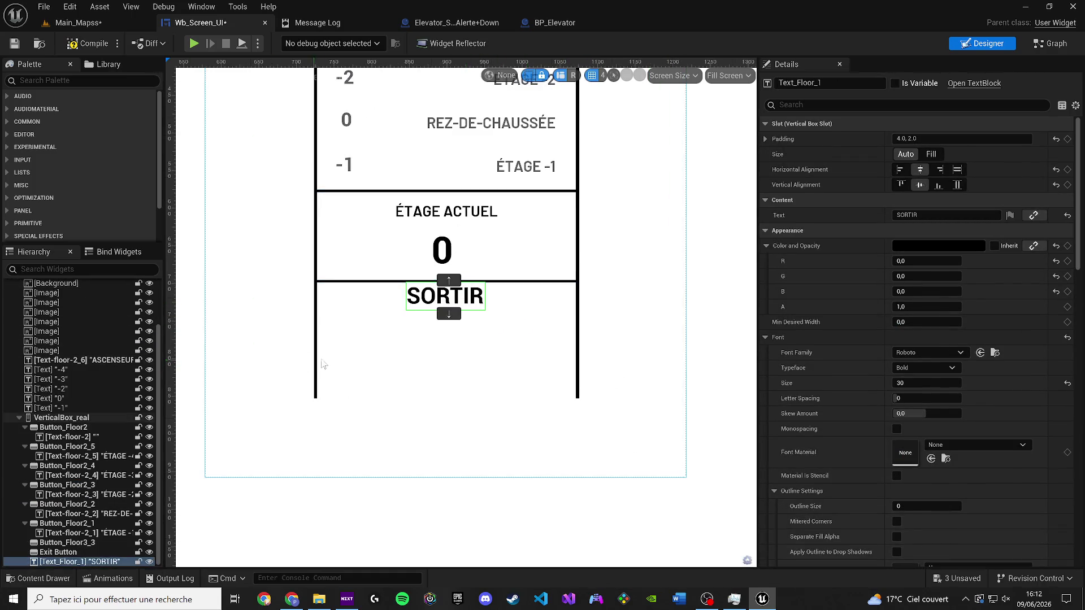
pyautogui.hotkey('ctrl', 'z')
pyautogui.click(81, 331)
pyautogui.press('F2')
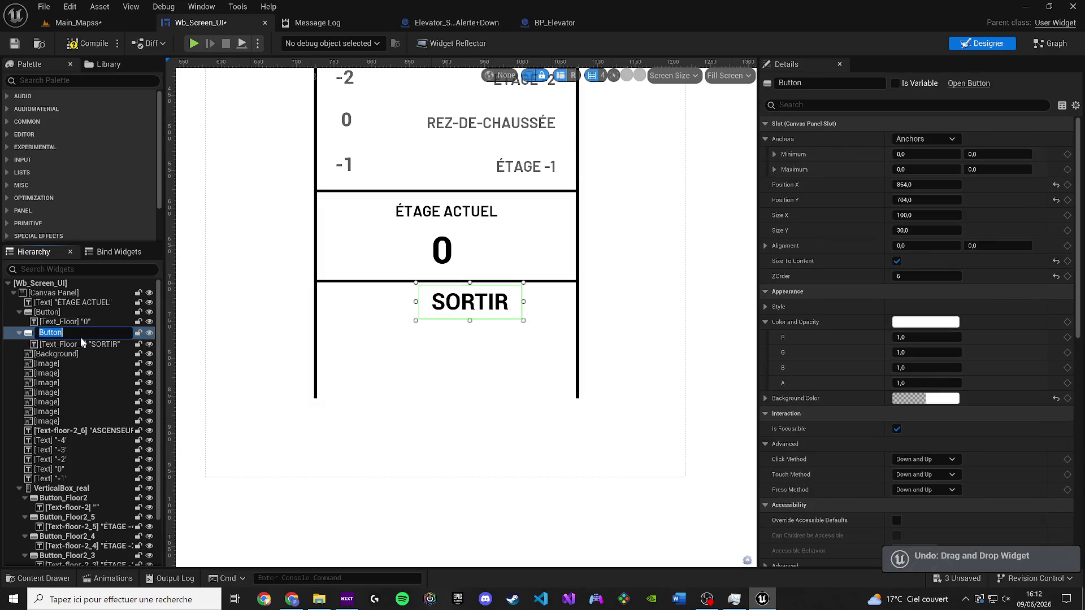
pyautogui.write('Sort')
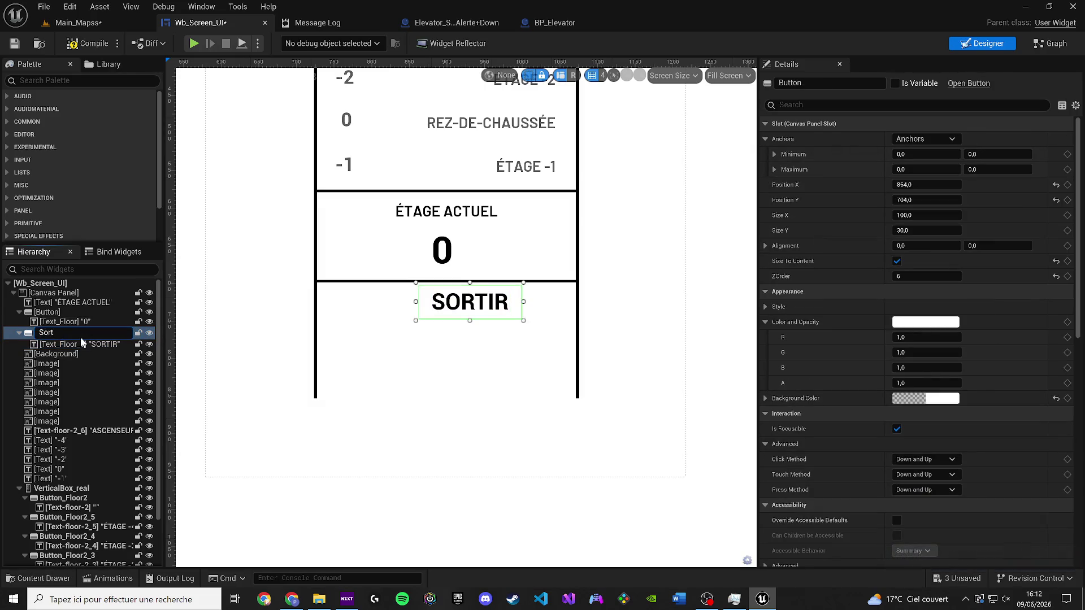
pyautogui.write('ir')
pyautogui.press('Return')
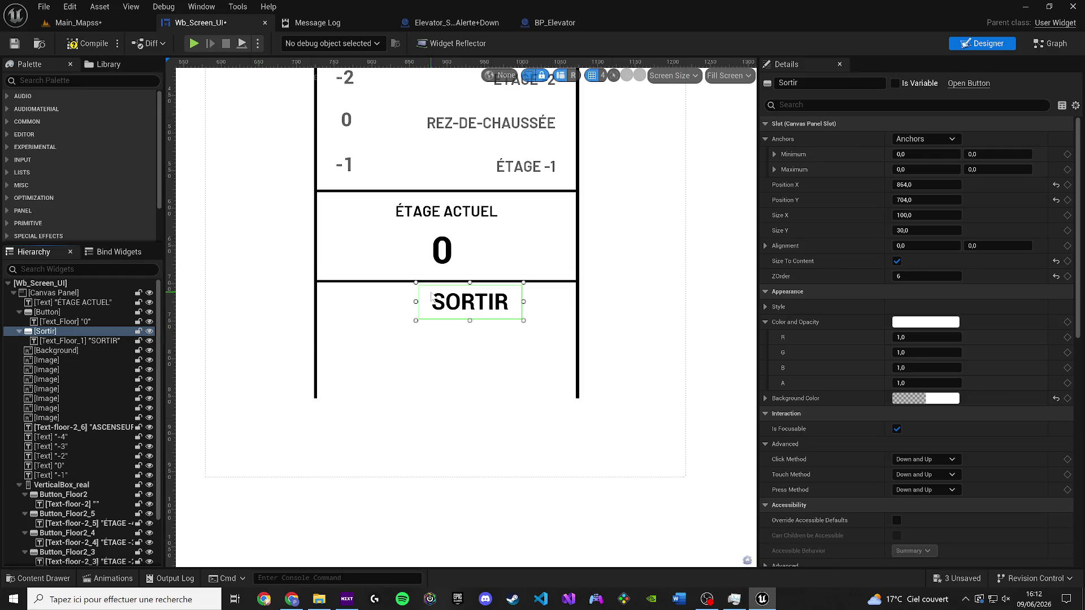
pyautogui.moveTo(427, 294)
pyautogui.mouseDown()
pyautogui.moveTo(354, 332)
pyautogui.moveTo(338, 327)
pyautogui.mouseUp()
# Step: Duplicate the divider line under the current floor and place the copy below SORTIR
pyautogui.click(443, 280)
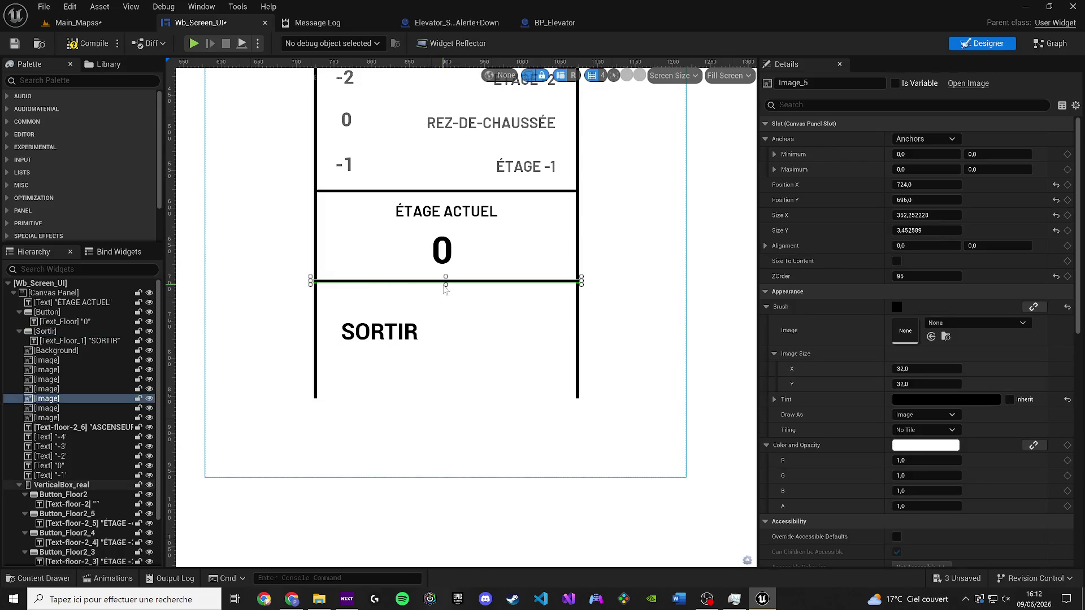
pyautogui.hotkey('ctrl', 'd')
pyautogui.scroll(2, 427, 289)
pyautogui.moveTo(373, 306)
pyautogui.mouseDown()
pyautogui.moveTo(348, 384)
pyautogui.moveTo(351, 335)
pyautogui.moveTo(345, 359)
pyautogui.moveTo(362, 345)
pyautogui.moveTo(347, 312)
pyautogui.moveTo(390, 311)
pyautogui.mouseUp()
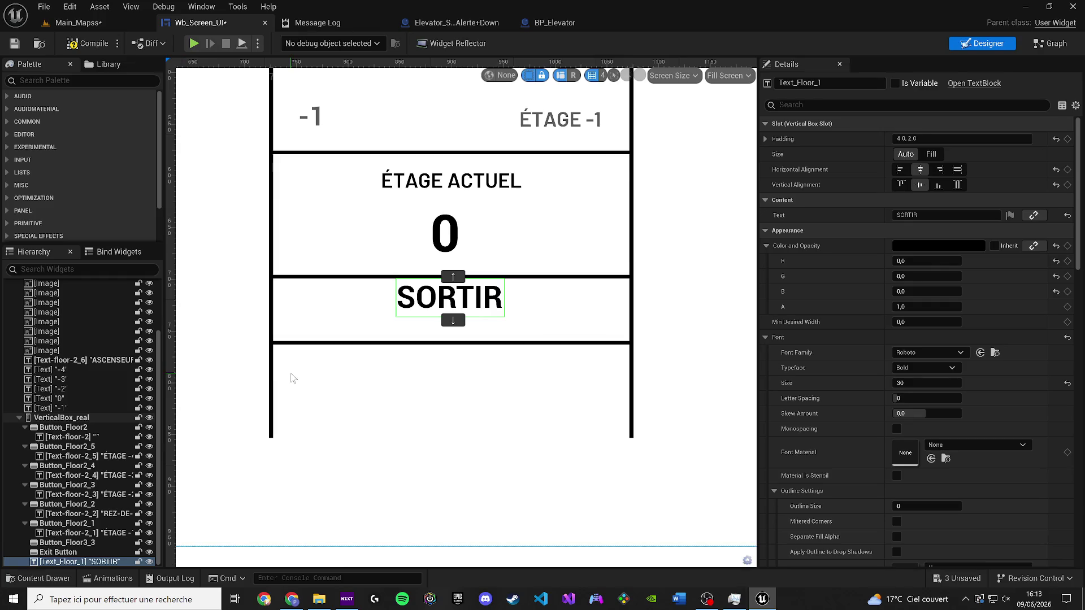
pyautogui.hotkey('ctrl', 'z')
# Step: Move the Sortir button up into its own row beneath the big 0
pyautogui.click(334, 366)
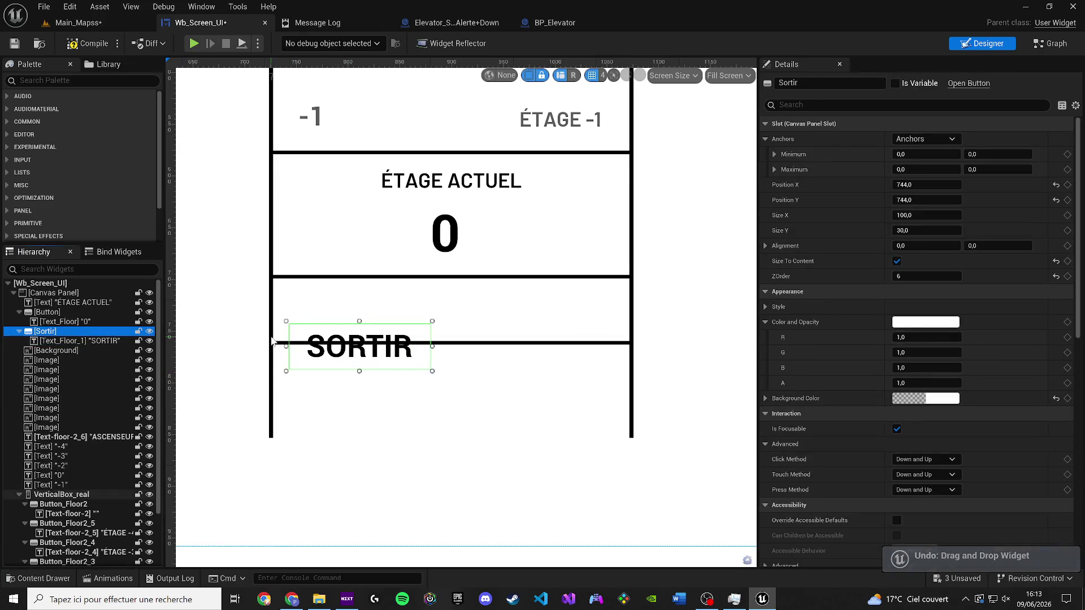
pyautogui.hotkey('ctrl', 'z')
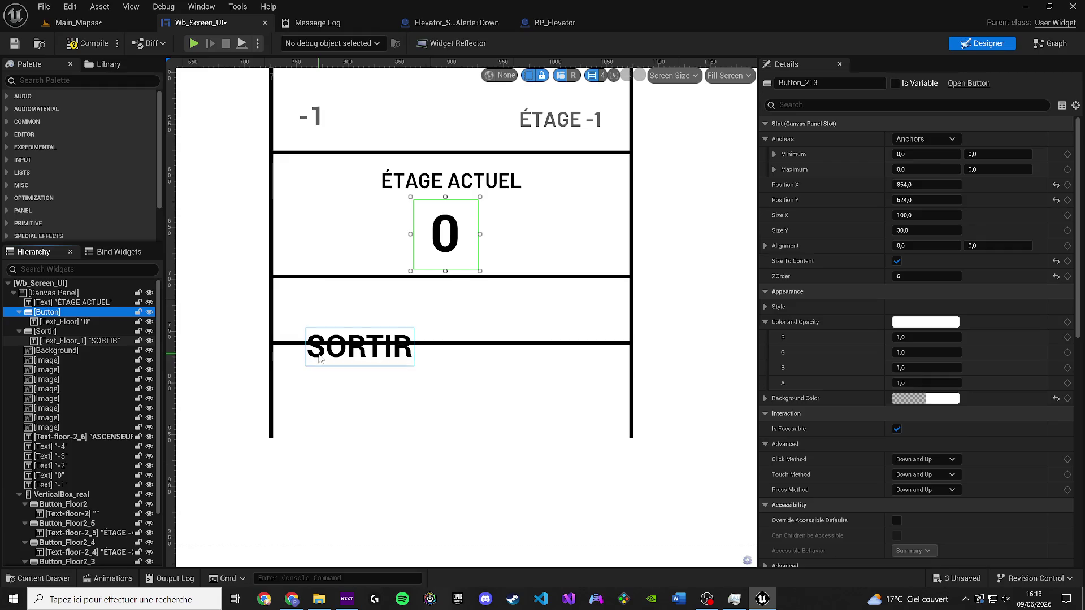
pyautogui.click(106, 321)
pyautogui.click(87, 331)
pyautogui.moveTo(308, 337)
pyautogui.mouseDown()
pyautogui.moveTo(289, 315)
pyautogui.moveTo(304, 300)
pyautogui.mouseUp()
pyautogui.click(260, 420)
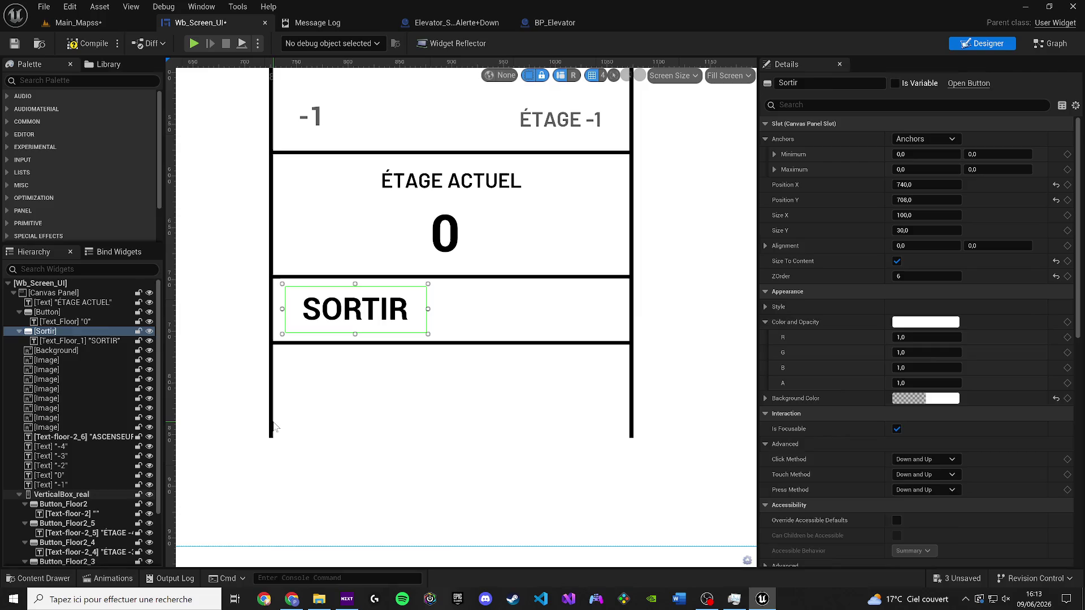
pyautogui.click(97, 428)
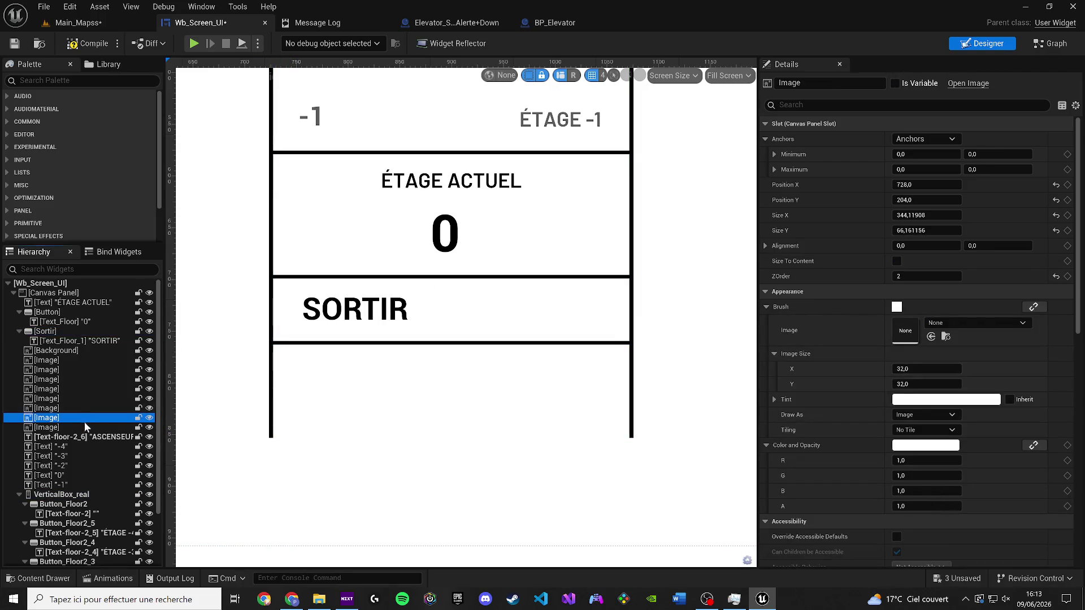
# Step: Shorten the white background so it ends just below SORTIR
pyautogui.moveTo(451, 444); pyautogui.dragTo(450, 359)
pyautogui.click(450, 430)
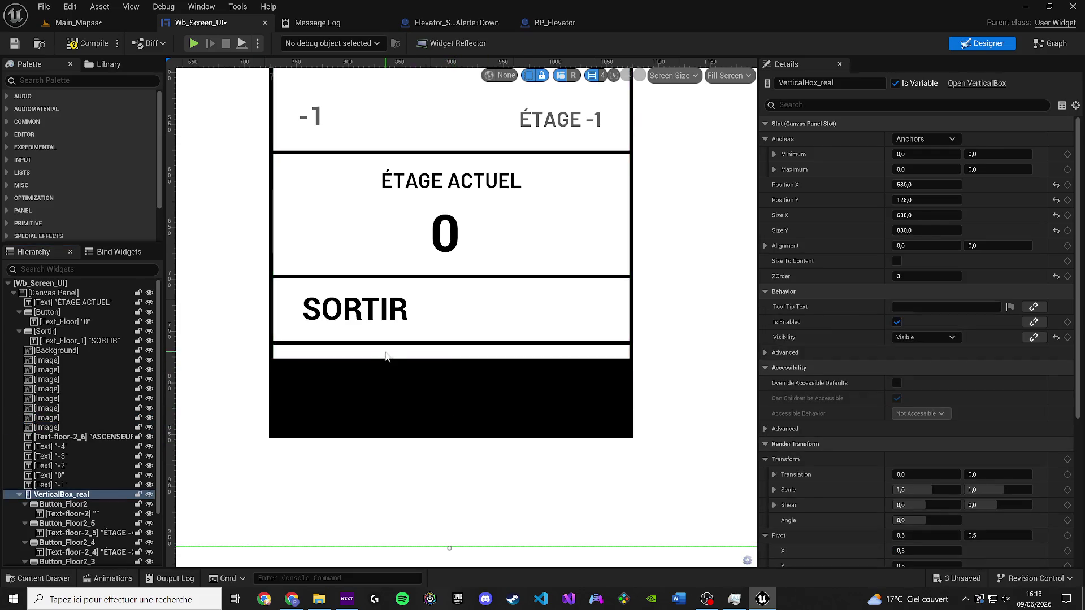
pyautogui.click(402, 344)
pyautogui.click(452, 359)
pyautogui.click(94, 409)
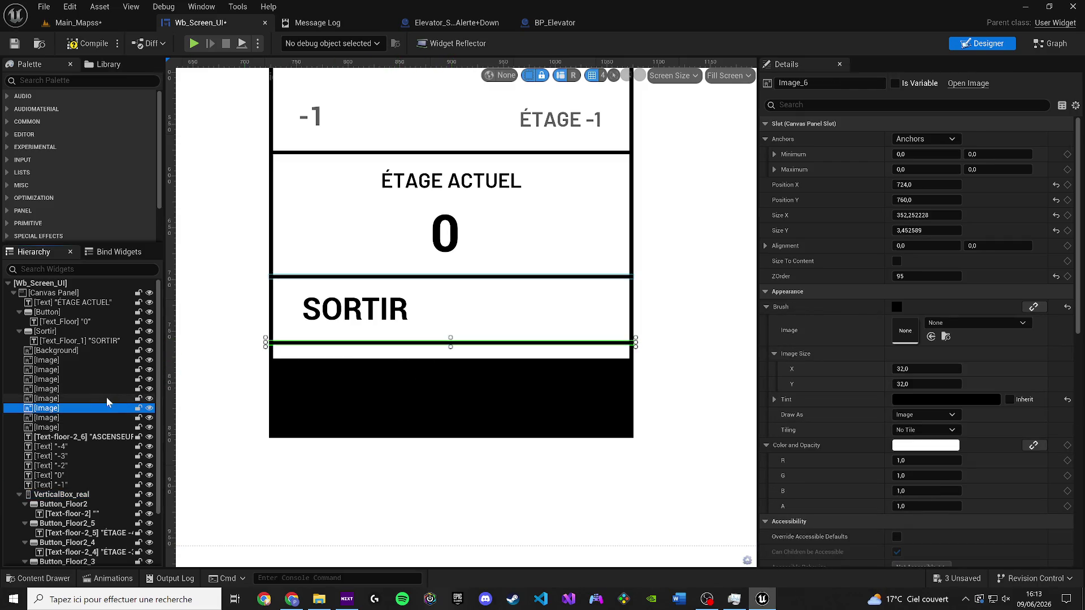
# Step: Shorten the tall black frame image so it also ends below SORTIR
pyautogui.click(105, 398)
pyautogui.click(95, 389)
pyautogui.click(88, 351)
pyautogui.click(78, 360)
pyautogui.click(78, 370)
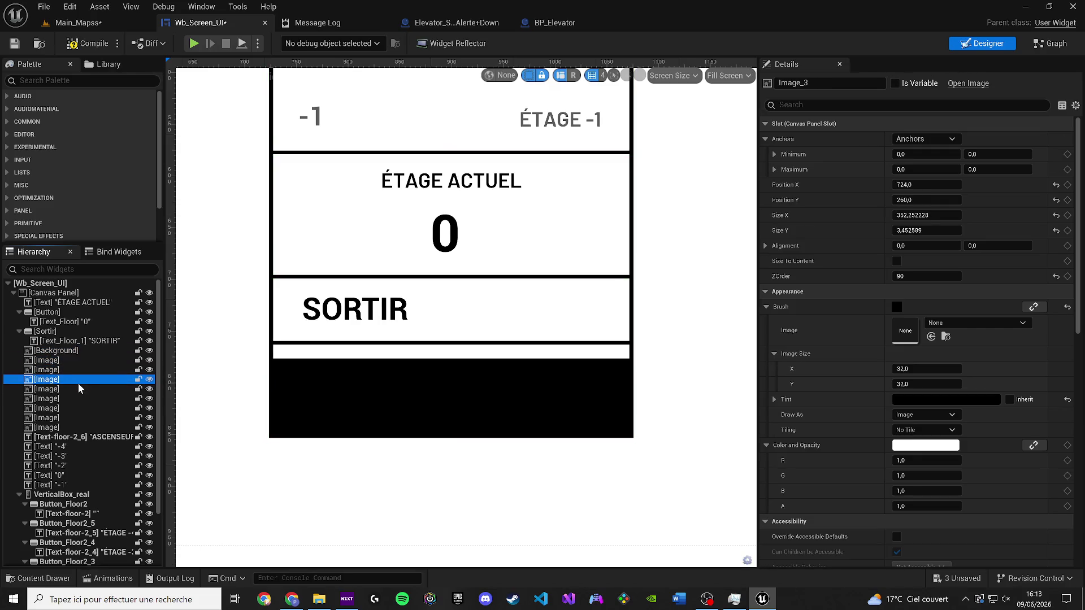
pyautogui.moveTo(451, 441)
pyautogui.mouseDown()
pyautogui.moveTo(455, 347)
pyautogui.moveTo(466, 345)
pyautogui.mouseUp()
pyautogui.click(472, 372)
pyautogui.scroll(-4, 469, 375)
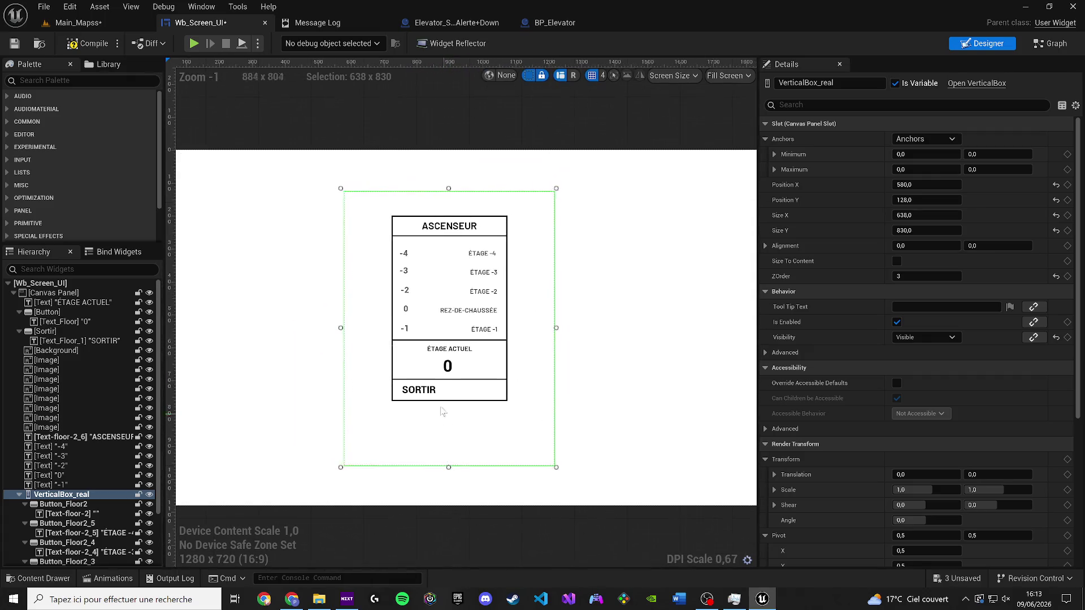
# Step: Replace the Exit animation's broken track with Text_Floor_1, preview it, and compile
pyautogui.click(202, 6)
pyautogui.click(254, 93)
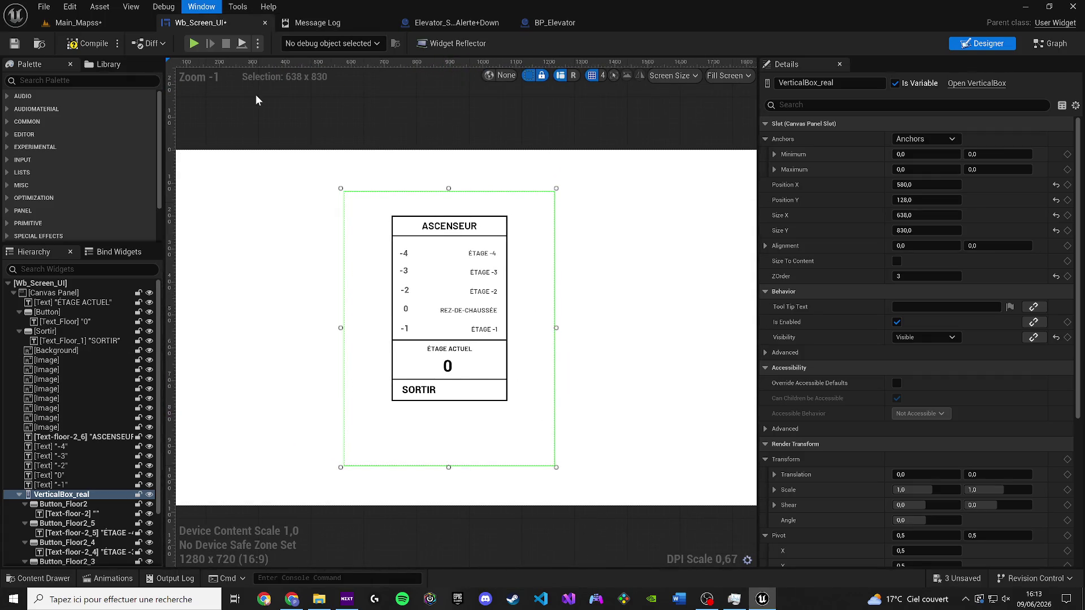
pyautogui.click(302, 432)
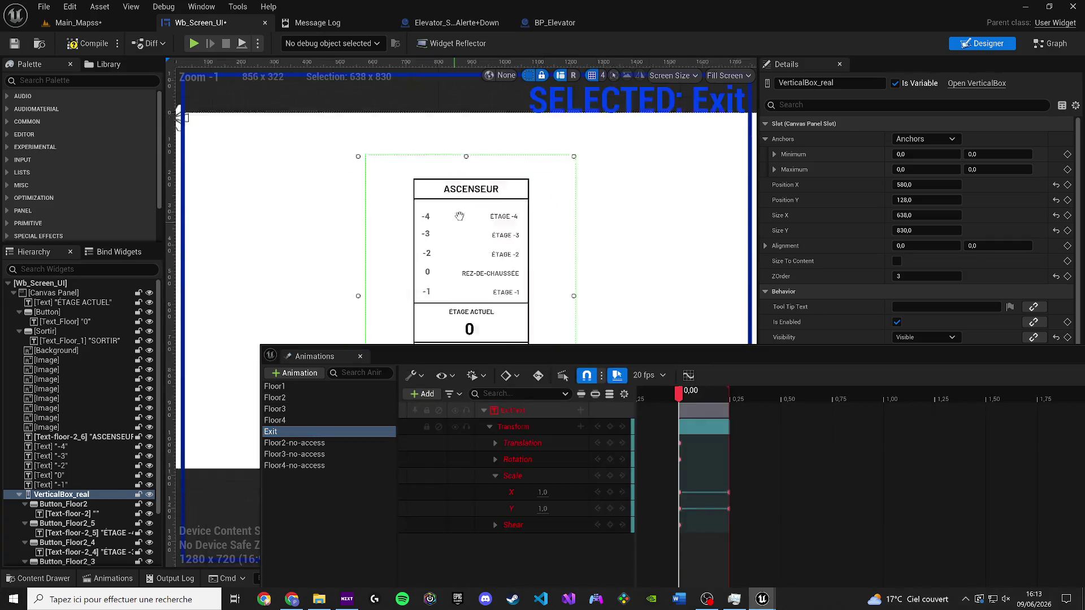
pyautogui.click(492, 287)
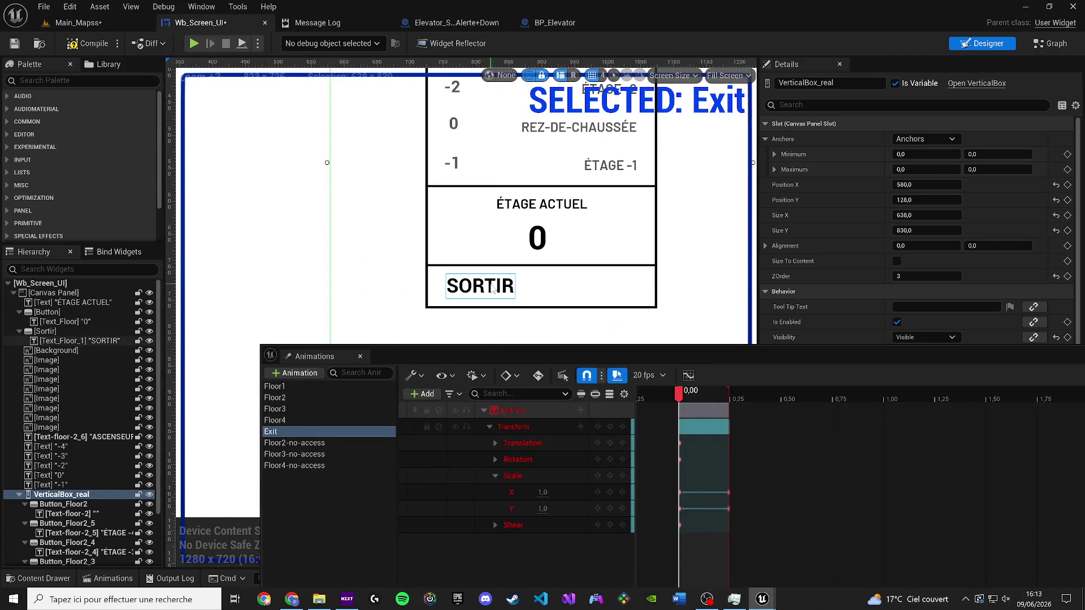
pyautogui.rightClick(525, 405)
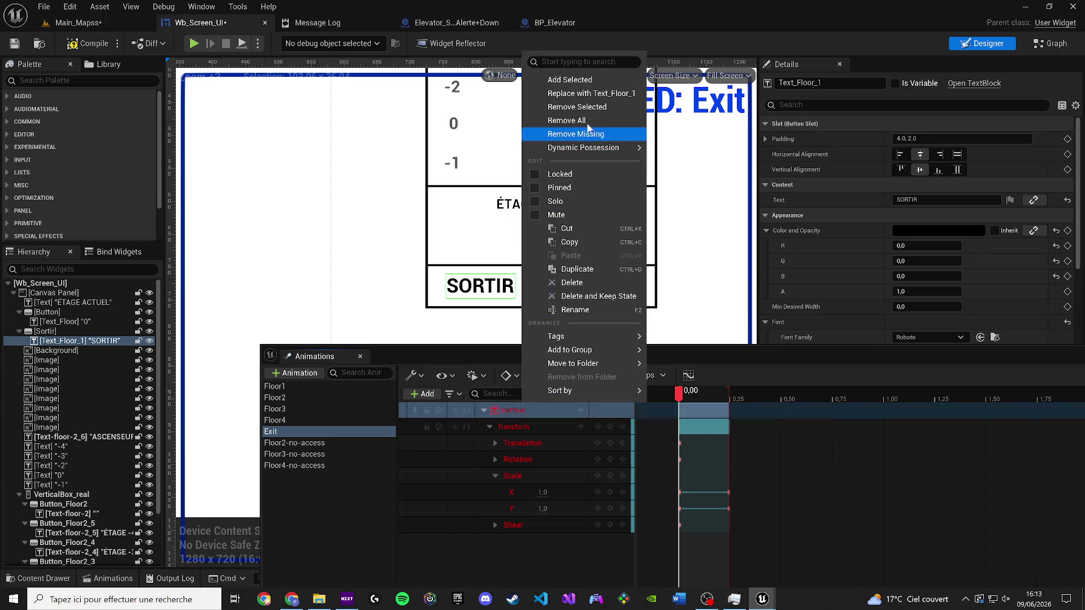
pyautogui.click(559, 94)
pyautogui.press('space')
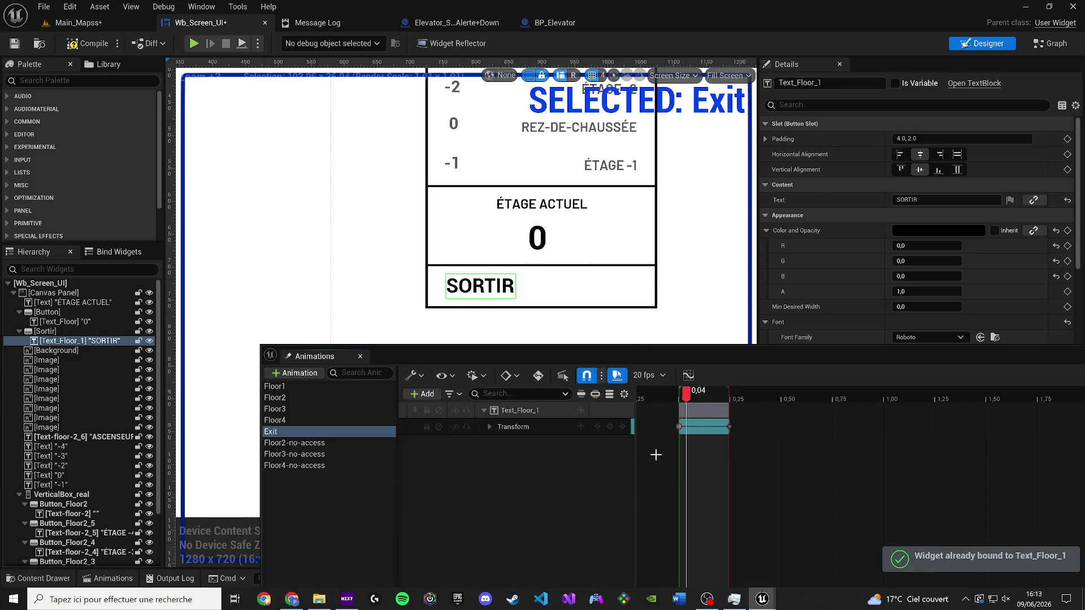
pyautogui.click(94, 46)
pyautogui.click(1050, 43)
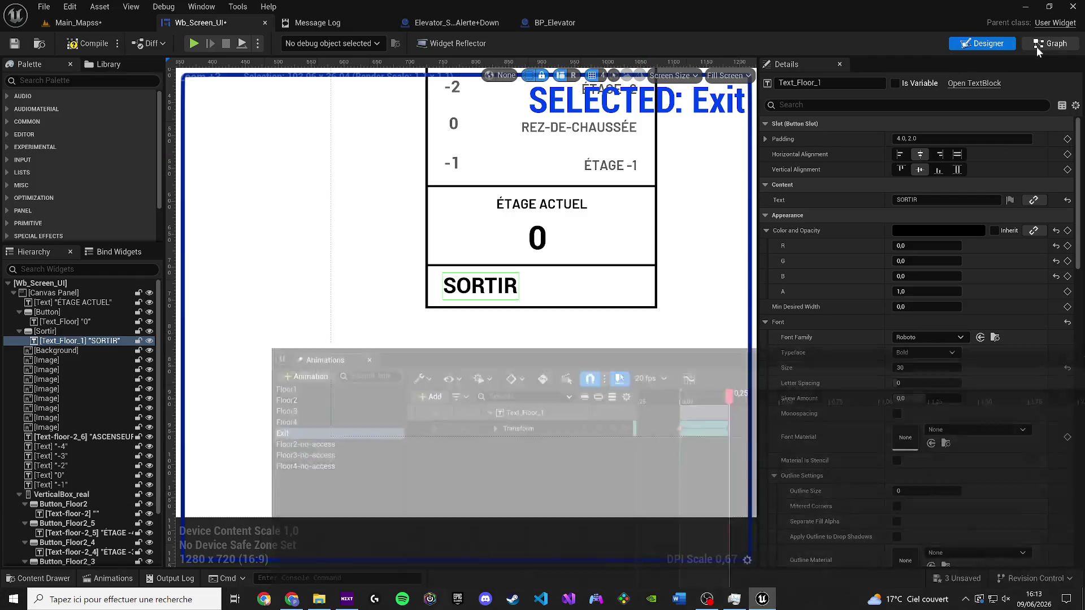
# Step: Check the Exit Button nodes in the graph, compile, and return to the Designer
pyautogui.scroll(5, 435, 278)
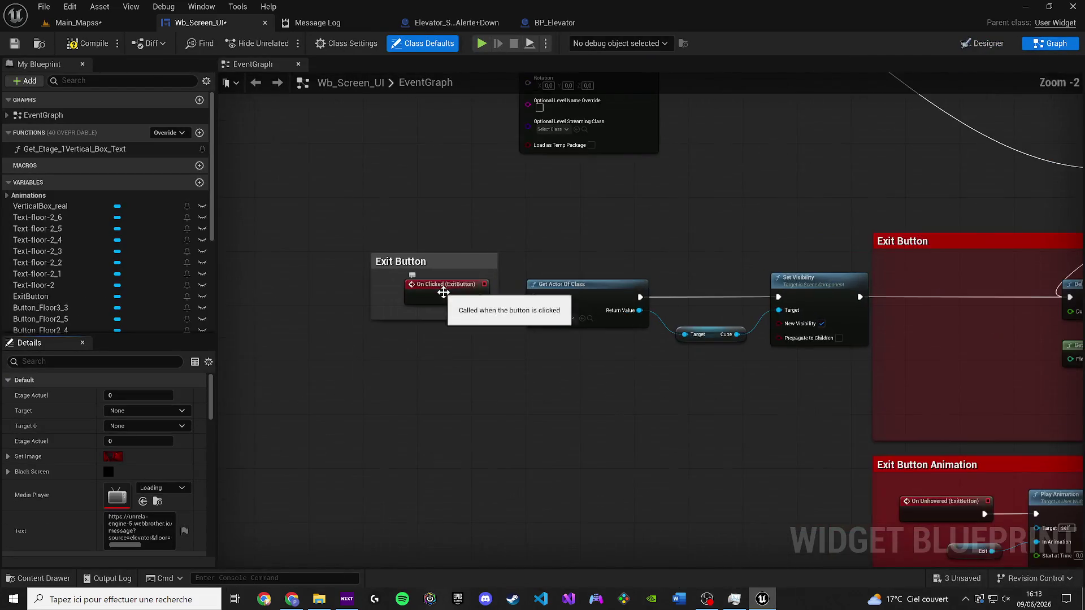
pyautogui.moveTo(503, 446); pyautogui.dragTo(461, 291)
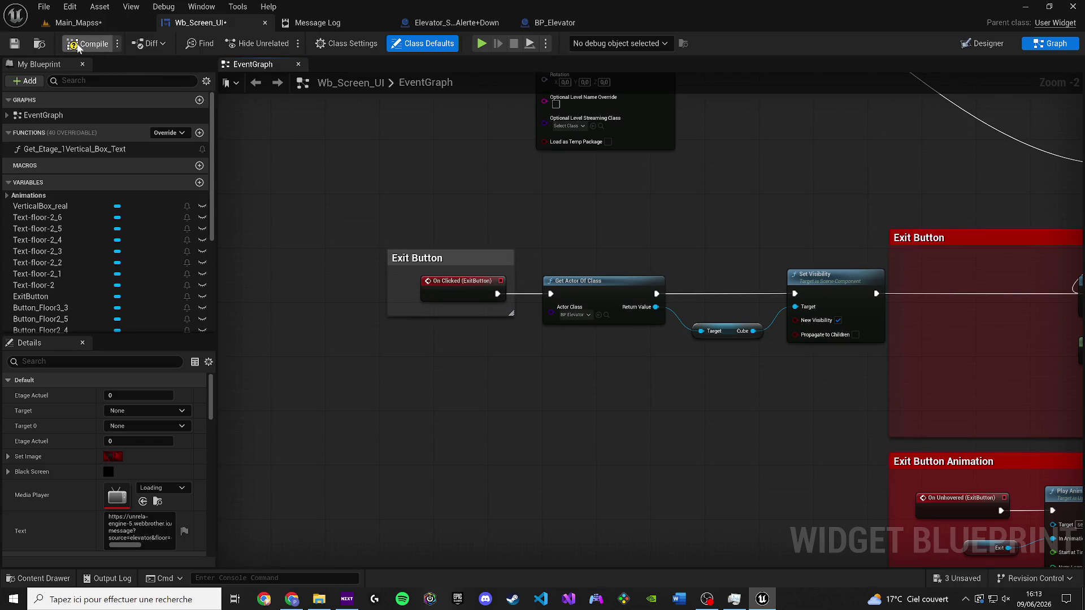
pyautogui.click(459, 285)
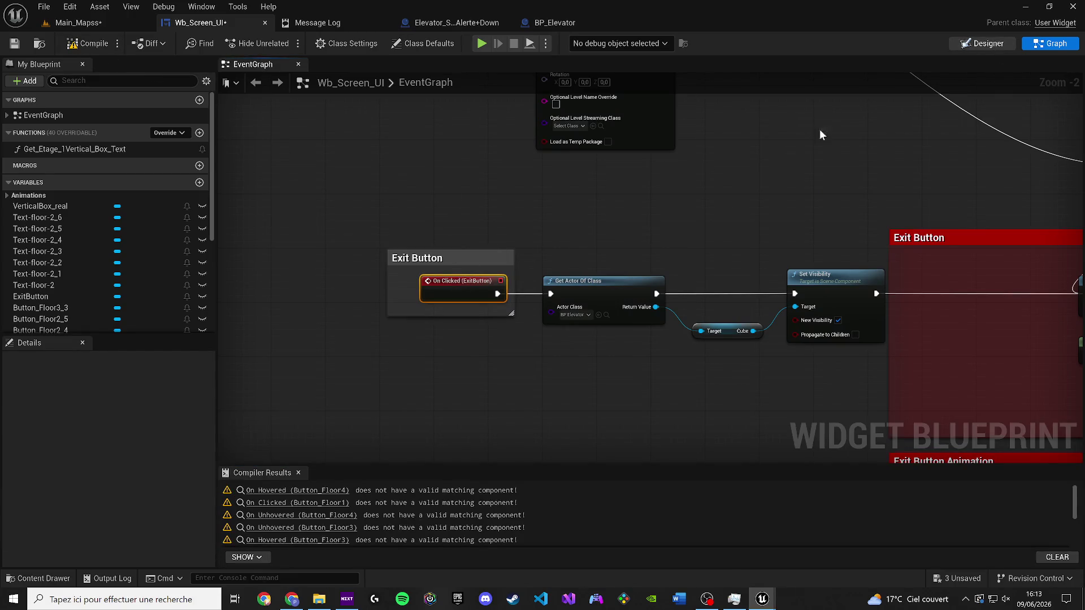
pyautogui.click(982, 43)
# Step: Tick Is Variable on the Sortir button and add its On Clicked event
pyautogui.click(63, 332)
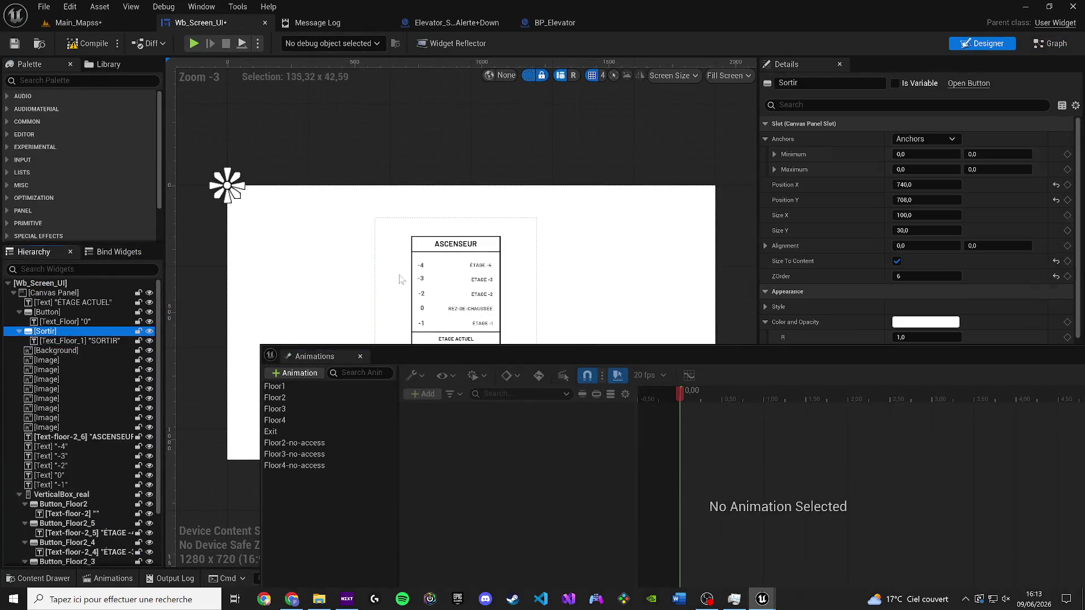
pyautogui.click(897, 83)
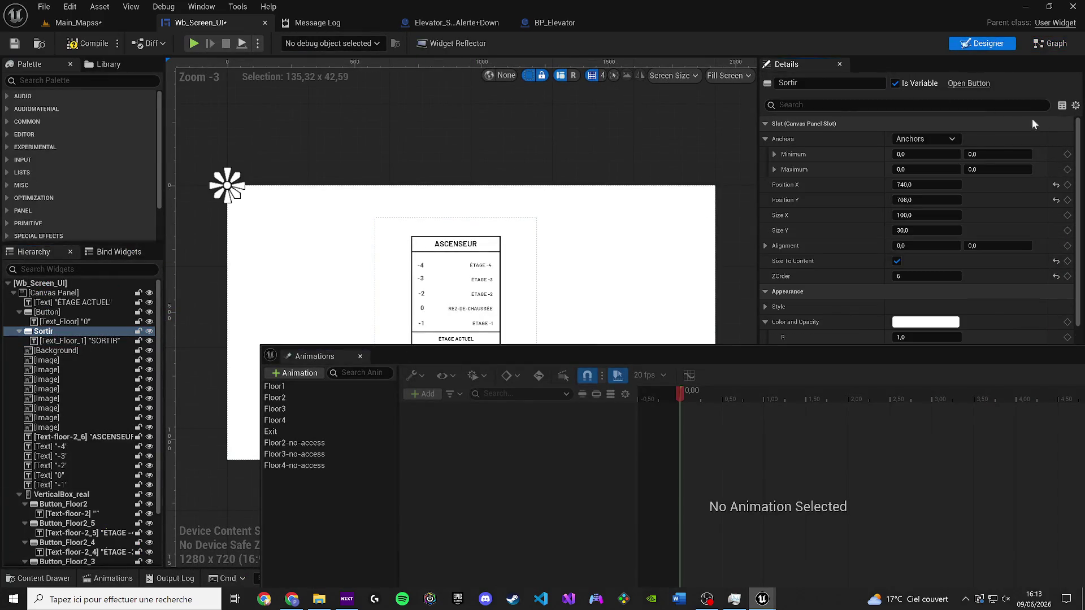
pyautogui.scroll(-5, 1023, 169)
pyautogui.moveTo(727, 346)
pyautogui.mouseDown()
pyautogui.moveTo(727, 300)
pyautogui.moveTo(364, 242)
pyautogui.moveTo(787, 133)
pyautogui.moveTo(850, 131)
pyautogui.mouseUp()
pyautogui.click(256, 131)
pyautogui.scroll(-10, 872, 402)
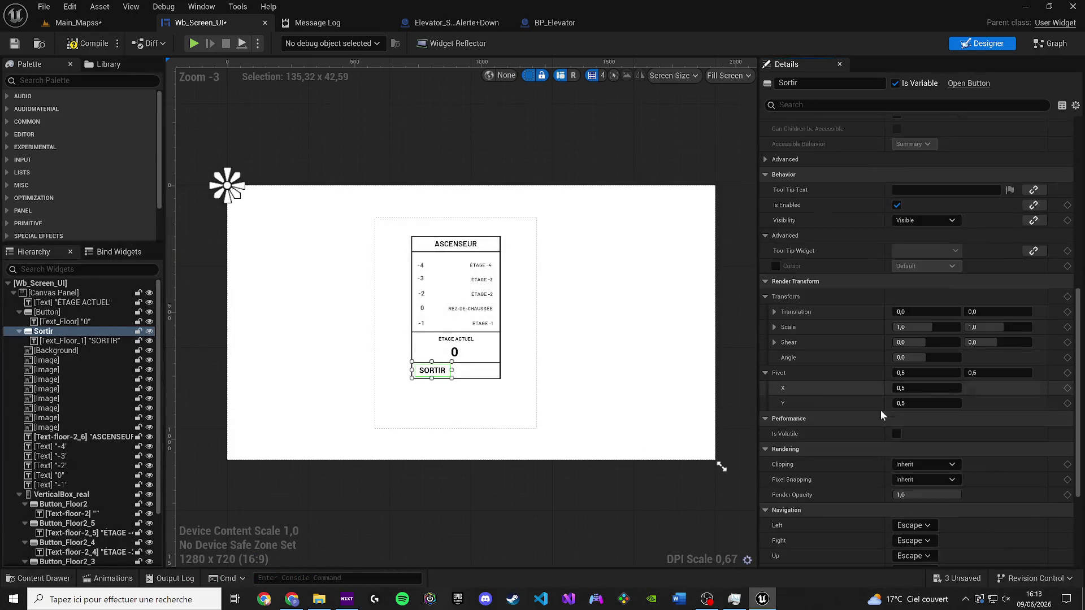
pyautogui.click(931, 503)
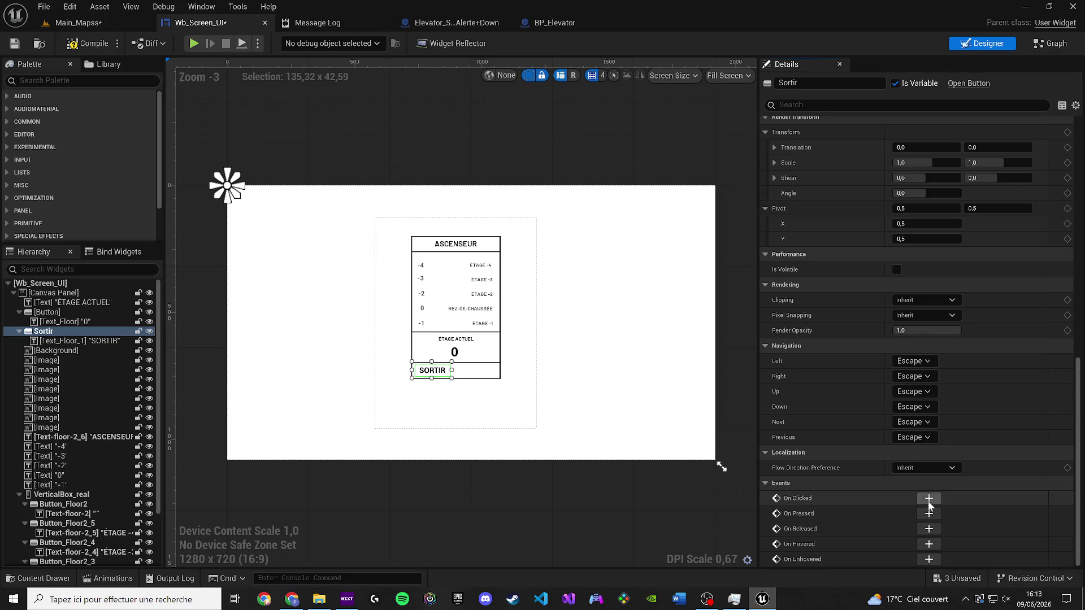
pyautogui.scroll(-2, 592, 450)
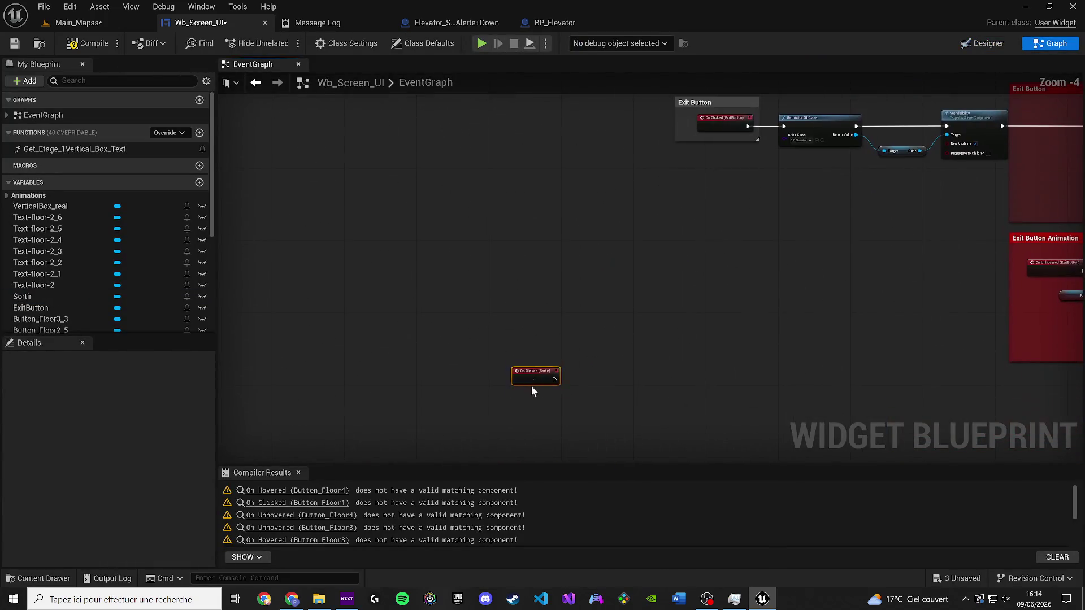
# Step: Replace the On Clicked (ExitButton) event with On Clicked (Sortir) in the Exit Button chain
pyautogui.scroll(4, 457, 334)
pyautogui.click(480, 257)
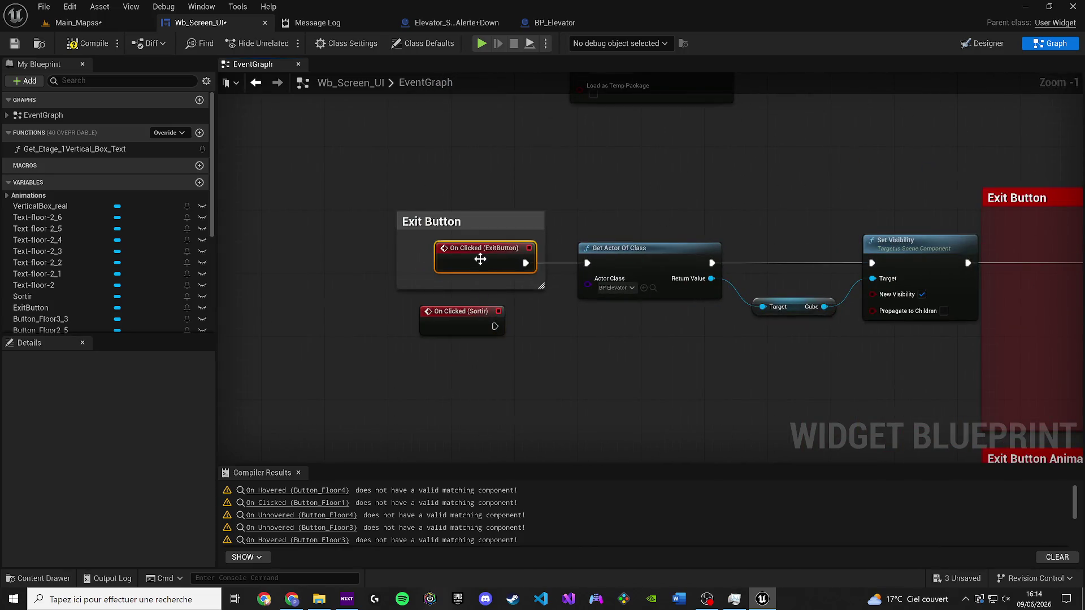
pyautogui.press('Delete')
pyautogui.moveTo(477, 328)
pyautogui.mouseDown()
pyautogui.moveTo(508, 261)
pyautogui.moveTo(602, 264)
pyautogui.mouseUp()
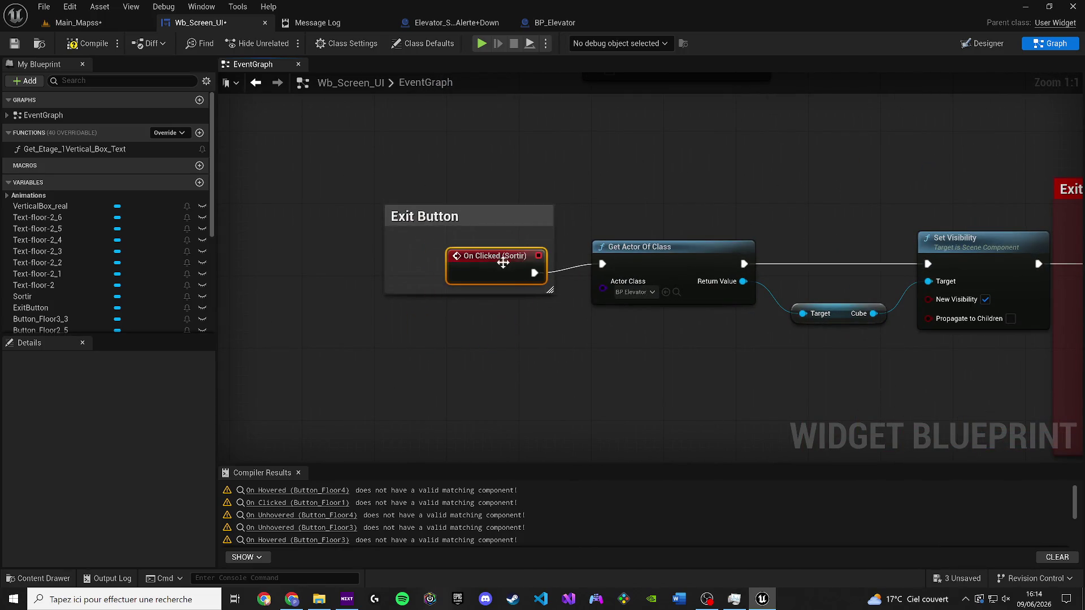
# Step: Save the widget blueprint and return to the widget layout
pyautogui.click(17, 45)
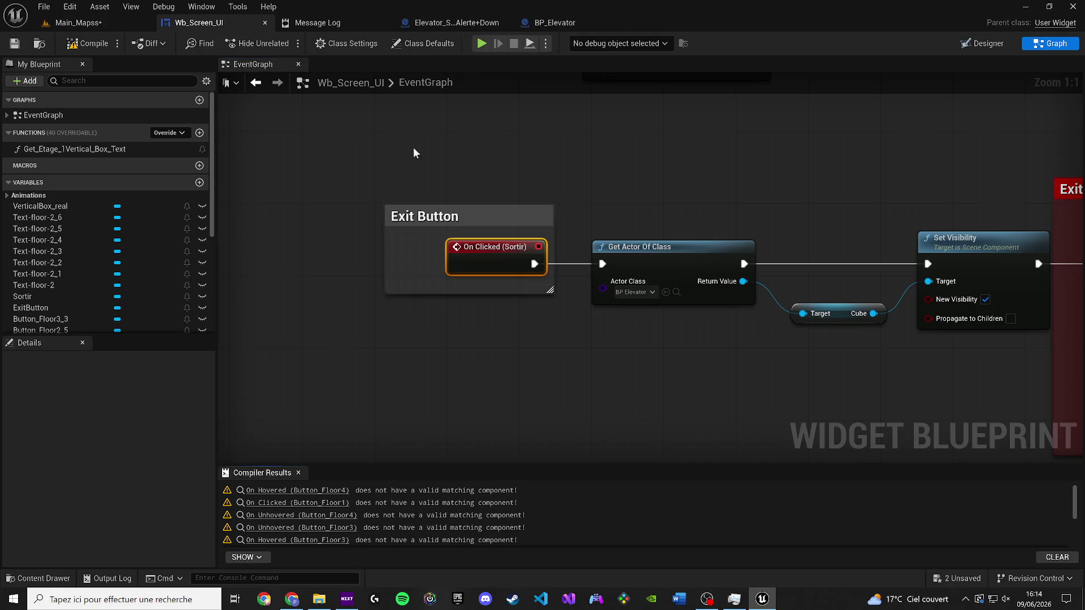
pyautogui.scroll(-6, 489, 180)
pyautogui.scroll(6, 466, 357)
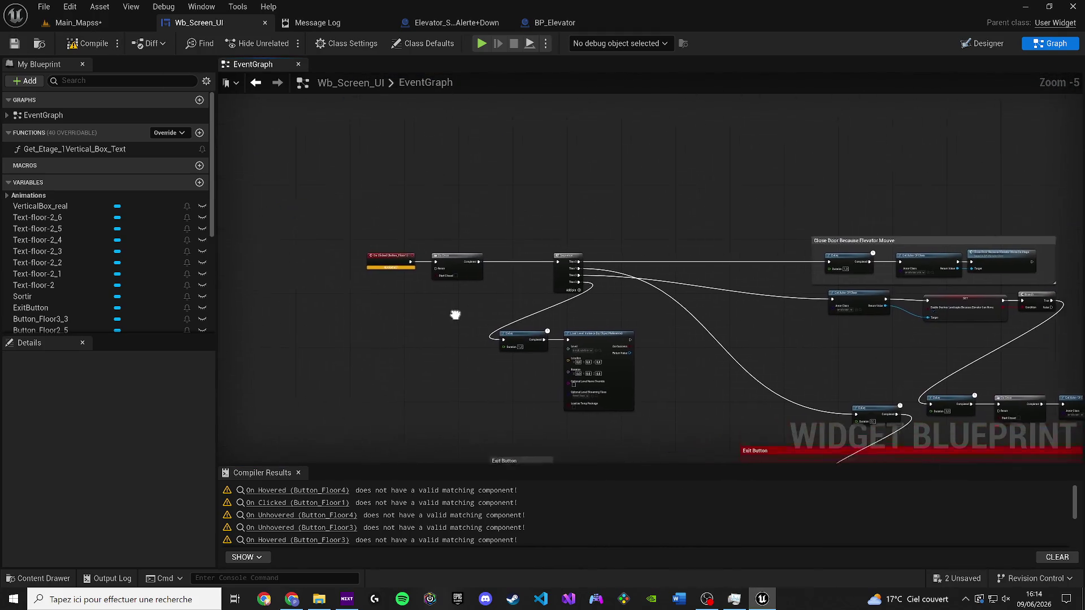
pyautogui.click(981, 44)
pyautogui.scroll(4, 447, 362)
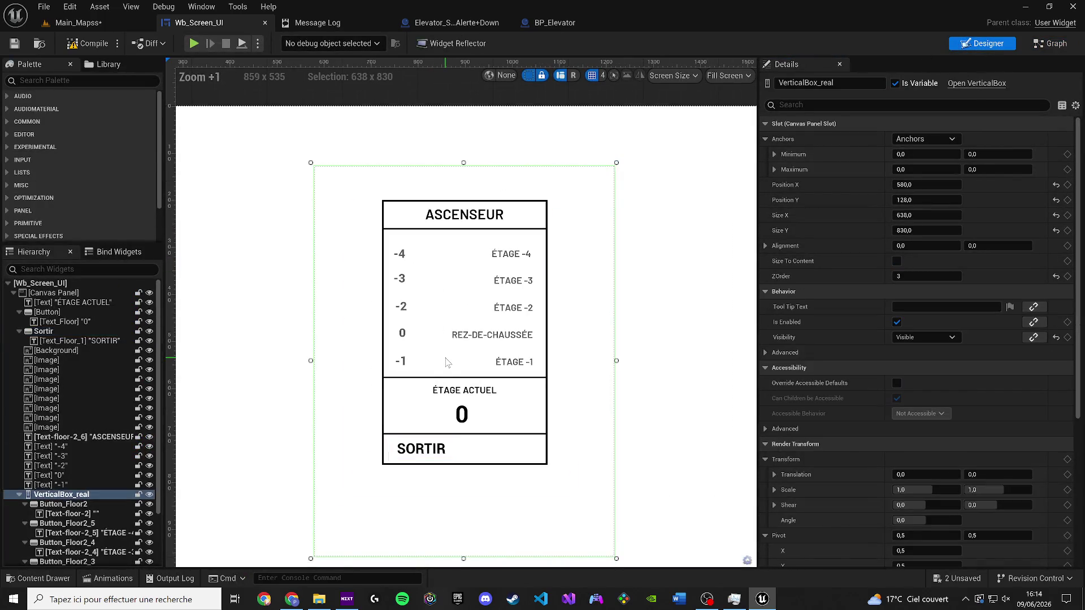
# Step: Rename Button_Floor2 to Button_Floor-off-render in the Hierarchy
pyautogui.click(19, 312)
pyautogui.click(20, 321)
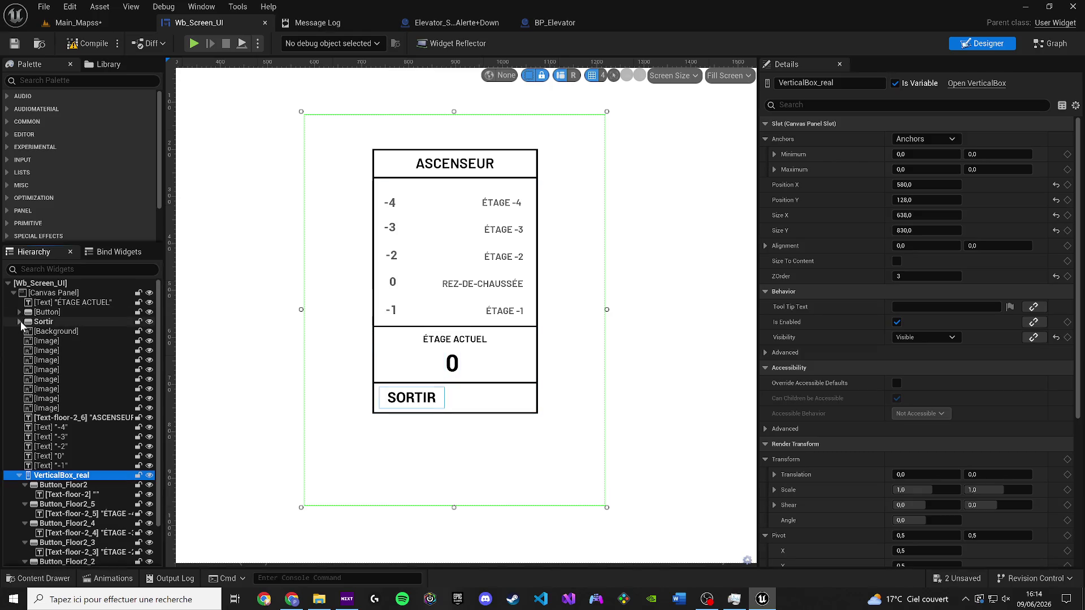
pyautogui.click(70, 486)
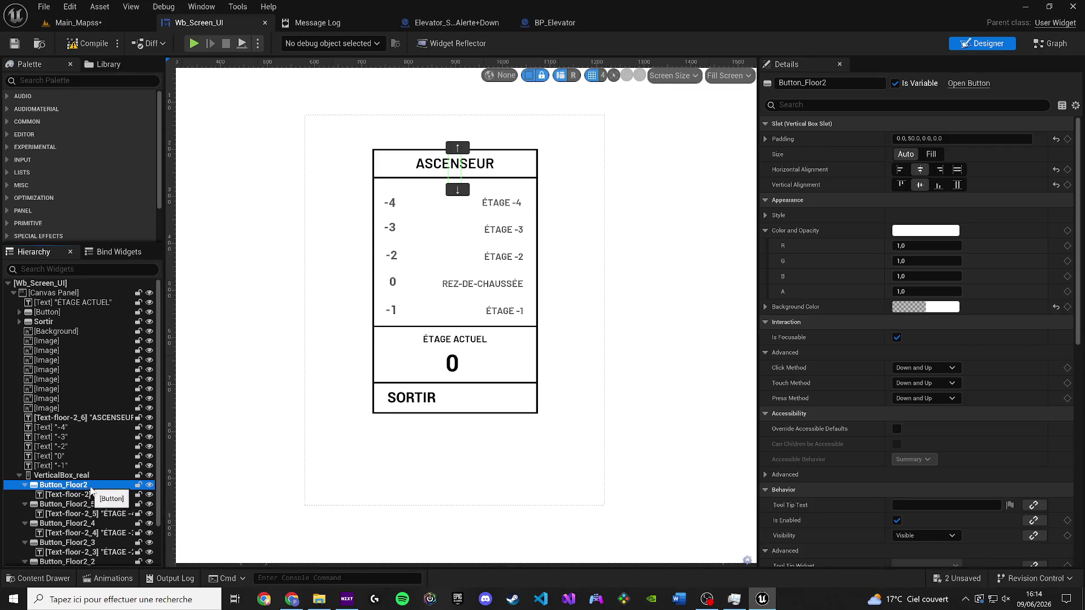
pyautogui.click(89, 487)
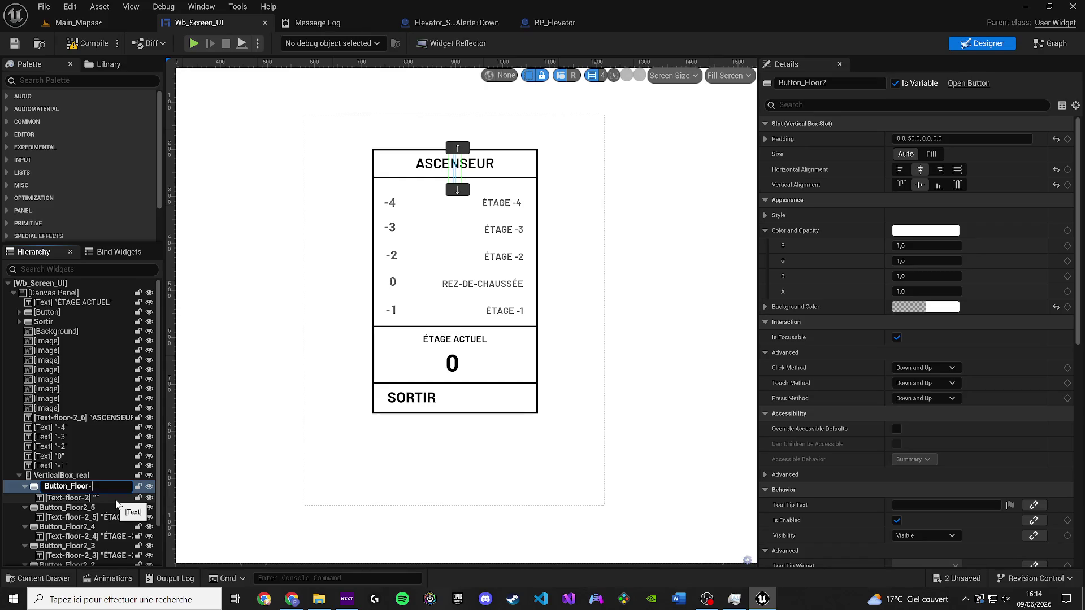
pyautogui.write('-off-render')
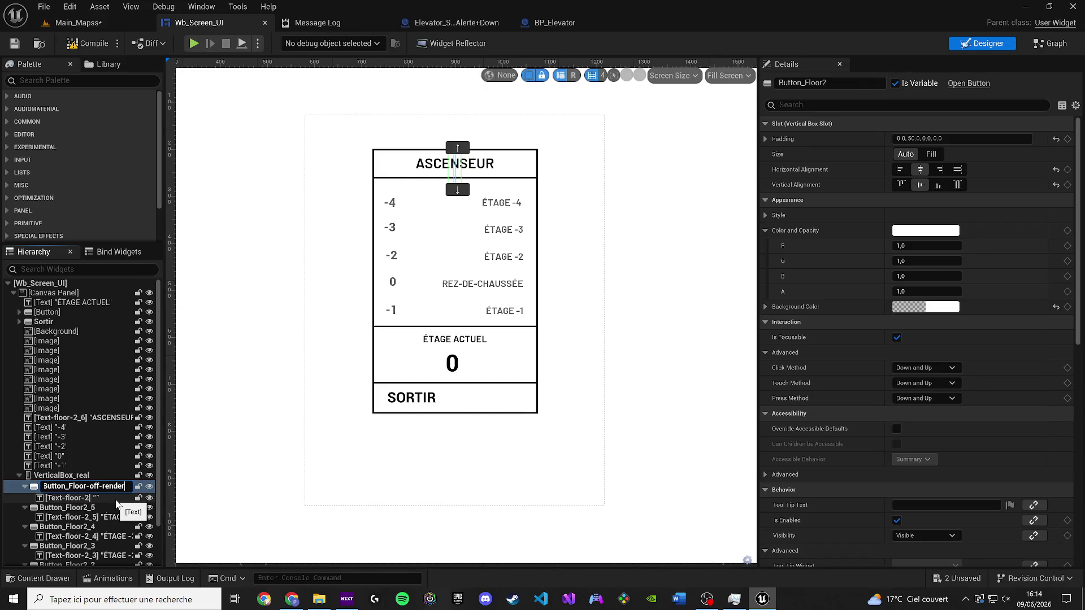
pyautogui.press('Return')
# Step: Rename the ÉTAGE -1 button Button_Floor2_1 to Button_Floor_-1
pyautogui.click(74, 504)
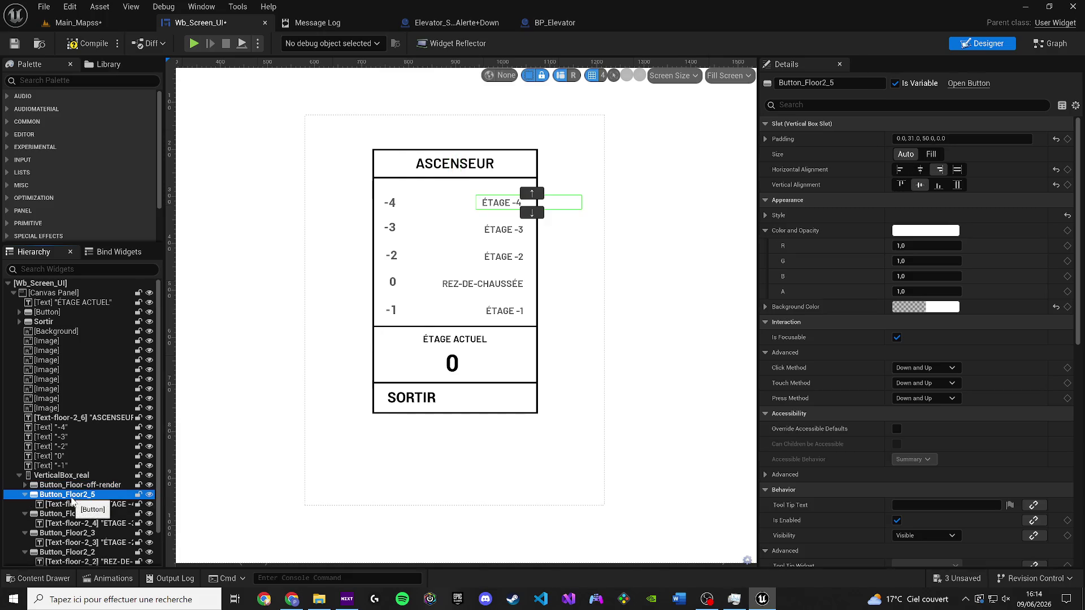
pyautogui.click(25, 514)
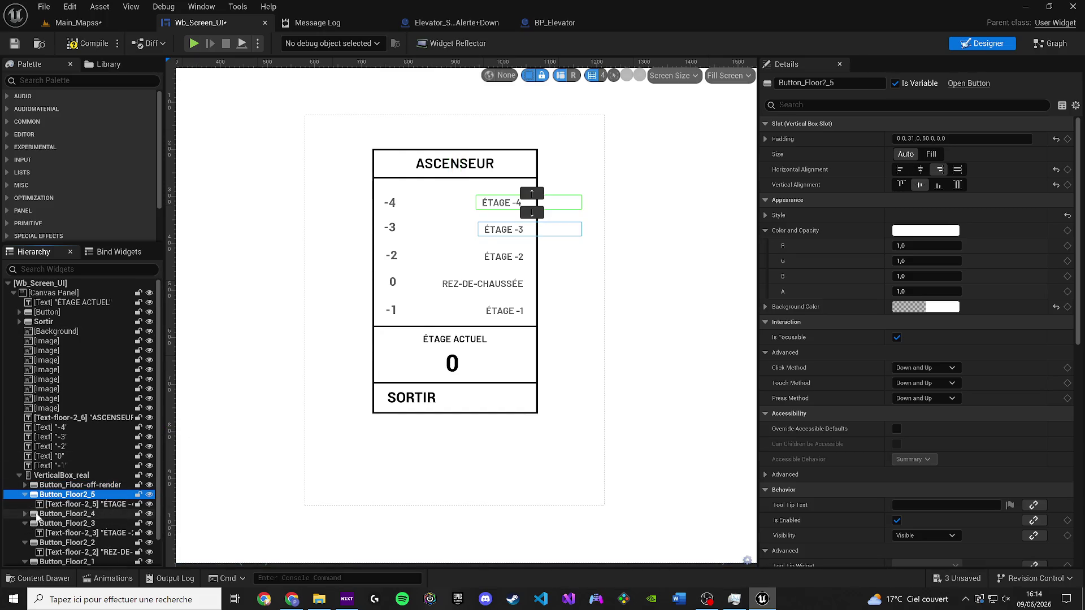
pyautogui.scroll(-1, 79, 508)
pyautogui.click(67, 533)
pyautogui.scroll(2, 295, 457)
pyautogui.press('F2')
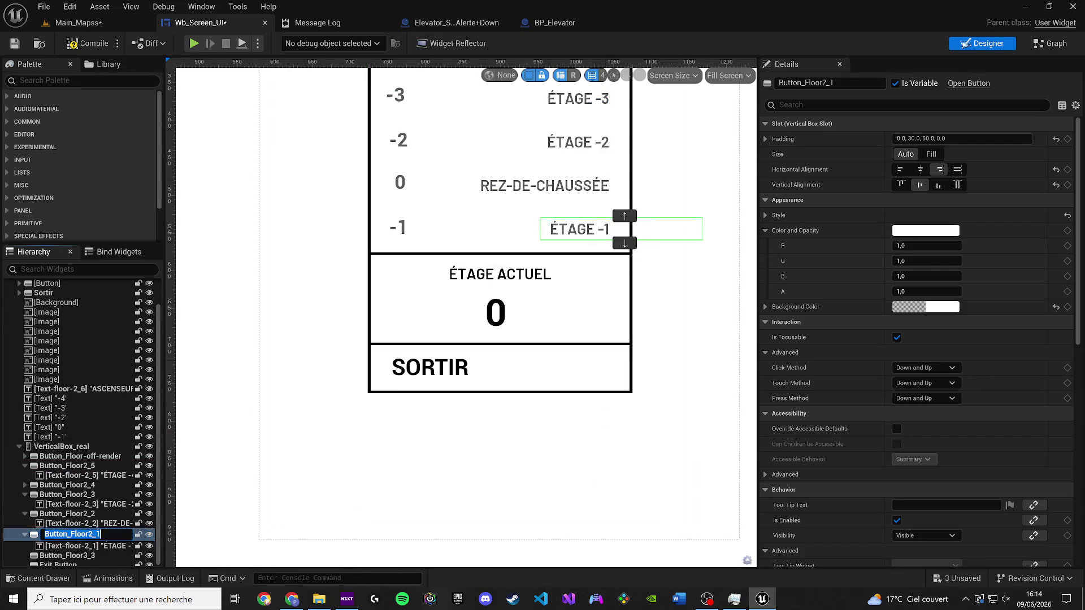
pyautogui.moveTo(81, 534); pyautogui.dragTo(101, 534)
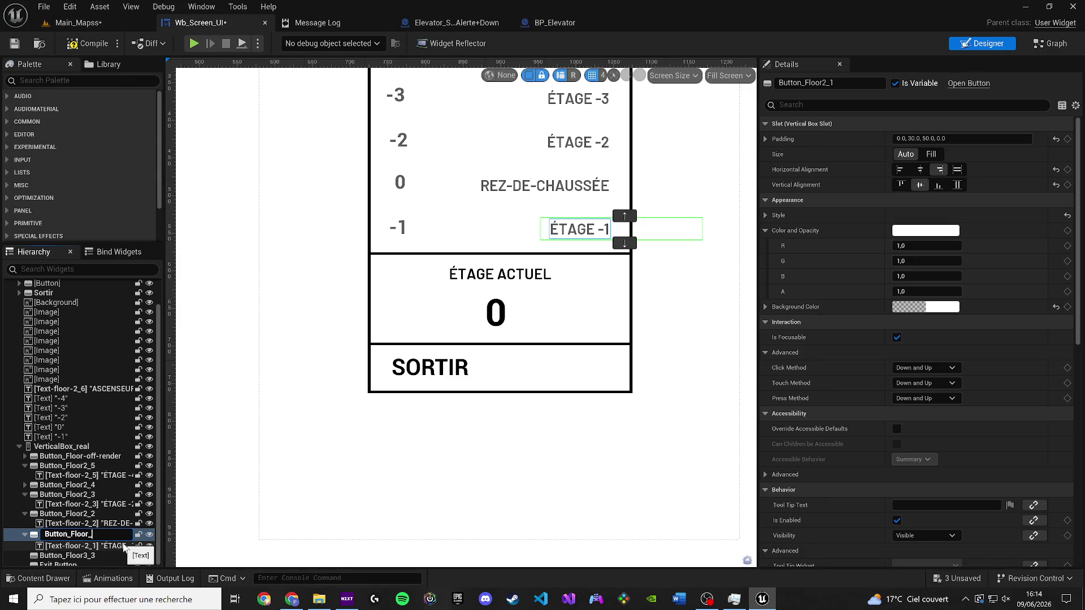
pyautogui.write('-1')
pyautogui.press('Return')
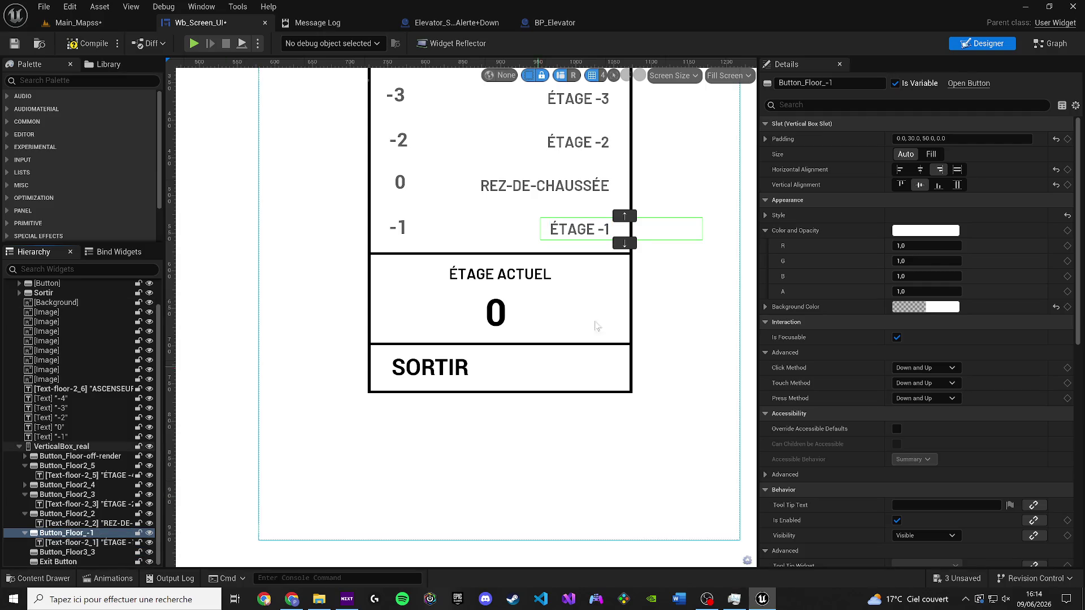
# Step: Add an On Clicked event for Button_Floor_-1 from its Details events
pyautogui.moveTo(678, 266); pyautogui.dragTo(594, 335)
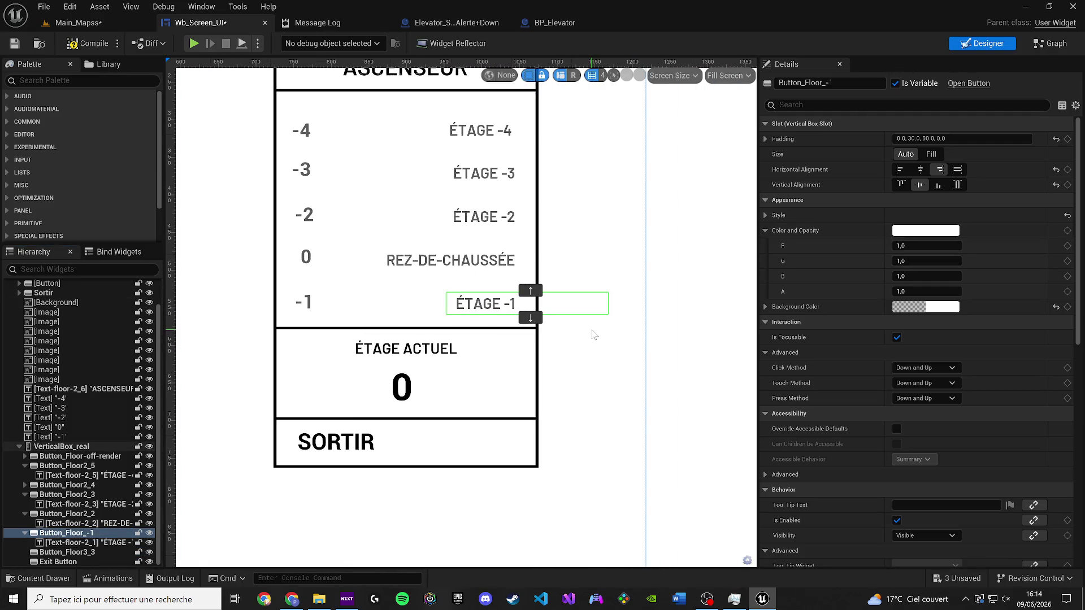
pyautogui.scroll(-10, 963, 497)
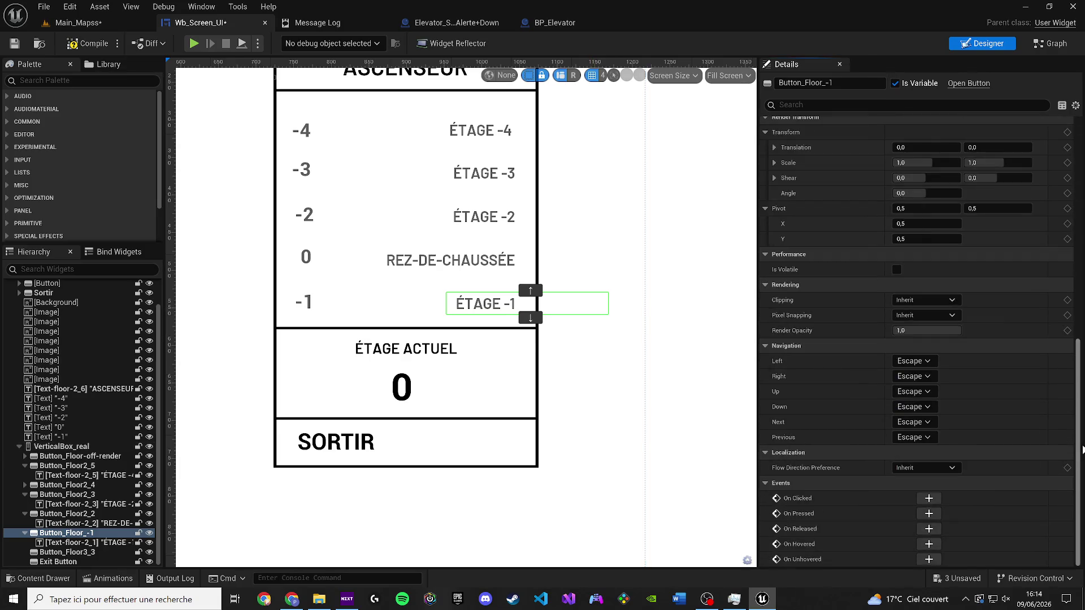
pyautogui.click(929, 499)
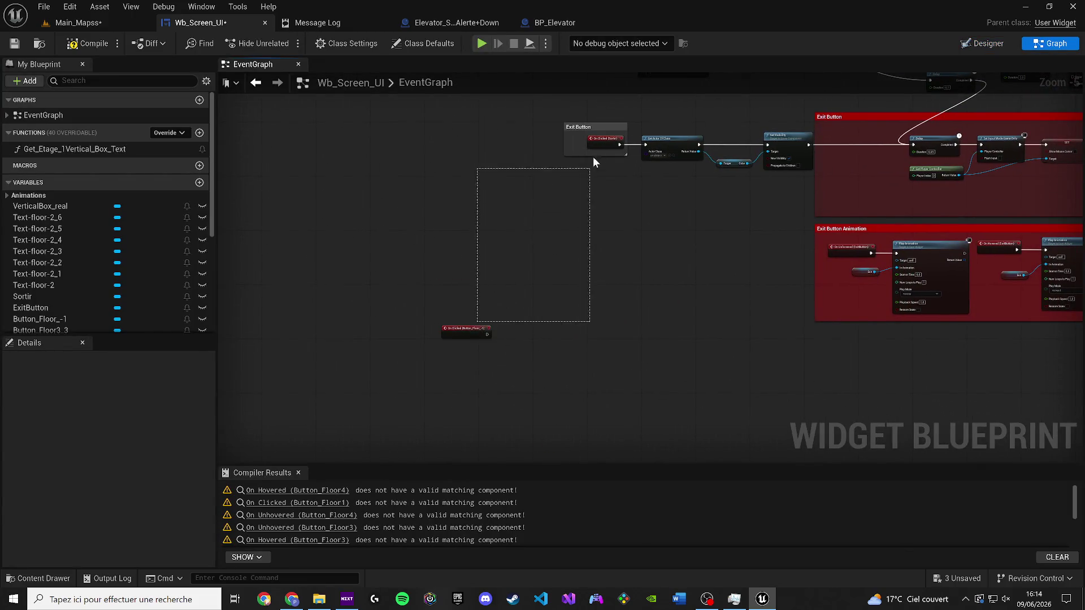
# Step: Swap On Clicked (Button_Floor1) for On Clicked (Button_Floor_-1) as the Do Once input
pyautogui.scroll(-5, 591, 167)
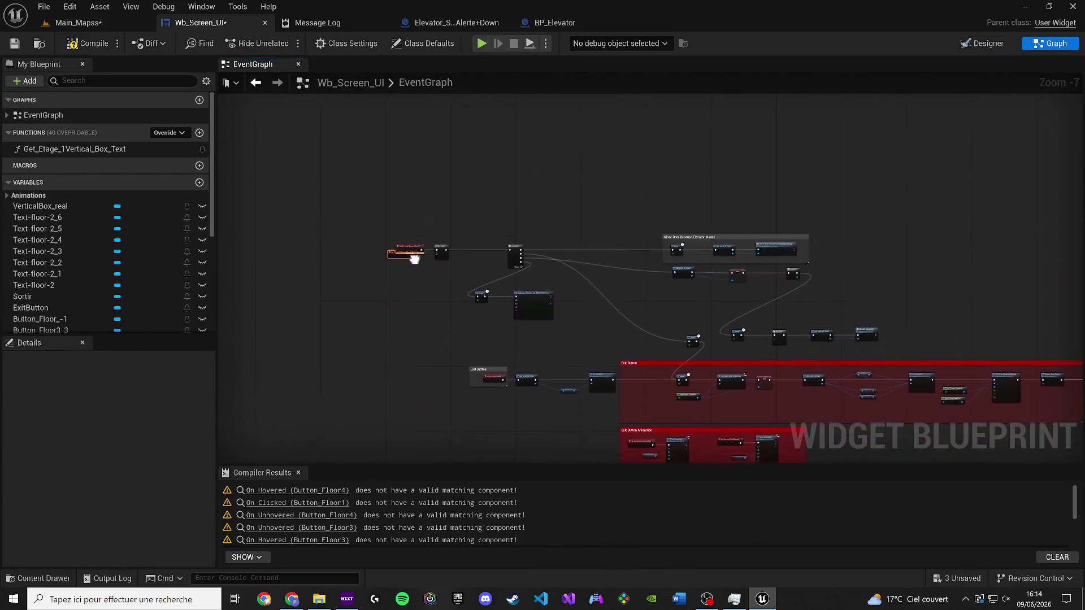
pyautogui.scroll(5, 416, 246)
pyautogui.press('Delete')
pyautogui.moveTo(439, 283)
pyautogui.mouseDown()
pyautogui.moveTo(477, 244)
pyautogui.moveTo(491, 248)
pyautogui.mouseUp()
pyautogui.moveTo(395, 269); pyautogui.dragTo(409, 236)
# Step: Save the widget blueprint and the Main_Mapss level
pyautogui.click(15, 43)
pyautogui.click(78, 22)
pyautogui.hotkey('ctrl', 's')
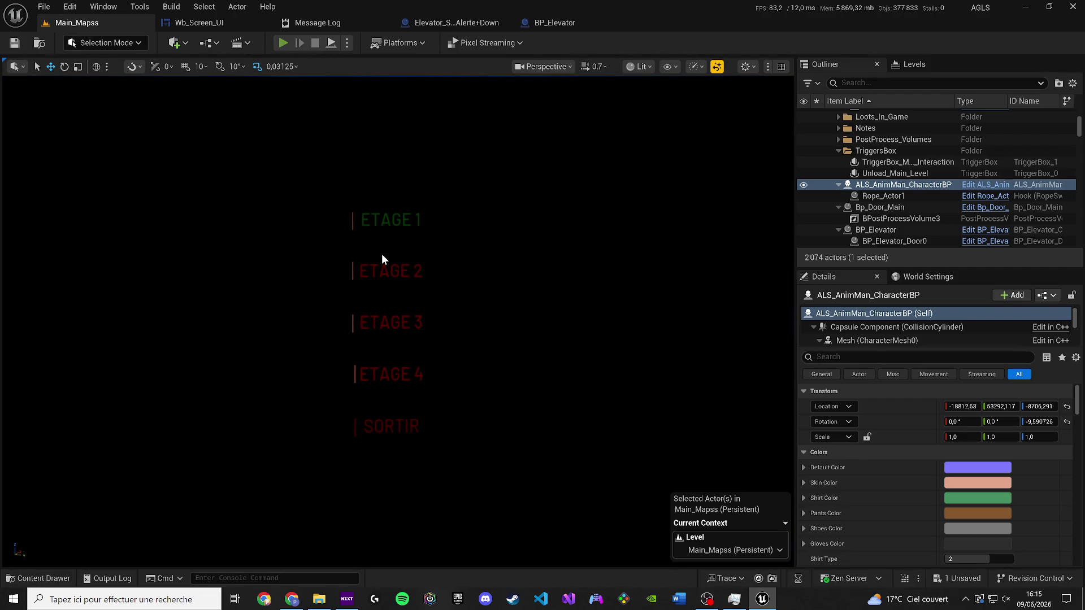
# Step: Play the level, open the ASCENSEUR panel at the terminal, exit via SORTIR, and stop
pyautogui.hotkey('alt', 'p')
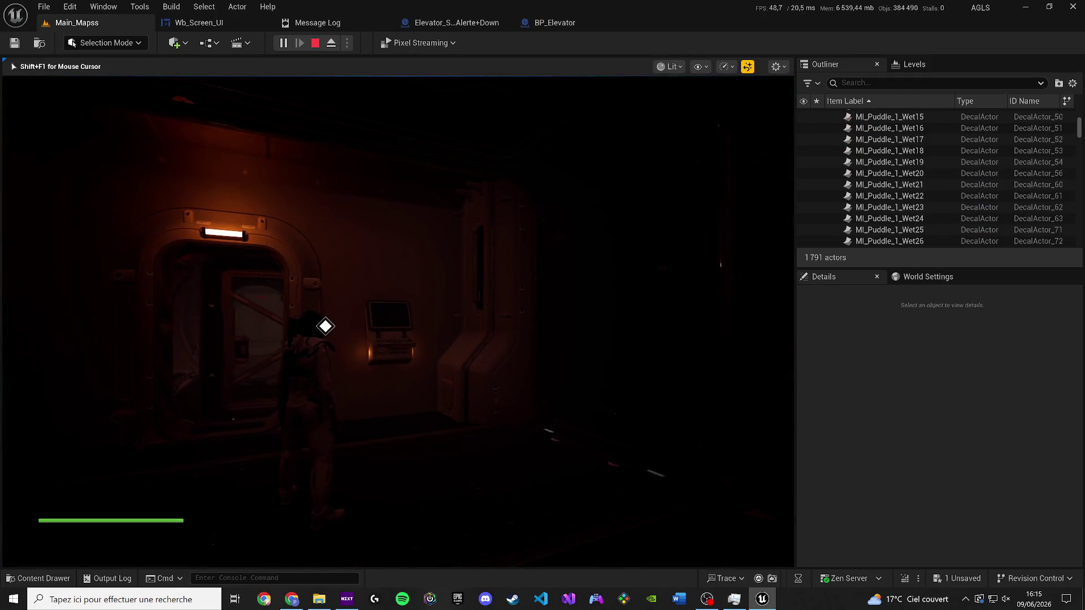
pyautogui.press('w')
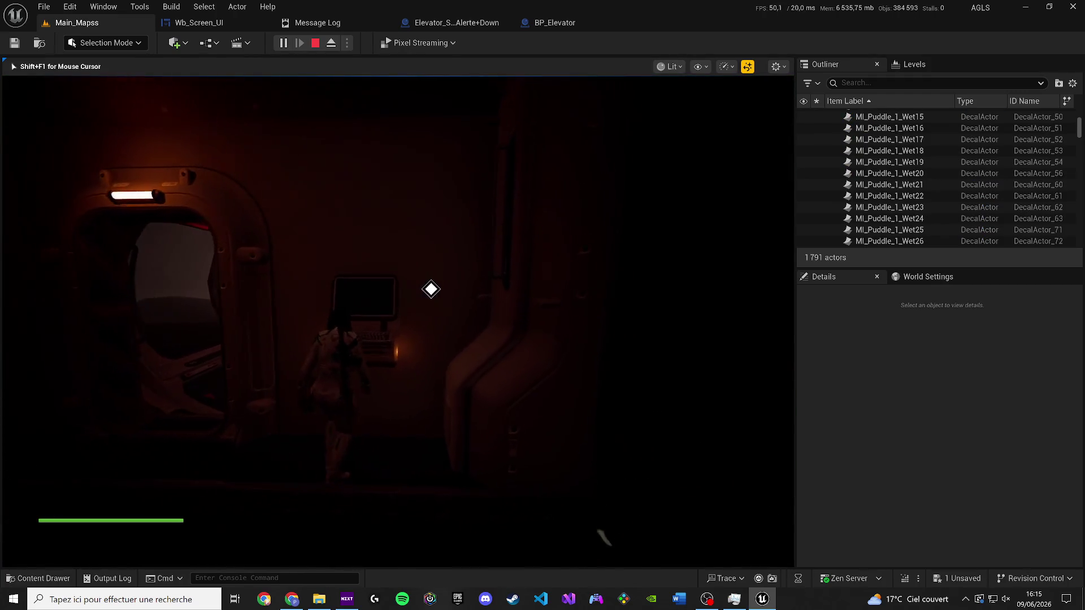
pyautogui.press('e')
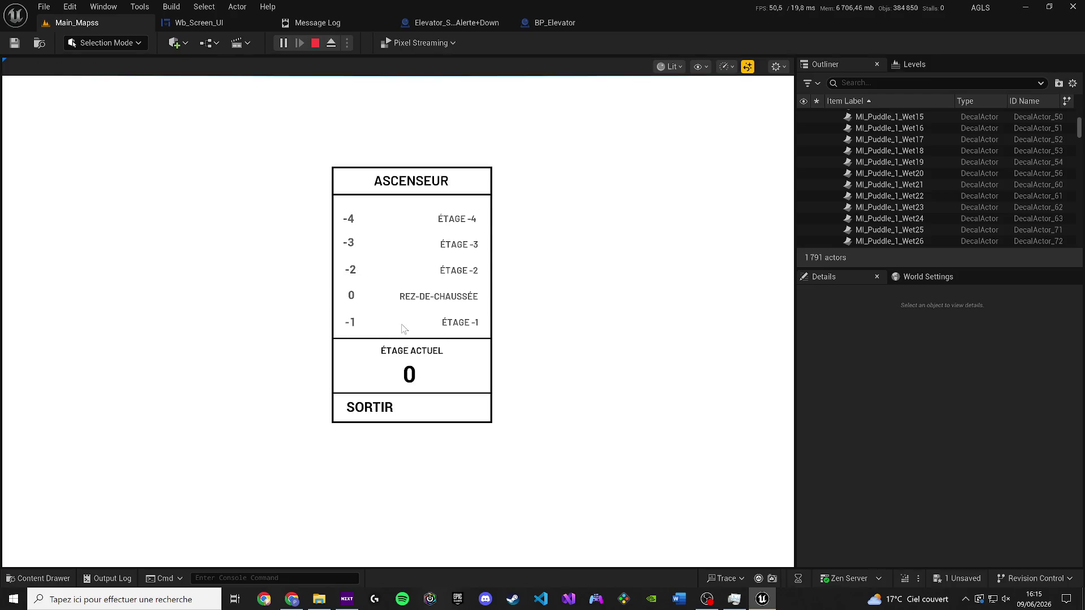
pyautogui.click(373, 409)
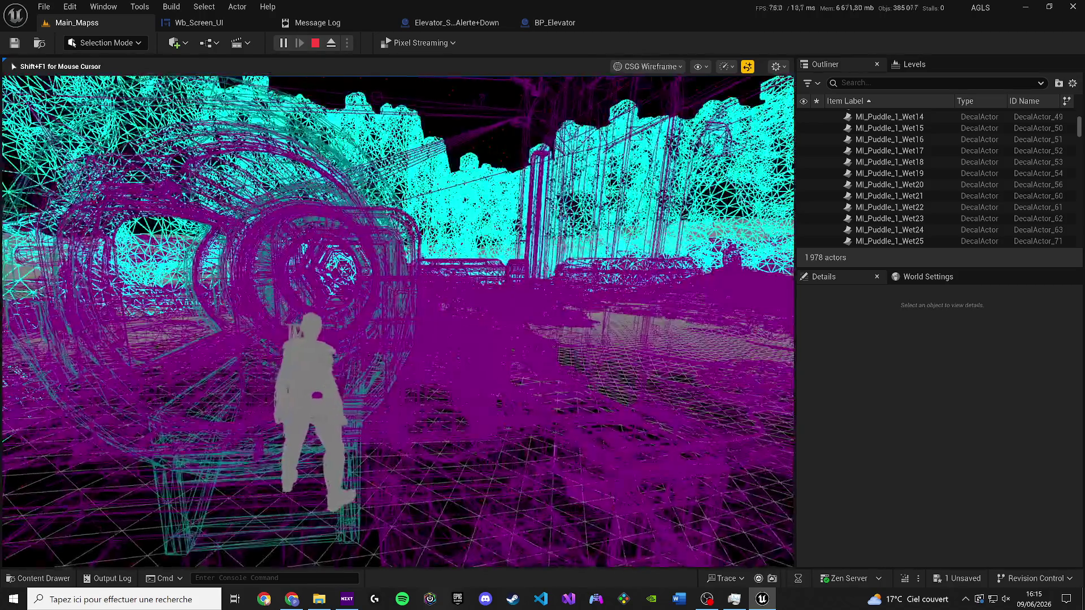
pyautogui.press('Escape')
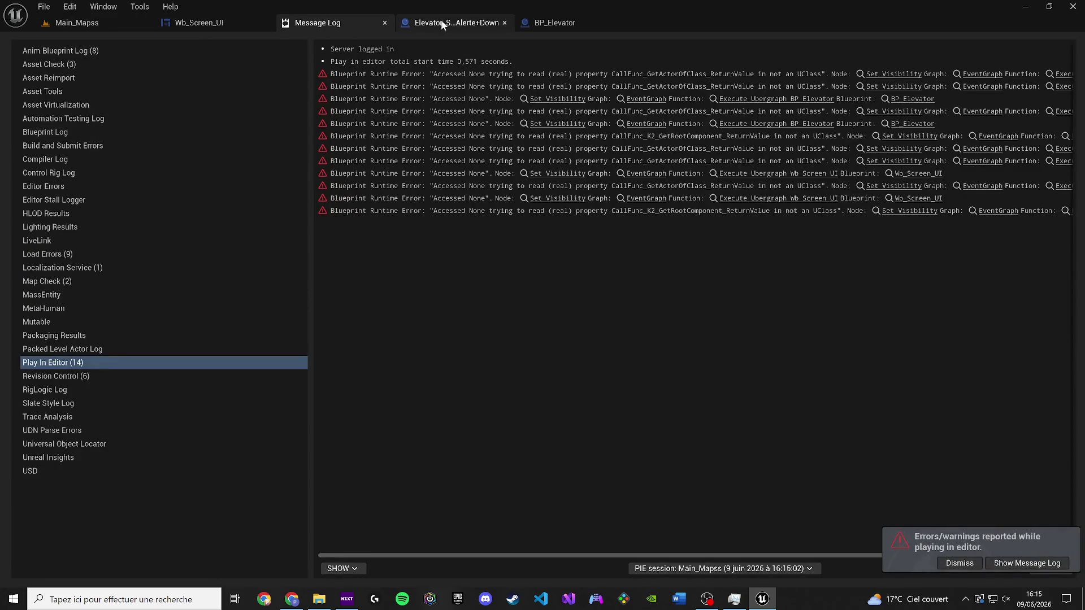
# Step: In Wb_Screen_UI, jump from the On Clicked (Button_Floor_-1) node to its button in the Designer
pyautogui.click(220, 26)
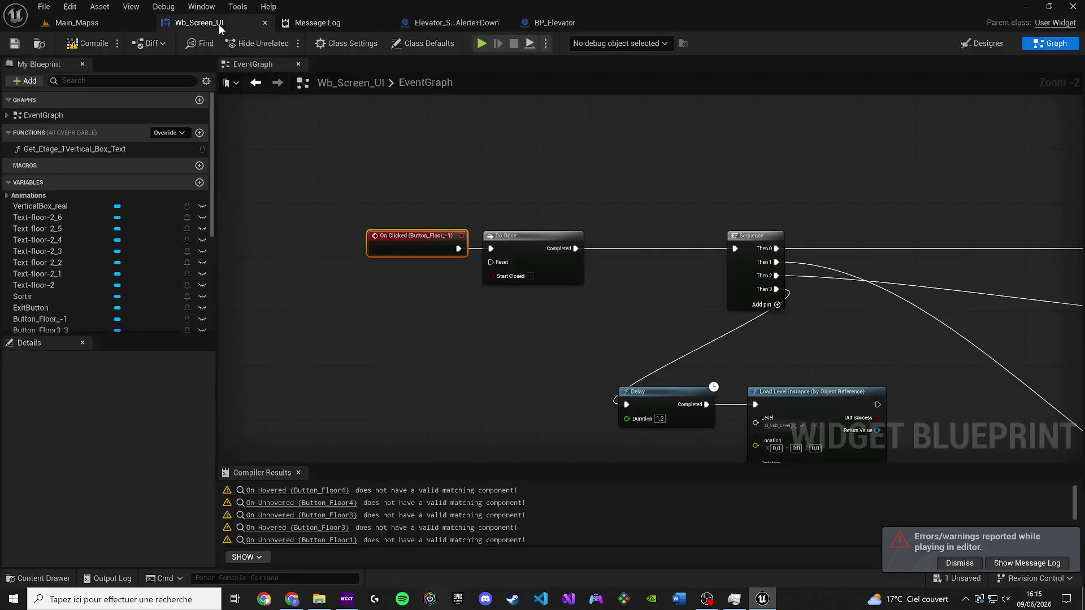
pyautogui.click(456, 295)
pyautogui.scroll(-2, 456, 295)
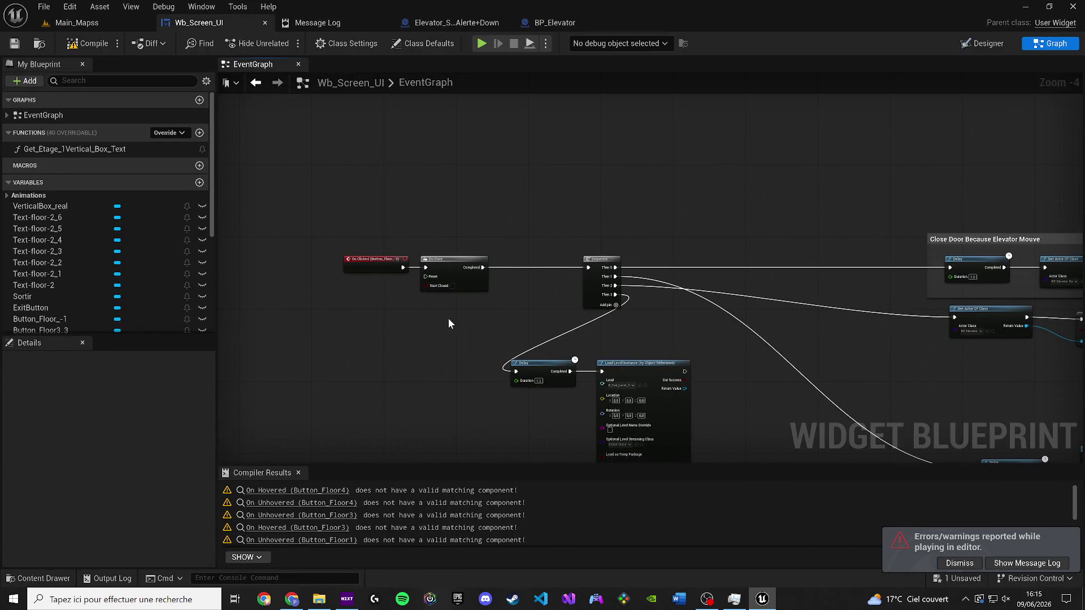
pyautogui.scroll(-3, 449, 323)
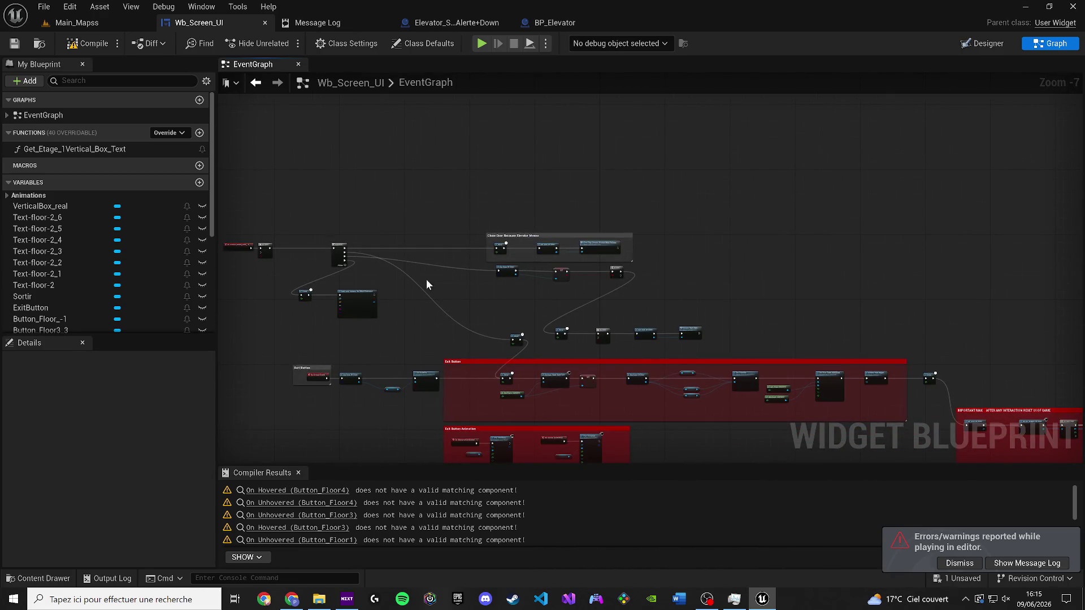
pyautogui.scroll(5, 442, 284)
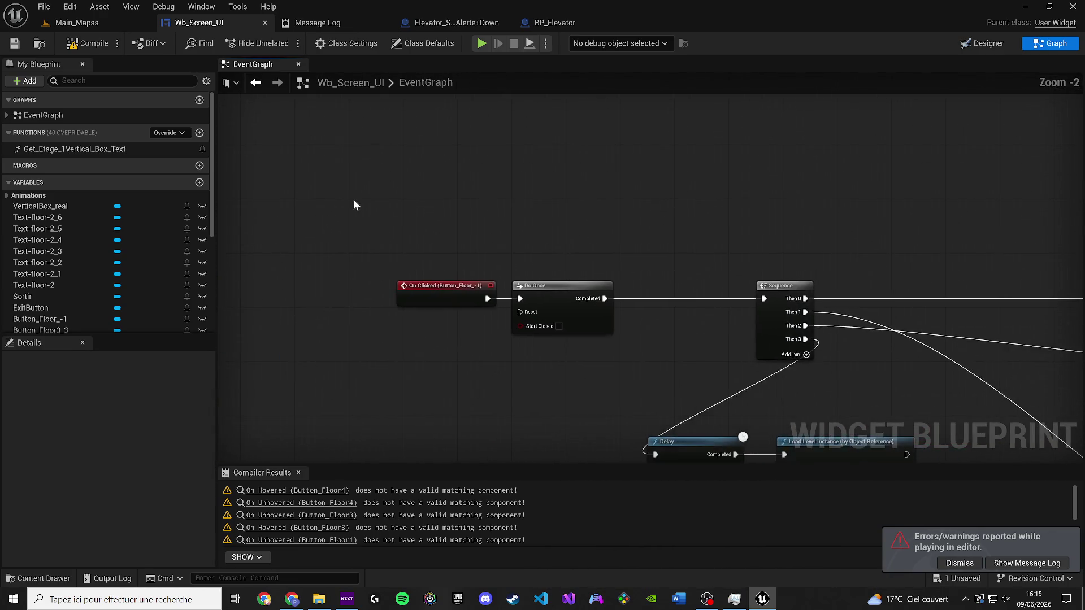
pyautogui.scroll(2, 353, 205)
pyautogui.doubleClick(451, 305)
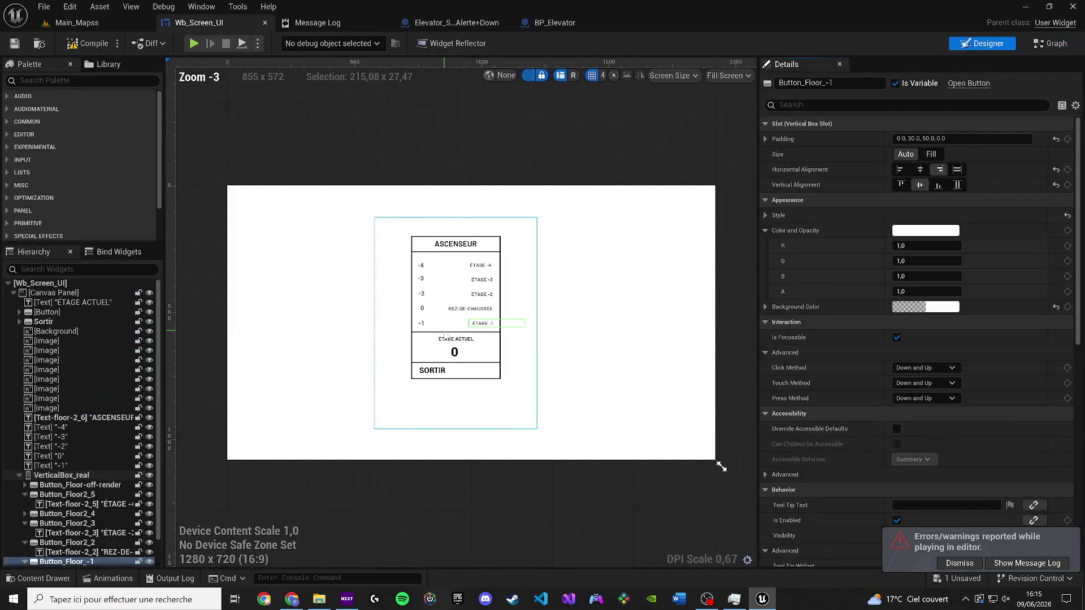
# Step: Set the VerticalBox_real container's ZOrder from 3 to 900
pyautogui.scroll(3, 435, 323)
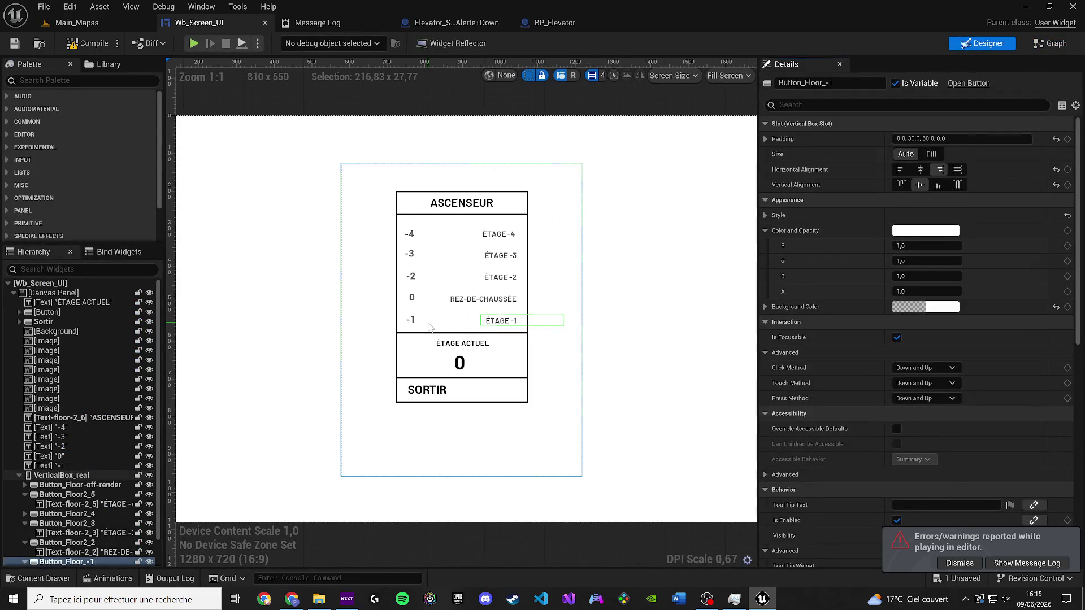
pyautogui.click(429, 327)
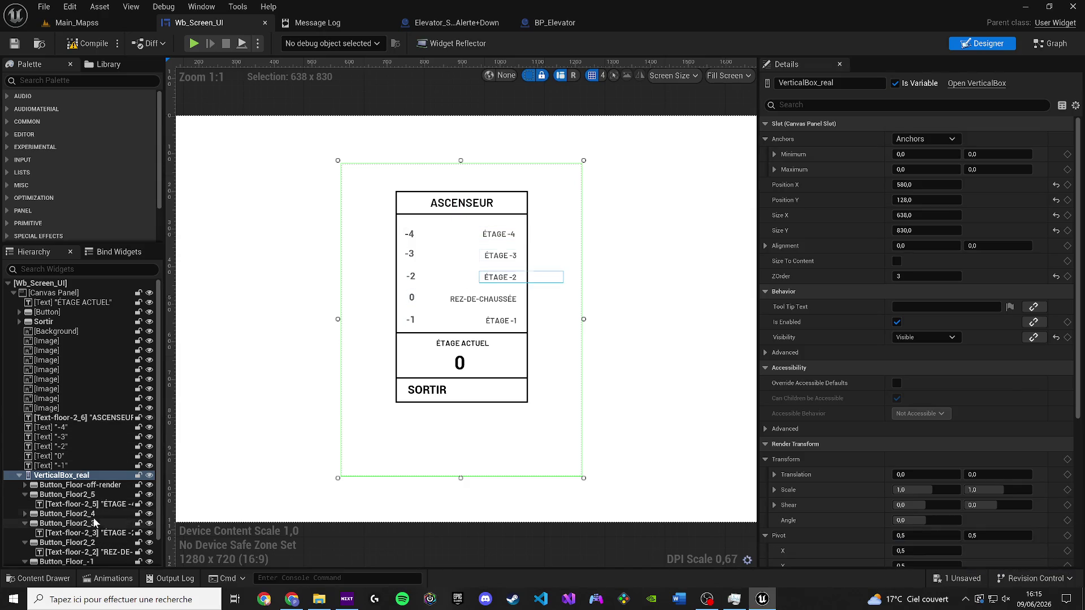
pyautogui.scroll(-2, 93, 524)
pyautogui.click(67, 533)
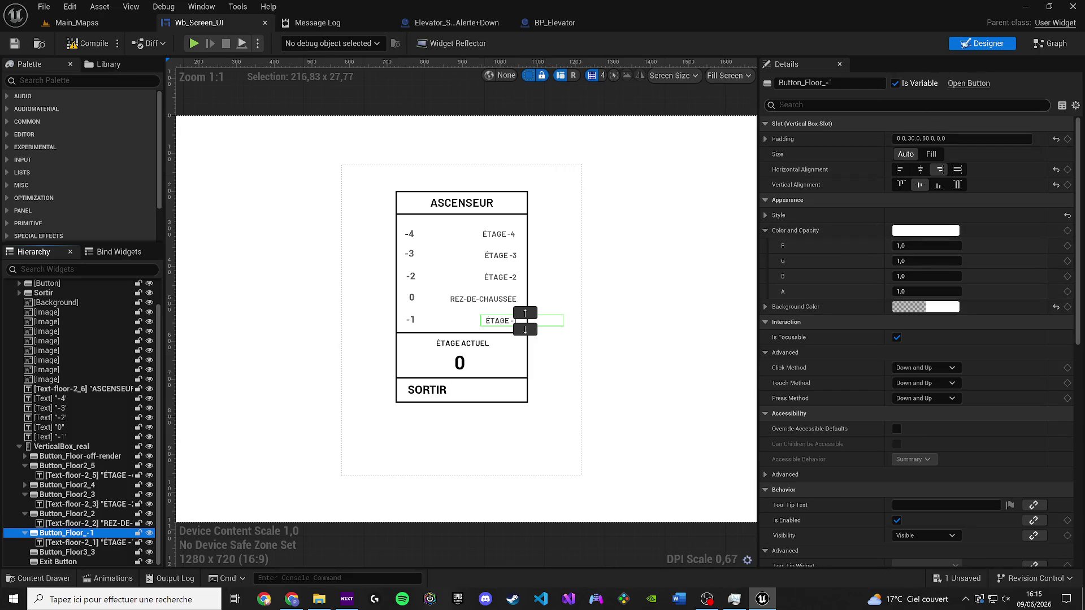
pyautogui.click(765, 230)
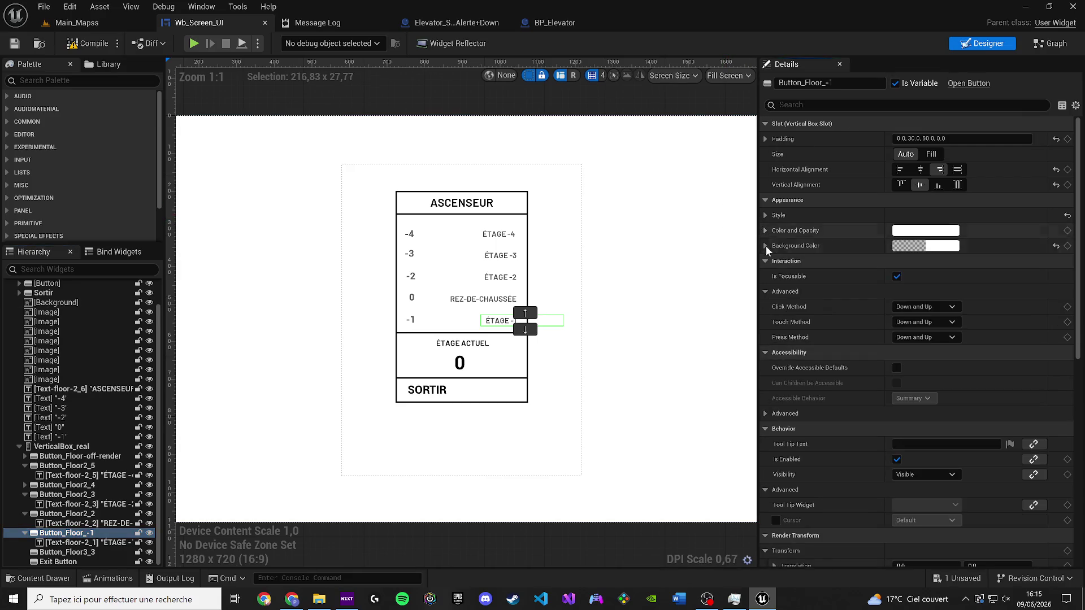
pyautogui.click(63, 446)
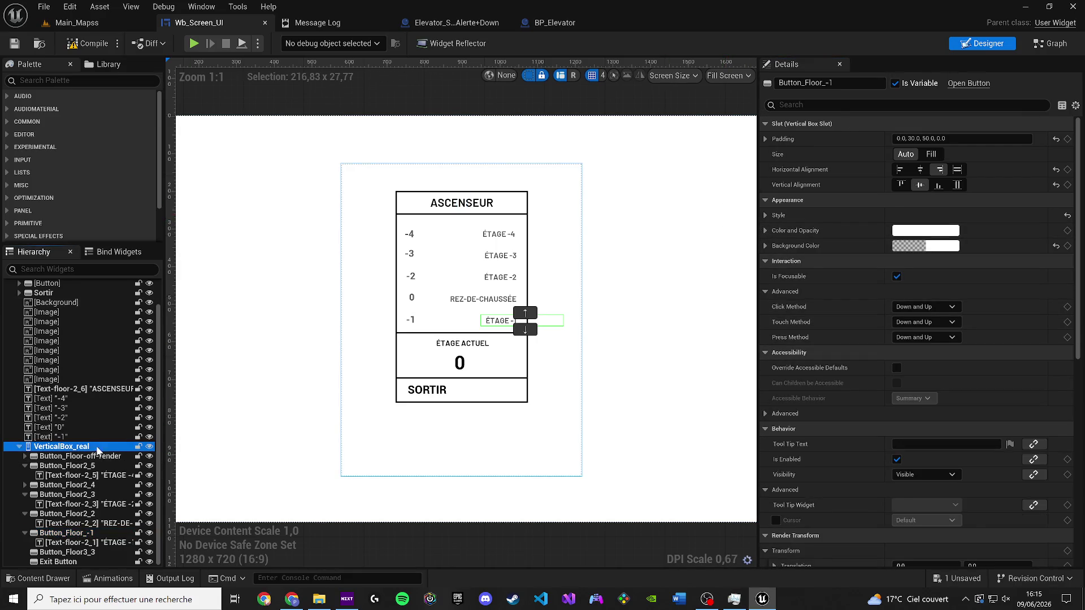
pyautogui.click(926, 276)
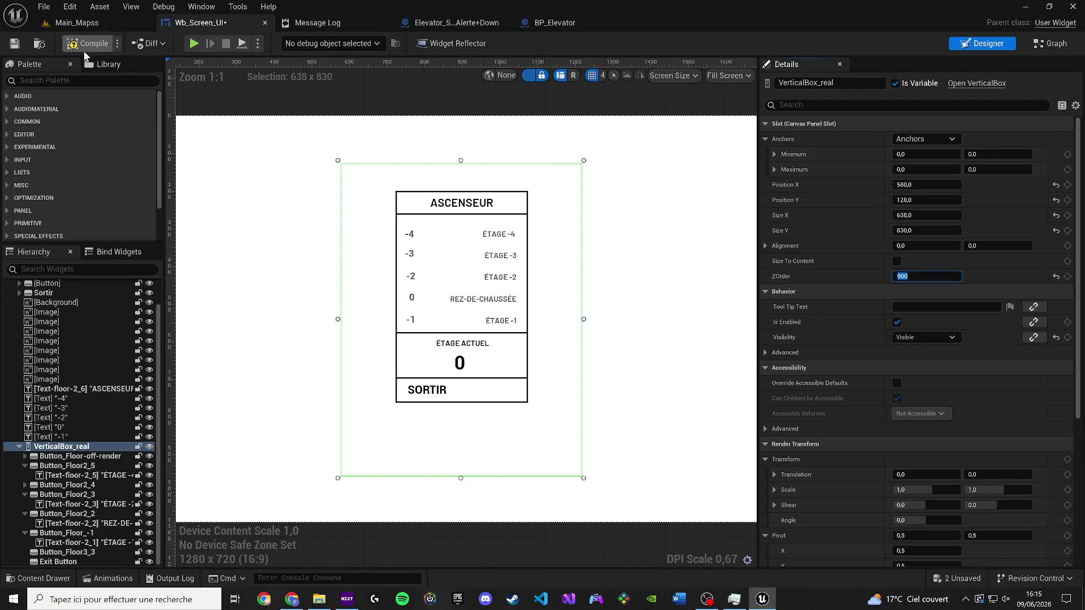
# Step: Compile and save Wb_Screen_UI and reselect Button_Floor_-1
pyautogui.click(7, 49)
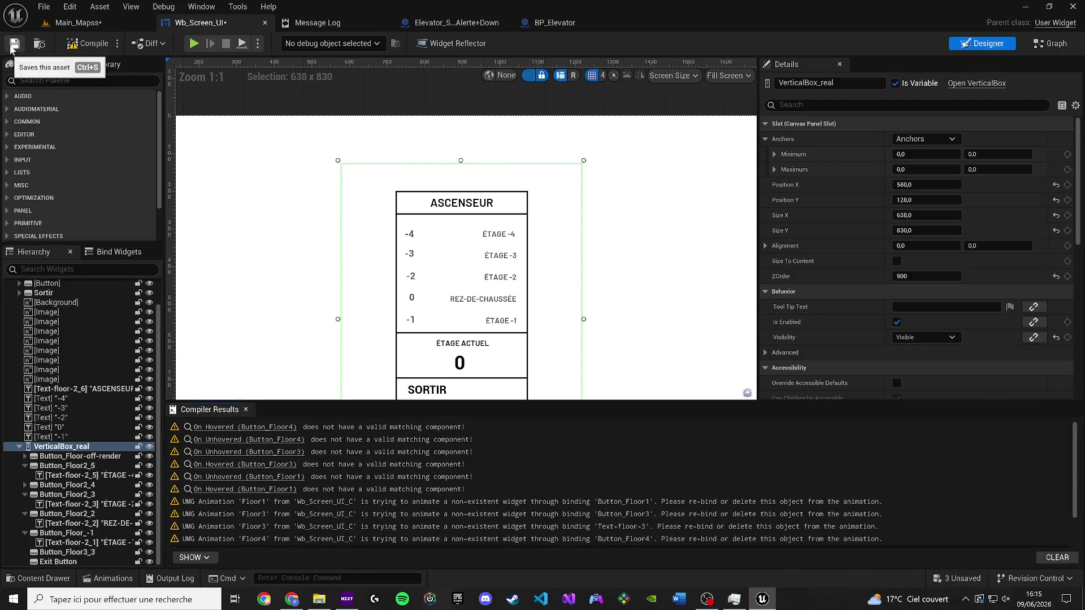
pyautogui.click(245, 409)
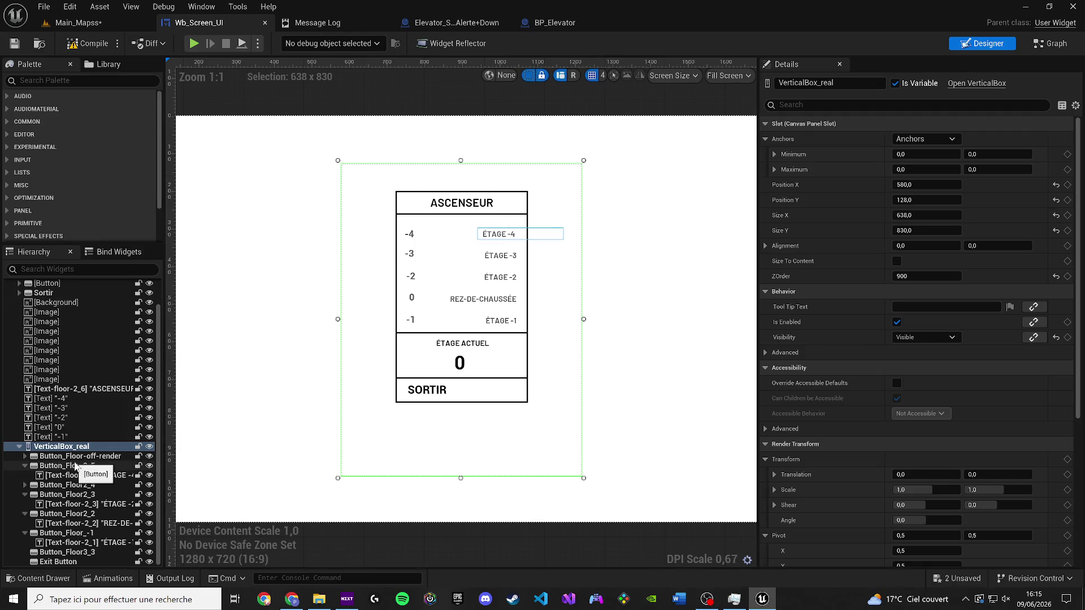
pyautogui.click(85, 533)
# Step: Try Fill size on Button_Floor_-1's slot, leaving its size at Auto
pyautogui.scroll(3, 522, 373)
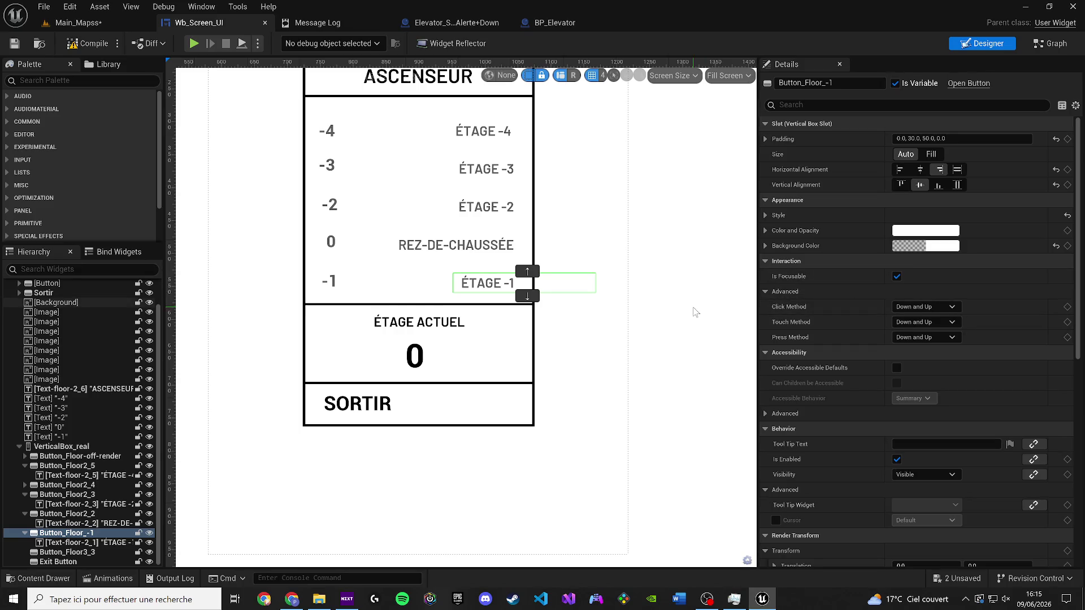
pyautogui.click(762, 137)
pyautogui.click(764, 136)
pyautogui.click(928, 156)
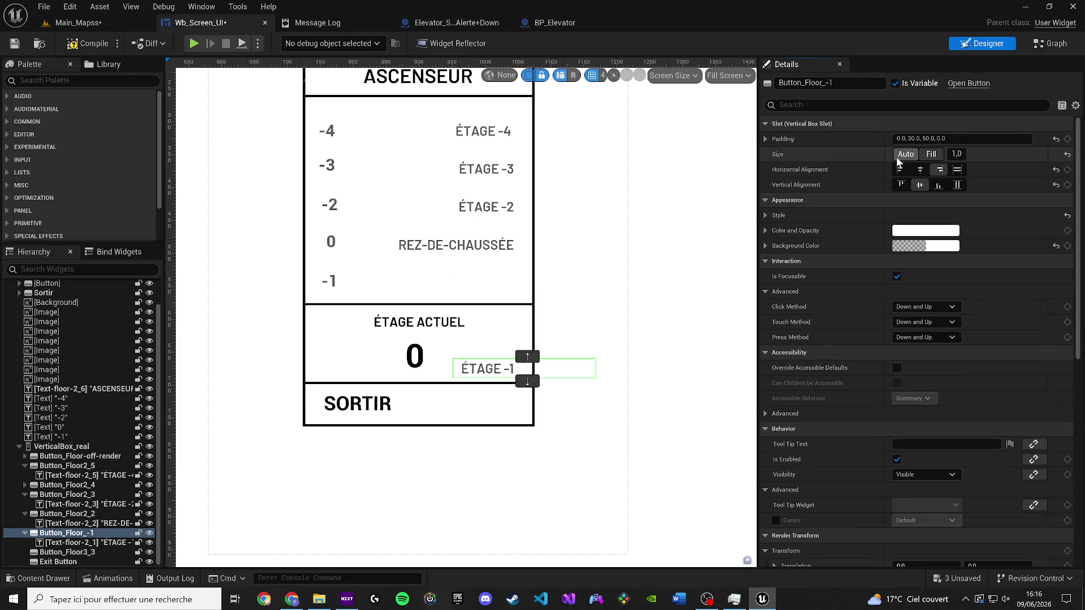
pyautogui.click(901, 158)
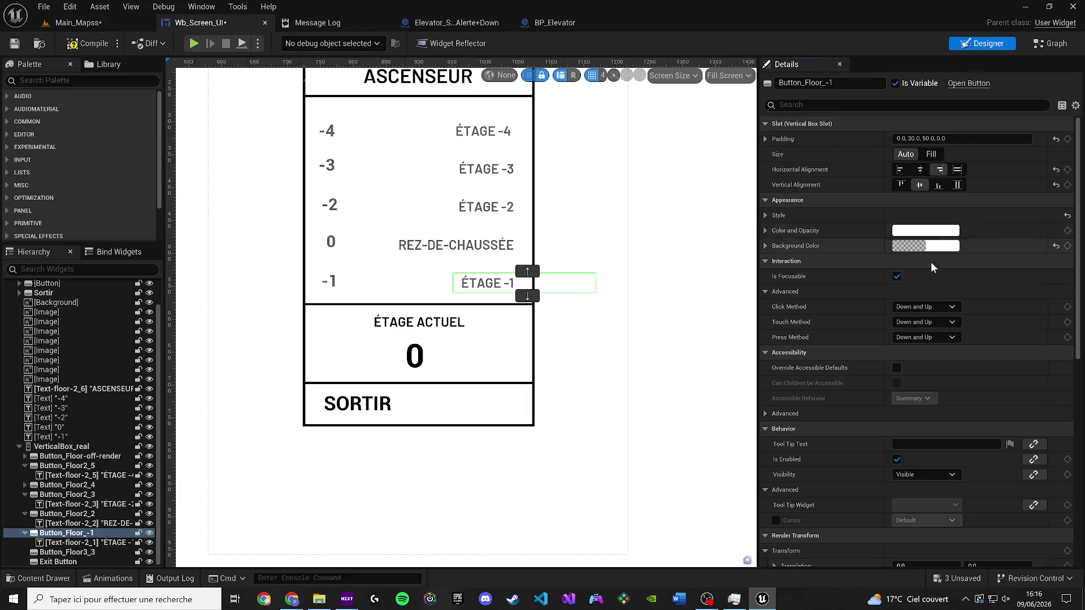
pyautogui.click(765, 215)
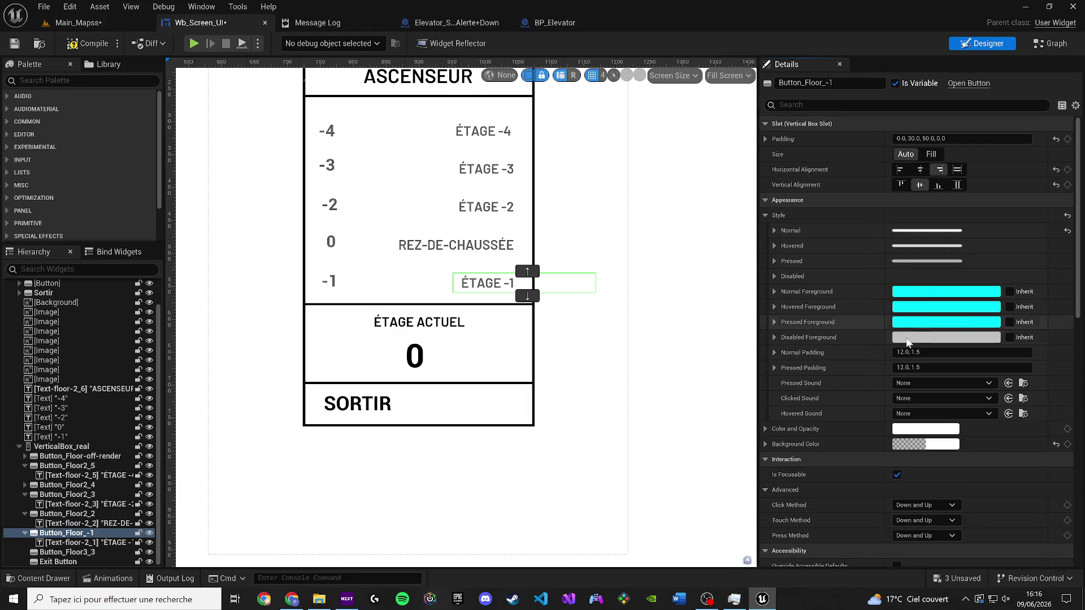
pyautogui.scroll(-3, 785, 406)
pyautogui.scroll(-2, 842, 405)
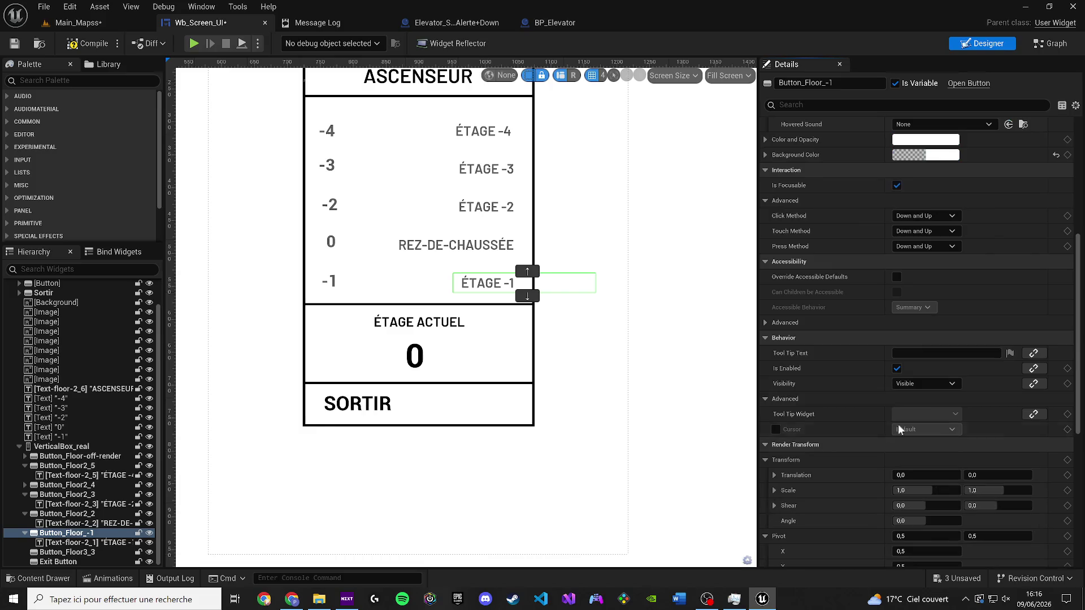
pyautogui.moveTo(1077, 368); pyautogui.dragTo(1076, 251)
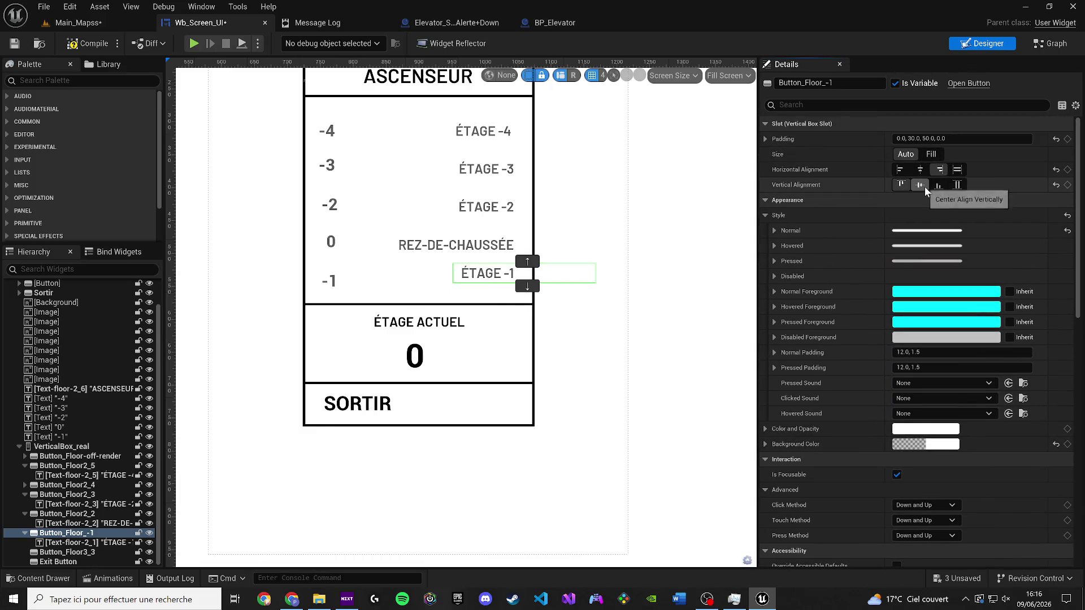
pyautogui.click(932, 154)
pyautogui.click(906, 154)
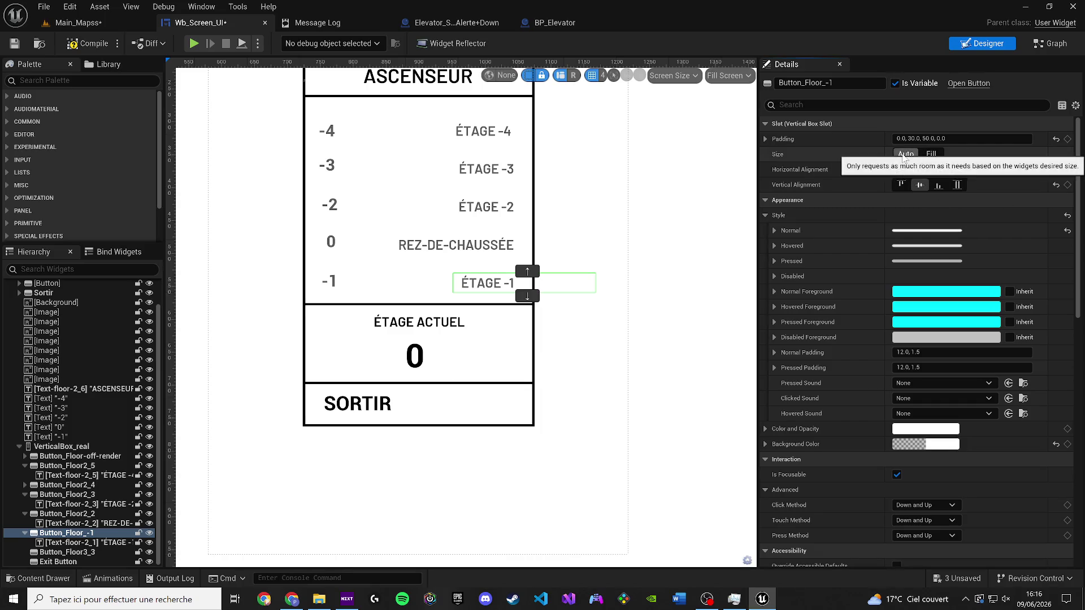
pyautogui.click(475, 286)
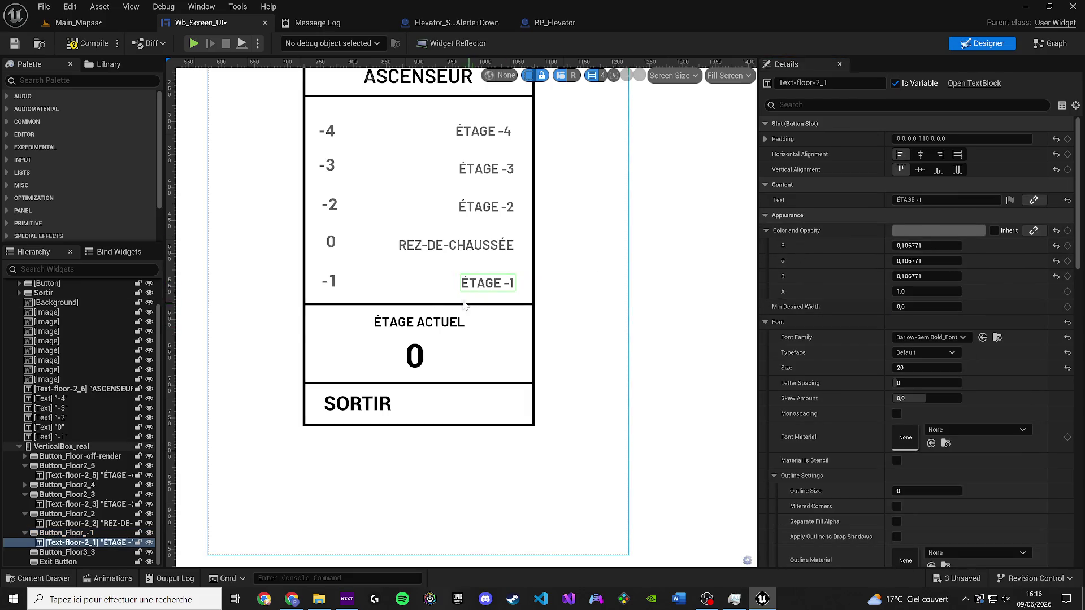
pyautogui.click(63, 533)
# Step: Set the normal style's Draw As to None, then compile and save Wb_Screen_UI
pyautogui.scroll(3, 481, 237)
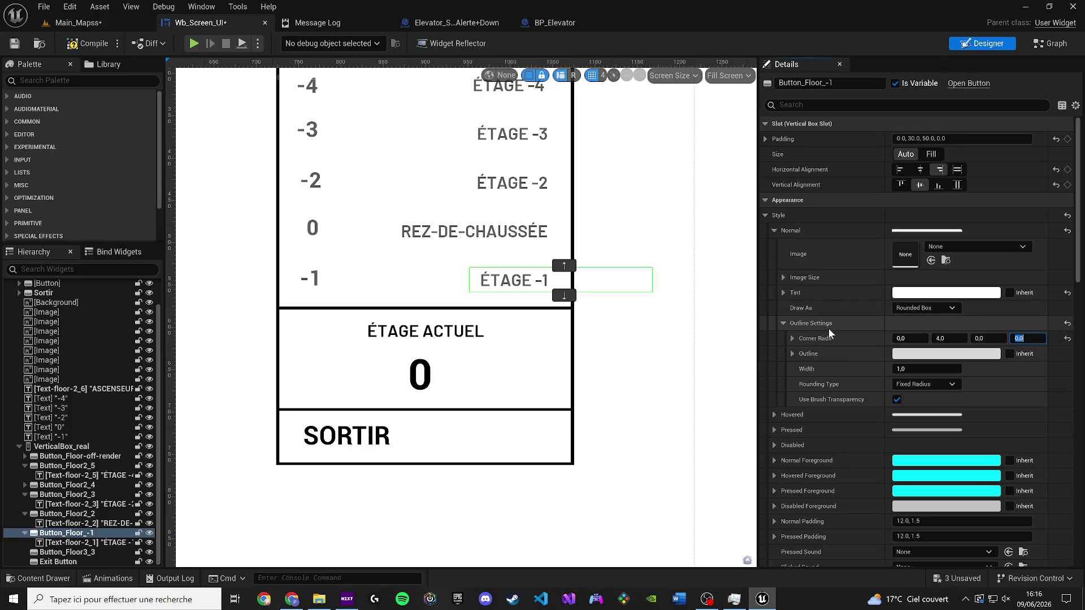
pyautogui.click(786, 325)
pyautogui.click(923, 308)
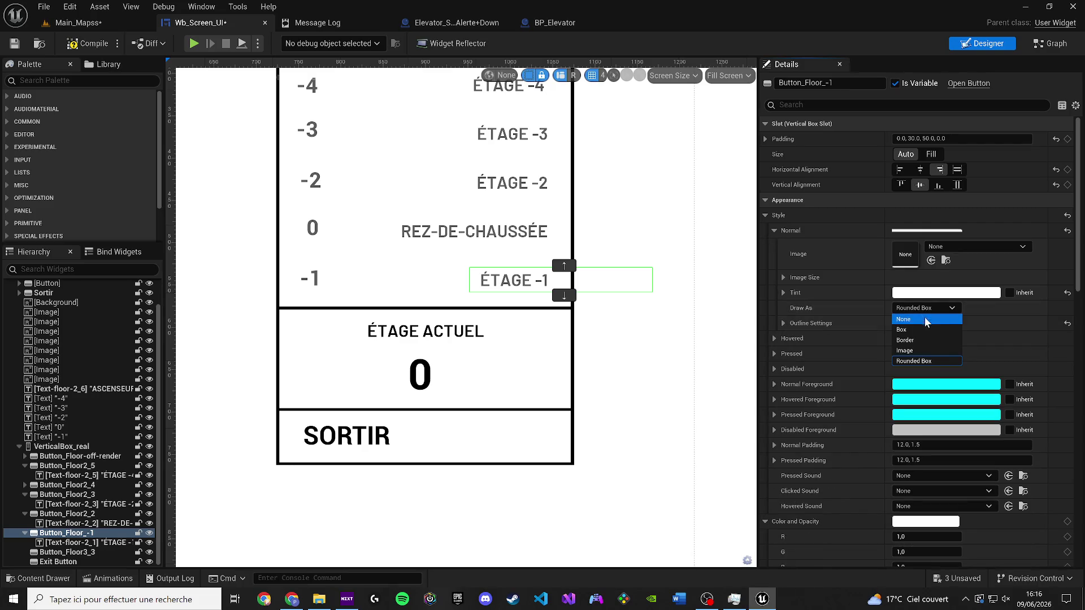
pyautogui.click(927, 324)
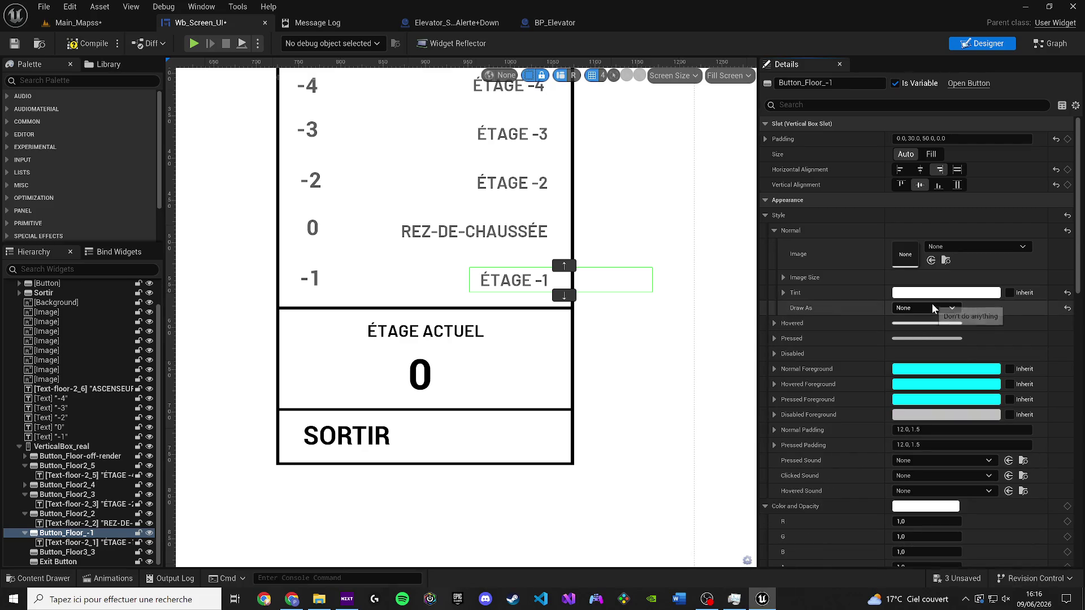
pyautogui.click(922, 309)
pyautogui.click(938, 320)
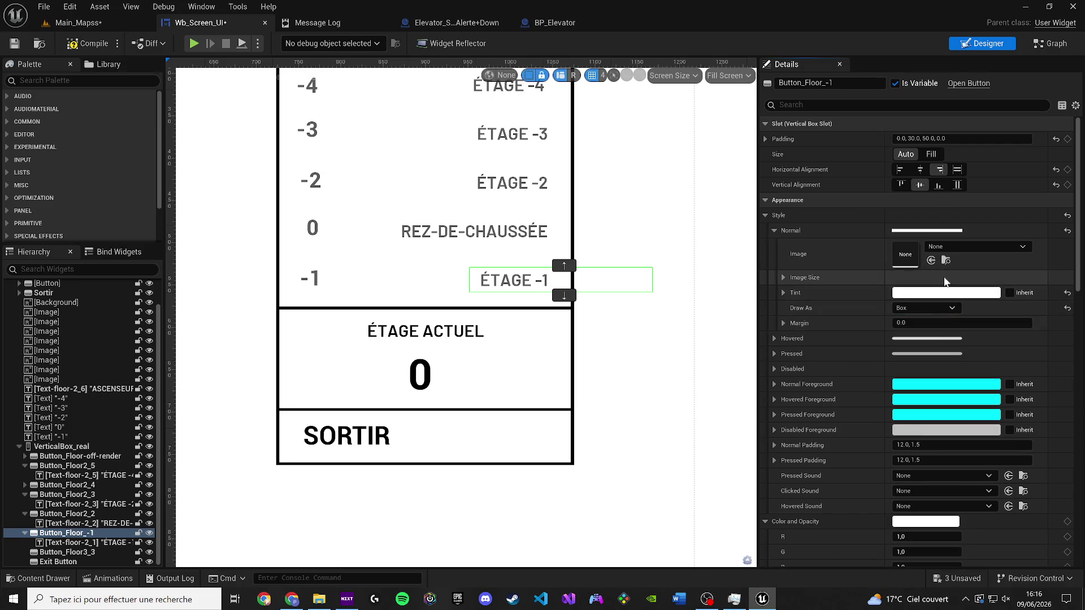
pyautogui.click(919, 311)
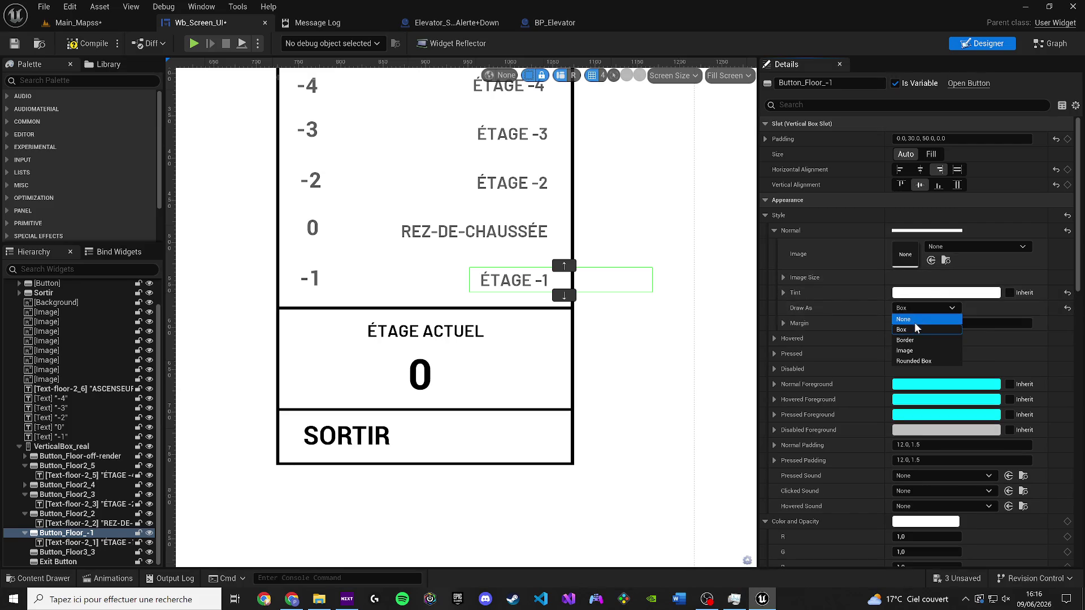
pyautogui.click(918, 319)
pyautogui.click(14, 44)
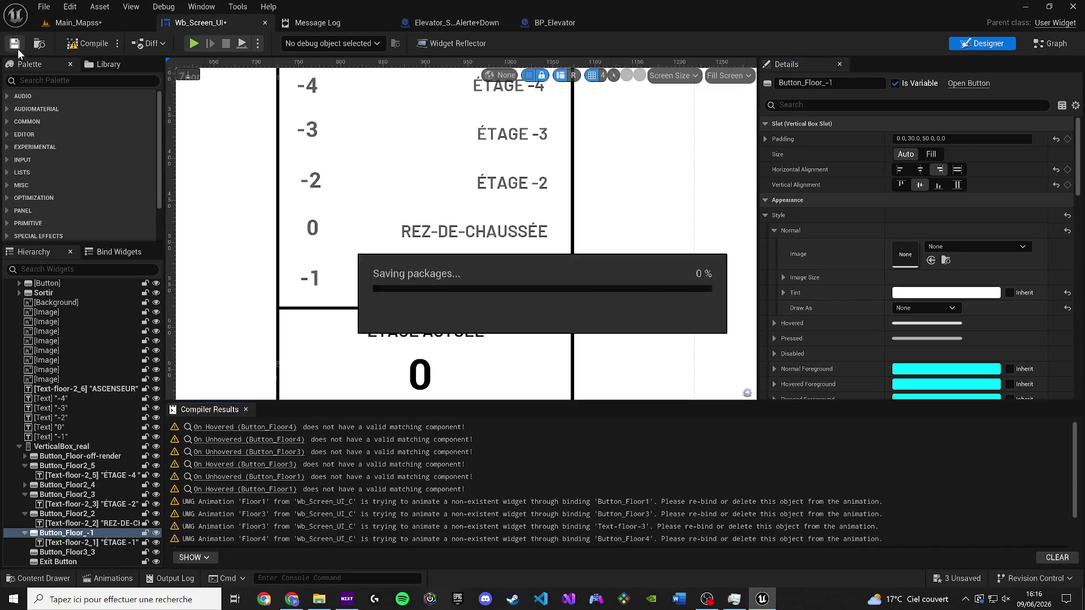
pyautogui.click(247, 409)
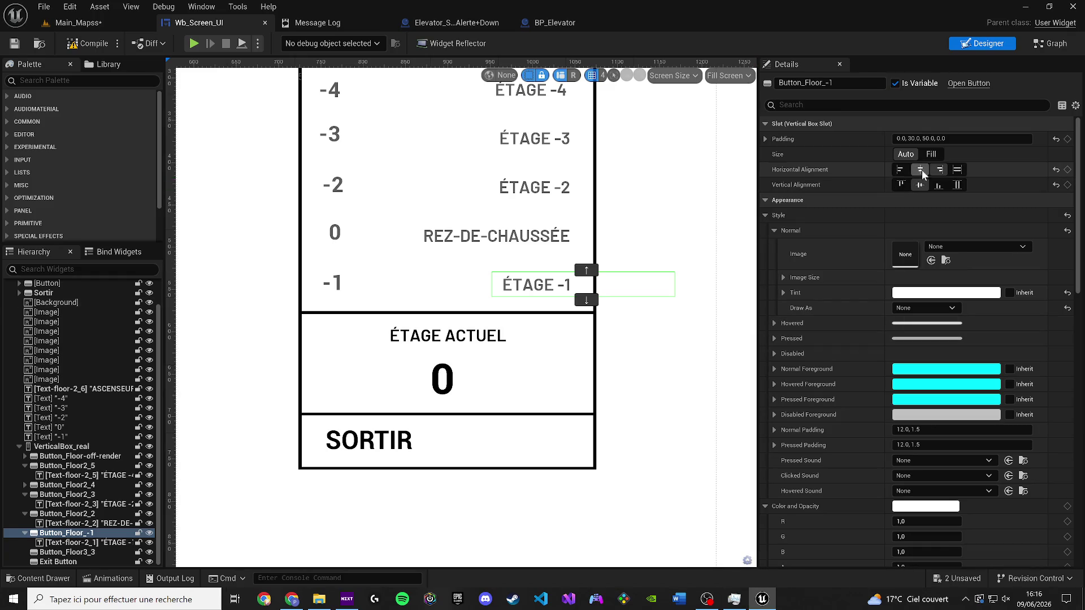
# Step: Set Button_Floor_-1's bottom padding to 0, compile and save, then save Main_Mapss
pyautogui.click(779, 139)
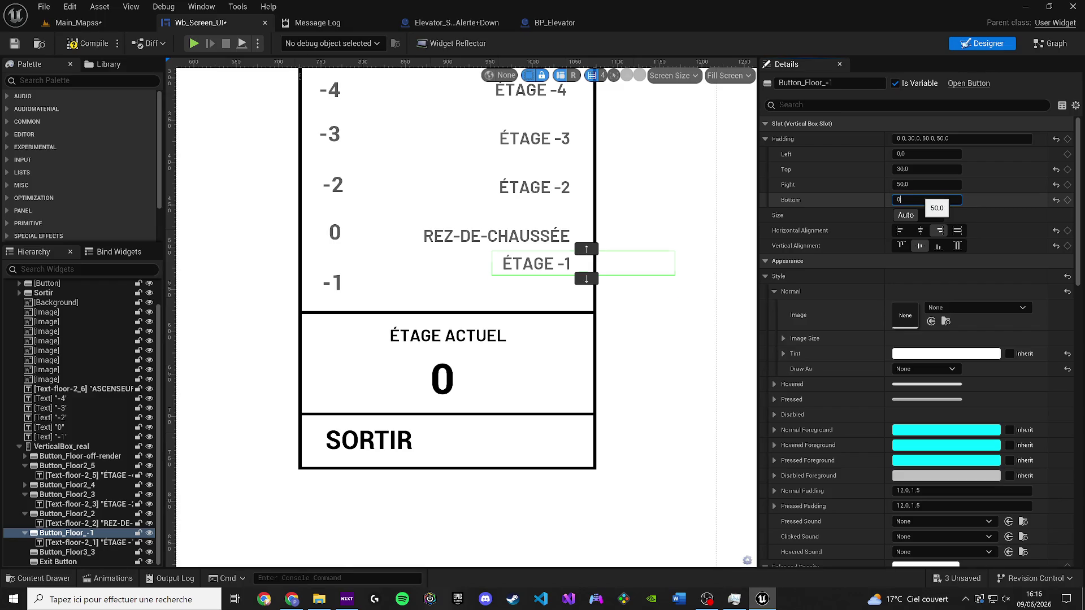
pyautogui.press('Return')
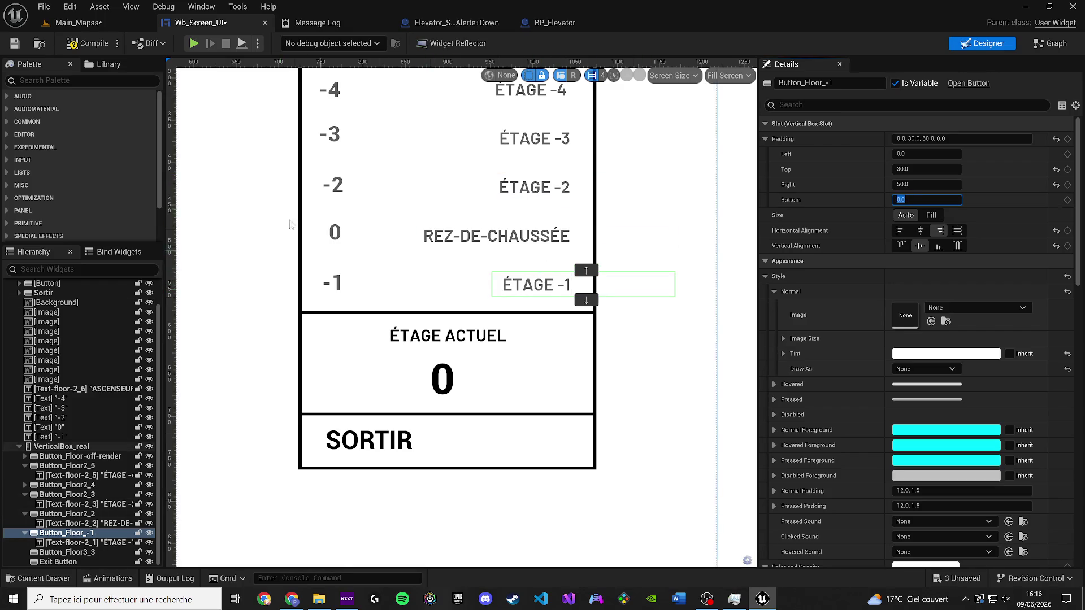
pyautogui.click(13, 45)
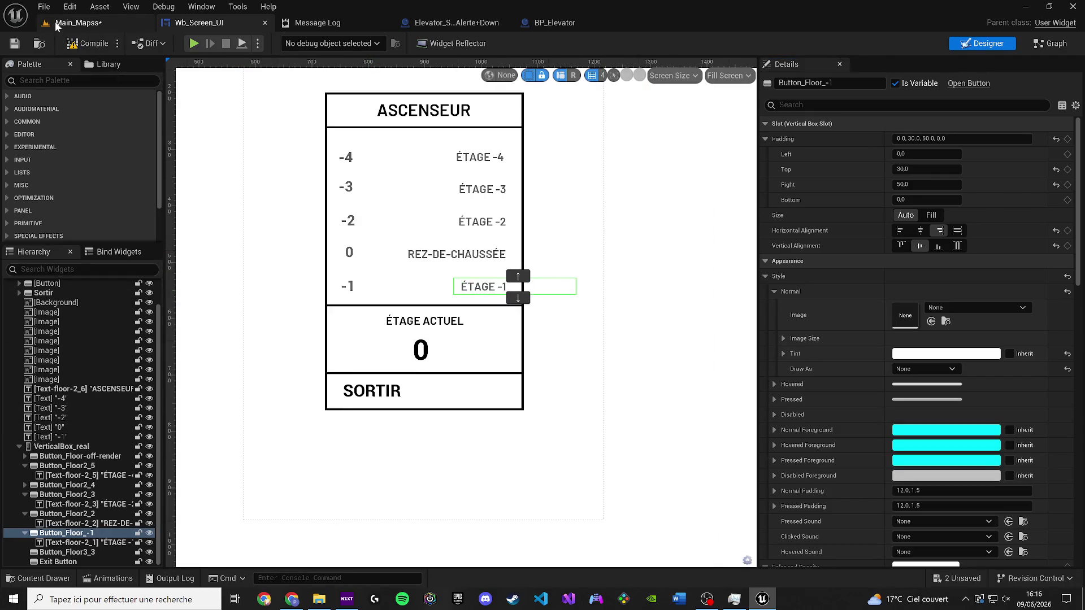
pyautogui.click(78, 23)
pyautogui.hotkey('ctrl', 's')
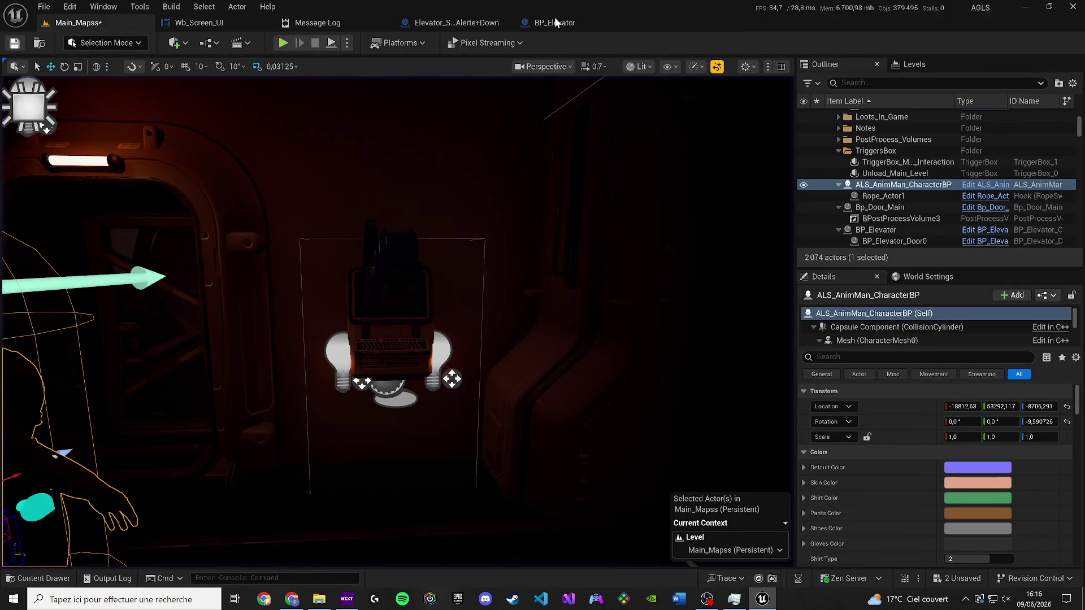
# Step: Open BP_Elevator's blueprint and bring the Get Actor Of Class node into view
pyautogui.click(420, 315)
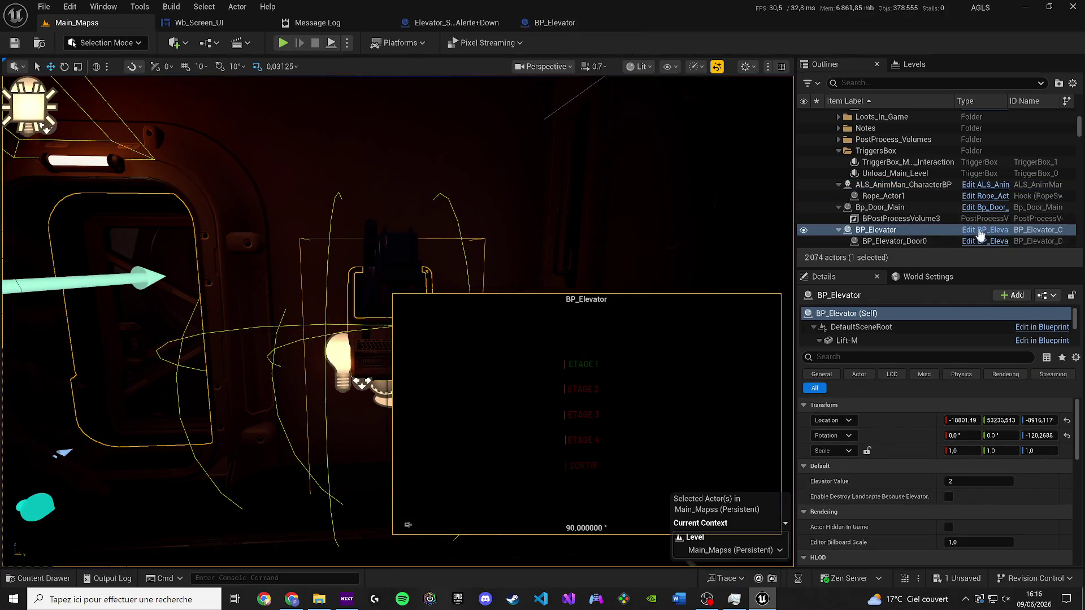
pyautogui.click(980, 234)
pyautogui.scroll(-5, 447, 307)
pyautogui.moveTo(445, 359)
pyautogui.mouseDown()
pyautogui.moveTo(649, 339)
pyautogui.moveTo(581, 363)
pyautogui.moveTo(591, 355)
pyautogui.mouseUp()
pyautogui.scroll(1, 592, 355)
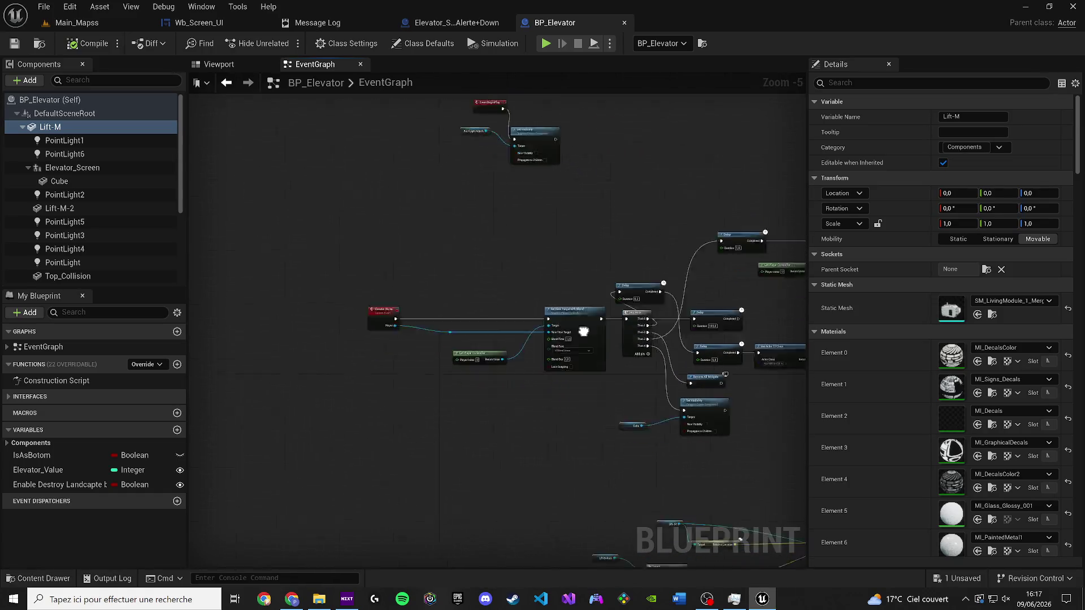
pyautogui.moveTo(650, 396); pyautogui.dragTo(339, 254)
pyautogui.moveTo(508, 361); pyautogui.dragTo(457, 336)
pyautogui.scroll(4, 503, 299)
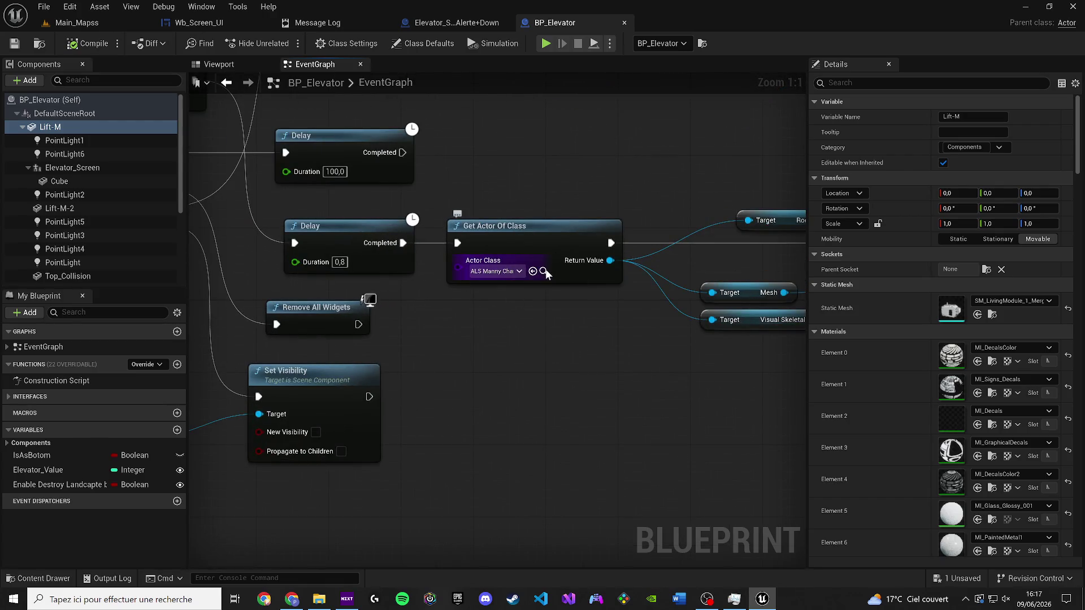
# Step: Set Get Actor Of Class to ALS_AnimMan_CharacterBP, then save BP_Elevator and Main_Mapss
pyautogui.click(544, 272)
pyautogui.click(503, 272)
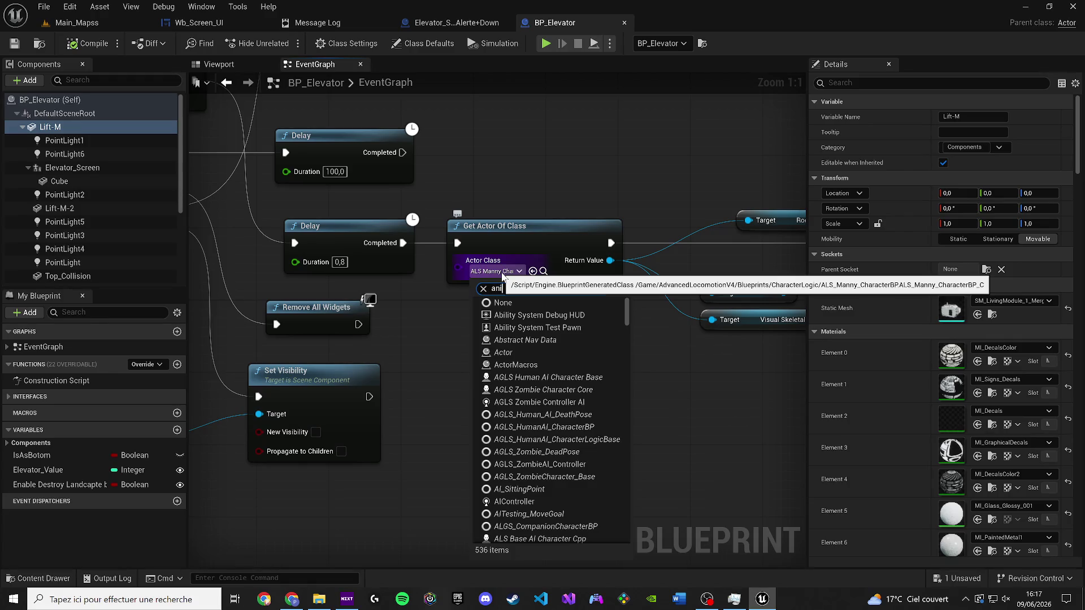
pyautogui.write('m')
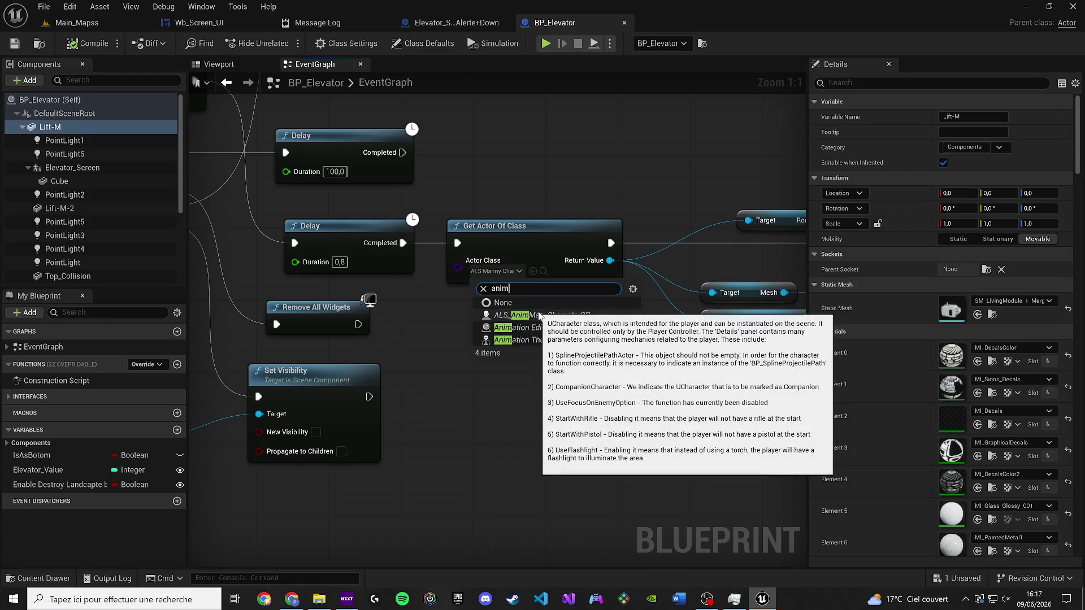
pyautogui.click(539, 314)
pyautogui.click(15, 43)
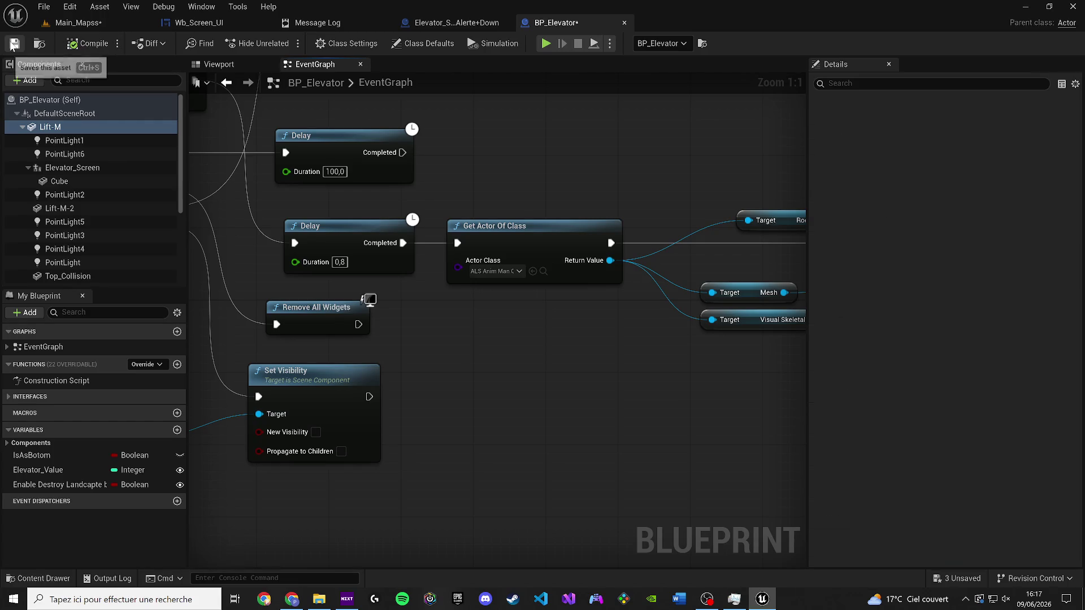
pyautogui.click(41, 44)
pyautogui.click(15, 45)
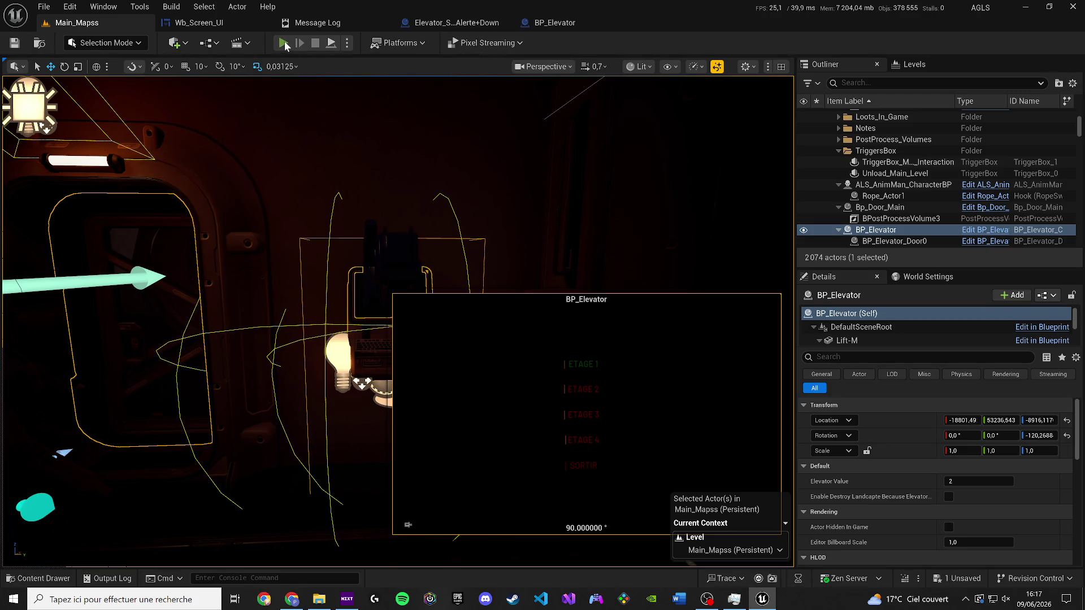
# Step: Play-test sending the elevator to ÉTAGE -1 in Unlit view, then return to BP_Elevator's EventGraph
pyautogui.hotkey('alt', 'p')
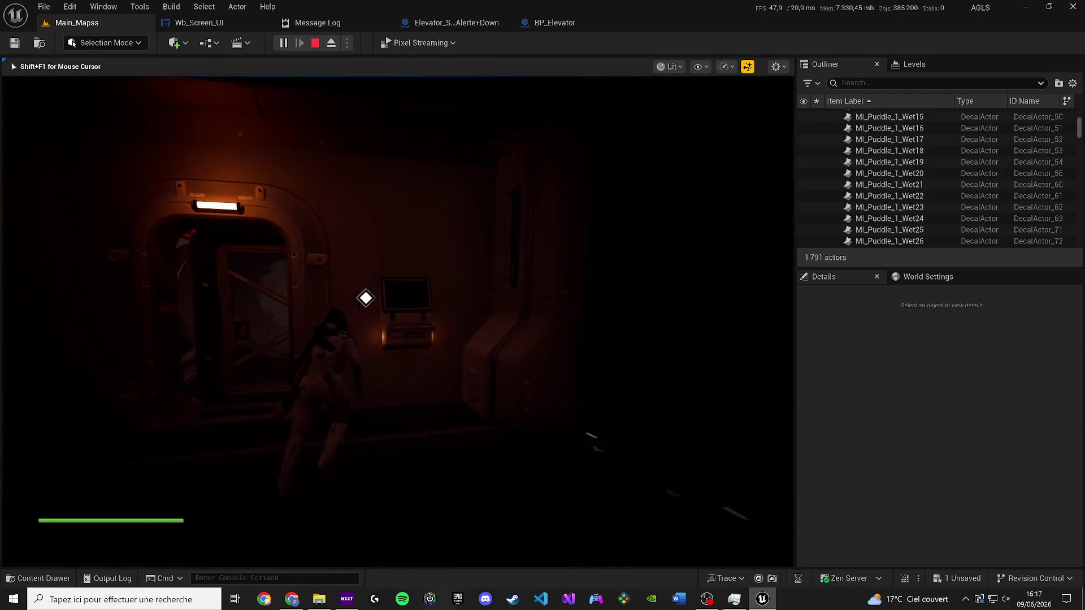
pyautogui.press('e')
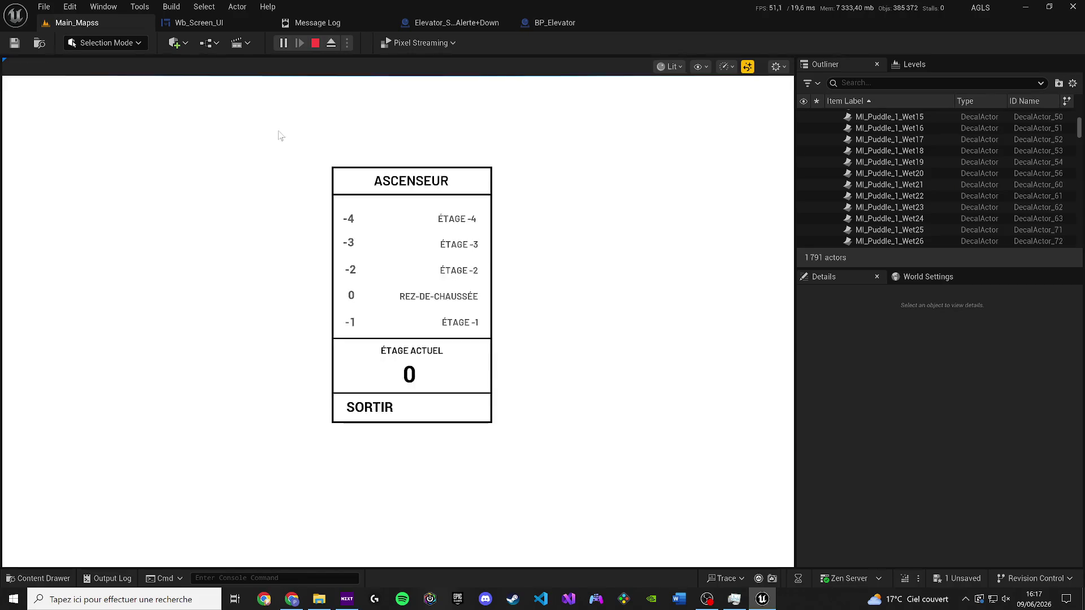
pyautogui.click(459, 323)
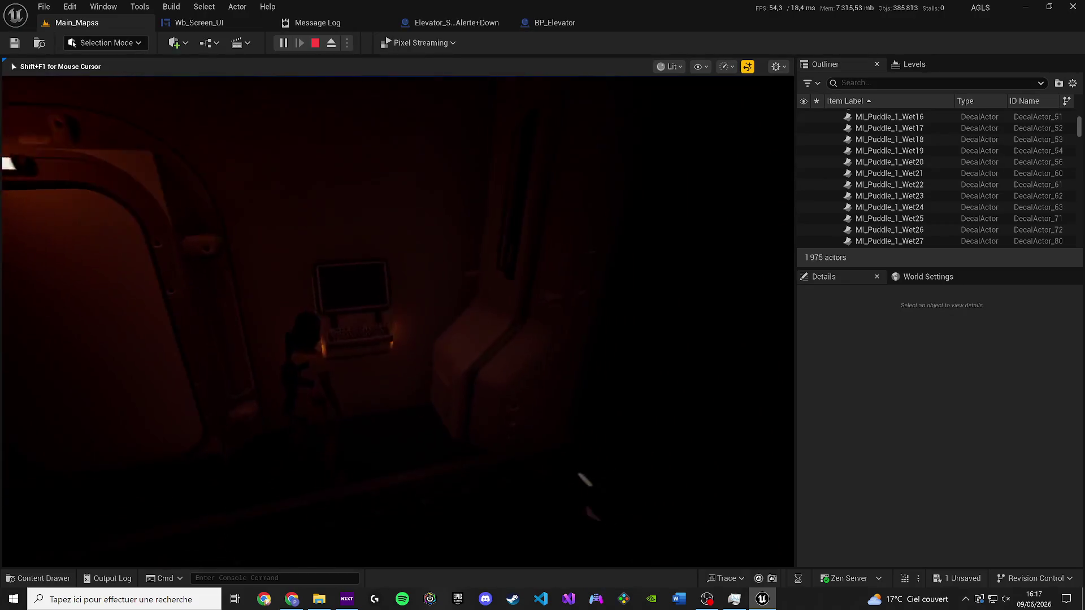
pyautogui.press('F2')
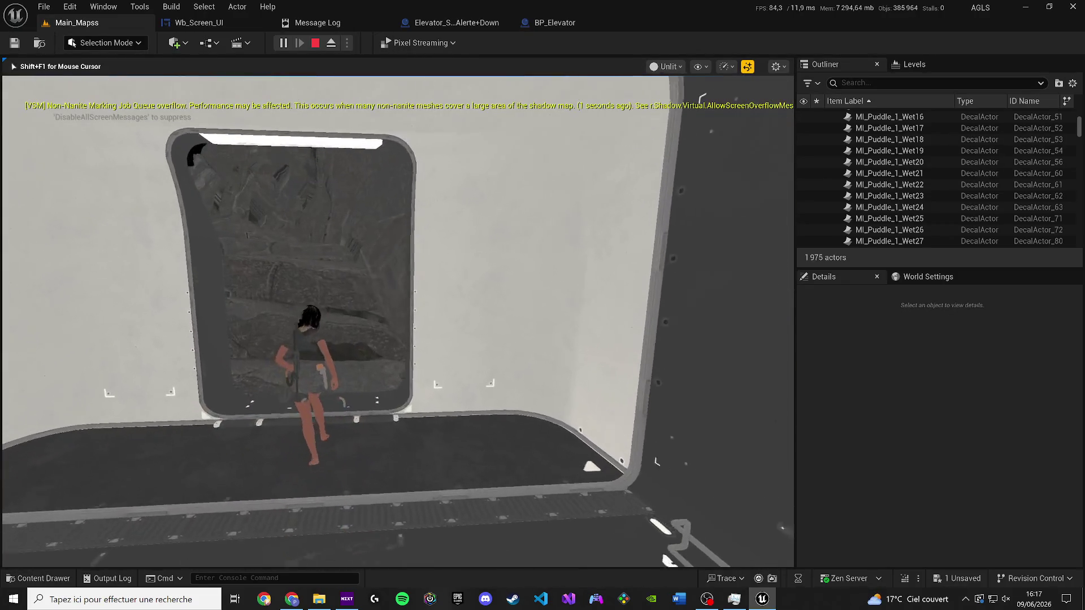
pyautogui.press('w')
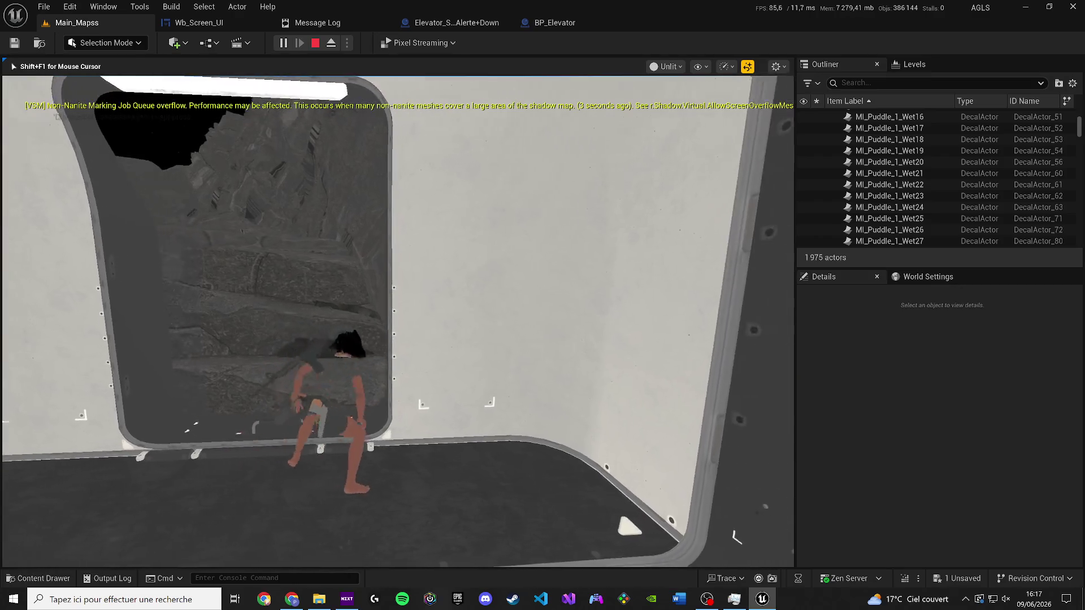
pyautogui.press('w')
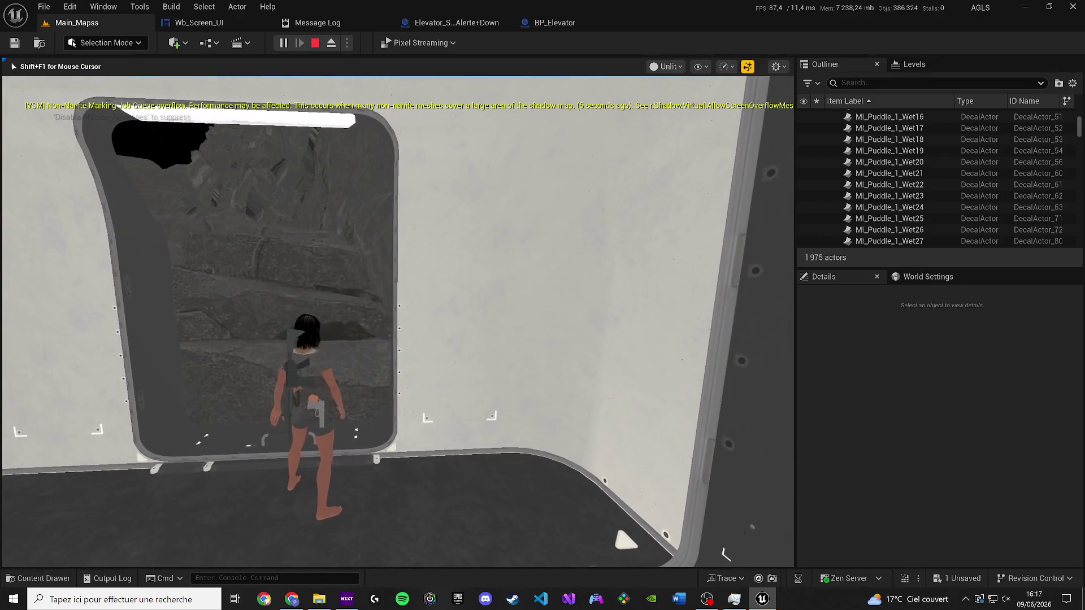
pyautogui.press('Escape')
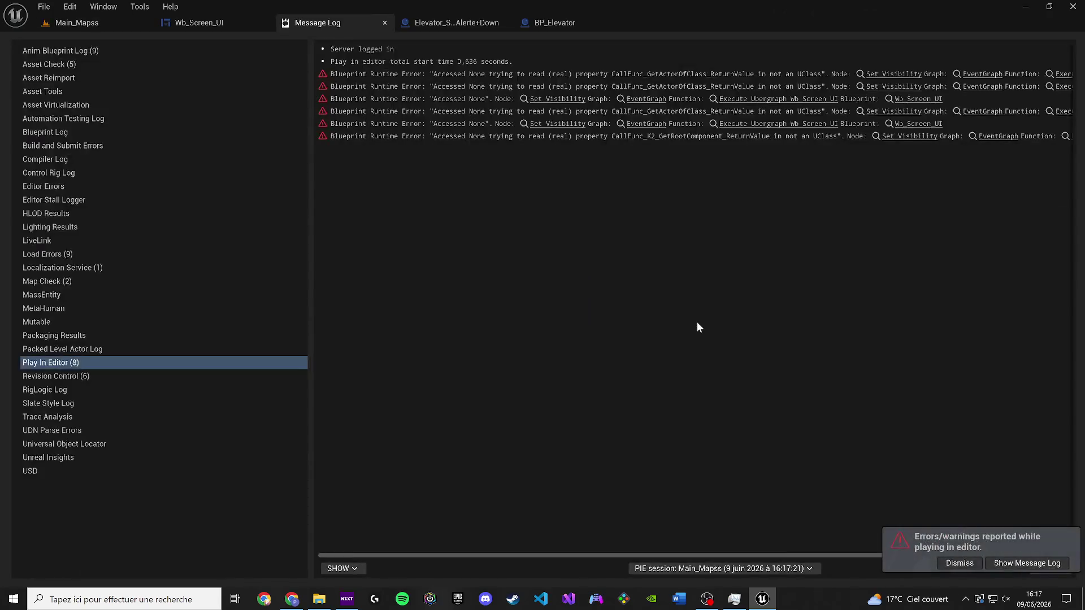
pyautogui.click(575, 26)
pyautogui.scroll(-2, 662, 381)
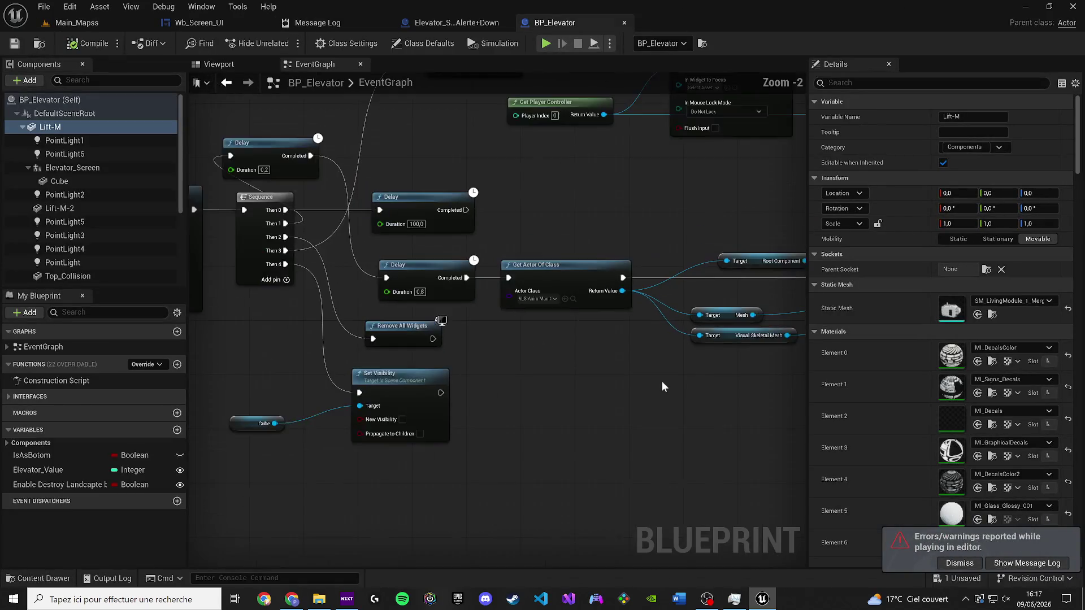
# Step: Open ALS_AnimMan_CharacterBP from the Content Browser and select its skeletal mesh
pyautogui.scroll(2, 345, 350)
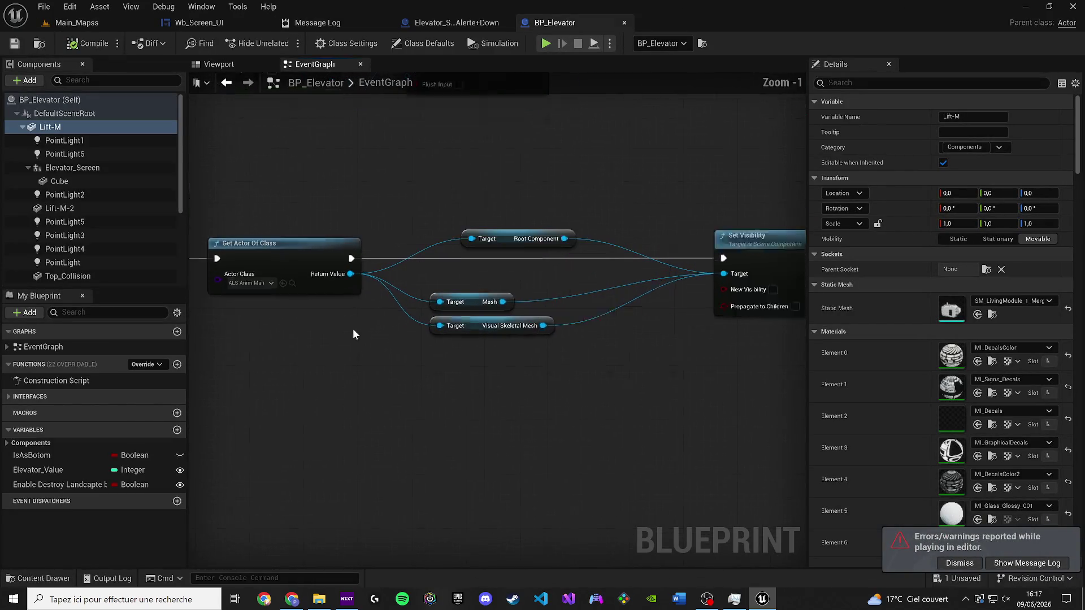
pyautogui.click(284, 278)
pyautogui.doubleClick(339, 426)
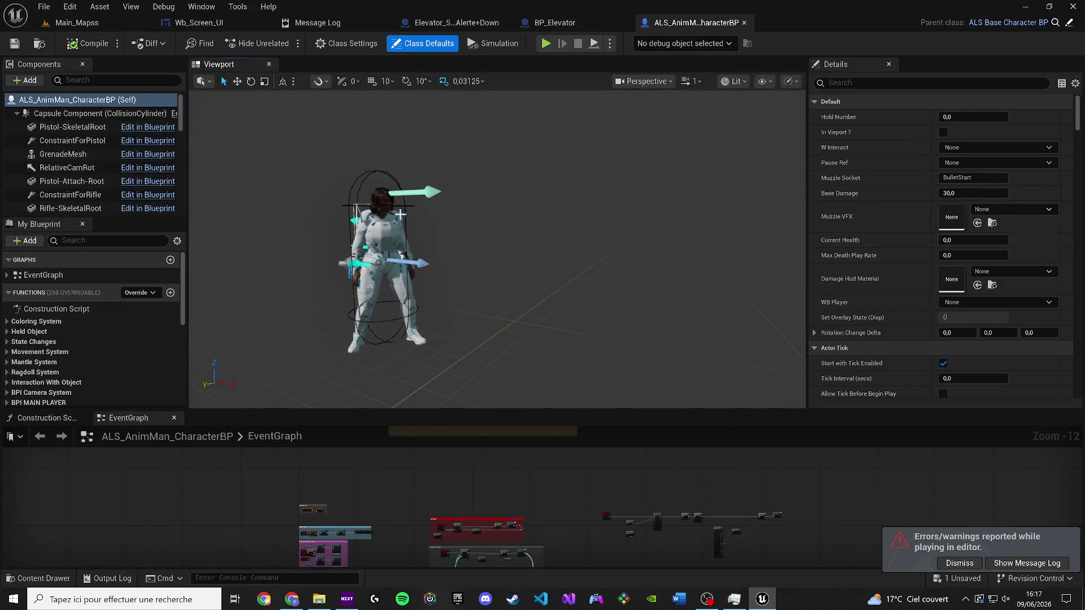
pyautogui.click(357, 212)
pyautogui.scroll(-6, 133, 194)
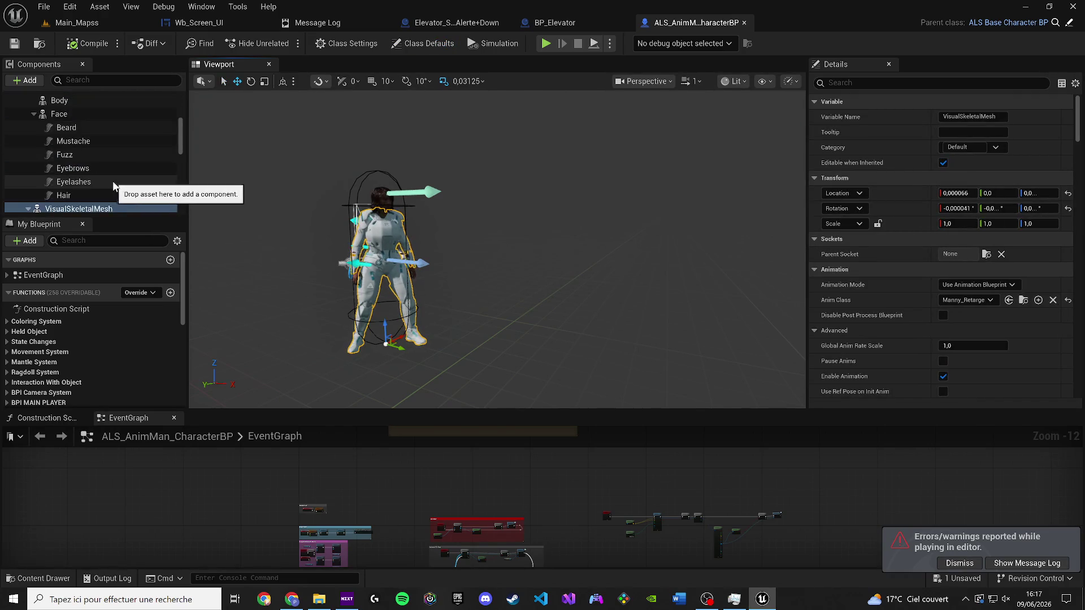
# Step: Orbit the character preview and inspect its Face and Body mesh components
pyautogui.click(542, 23)
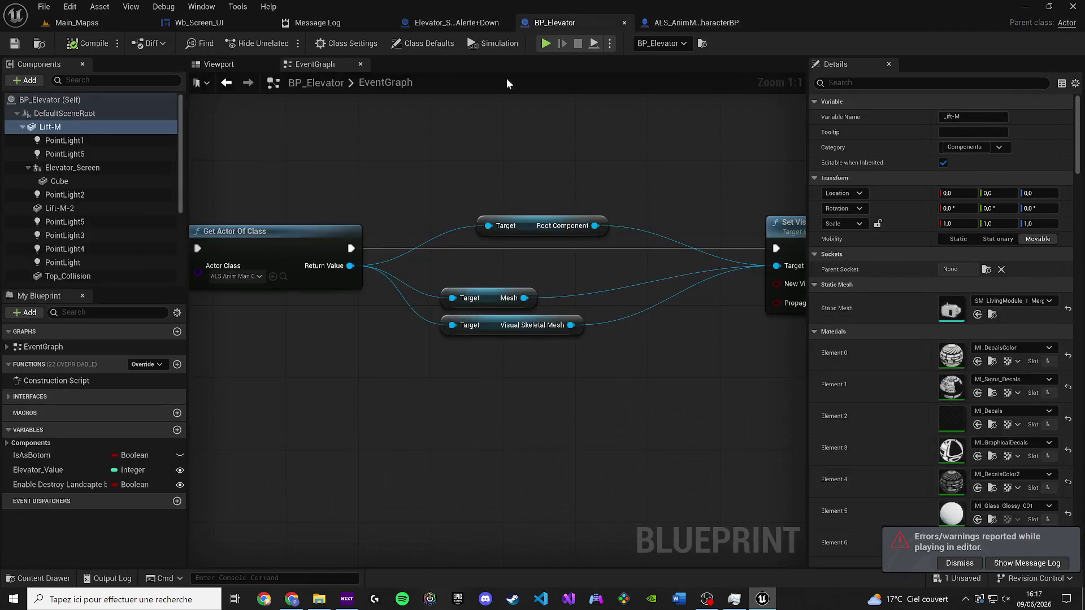
pyautogui.click(662, 23)
pyautogui.moveTo(703, 219); pyautogui.dragTo(636, 228)
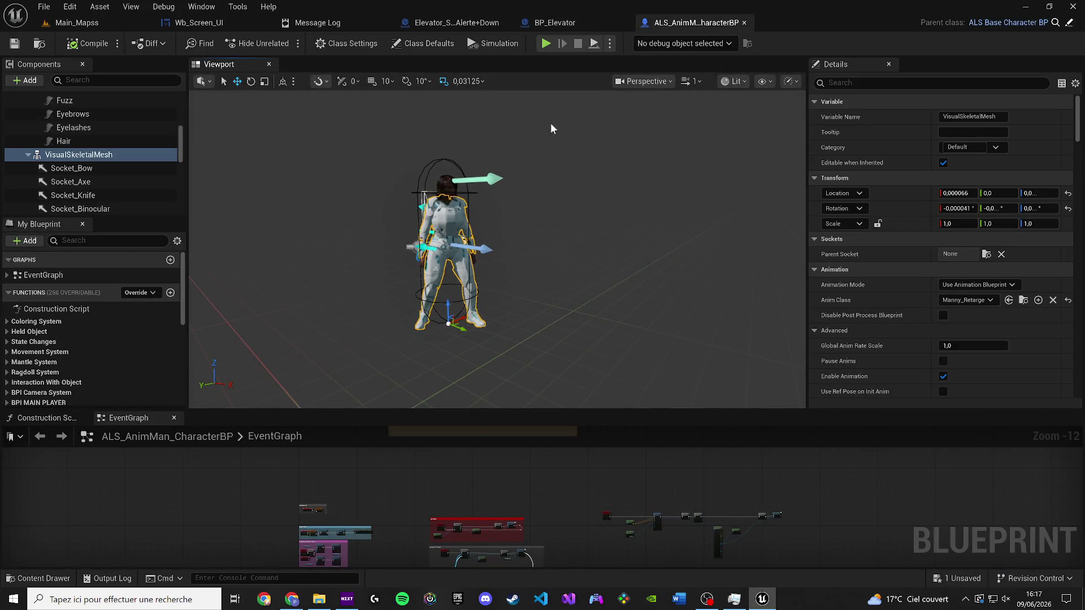
pyautogui.scroll(-3, 37, 172)
pyautogui.scroll(4, 80, 157)
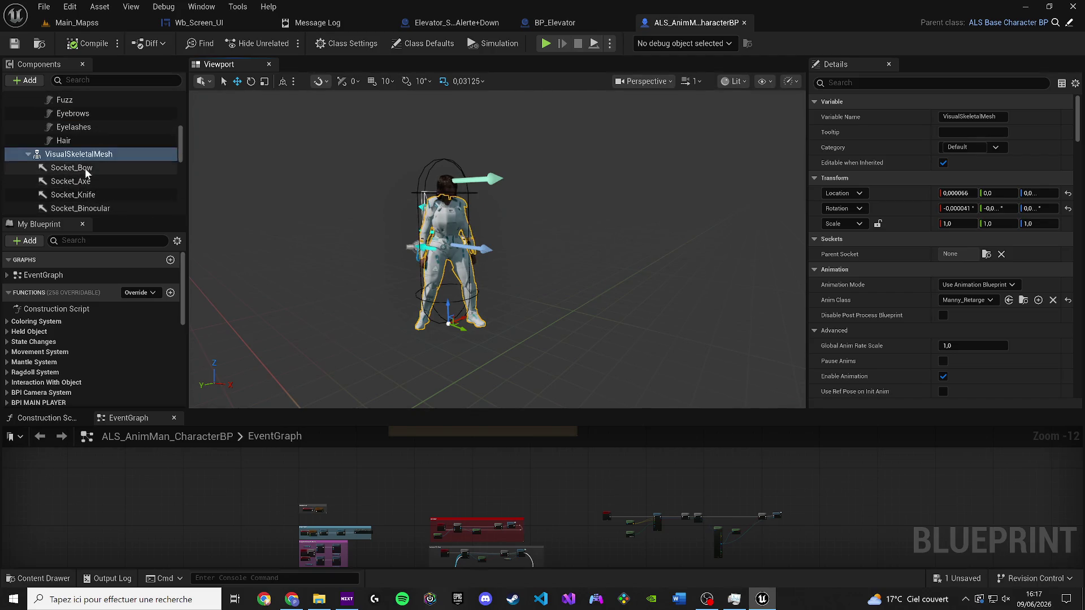
pyautogui.click(79, 131)
pyautogui.click(80, 118)
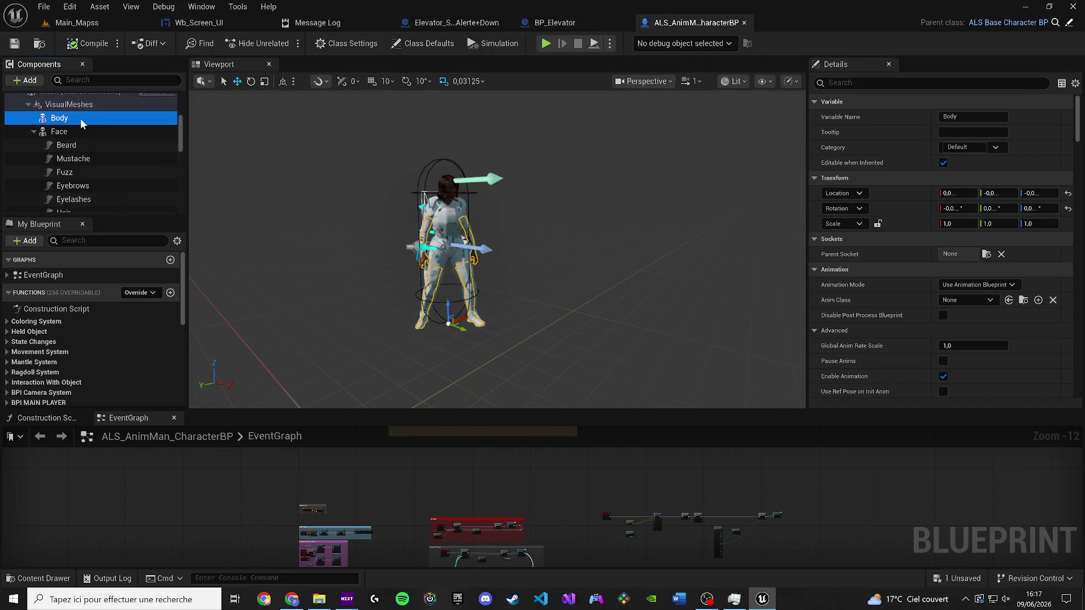
# Step: Bring BP_Elevator's Set Visibility node into view, save the blueprint, and return to Main_Mapss
pyautogui.click(584, 17)
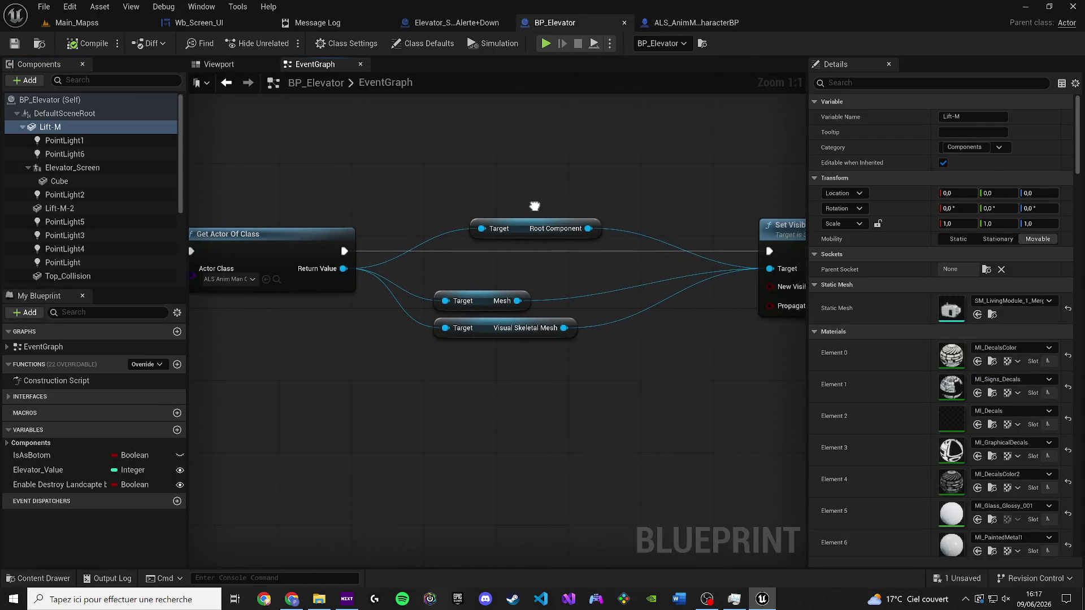
pyautogui.scroll(-7, 607, 248)
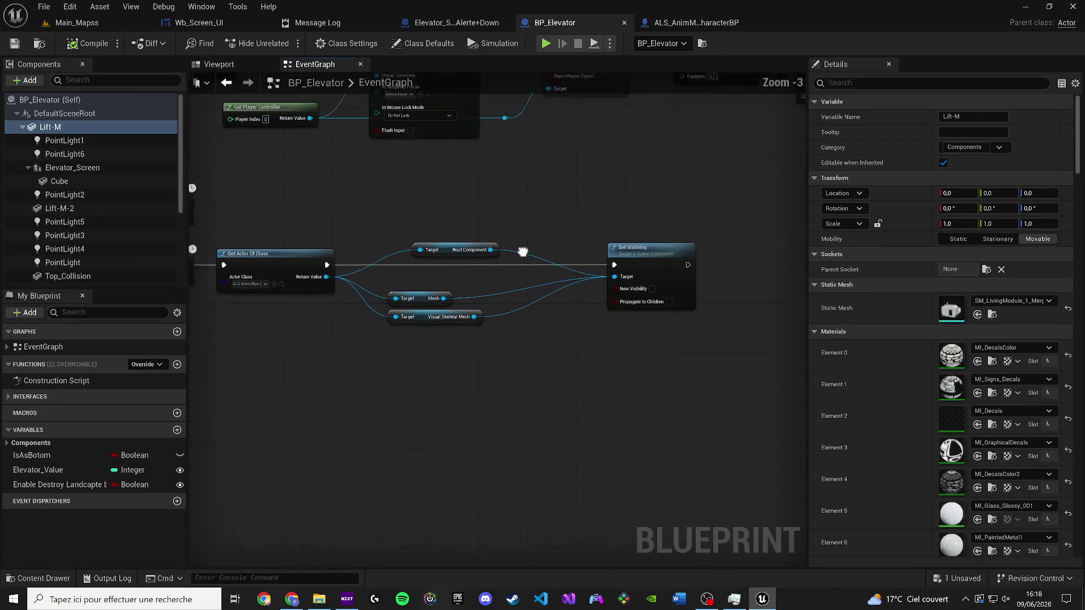
pyautogui.moveTo(420, 264)
pyautogui.mouseDown()
pyautogui.moveTo(452, 226)
pyautogui.moveTo(572, 247)
pyautogui.moveTo(386, 153)
pyautogui.mouseUp()
pyautogui.scroll(3, 381, 152)
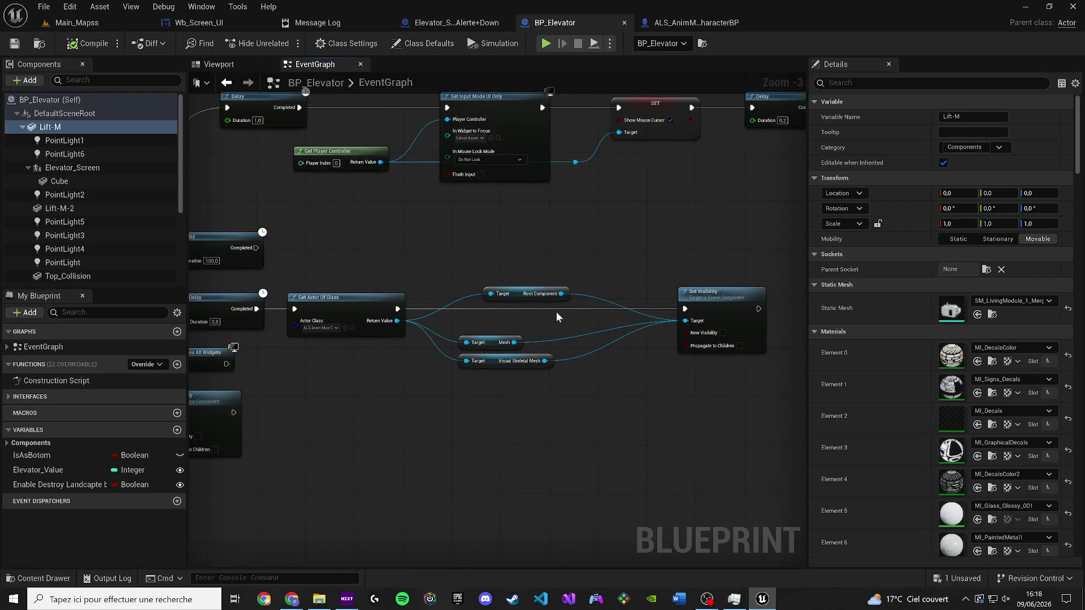
pyautogui.moveTo(539, 305); pyautogui.dragTo(805, 322)
pyautogui.moveTo(700, 307); pyautogui.dragTo(547, 317)
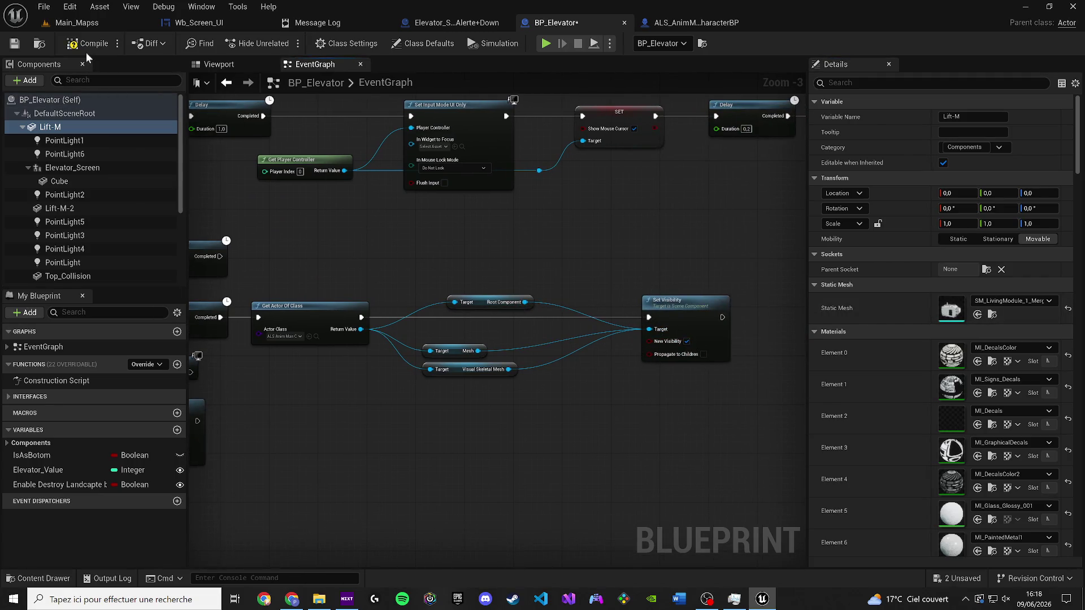
pyautogui.click(15, 43)
pyautogui.click(106, 21)
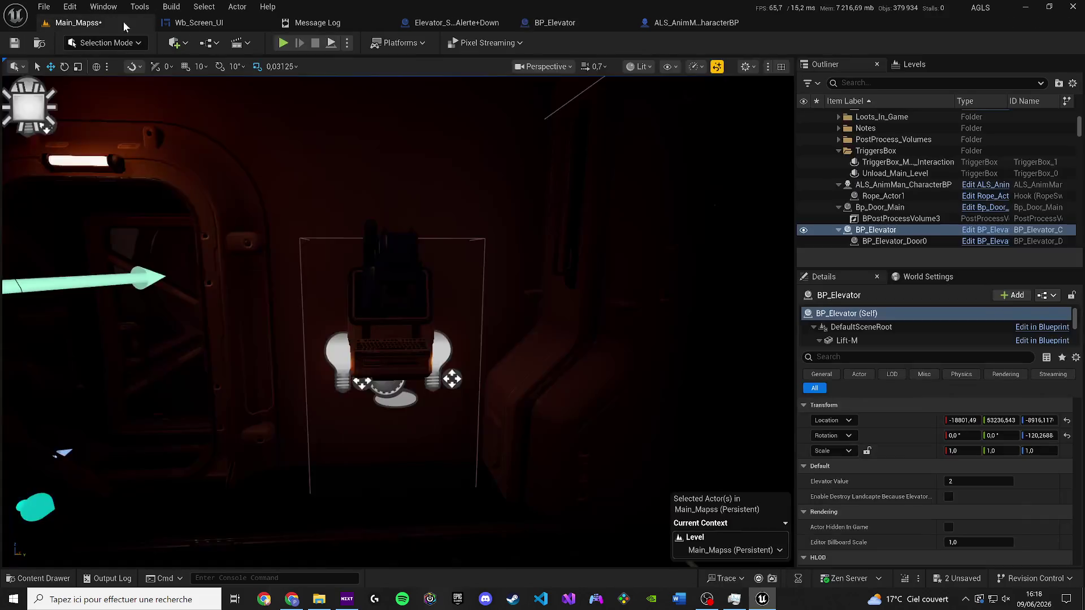
# Step: Save Main_Mapss, close the Elevator_Screen_Alerte+Down blueprint, and go back to Wb_Screen_UI
pyautogui.hotkey('ctrl', 's')
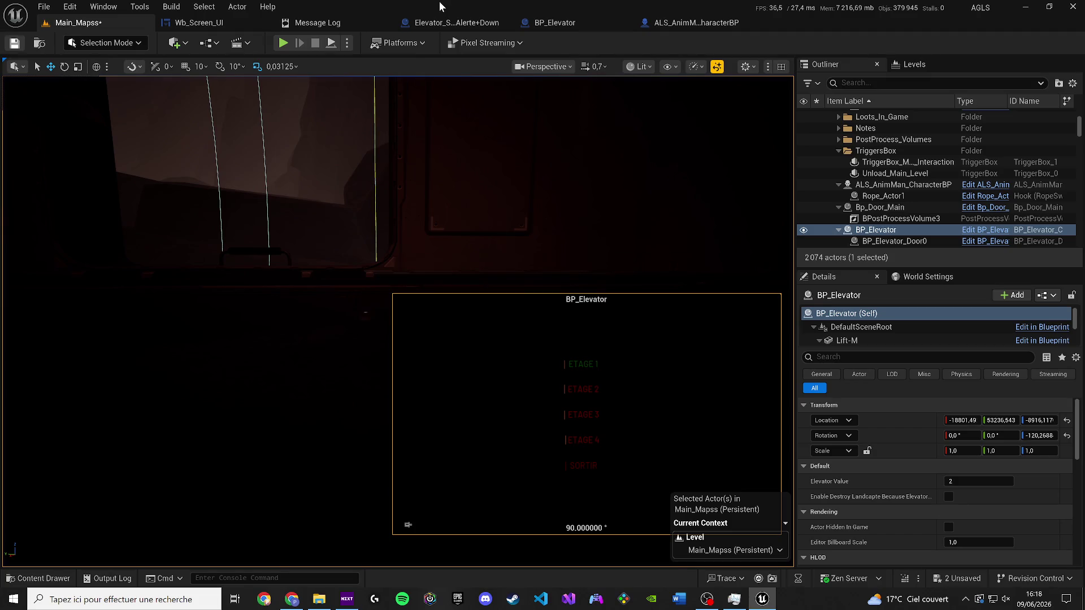
pyautogui.click(496, 21)
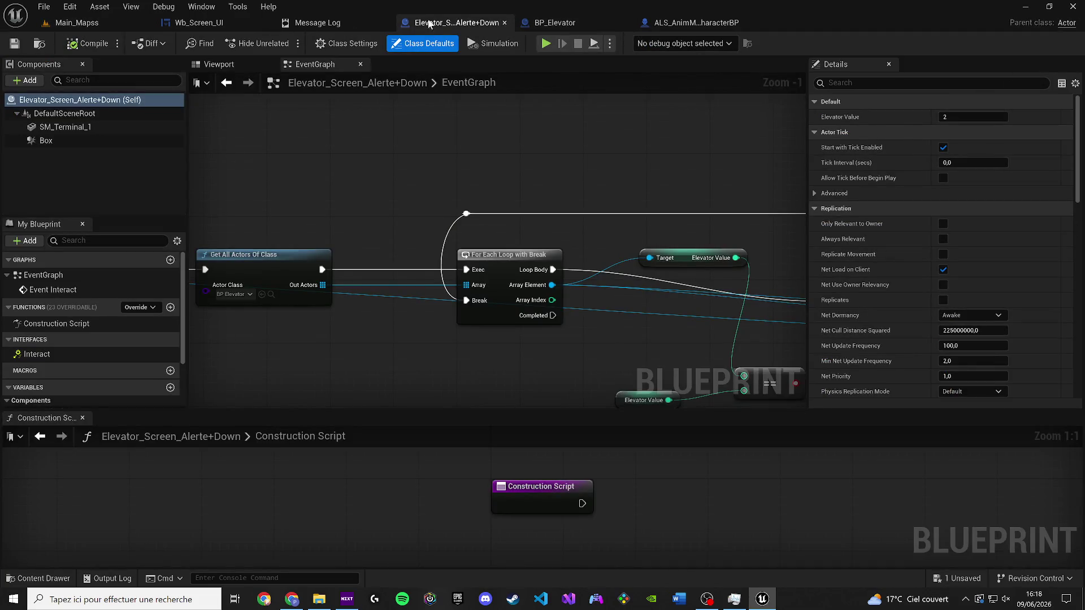
pyautogui.middleClick(462, 23)
pyautogui.click(199, 23)
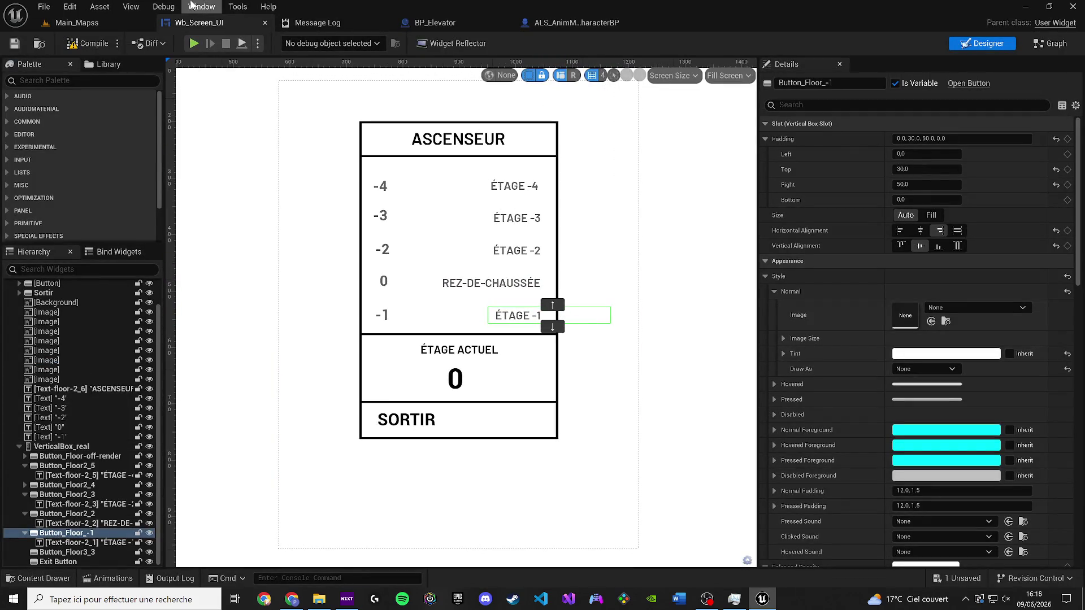
# Step: Open the Animations panel and replace Floor1's track binding with Button_Floor_-1, then preview it
pyautogui.click(192, 5)
pyautogui.click(203, 95)
pyautogui.moveTo(399, 130); pyautogui.dragTo(441, 380)
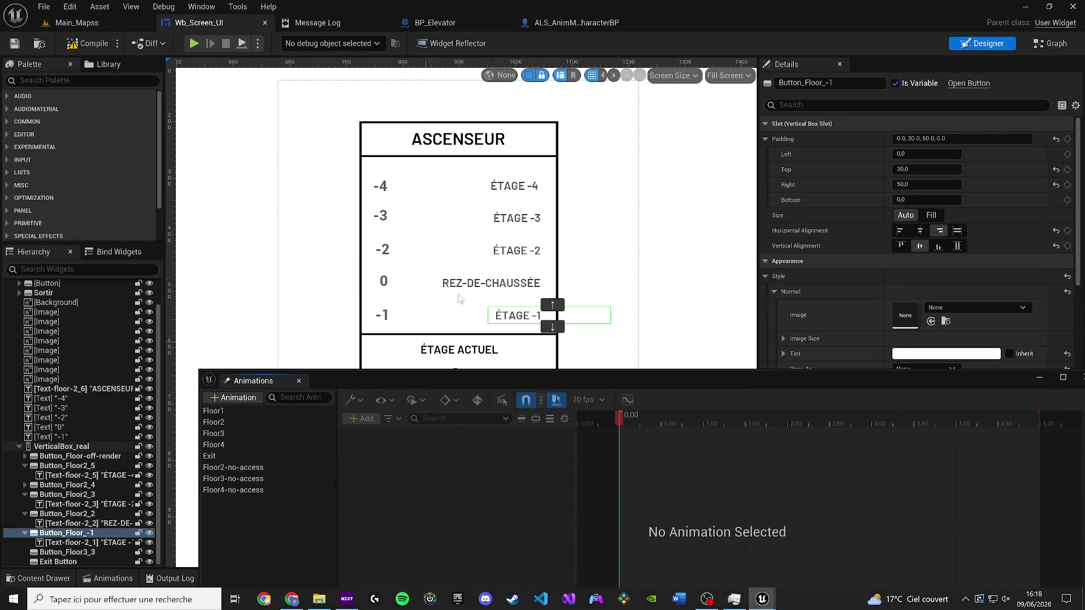
pyautogui.click(285, 411)
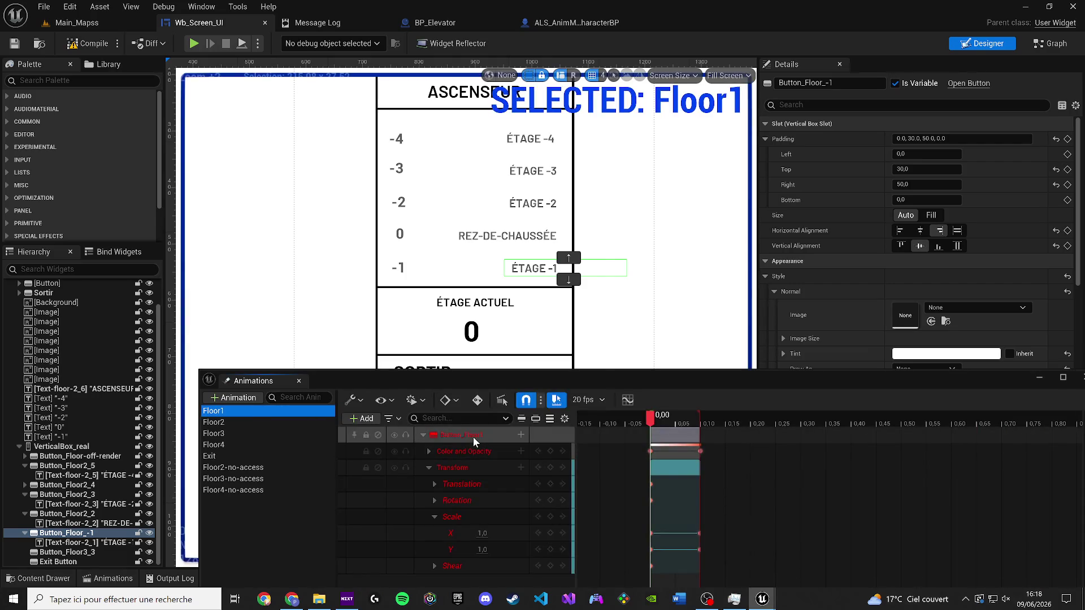
pyautogui.rightClick(474, 436)
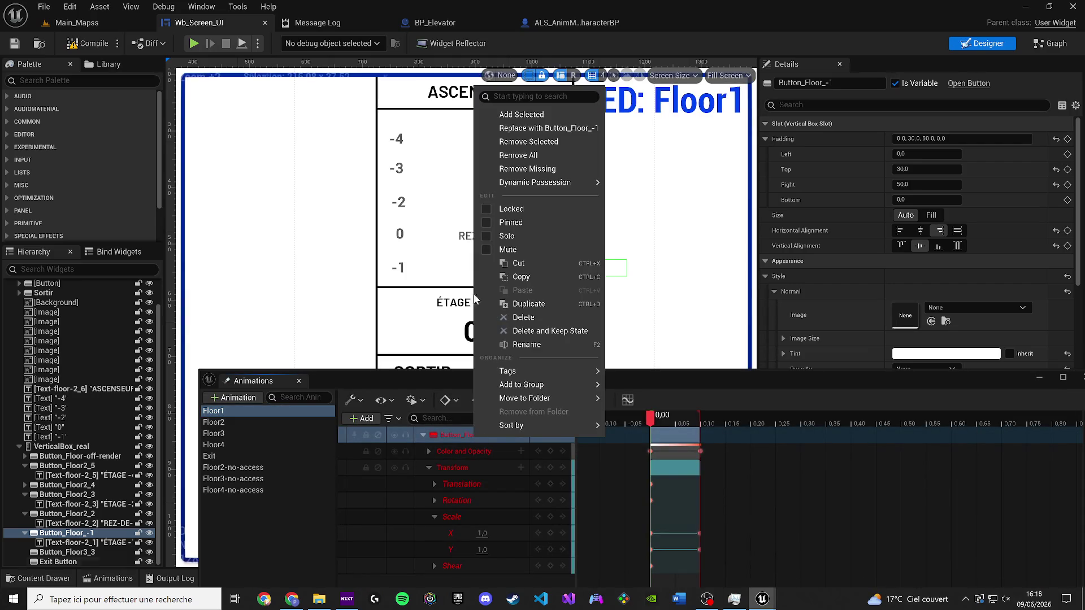
pyautogui.click(489, 129)
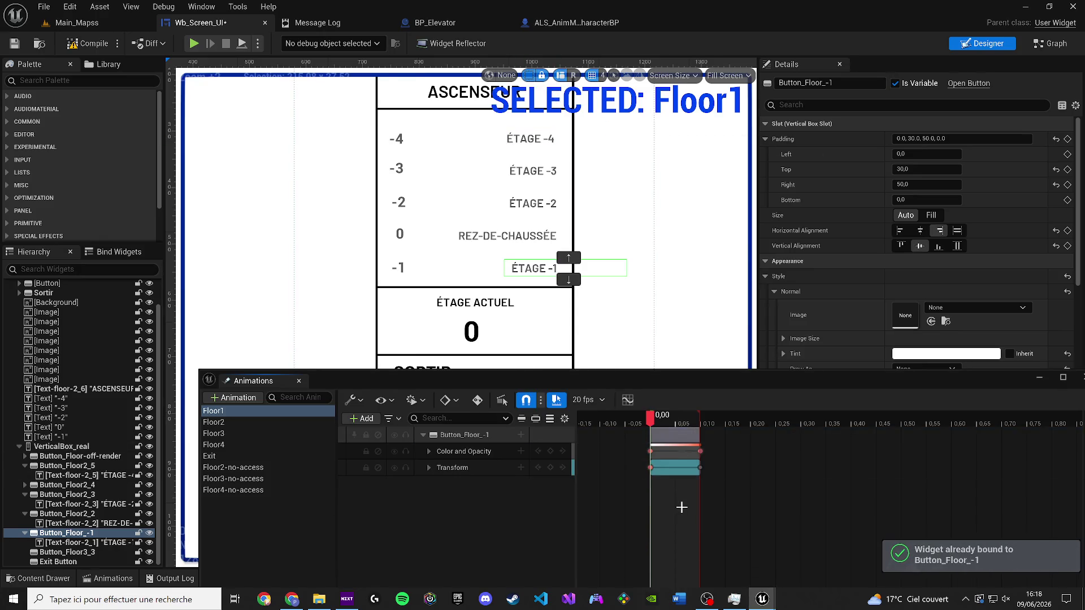
pyautogui.press('space')
# Step: Inspect the Floor2 animation's Transform track and select the button holding ÉTAGE -2
pyautogui.scroll(4, 551, 355)
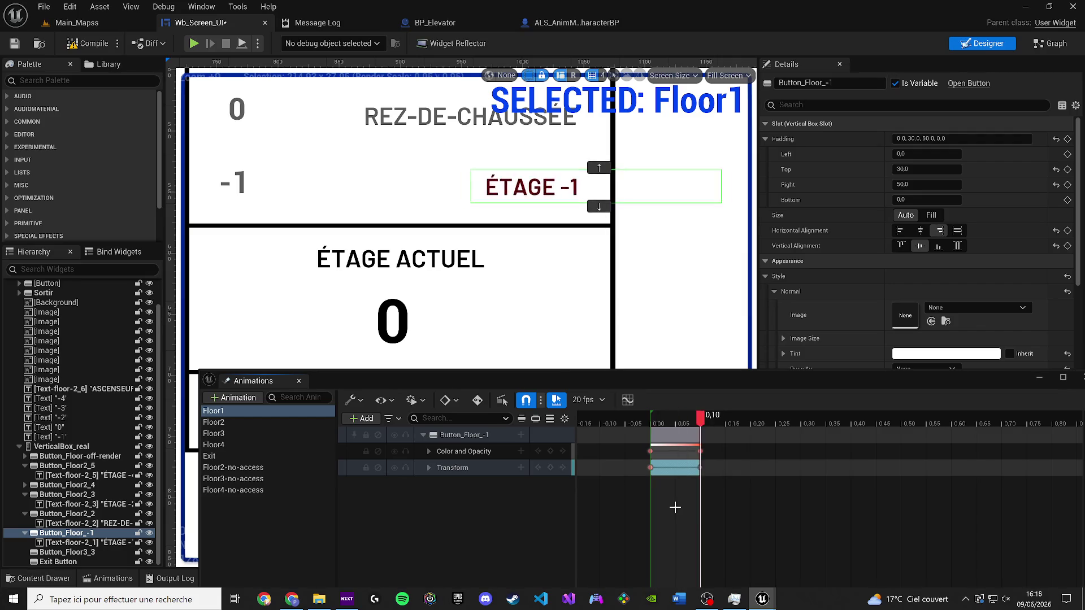
pyautogui.scroll(-2, 357, 337)
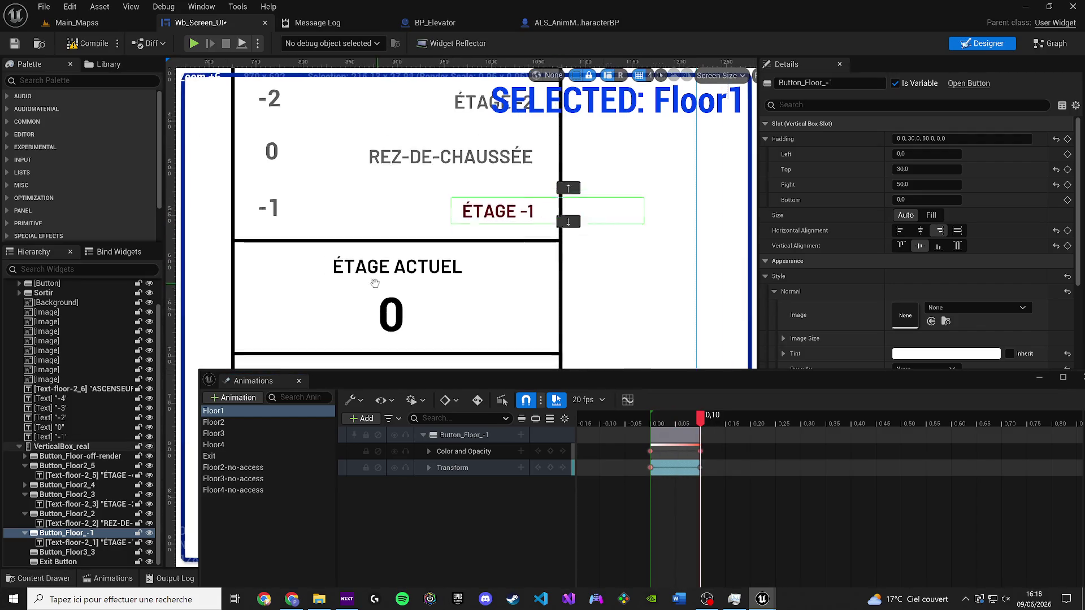
pyautogui.scroll(-2, 430, 248)
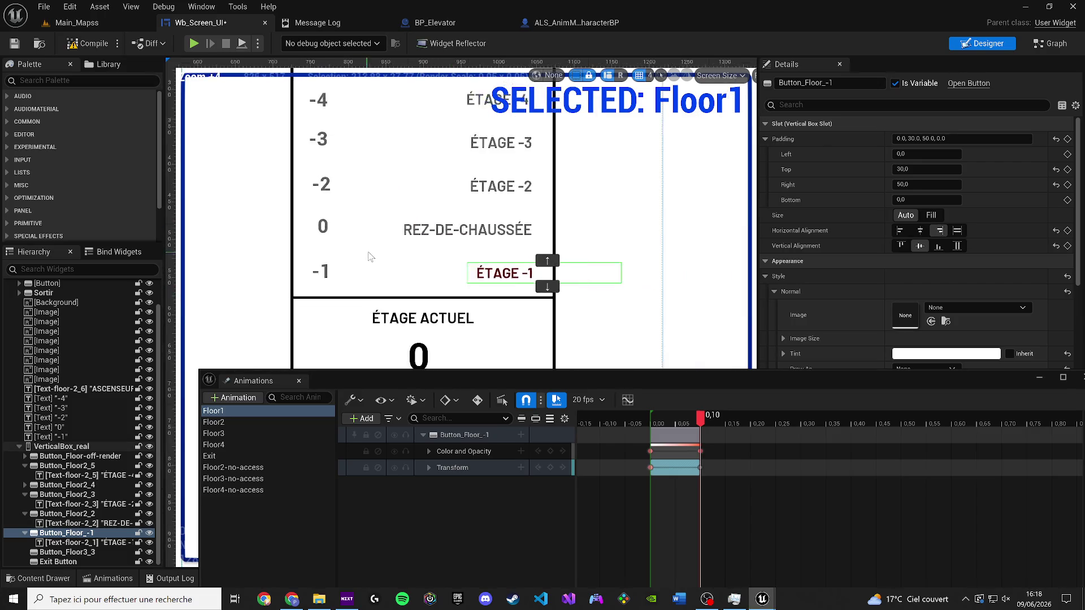
pyautogui.click(235, 424)
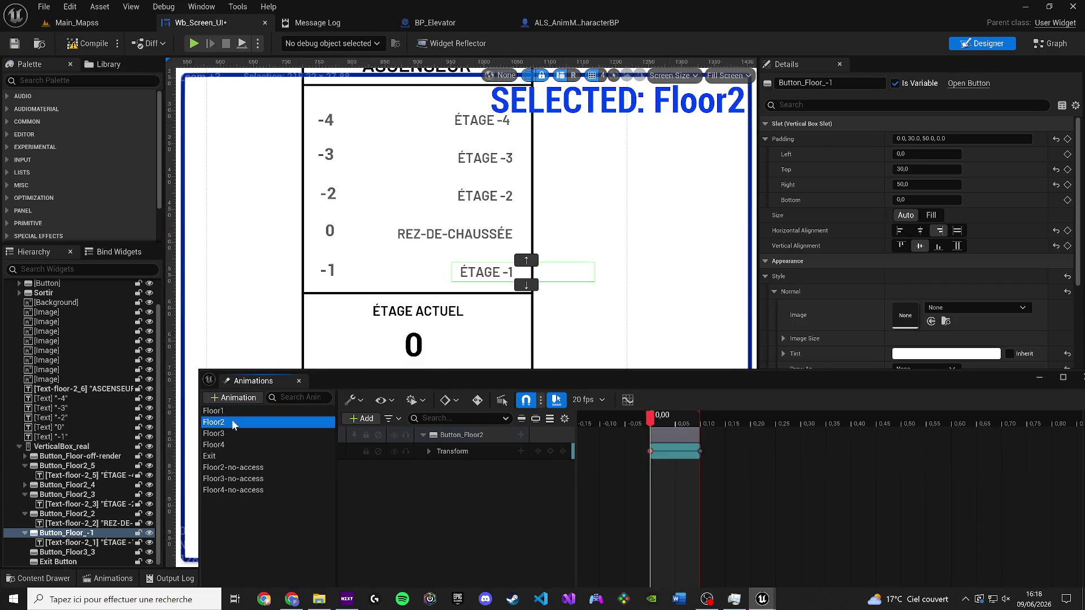
pyautogui.click(467, 200)
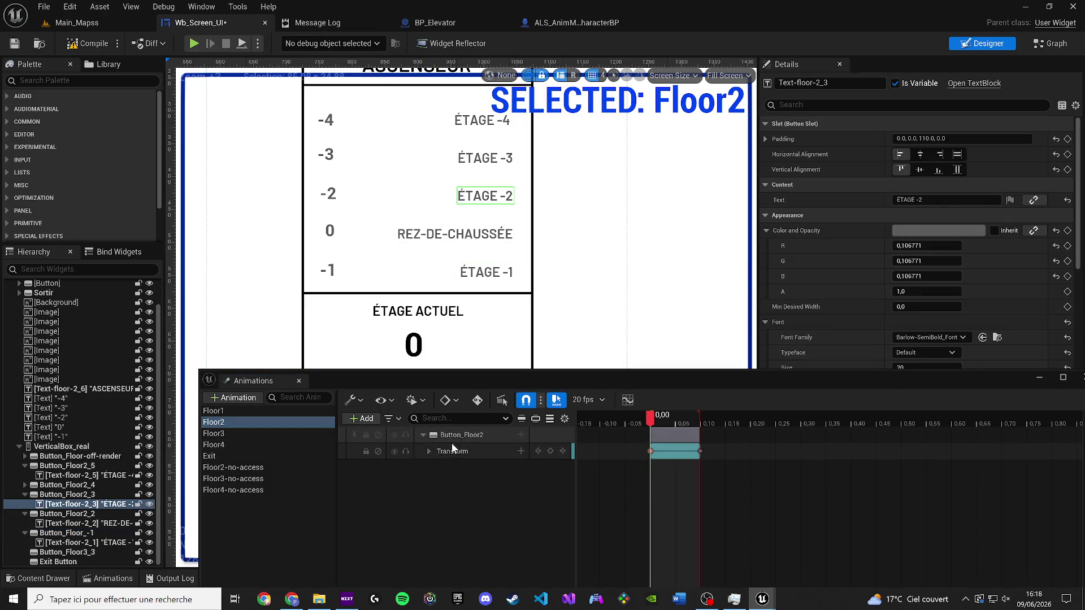
pyautogui.press('space')
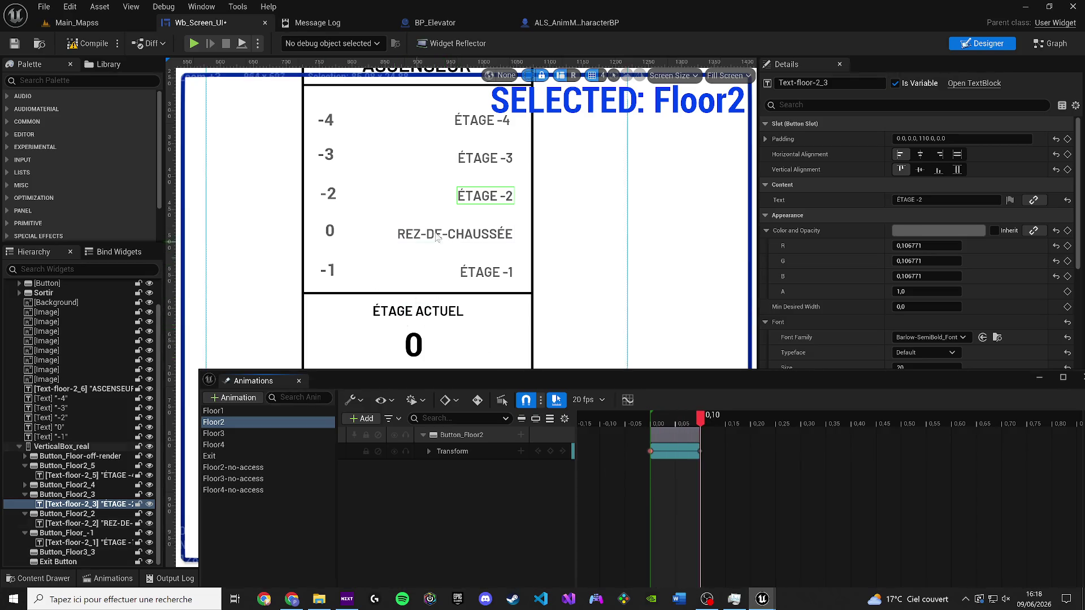
pyautogui.click(429, 452)
pyautogui.click(429, 451)
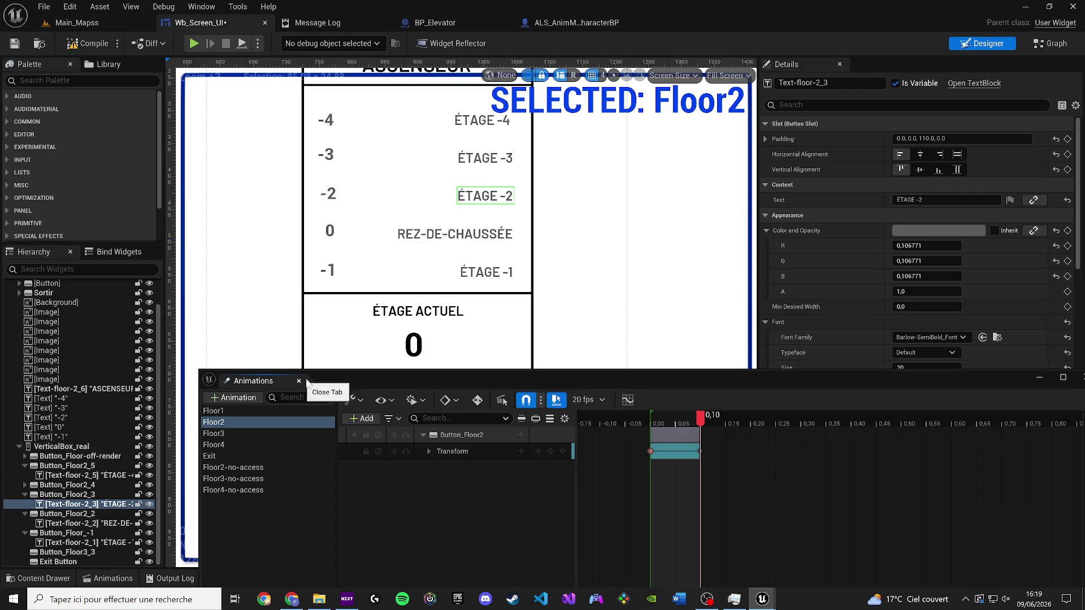
pyautogui.click(79, 495)
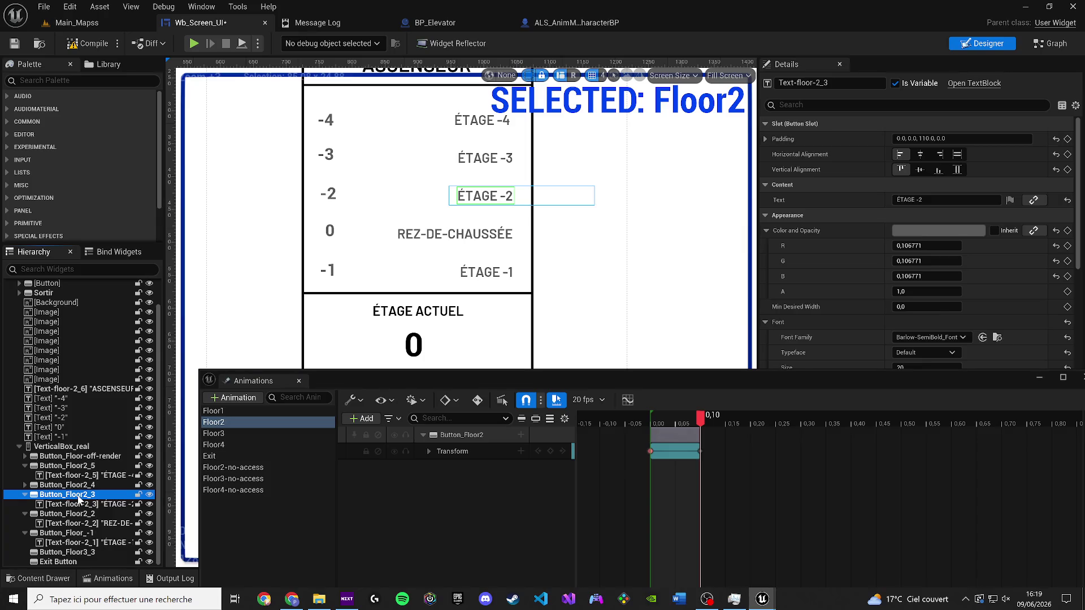
# Step: Rename the ÉTAGE -2 button to Button_Floor_-2 and rebind Floor2's track to it
pyautogui.click(98, 496)
pyautogui.write('_-')
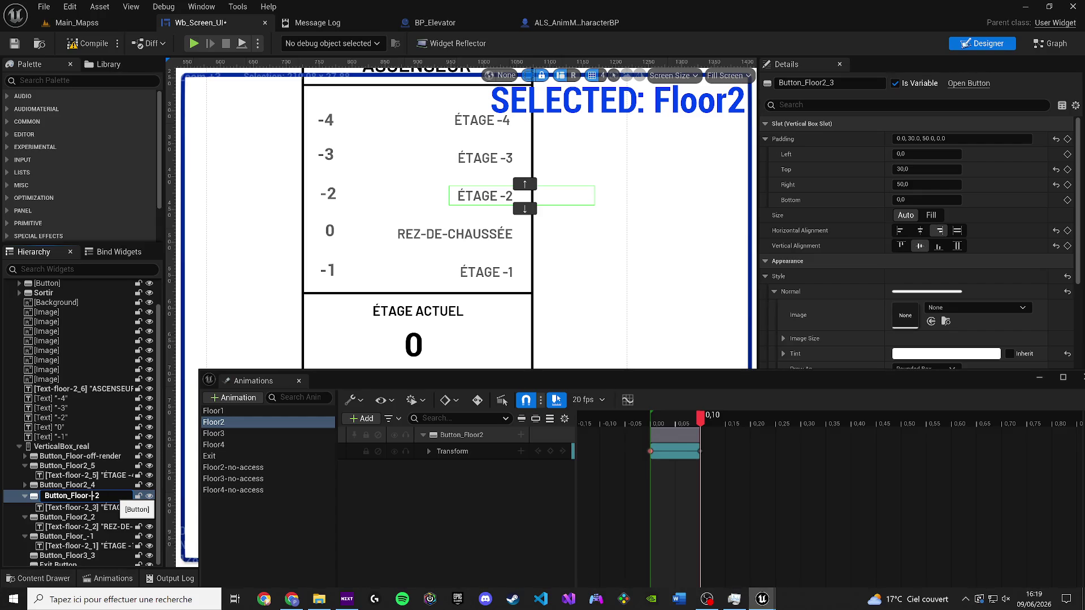
pyautogui.press('Return')
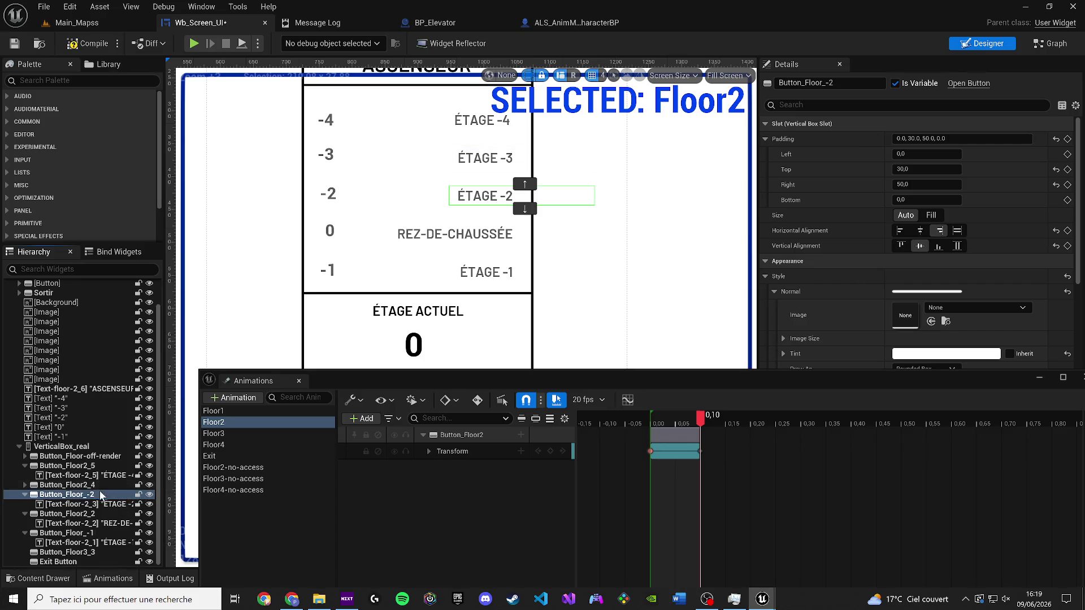
pyautogui.rightClick(448, 435)
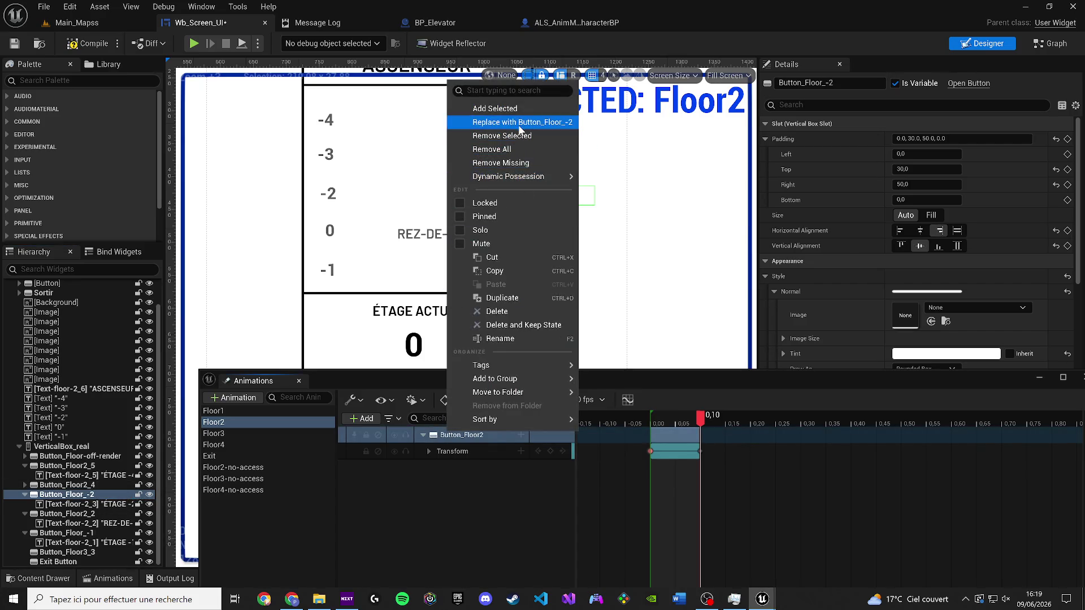
pyautogui.click(498, 120)
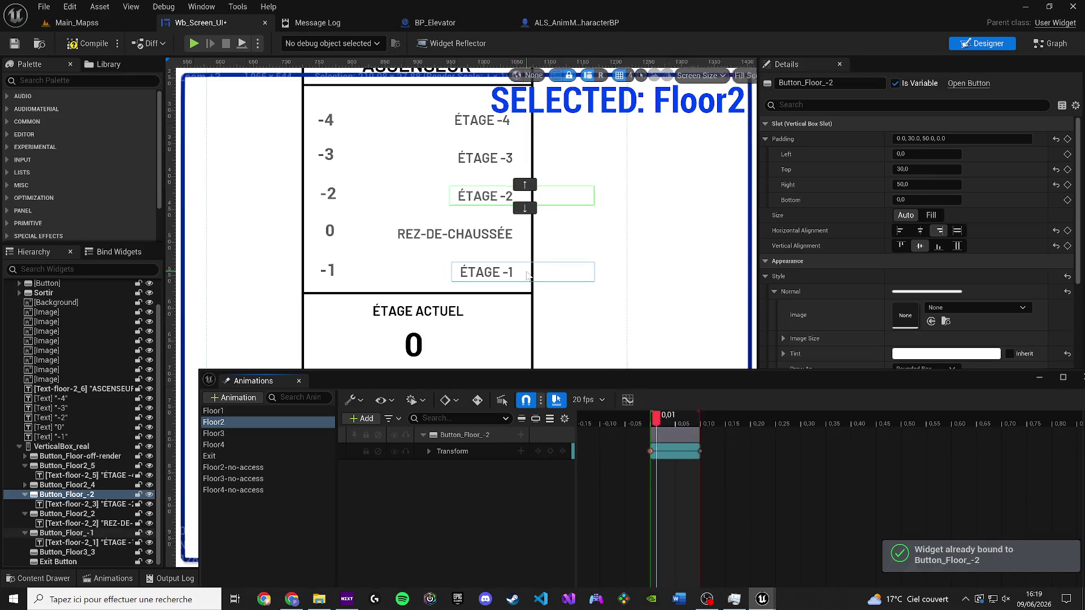
pyautogui.scroll(2, 466, 230)
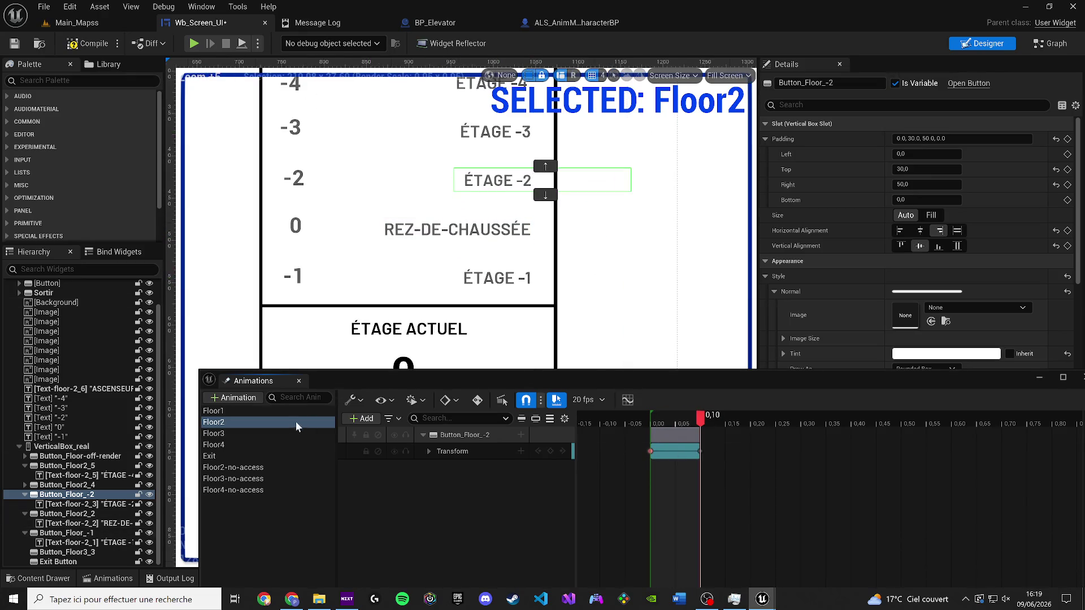
# Step: Delete Floor1's Color and Opacity track, then compile and save the widget blueprint
pyautogui.click(260, 411)
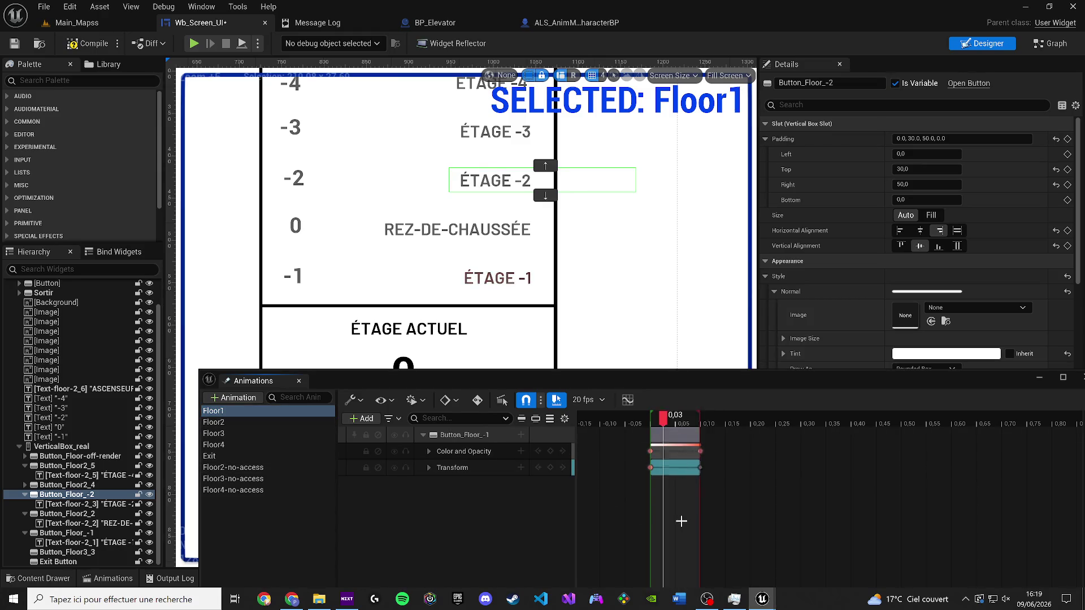
pyautogui.click(486, 451)
pyautogui.press('Delete')
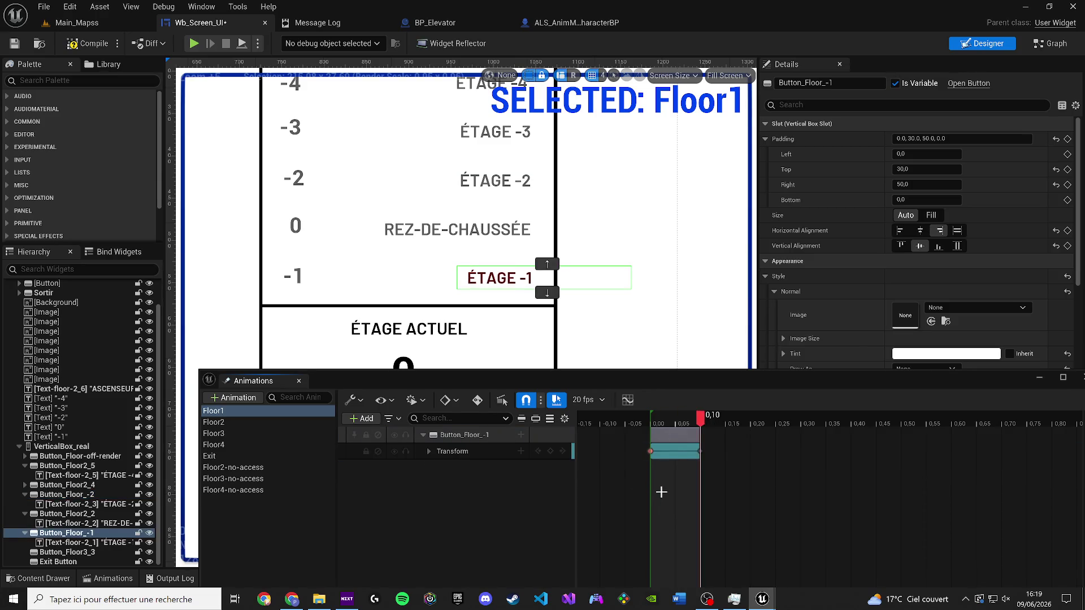
pyautogui.click(513, 284)
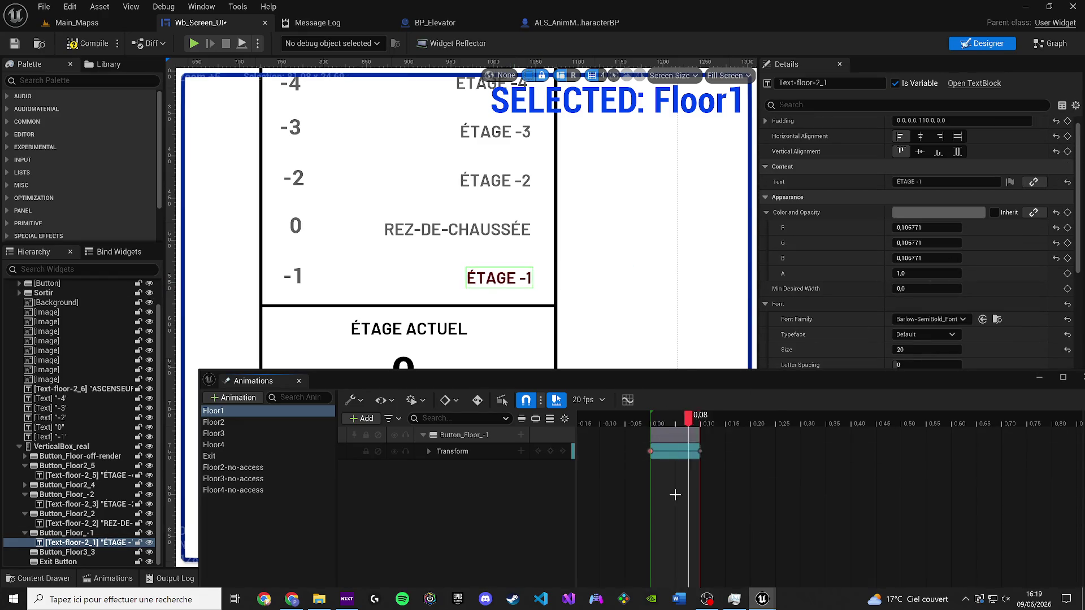
pyautogui.click(16, 46)
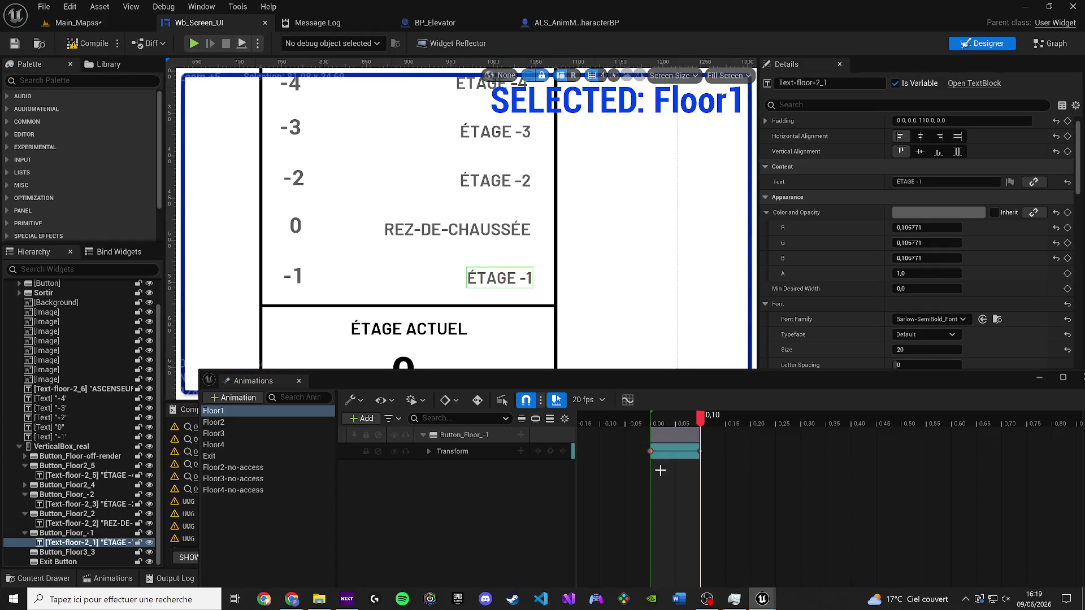
# Step: Check the Floor1 and Floor2 tracks, open Floor3, and begin renaming the ÉTAGE -3 button
pyautogui.moveTo(524, 279); pyautogui.dragTo(537, 308)
pyautogui.click(450, 435)
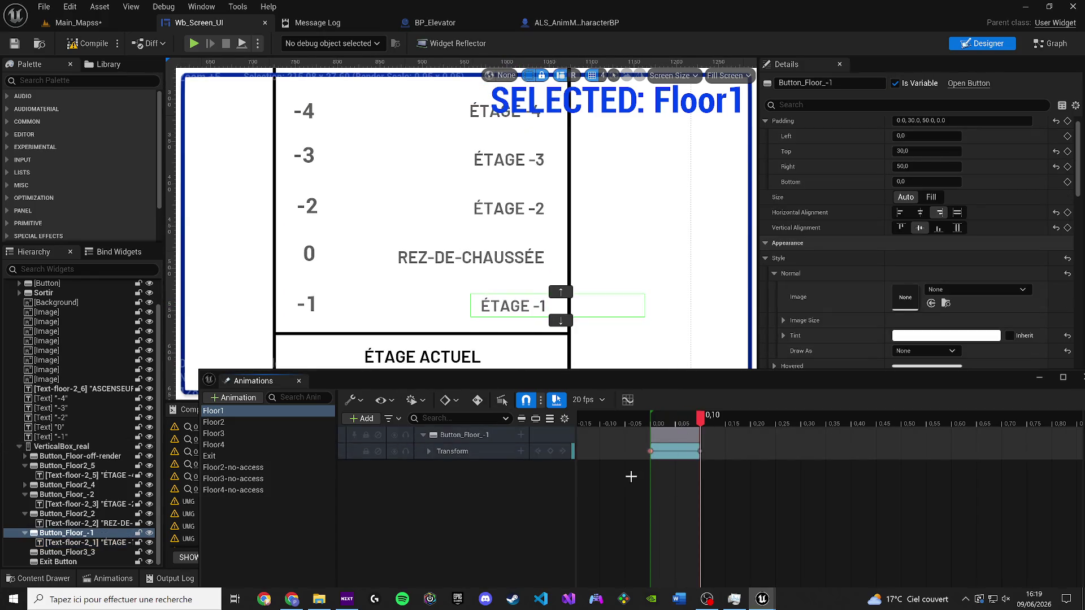
pyautogui.click(261, 424)
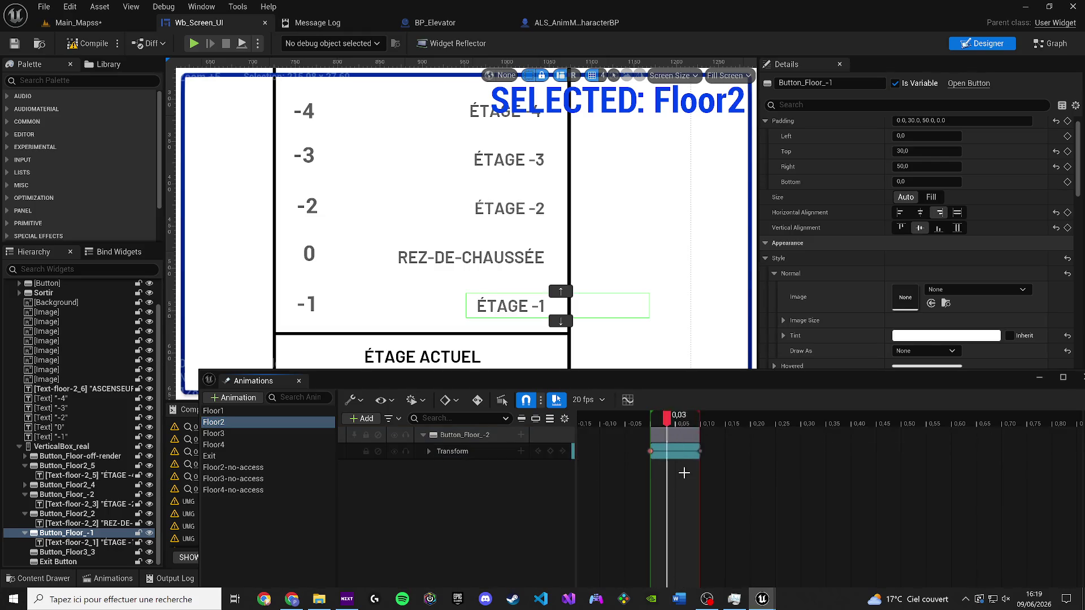
pyautogui.click(264, 434)
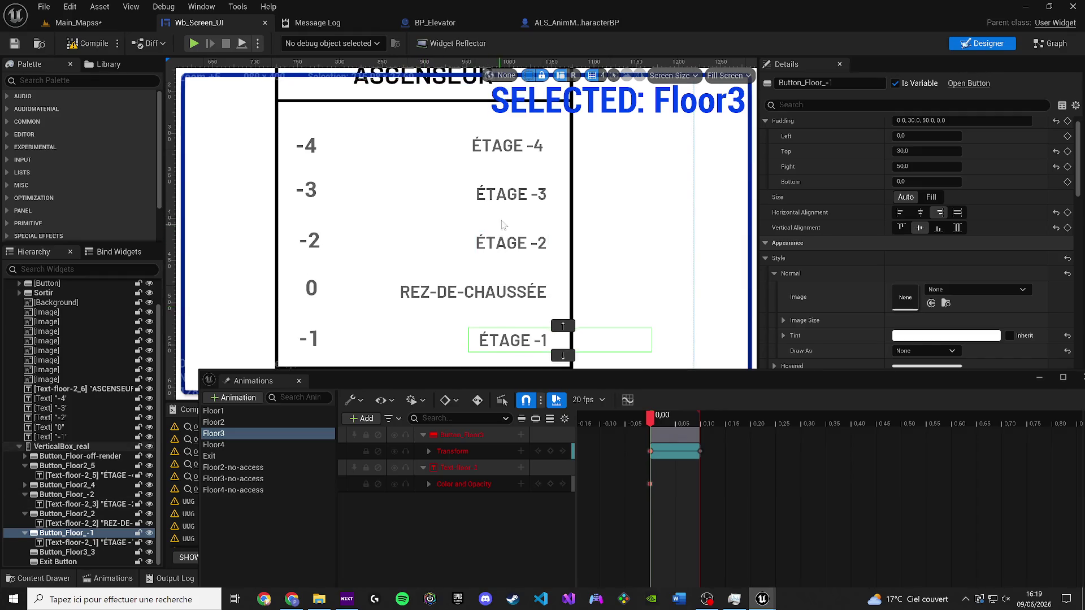
pyautogui.click(501, 198)
pyautogui.click(99, 486)
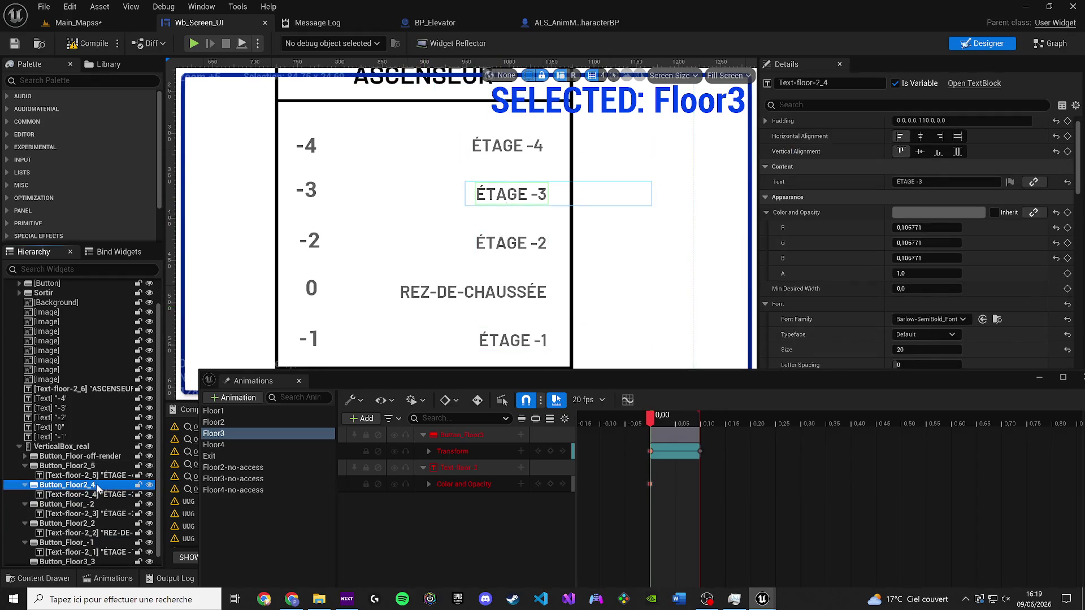
pyautogui.click(107, 487)
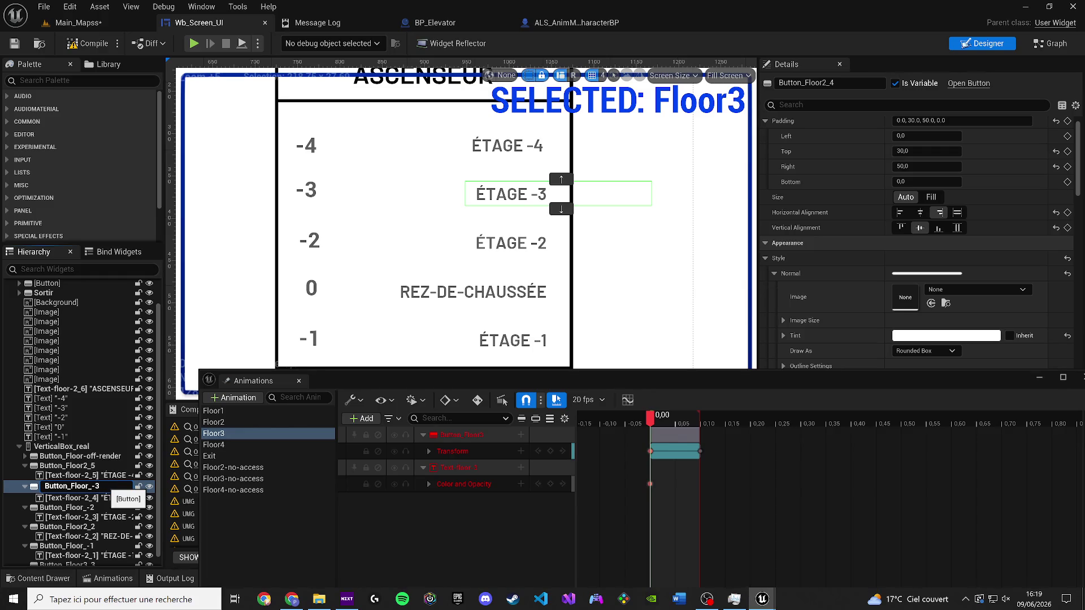
# Step: Name the button Button_Floor_-3, rebind its animation track to it, and delete the broken Text-floor-3 track
pyautogui.press('Return')
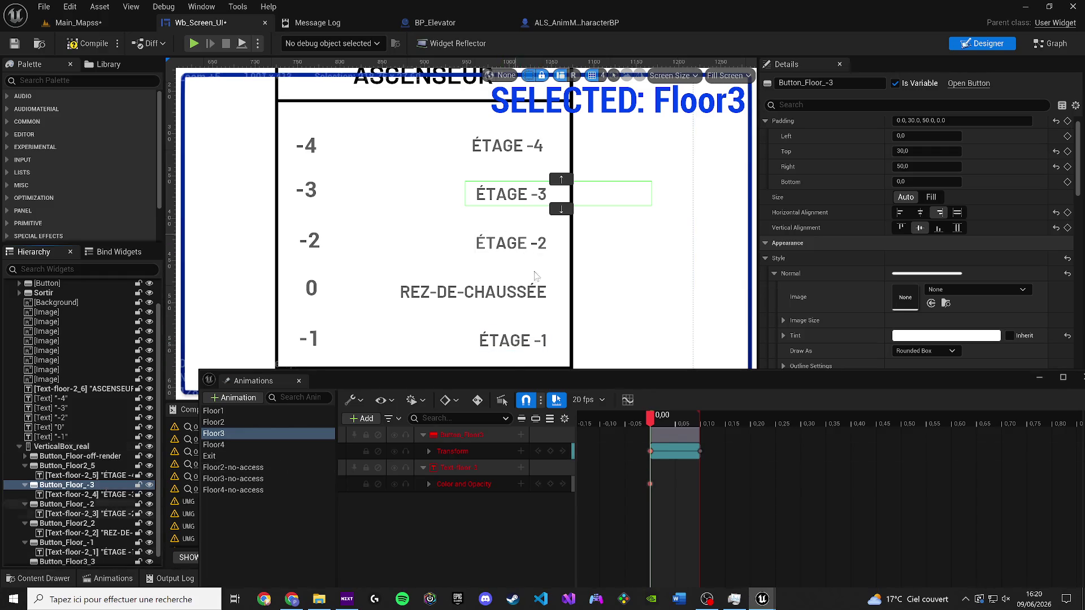
pyautogui.rightClick(459, 432)
pyautogui.click(508, 120)
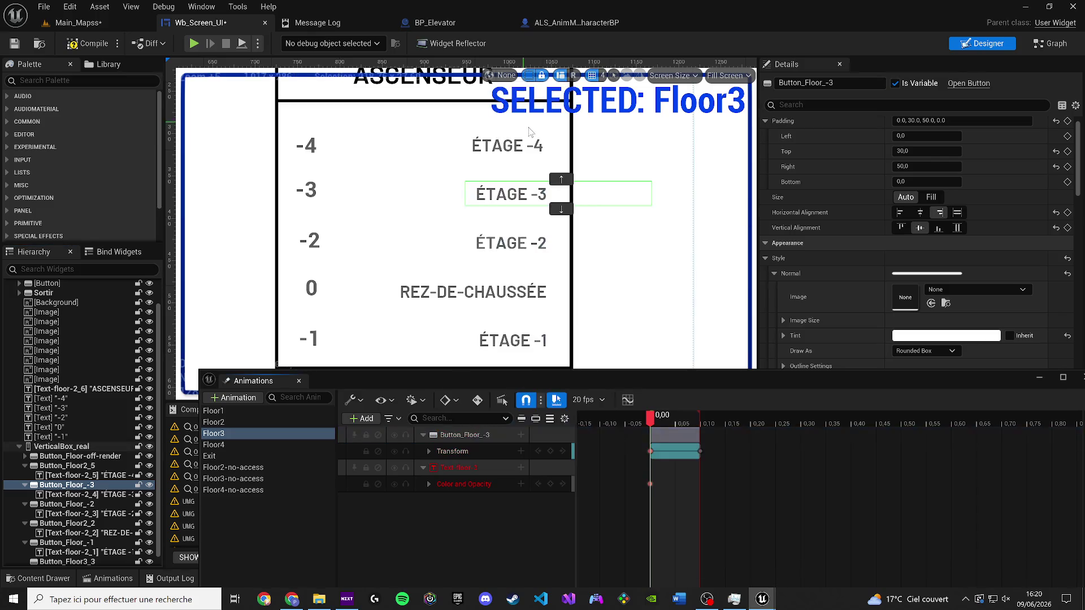
pyautogui.click(458, 468)
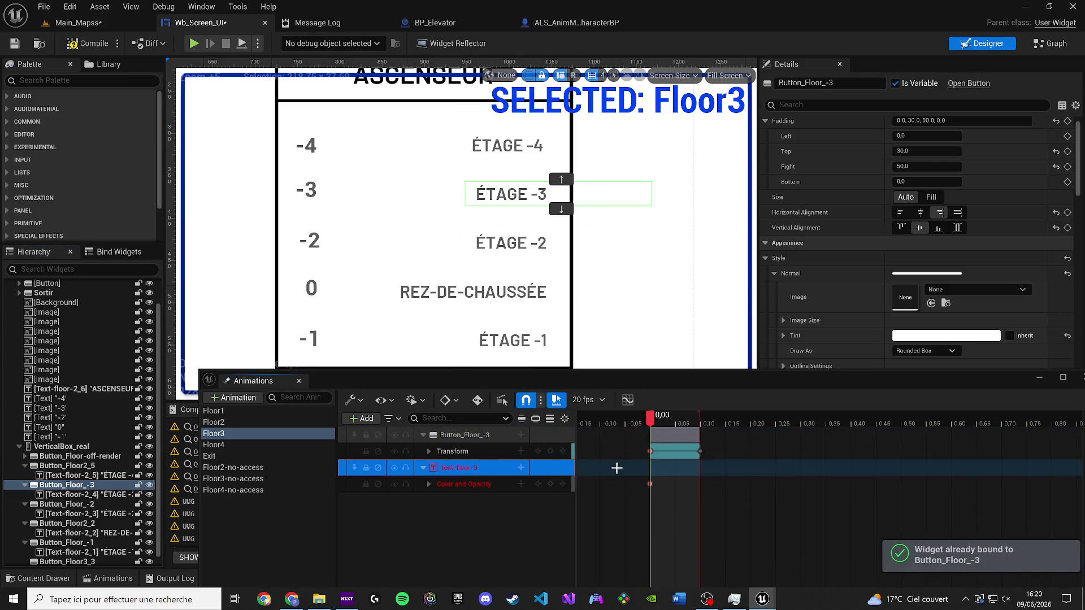
pyautogui.press('Delete')
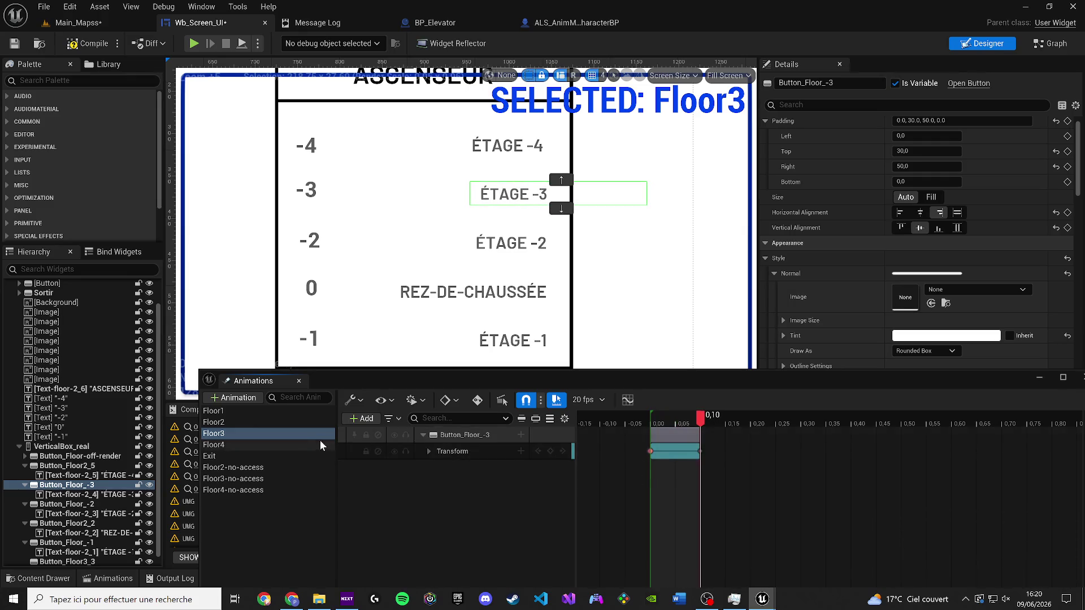
# Step: Open the Floor4 animation and rename Button_Floor2_5 to Button_Floor_-4 in the Hierarchy
pyautogui.click(263, 446)
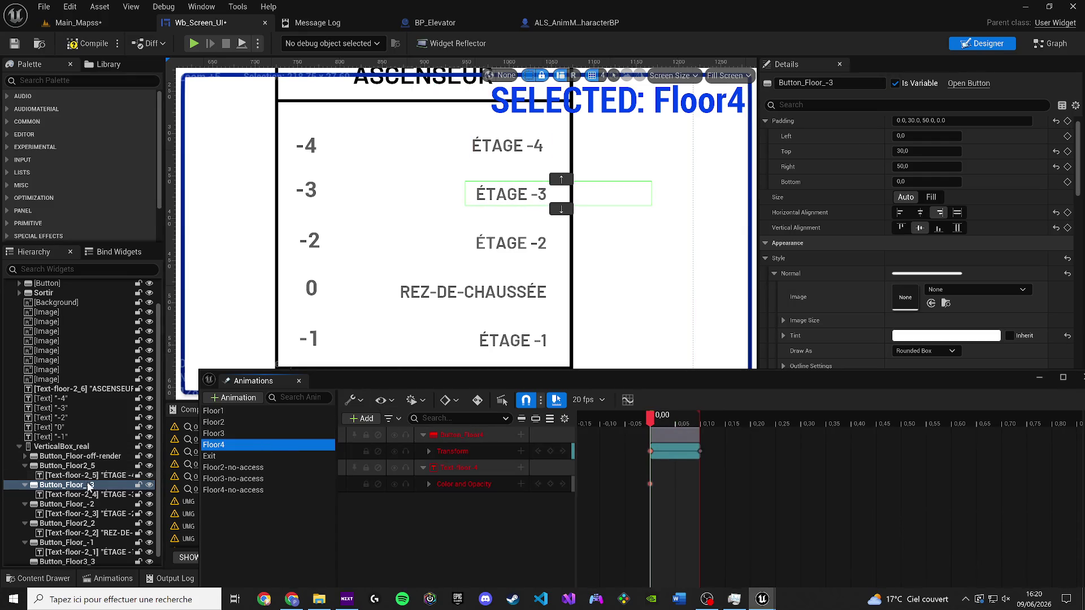
pyautogui.click(24, 504)
pyautogui.click(82, 504)
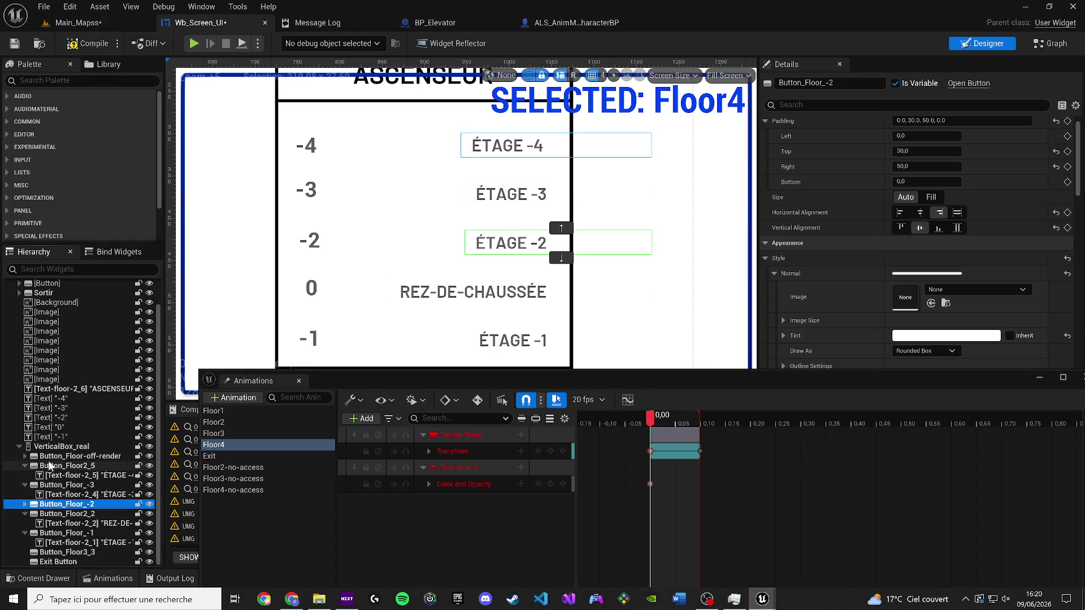
pyautogui.click(25, 466)
pyautogui.click(25, 484)
pyautogui.click(85, 485)
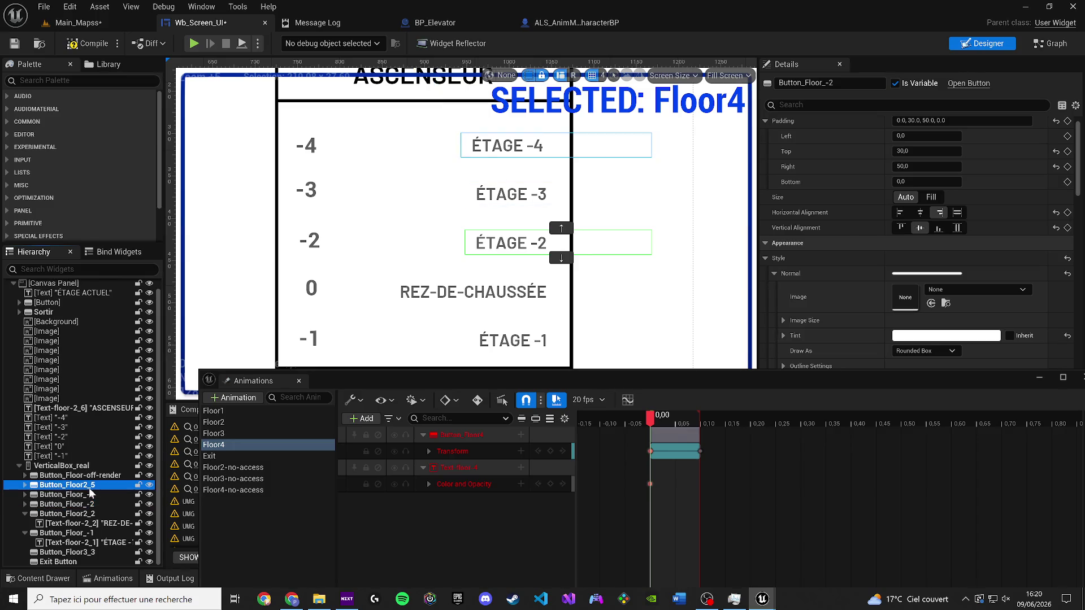
pyautogui.doubleClick(96, 486)
pyautogui.write('-4')
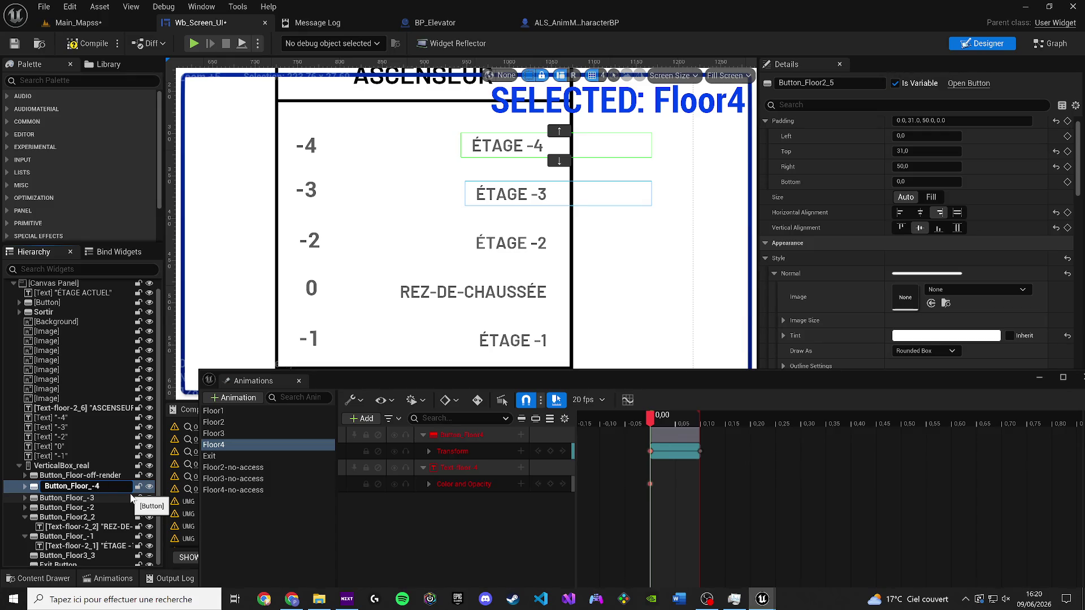
pyautogui.press('Return')
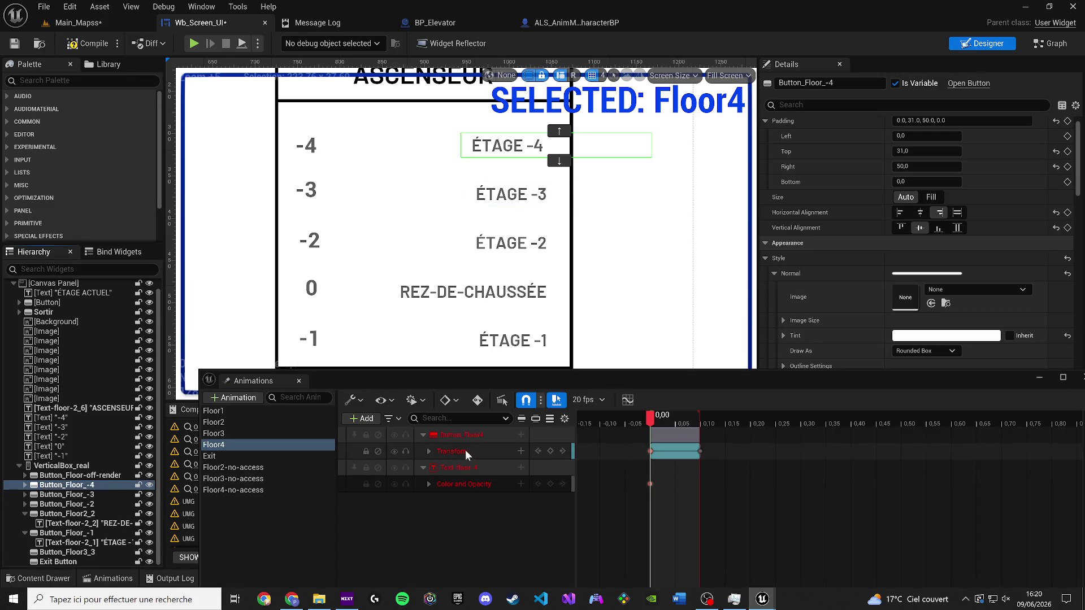
# Step: Rebind the Floor4 track to Button_Floor_-4, compile and save, then delete the Floor4-no-access animation
pyautogui.rightClick(511, 434)
pyautogui.click(553, 126)
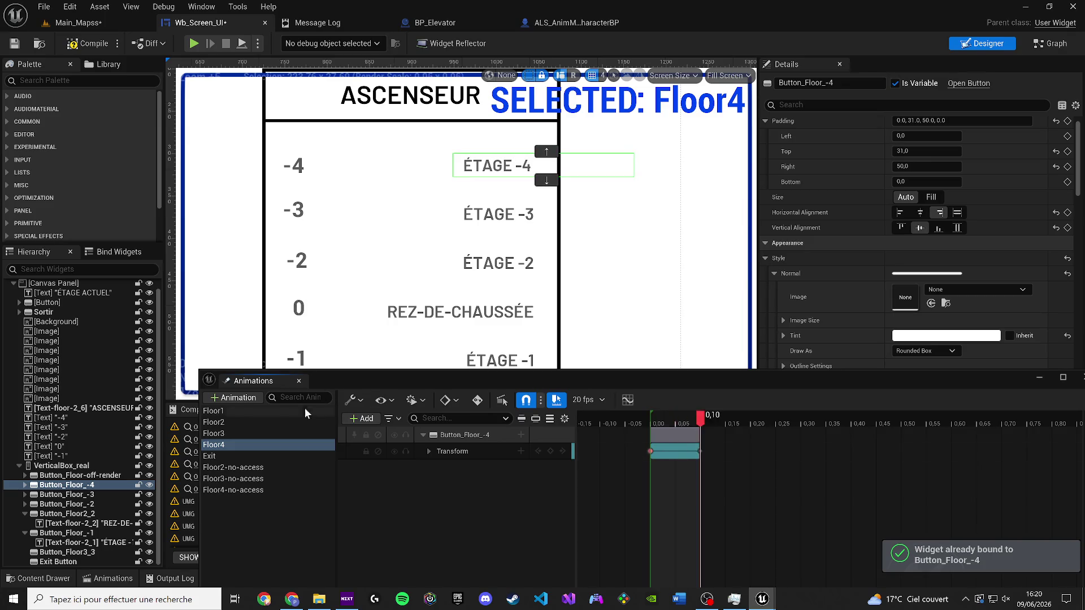
pyautogui.click(79, 44)
pyautogui.click(15, 49)
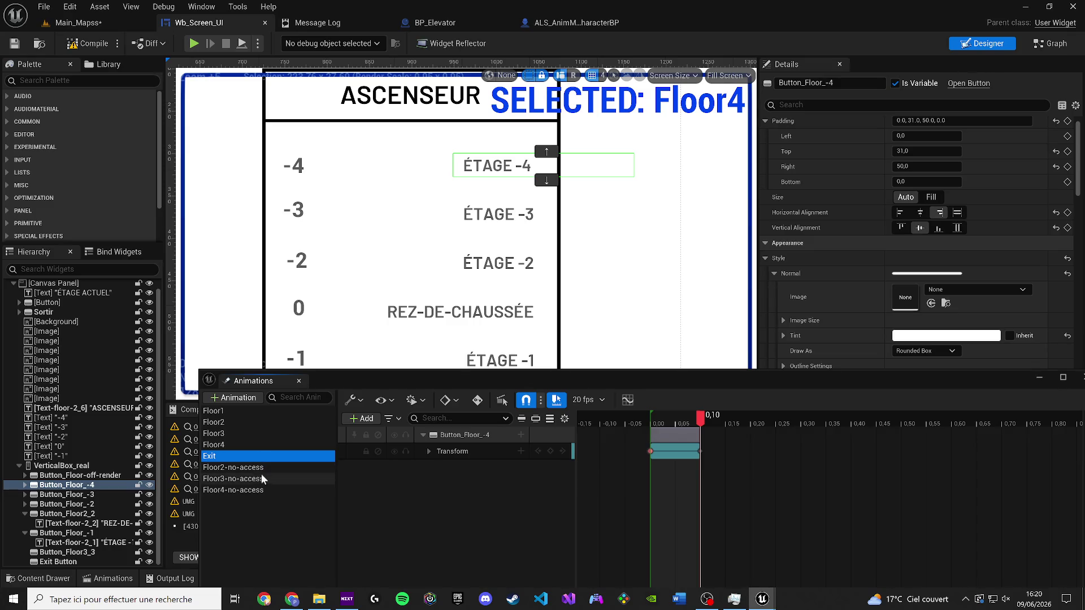
pyautogui.click(269, 491)
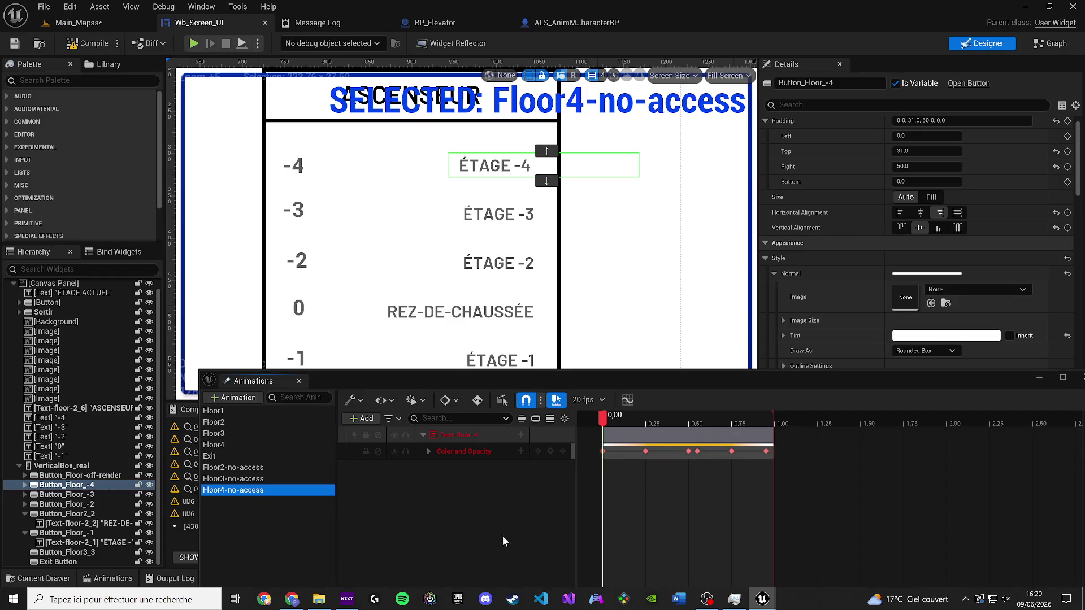
pyautogui.press('Delete')
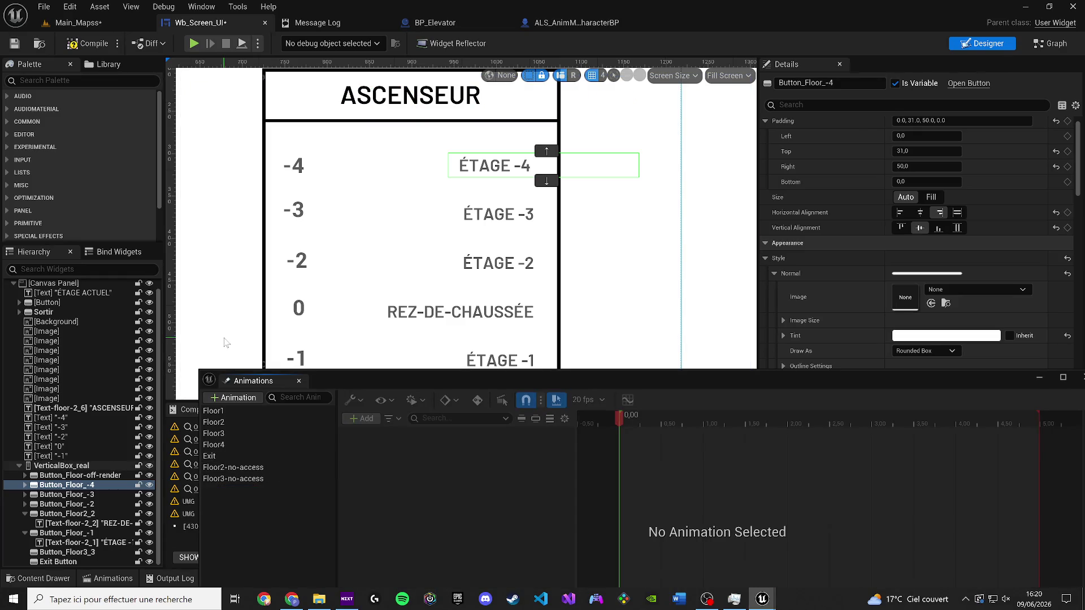
# Step: Save the widget and follow the compiler warning to the On Hovered (Button_Floor4) node in the EventGraph
pyautogui.click(19, 45)
pyautogui.moveTo(372, 384)
pyautogui.mouseDown()
pyautogui.moveTo(566, 361)
pyautogui.moveTo(335, 384)
pyautogui.mouseUp()
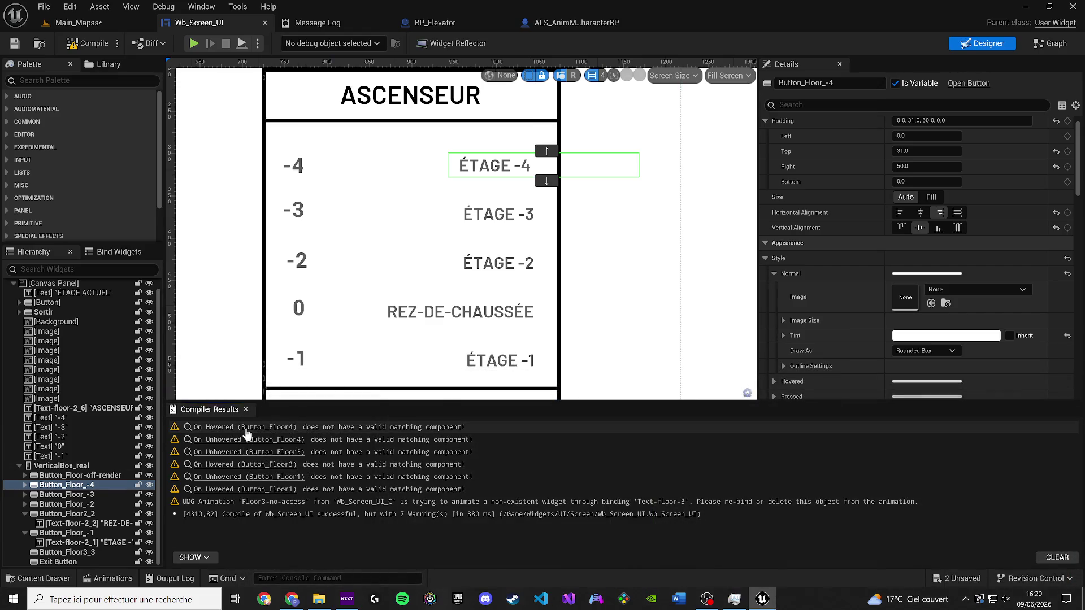
pyautogui.click(246, 429)
pyautogui.scroll(-3, 505, 360)
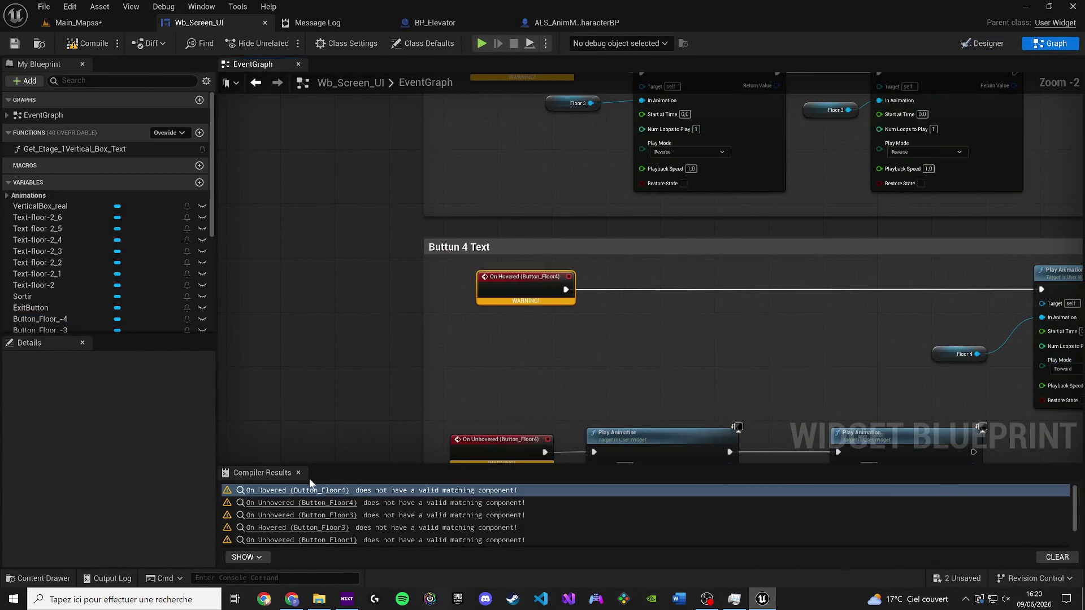
pyautogui.click(299, 472)
pyautogui.scroll(-5, 307, 400)
pyautogui.moveTo(306, 401); pyautogui.dragTo(466, 552)
pyautogui.scroll(-4, 712, 337)
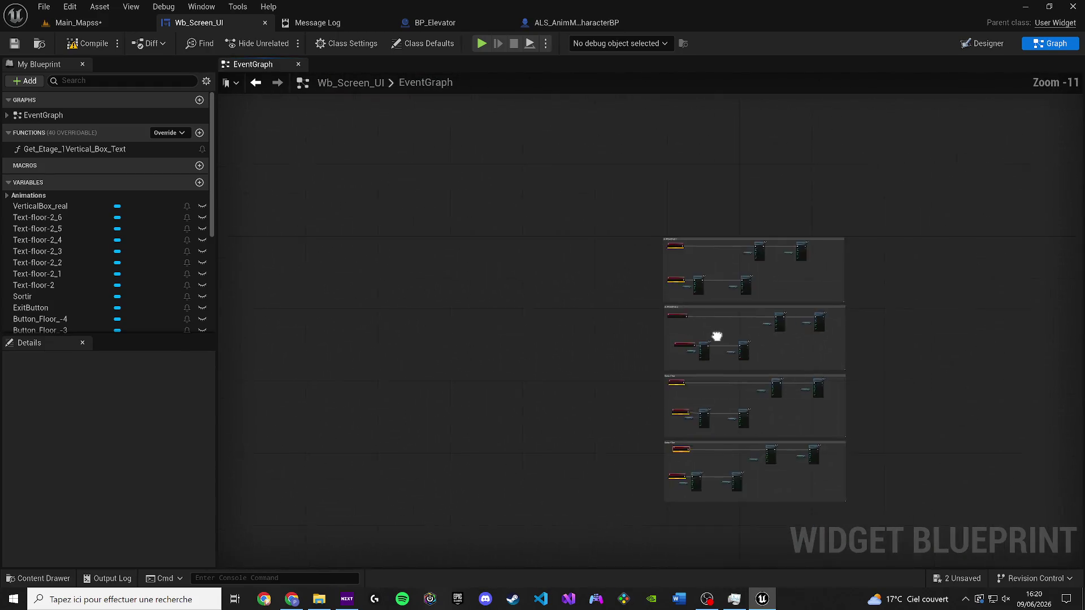
pyautogui.scroll(9, 598, 358)
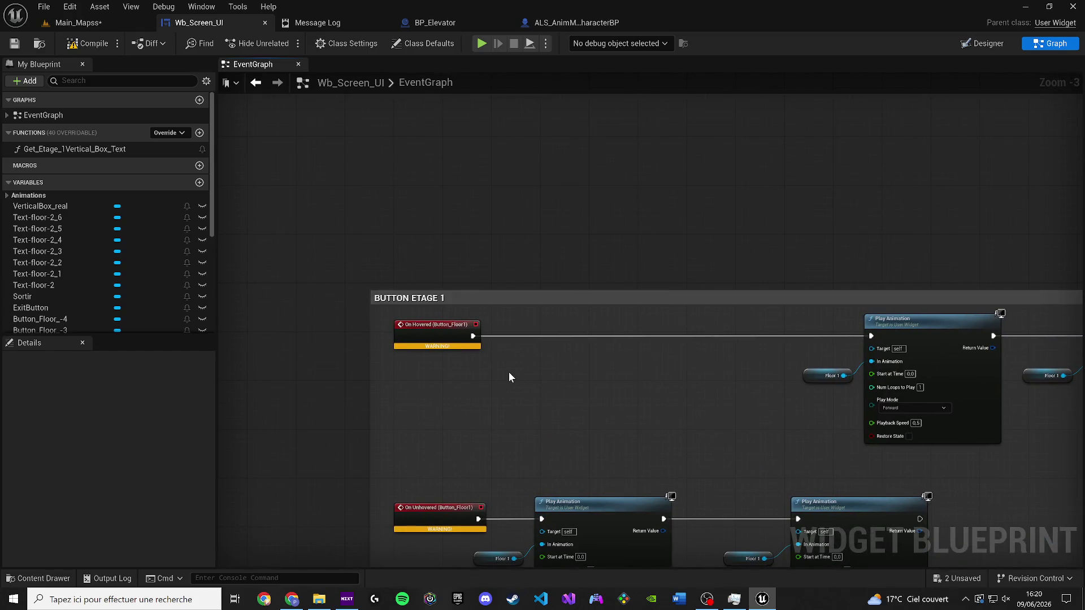
# Step: Try a Button_Floor_-1 getter in the event graph, remove it, and go back to the Designer
pyautogui.click(8, 198)
pyautogui.click(7, 198)
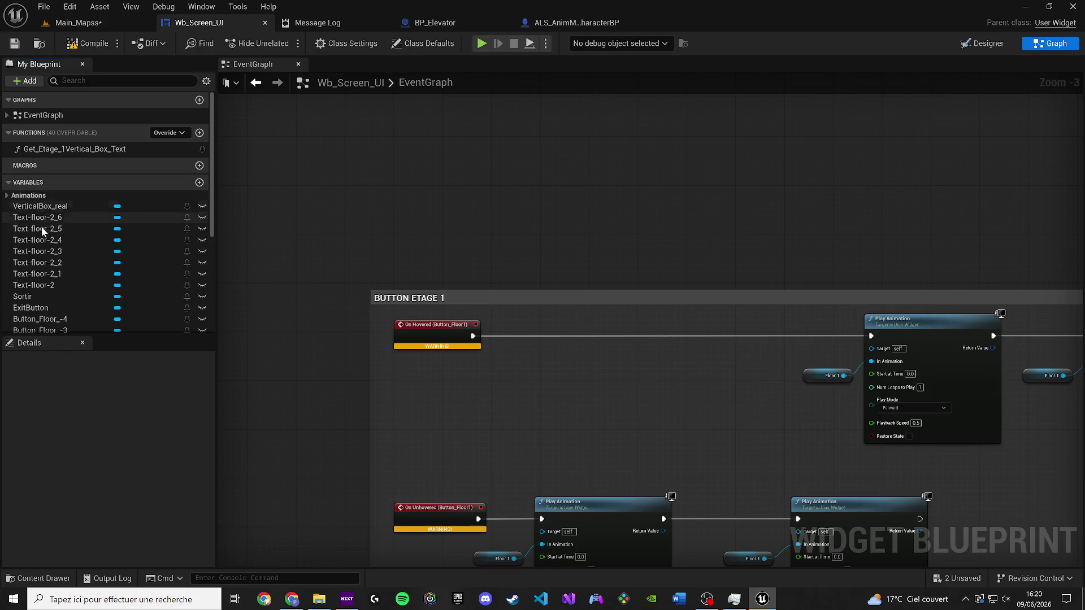
pyautogui.scroll(-2, 51, 237)
pyautogui.scroll(-3, 75, 276)
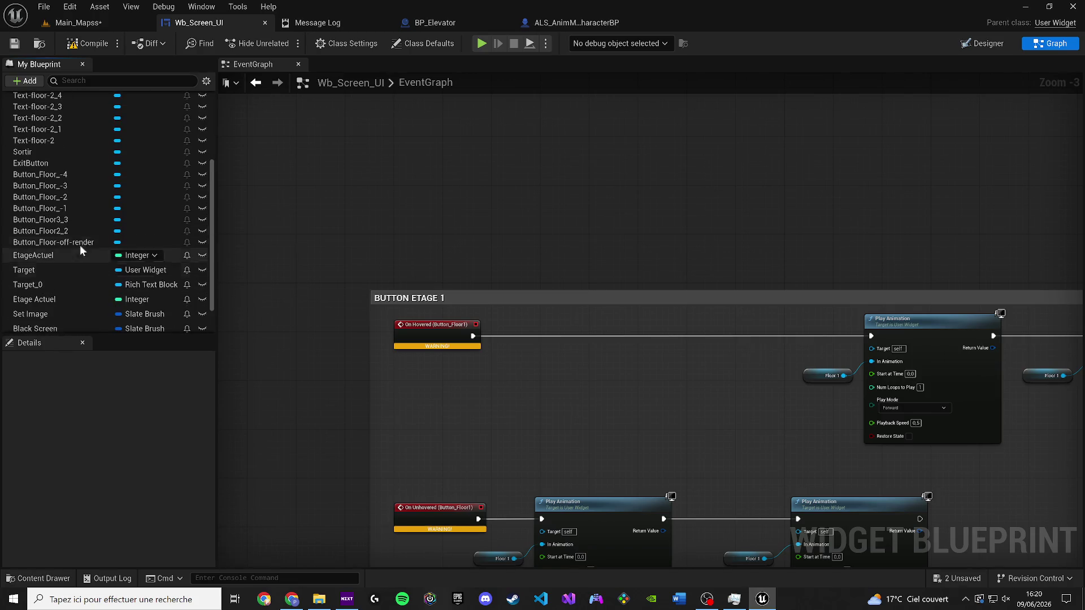
pyautogui.moveTo(62, 209)
pyautogui.mouseDown()
pyautogui.moveTo(428, 368)
pyautogui.moveTo(70, 215)
pyautogui.mouseUp()
pyautogui.scroll(3, 426, 364)
pyautogui.moveTo(348, 351); pyautogui.dragTo(361, 384)
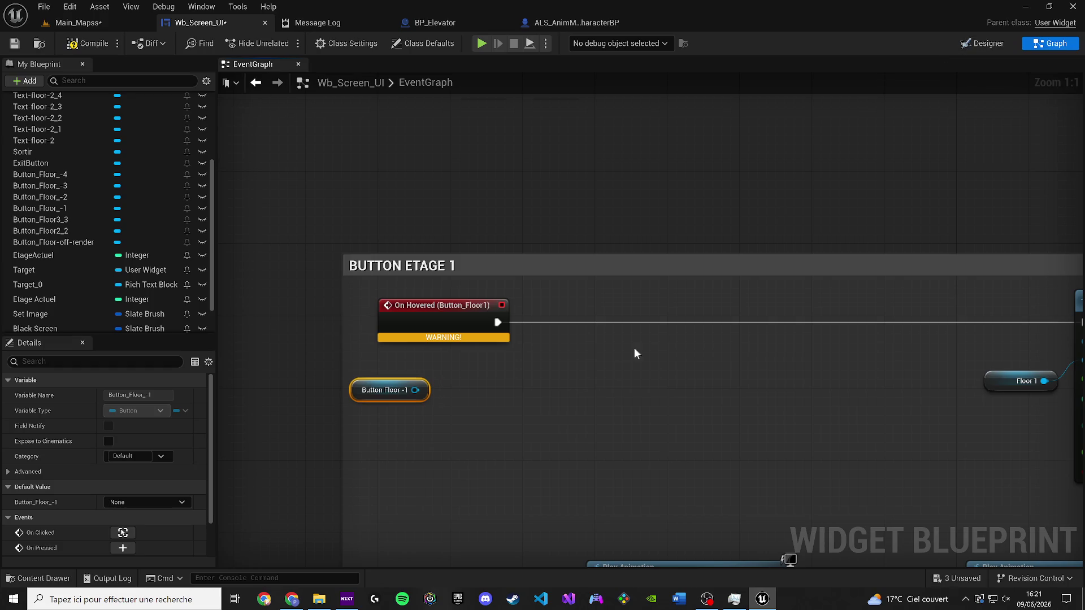
pyautogui.press('Delete')
pyautogui.click(990, 44)
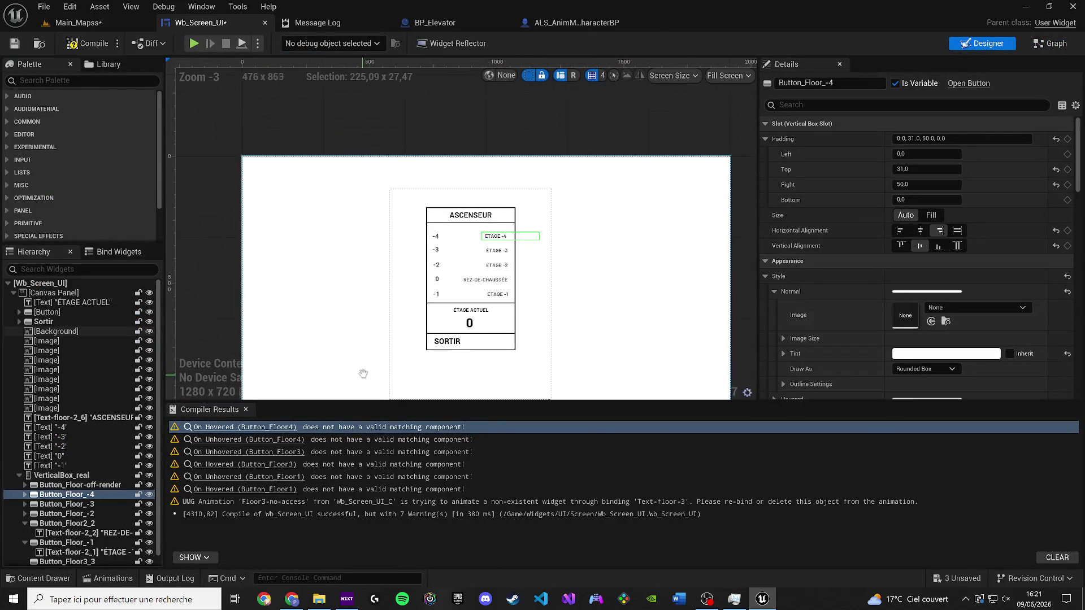
# Step: Select Button_Floor_-1 and check its existing On Clicked event before returning to the Designer
pyautogui.scroll(4, 452, 333)
pyautogui.click(483, 305)
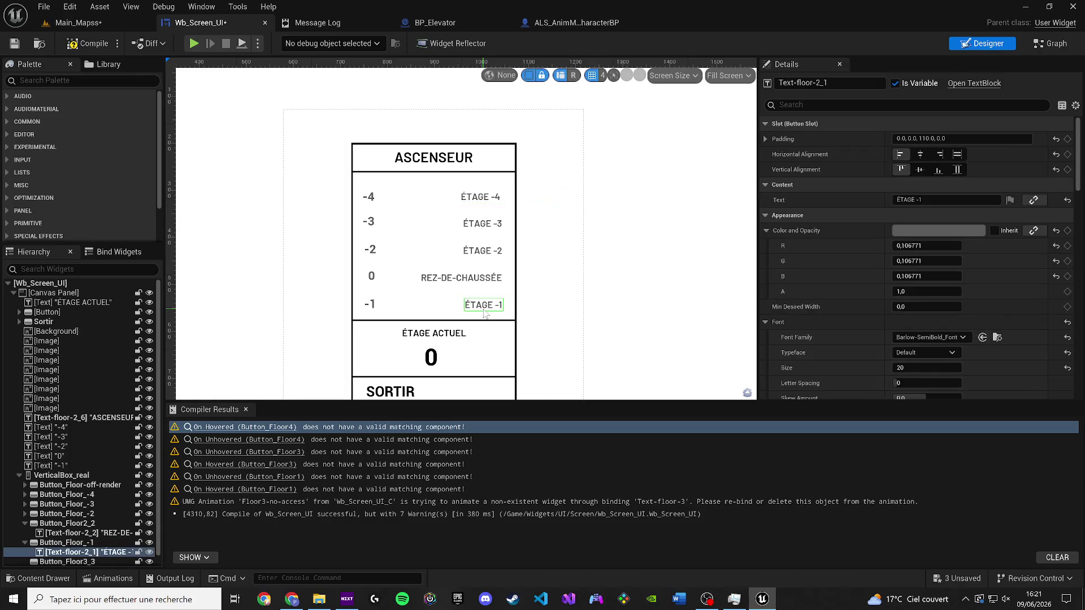
pyautogui.click(66, 542)
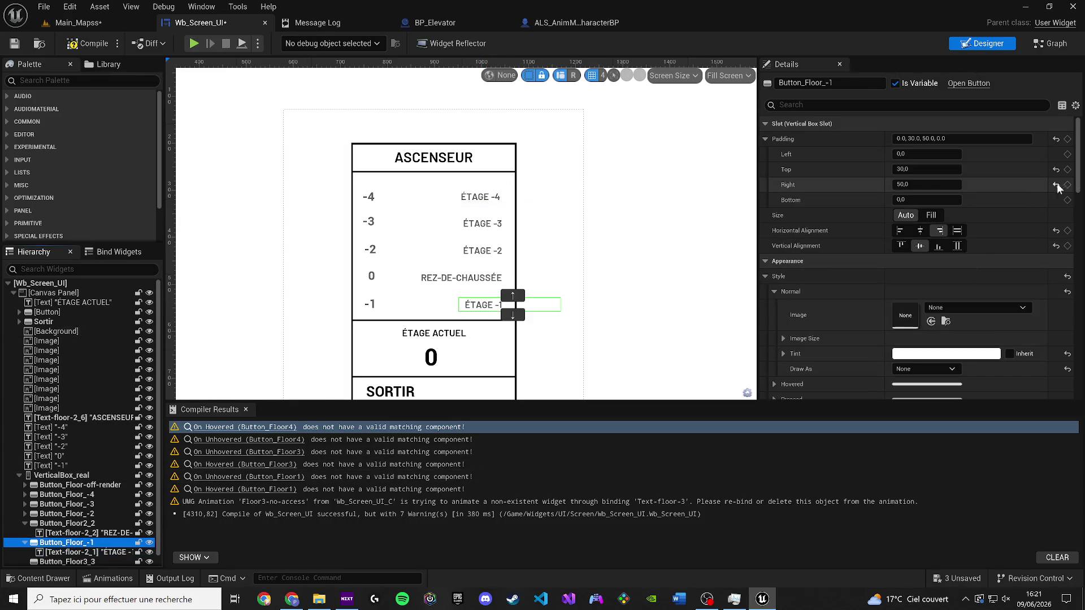
pyautogui.scroll(-2, 1077, 249)
pyautogui.scroll(-10, 1076, 249)
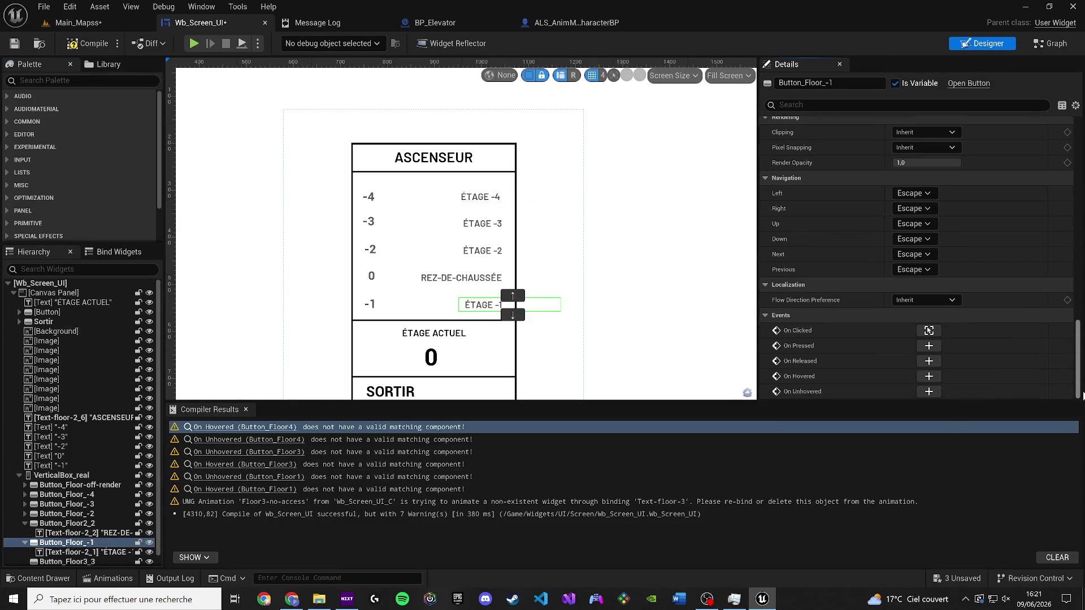
pyautogui.click(928, 331)
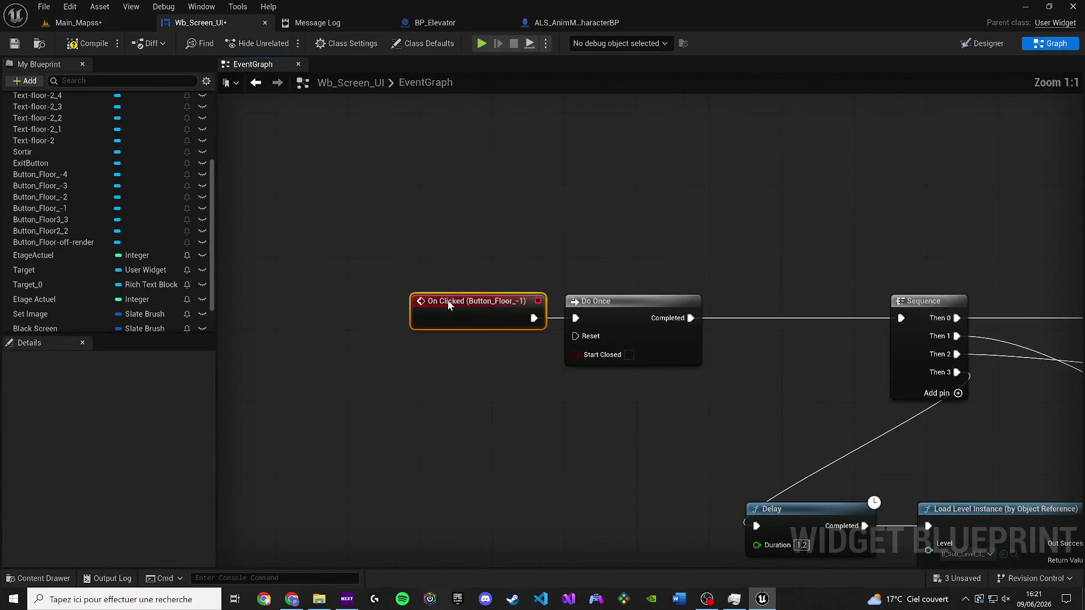
pyautogui.scroll(-12, 796, 230)
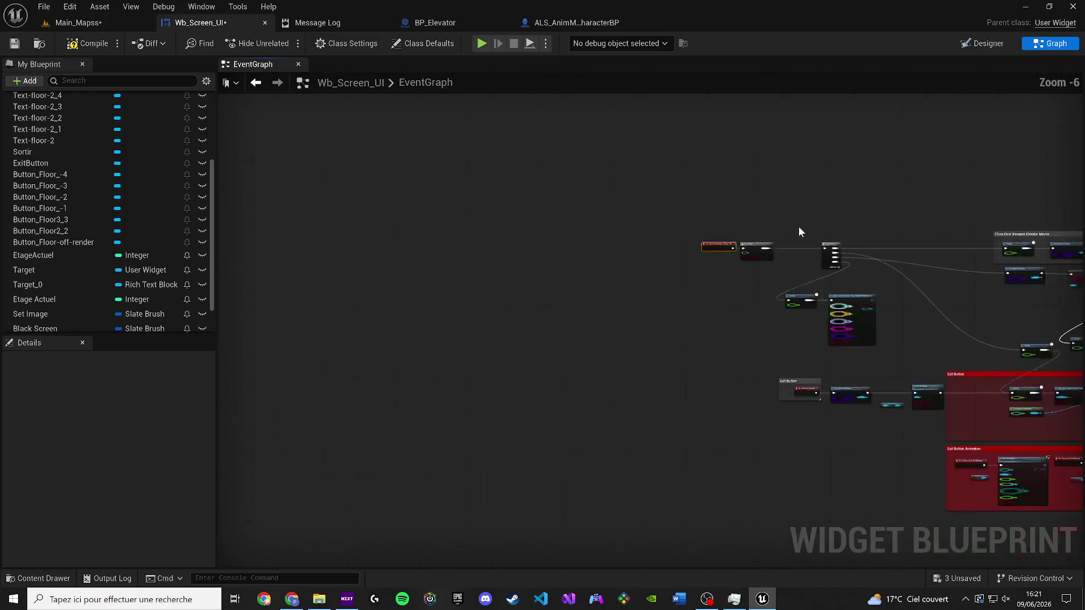
pyautogui.scroll(3, 444, 382)
pyautogui.click(982, 43)
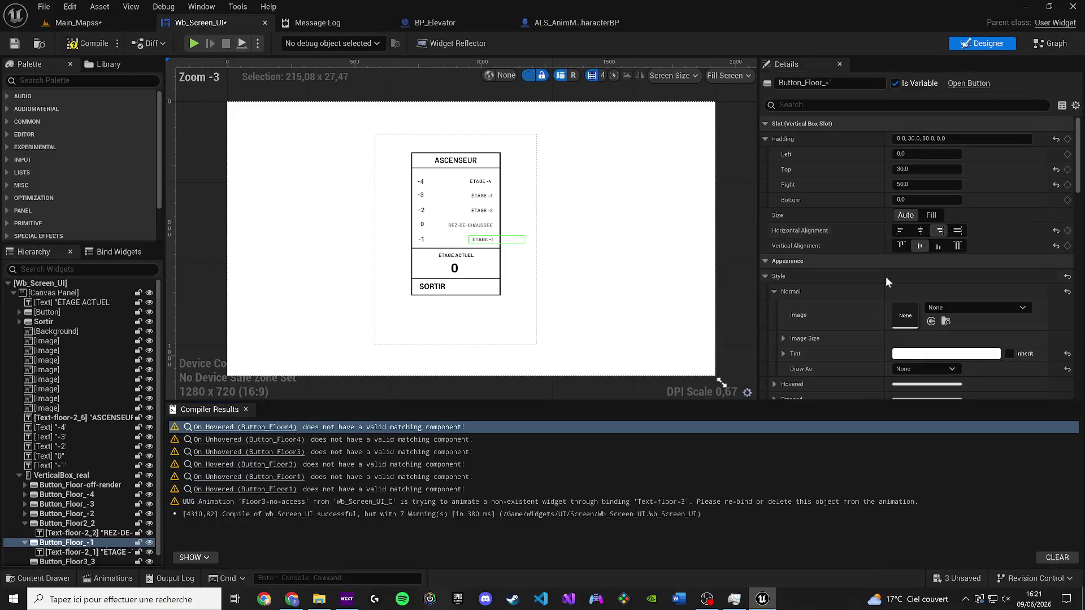
pyautogui.moveTo(1076, 178); pyautogui.dragTo(1076, 379)
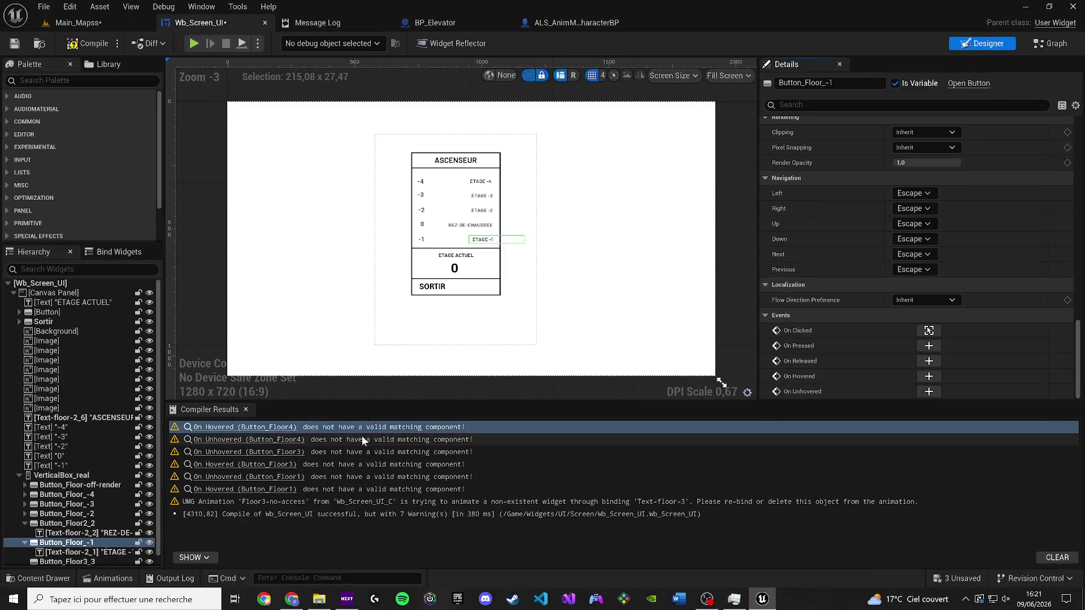
pyautogui.click(245, 410)
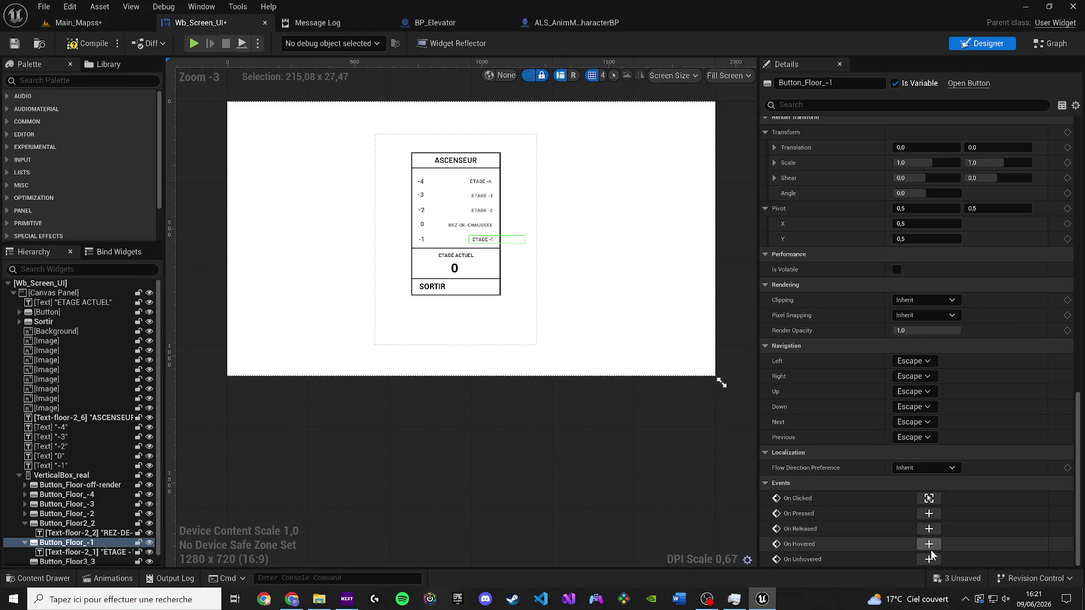
# Step: Add On Hovered and On Unhovered events for Button_Floor_-1 and cut both nodes
pyautogui.click(1051, 43)
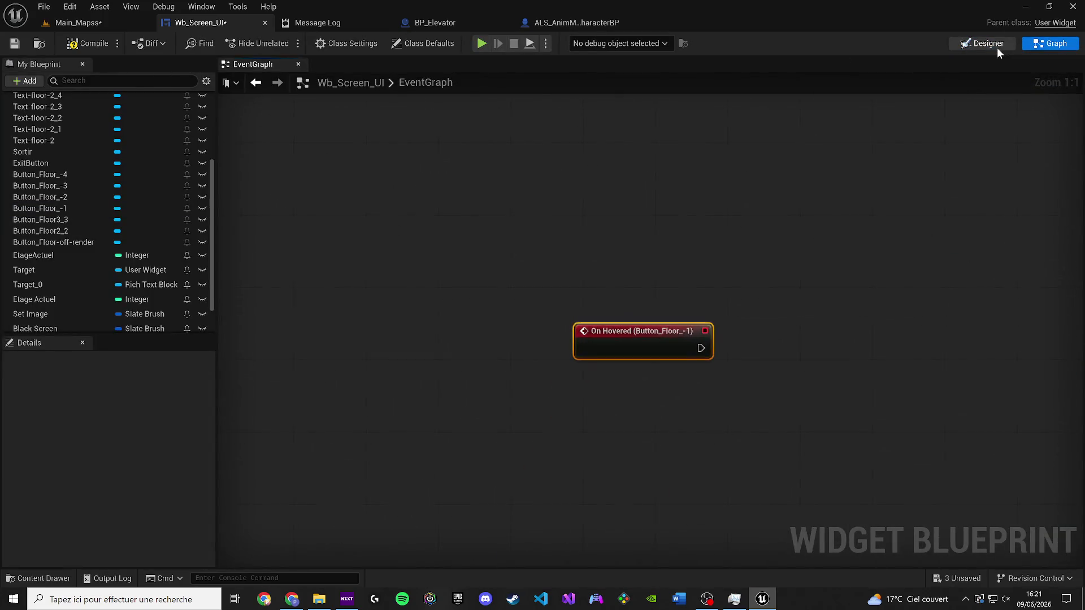
pyautogui.click(997, 47)
pyautogui.scroll(-10, 904, 452)
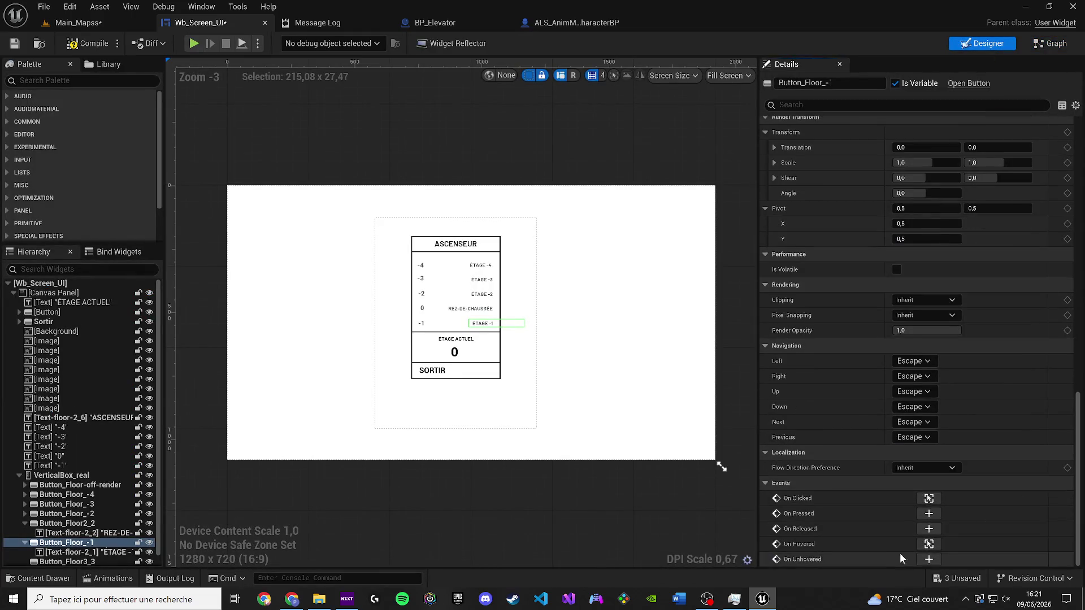
pyautogui.click(929, 560)
pyautogui.moveTo(801, 432); pyautogui.dragTo(575, 121)
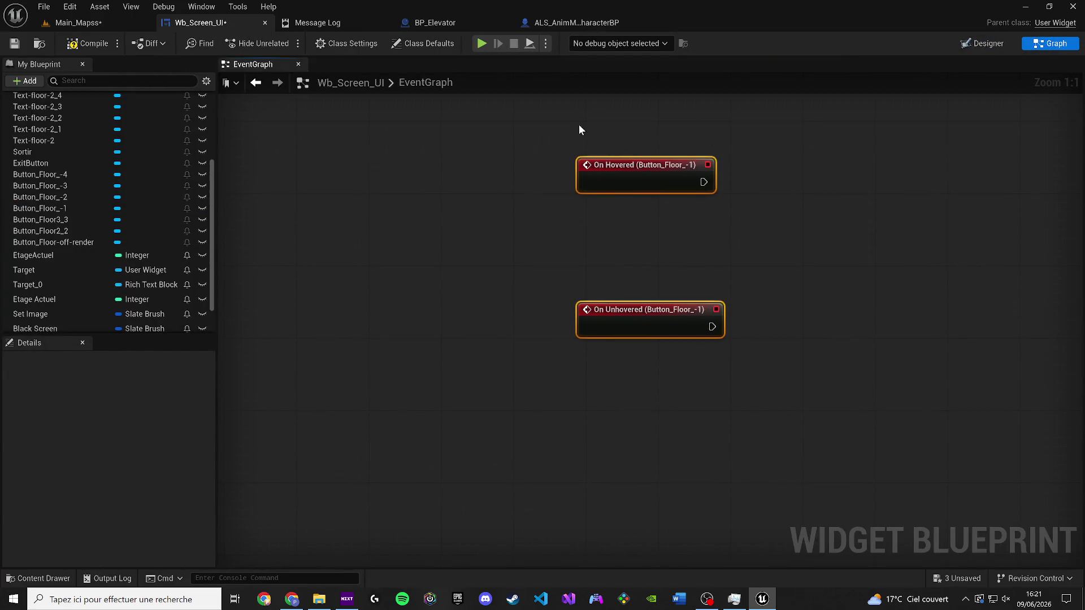
pyautogui.hotkey('ctrl', 'x')
# Step: Paste them into BUTTON ETAGE 1, wire On Hovered to Play Animation, and delete the old Button_Floor1 hover event
pyautogui.scroll(-12, 664, 280)
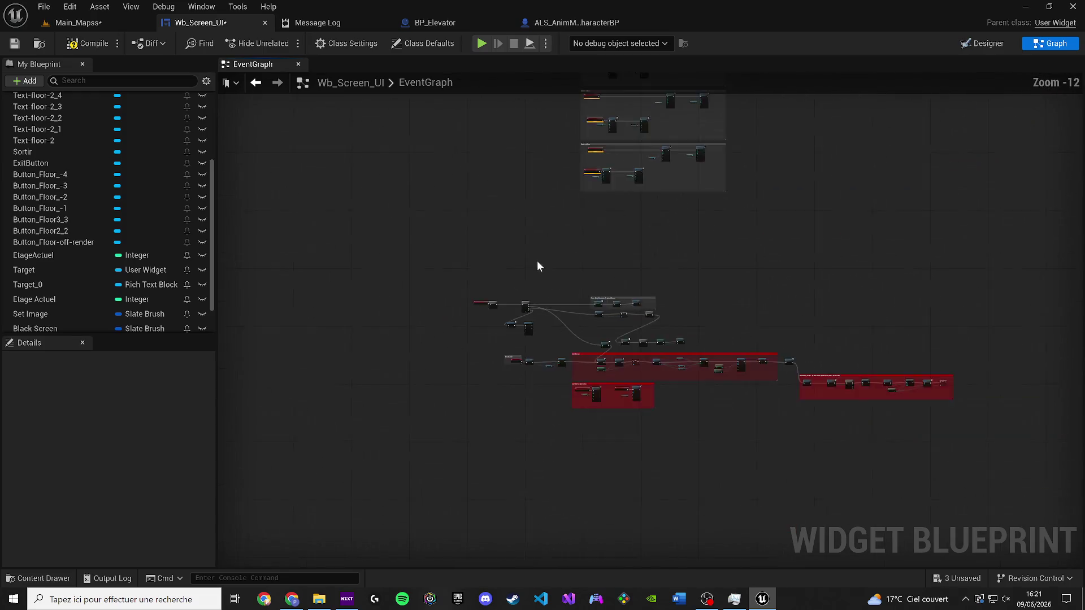
pyautogui.scroll(5, 553, 351)
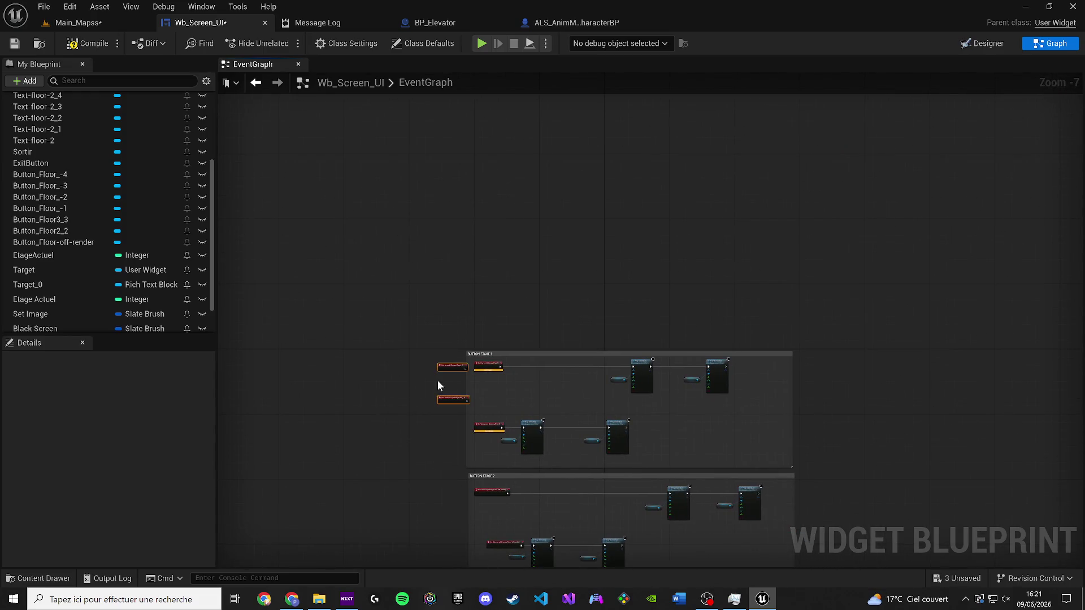
pyautogui.hotkey('ctrl', 'v')
pyautogui.scroll(6, 430, 356)
pyautogui.moveTo(258, 315); pyautogui.dragTo(951, 306)
pyautogui.click(485, 277)
pyautogui.press('Delete')
# Step: Swap the old Button_Floor1 unhover event for Button_Floor_-1's, wired to the reverse Play Animation
pyautogui.moveTo(317, 285); pyautogui.dragTo(531, 281)
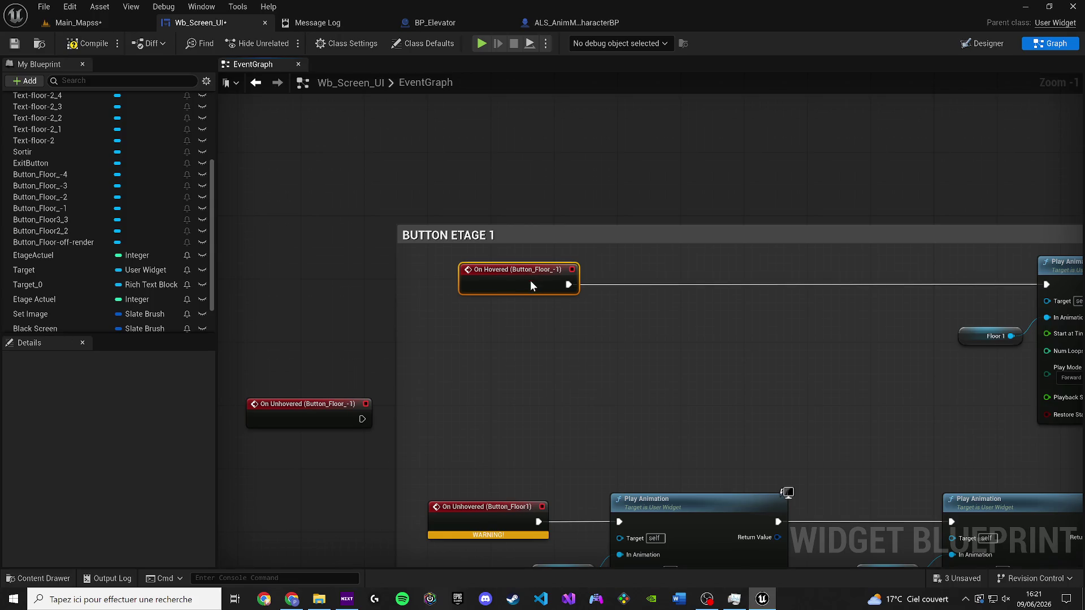
pyautogui.moveTo(232, 295)
pyautogui.mouseDown()
pyautogui.moveTo(415, 343)
pyautogui.moveTo(524, 408)
pyautogui.mouseUp()
pyautogui.click(387, 392)
pyautogui.press('Delete')
pyautogui.moveTo(414, 344)
pyautogui.mouseDown()
pyautogui.moveTo(423, 408)
pyautogui.moveTo(422, 398)
pyautogui.mouseUp()
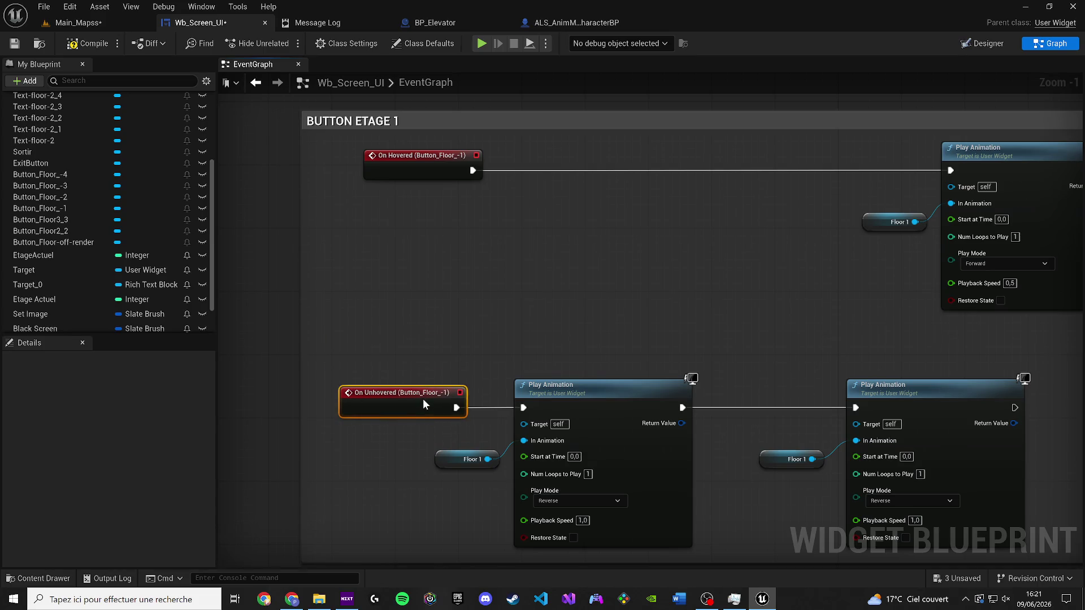
# Step: Compile the widget blueprint with BUTTON ETAGE 2 in view, then return to the Designer
pyautogui.moveTo(513, 320); pyautogui.dragTo(446, 93)
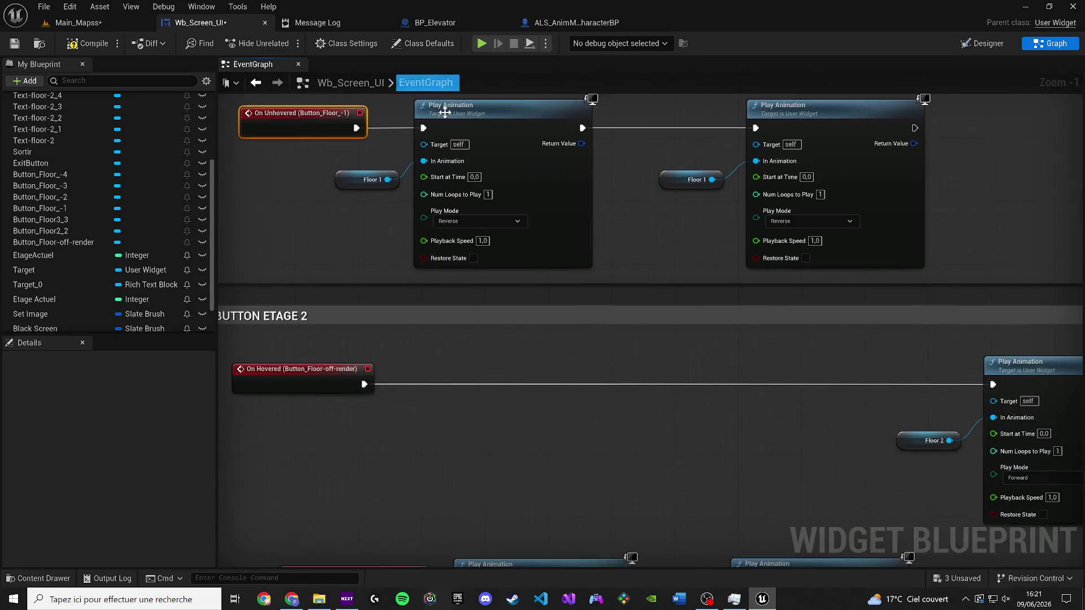
pyautogui.moveTo(416, 322); pyautogui.dragTo(452, 134)
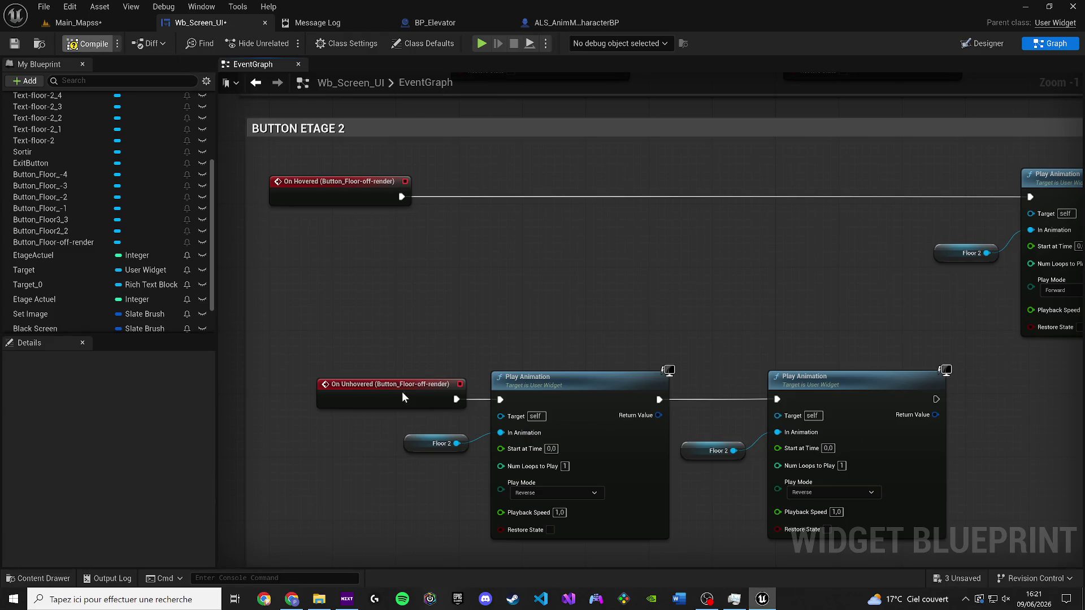
pyautogui.click(300, 473)
pyautogui.scroll(-3, 375, 412)
pyautogui.moveTo(375, 412)
pyautogui.mouseDown()
pyautogui.moveTo(388, 521)
pyautogui.moveTo(402, 317)
pyautogui.moveTo(394, 286)
pyautogui.mouseUp()
pyautogui.scroll(4, 394, 287)
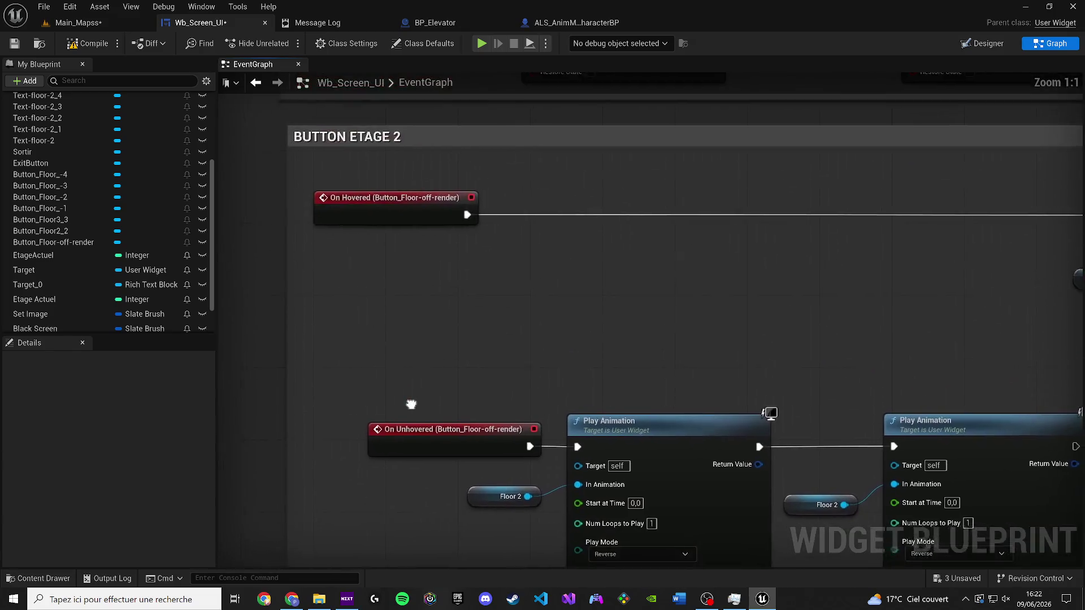
pyautogui.scroll(-2, 384, 355)
pyautogui.click(958, 39)
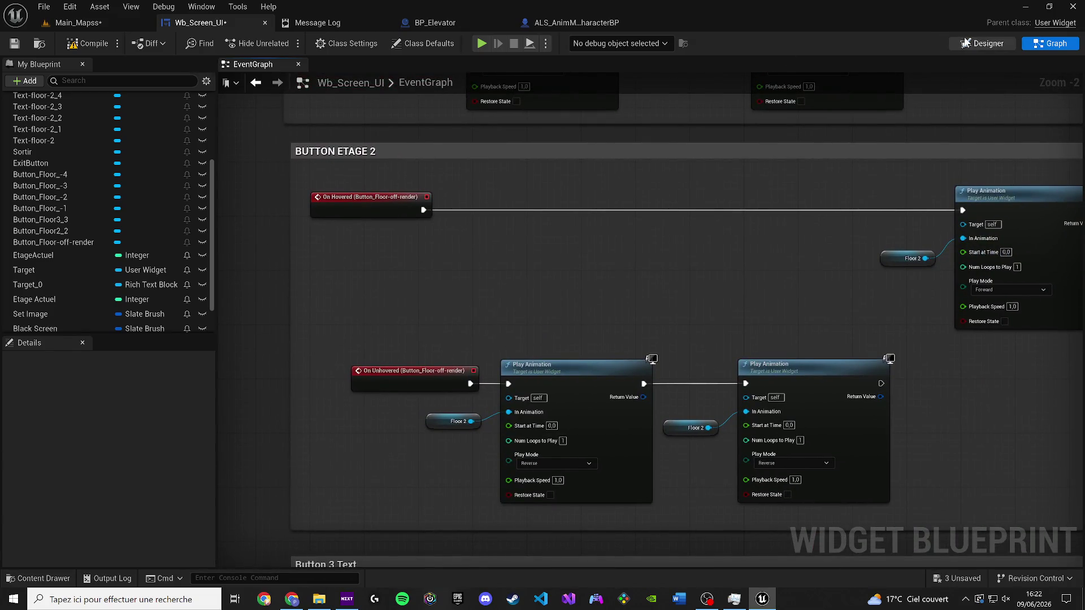
pyautogui.scroll(4, 460, 284)
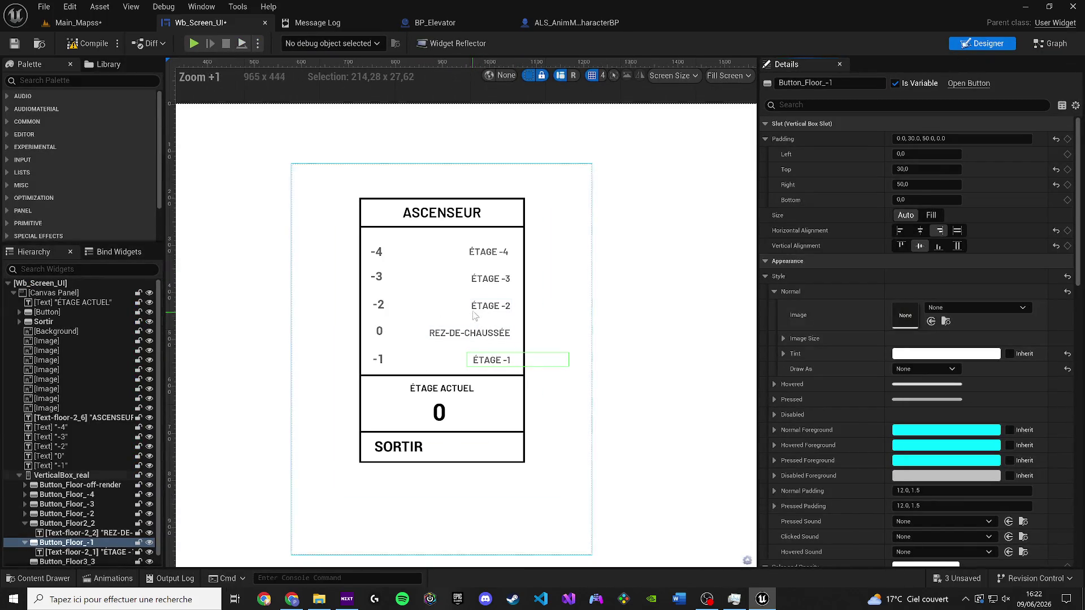
# Step: Select Button_Floor_-2, add its hover event, and bring the BUTTON ETAGE groups into view
pyautogui.click(490, 306)
pyautogui.scroll(-15, 1070, 232)
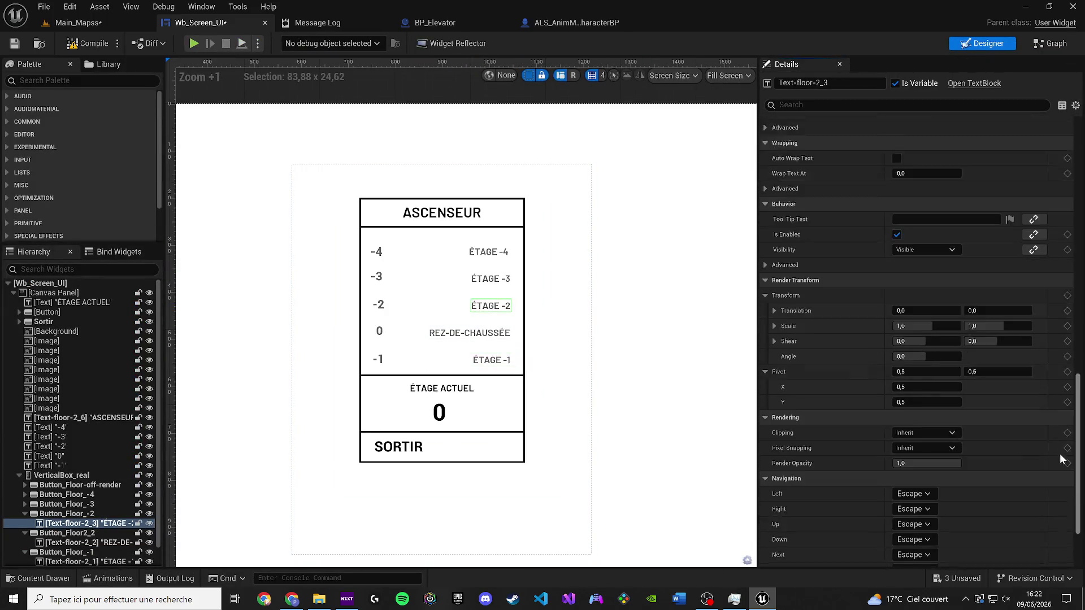
pyautogui.click(101, 514)
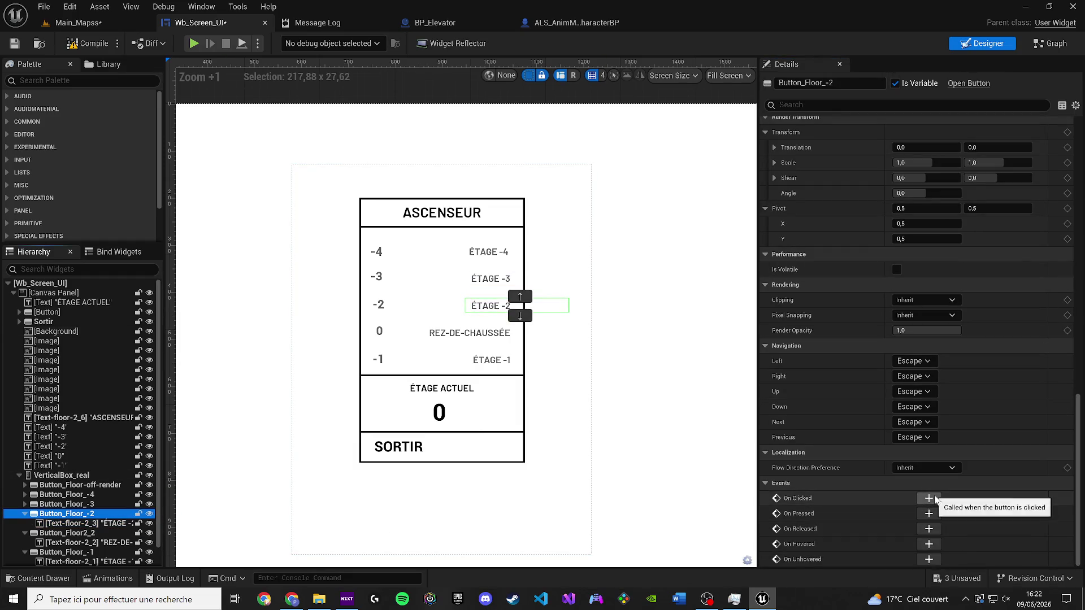
pyautogui.click(928, 544)
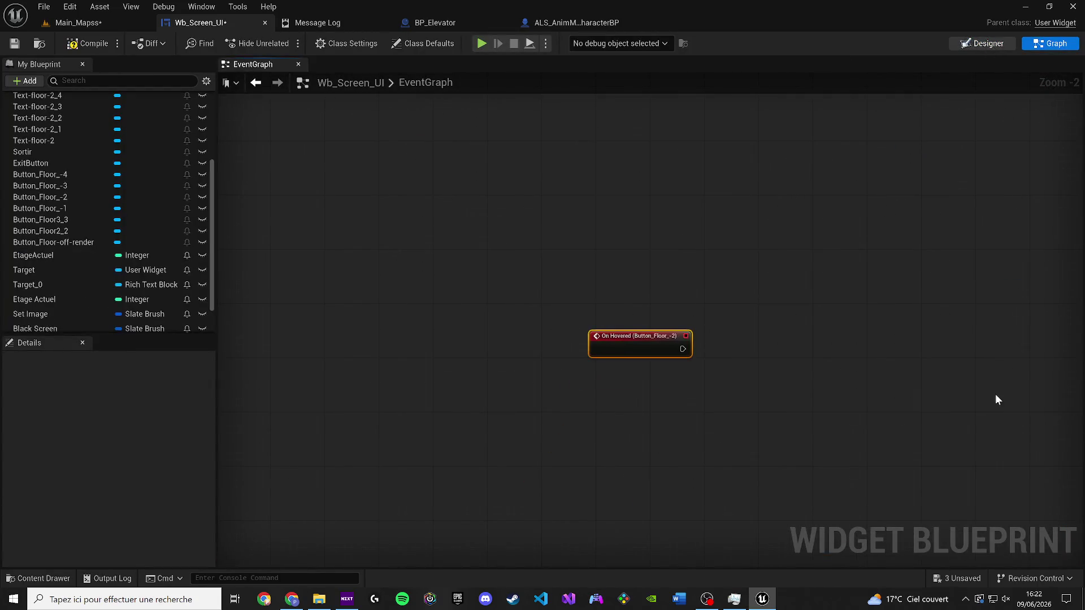
pyautogui.scroll(-15, 1051, 510)
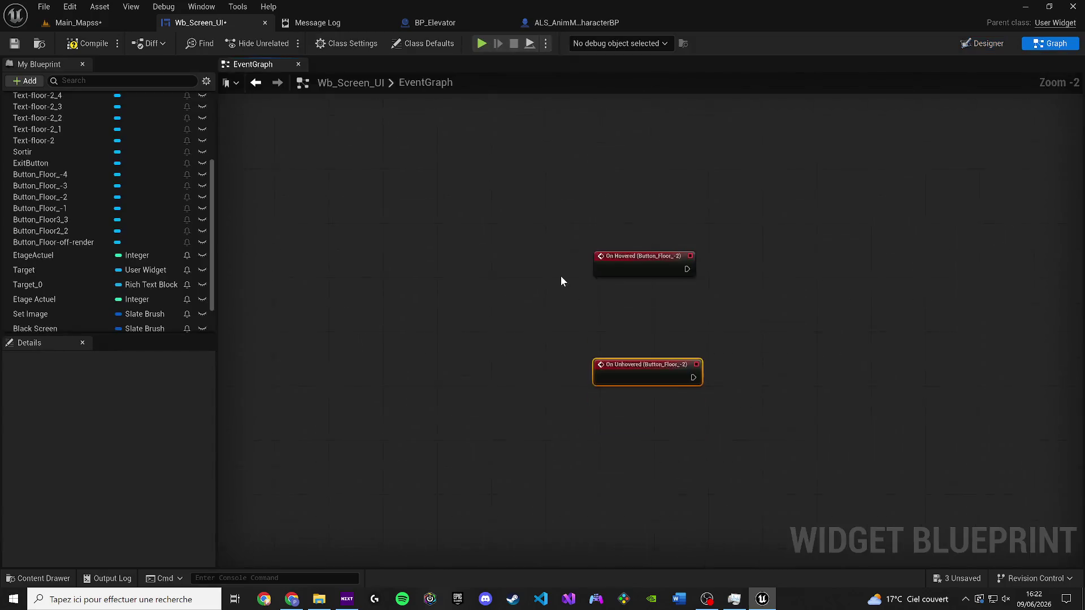
pyautogui.moveTo(738, 257)
pyautogui.mouseDown()
pyautogui.moveTo(575, 290)
pyautogui.moveTo(598, 479)
pyautogui.mouseUp()
pyautogui.scroll(1, 597, 480)
pyautogui.moveTo(592, 401); pyautogui.dragTo(453, 360)
pyautogui.scroll(7, 453, 361)
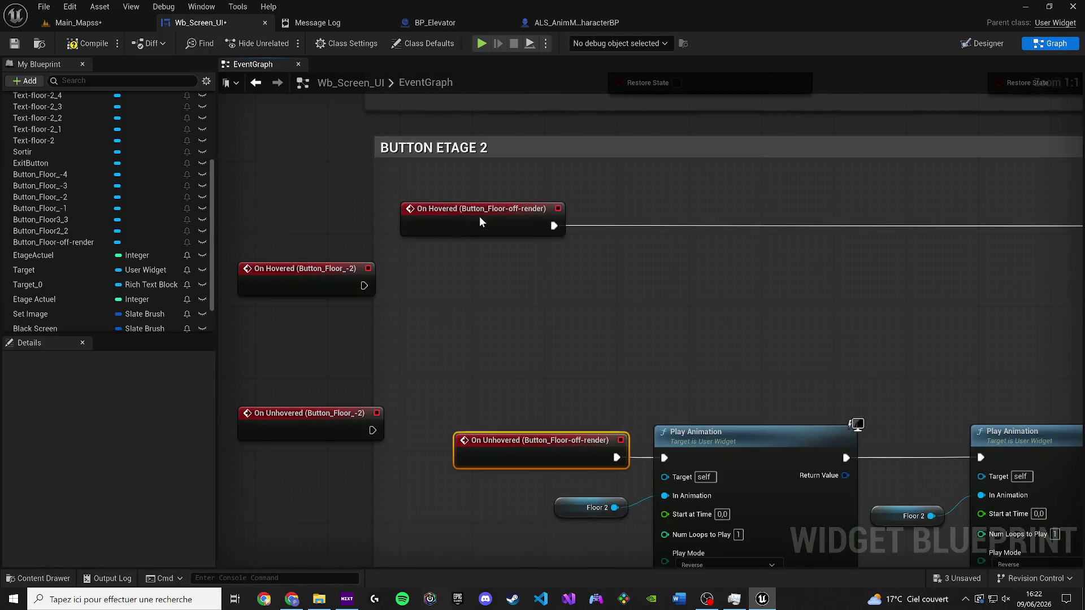
# Step: Replace the Button_Floor-off-render events with Button_Floor_-2's hover and unhover events wired to Play Animation
pyautogui.press('Delete')
pyautogui.click(480, 219)
pyautogui.press('Delete')
pyautogui.moveTo(372, 431)
pyautogui.mouseDown()
pyautogui.moveTo(664, 458)
pyautogui.moveTo(375, 436)
pyautogui.moveTo(536, 453)
pyautogui.mouseUp()
pyautogui.scroll(-2, 439, 400)
pyautogui.moveTo(327, 310); pyautogui.dragTo(995, 267)
pyautogui.moveTo(478, 280); pyautogui.dragTo(403, 255)
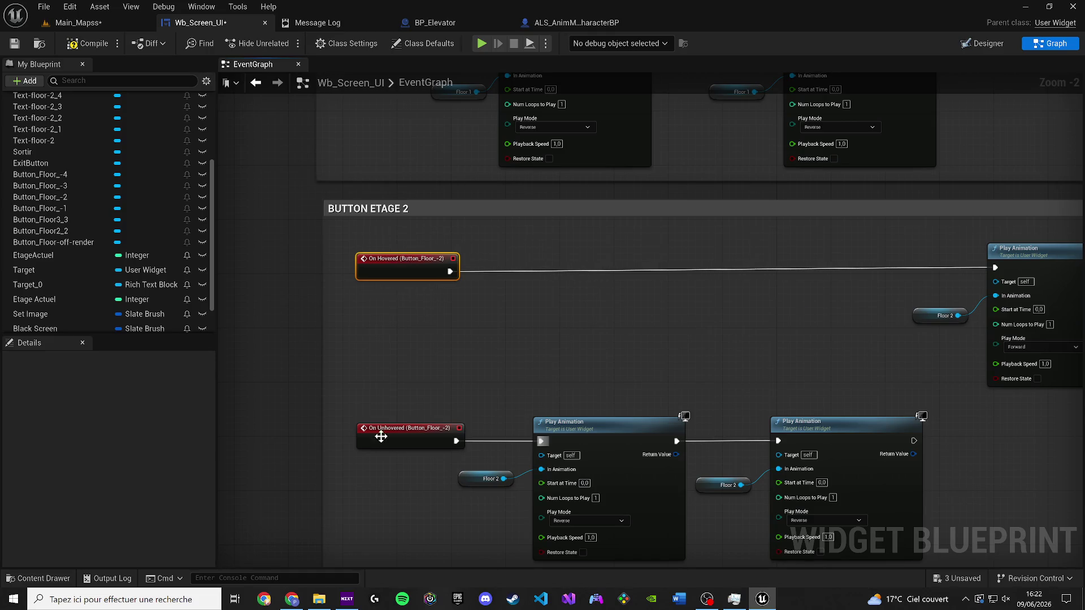
pyautogui.scroll(-3, 382, 440)
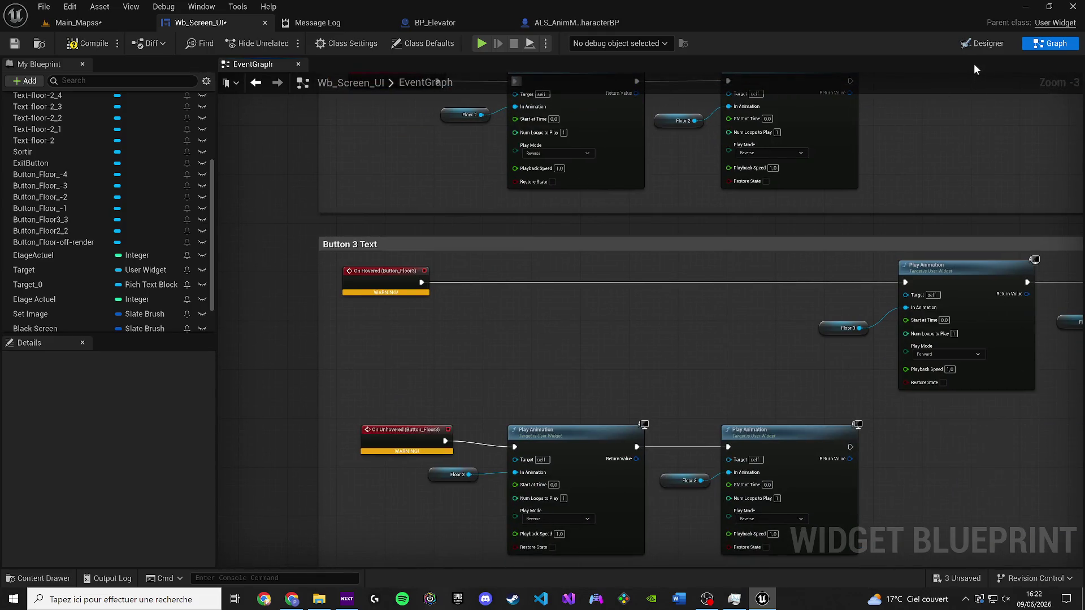
pyautogui.click(975, 43)
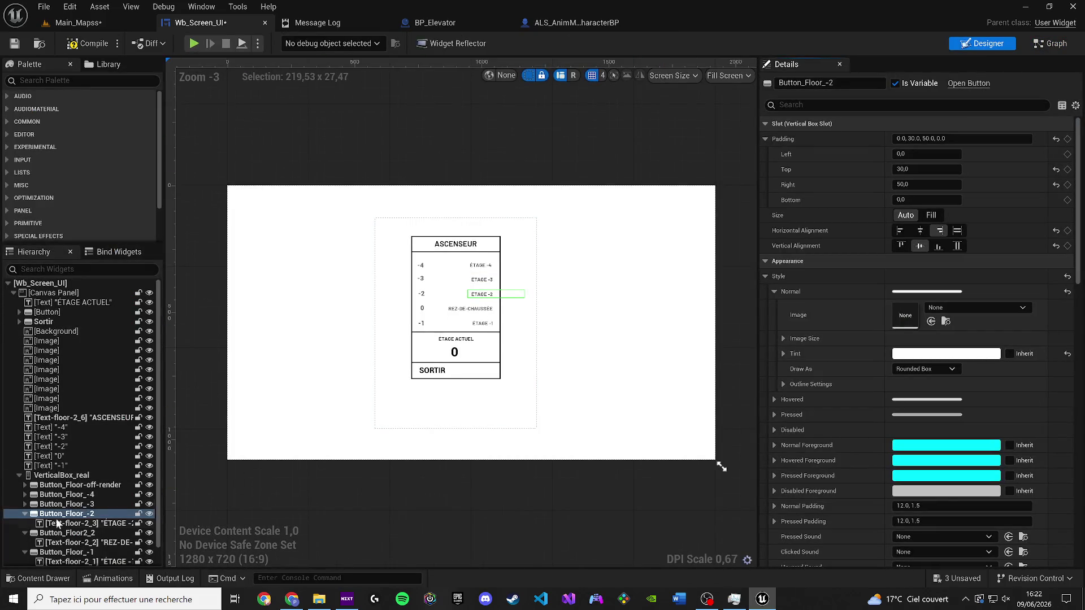
# Step: Select Button_Floor_-3 and add its On Hovered and On Unhovered events
pyautogui.click(25, 513)
pyautogui.click(67, 504)
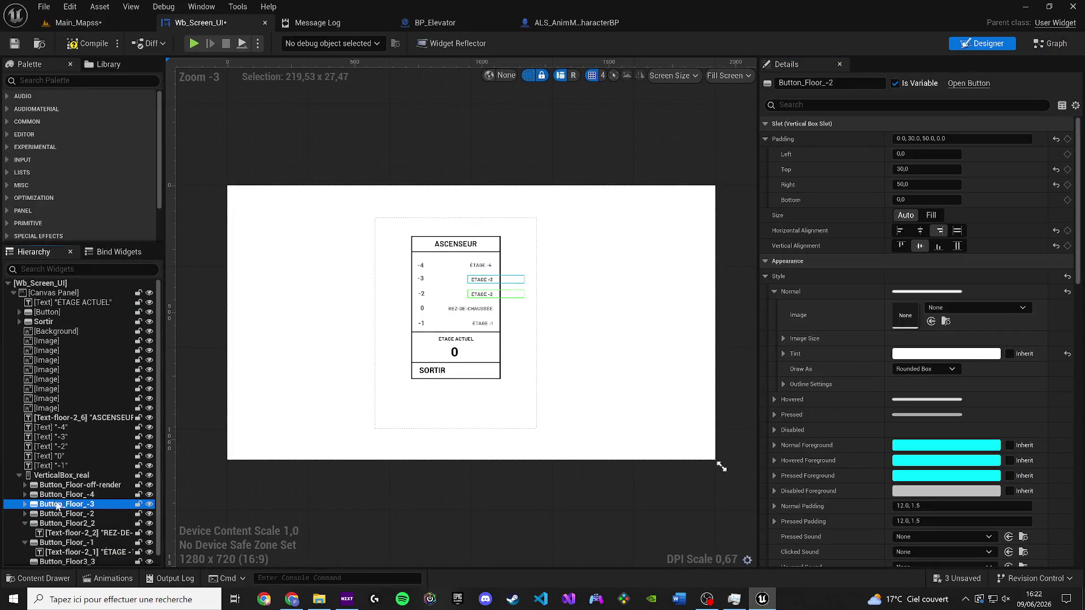
pyautogui.moveTo(1080, 200); pyautogui.dragTo(1042, 517)
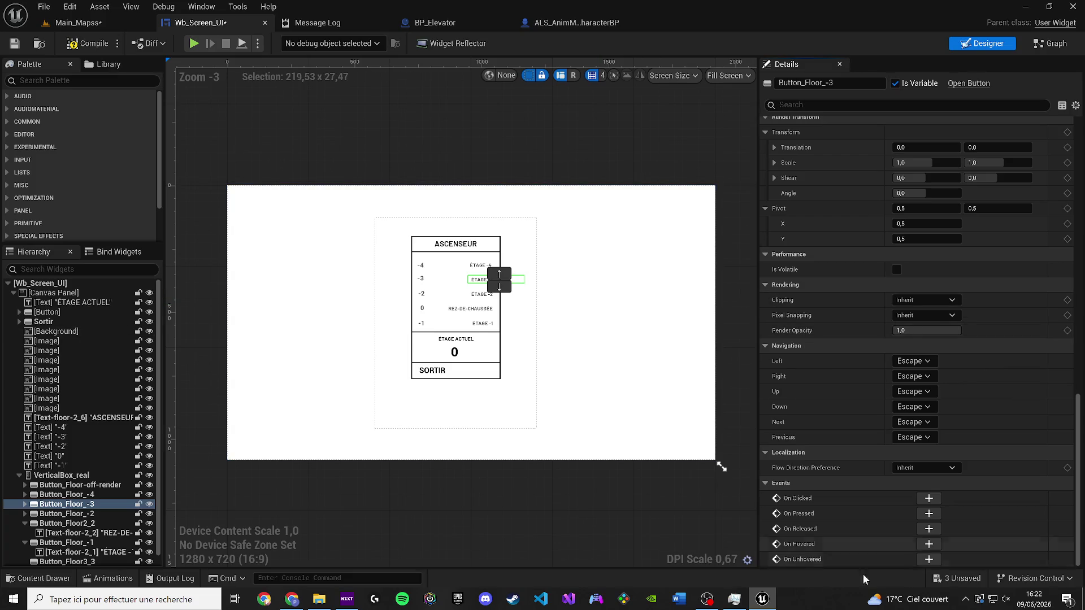
pyautogui.click(928, 544)
pyautogui.click(982, 43)
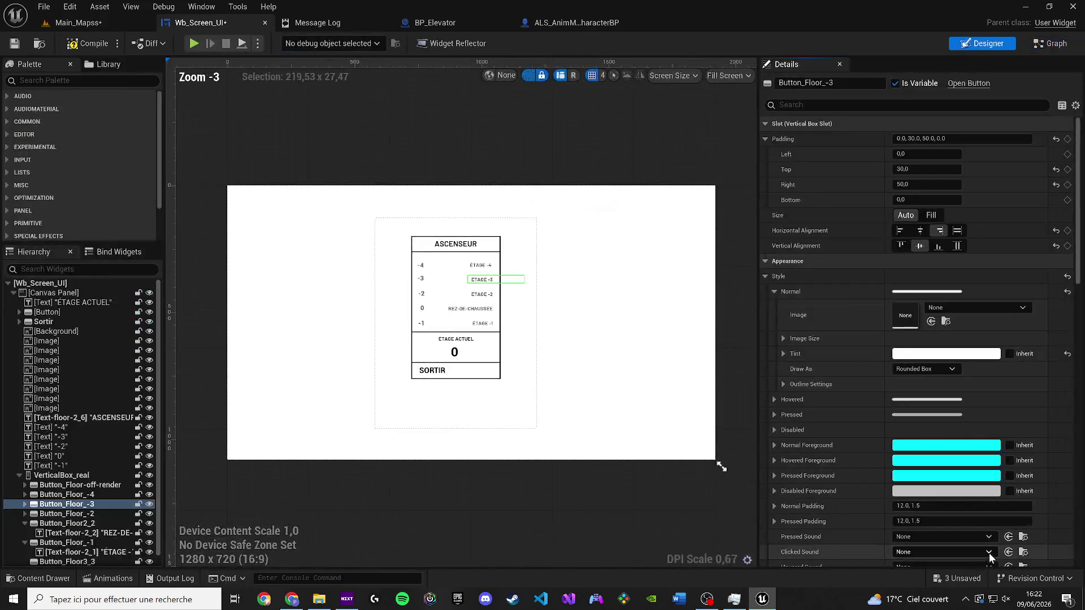
pyautogui.scroll(-15, 946, 565)
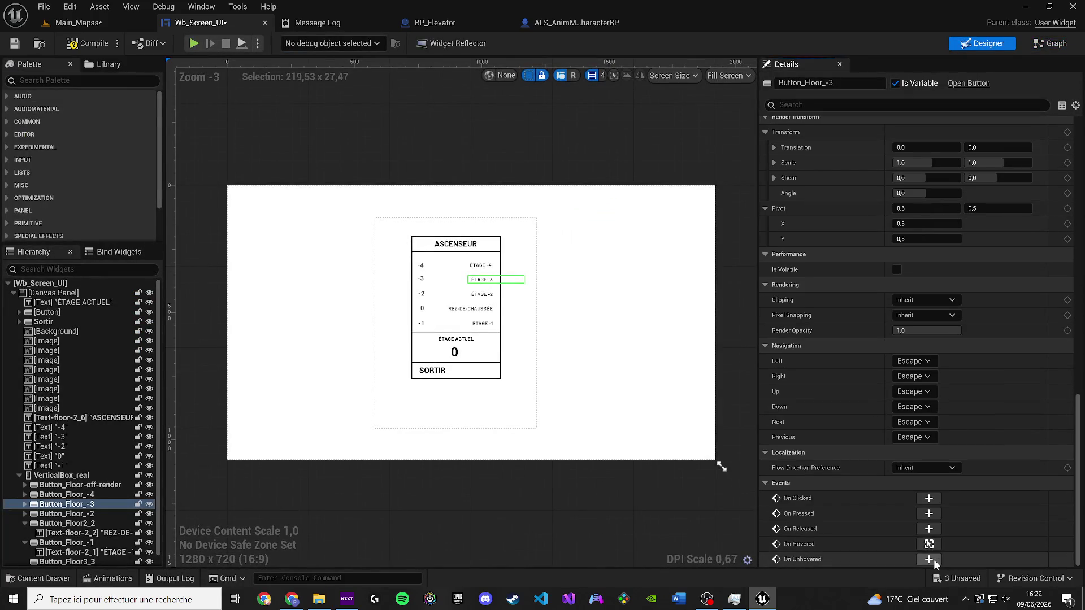
pyautogui.click(932, 558)
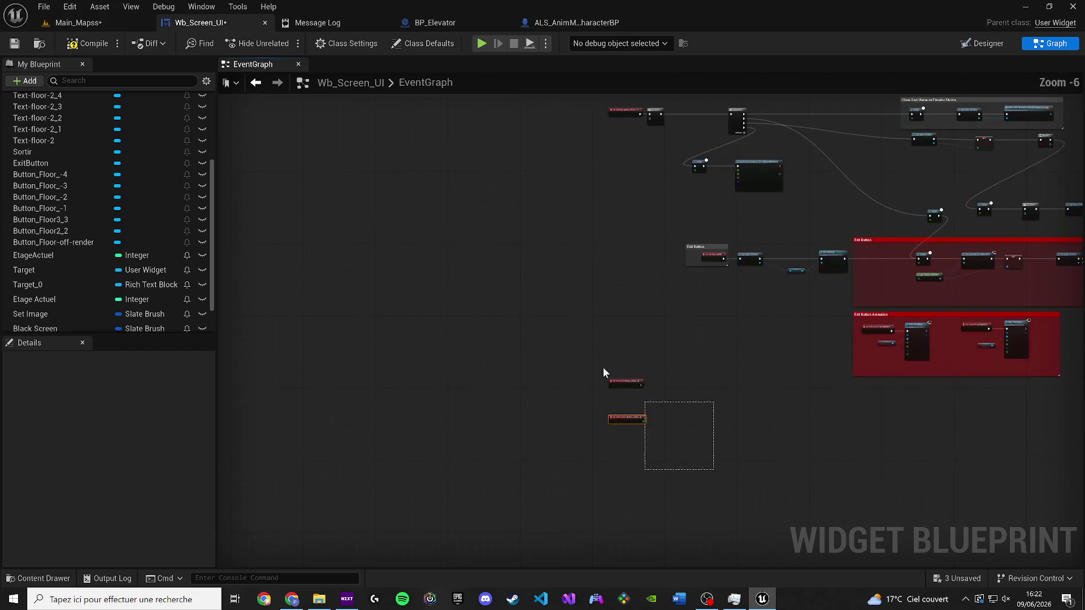
# Step: Replace the old Button_Floor3 events, wiring Button_Floor_-3's hover and unhover to forward and reverse Play Animation
pyautogui.scroll(-5, 633, 204)
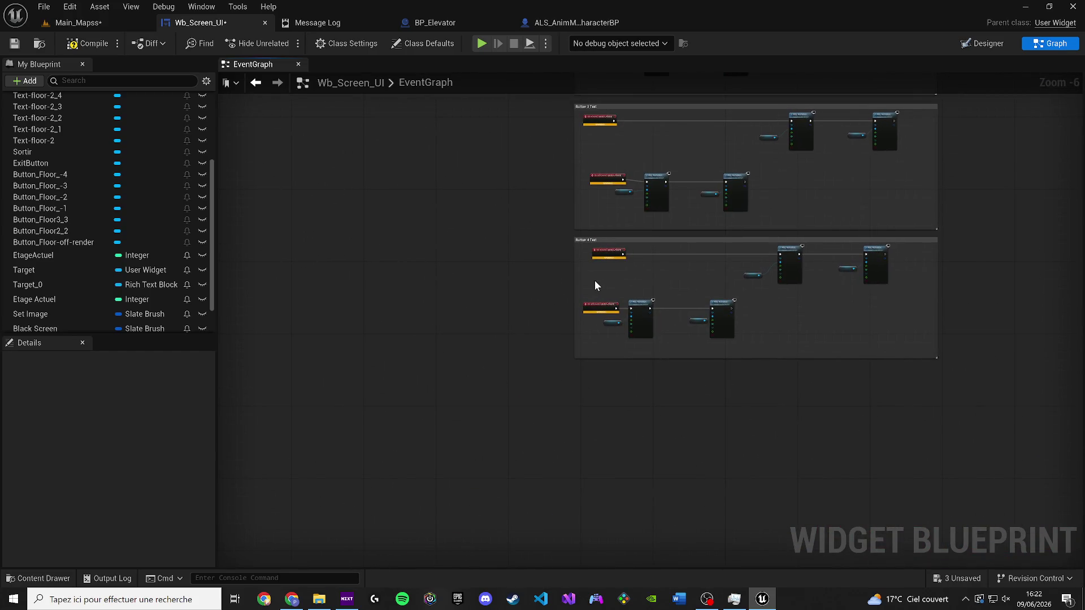
pyautogui.scroll(3, 485, 363)
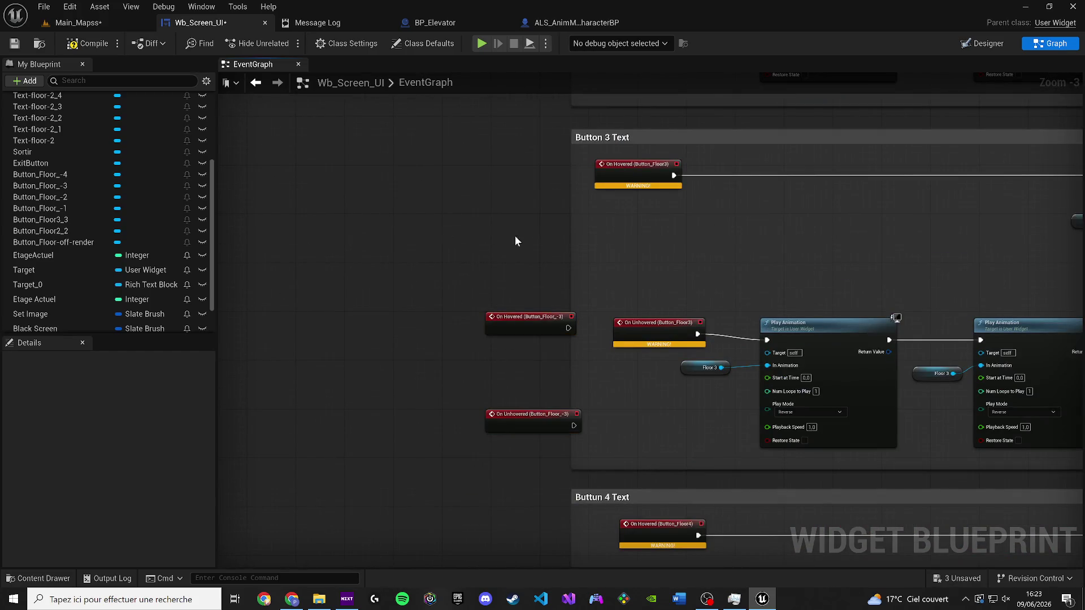
pyautogui.moveTo(502, 237); pyautogui.dragTo(460, 260)
pyautogui.press('Delete')
pyautogui.moveTo(321, 346)
pyautogui.mouseDown()
pyautogui.moveTo(430, 206)
pyautogui.moveTo(535, 216)
pyautogui.moveTo(937, 205)
pyautogui.mouseUp()
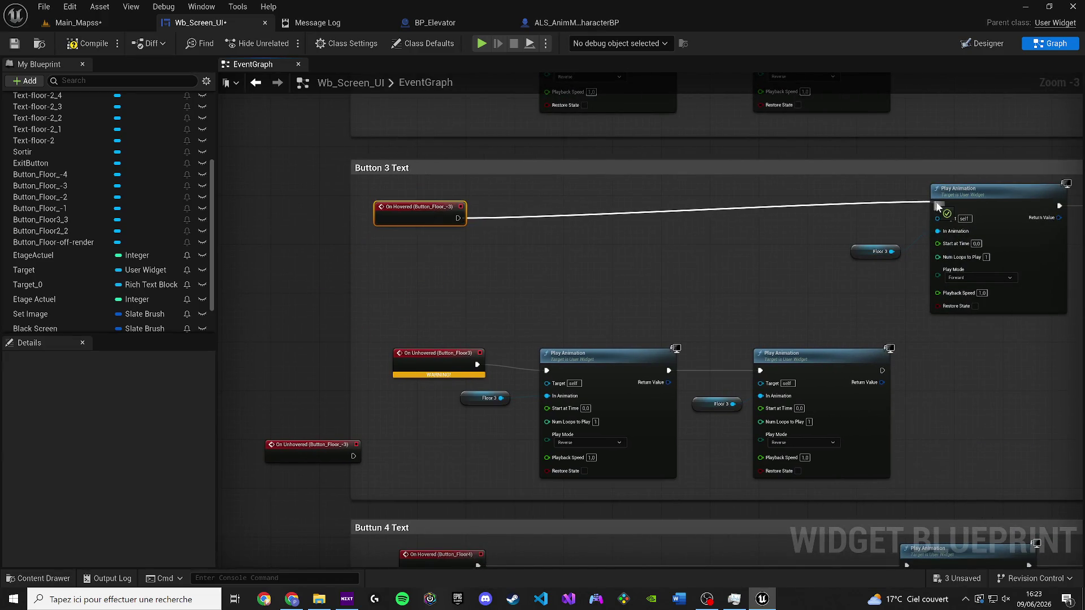
pyautogui.moveTo(439, 223); pyautogui.dragTo(445, 211)
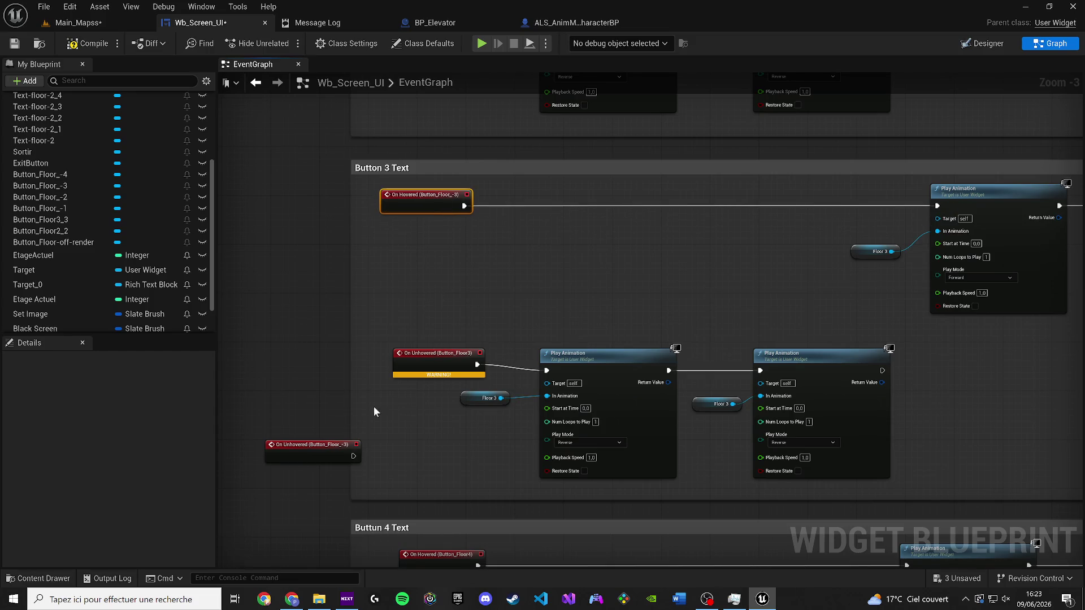
pyautogui.press('Delete')
pyautogui.moveTo(309, 453)
pyautogui.mouseDown()
pyautogui.moveTo(424, 347)
pyautogui.moveTo(547, 370)
pyautogui.mouseUp()
pyautogui.moveTo(442, 352); pyautogui.dragTo(435, 370)
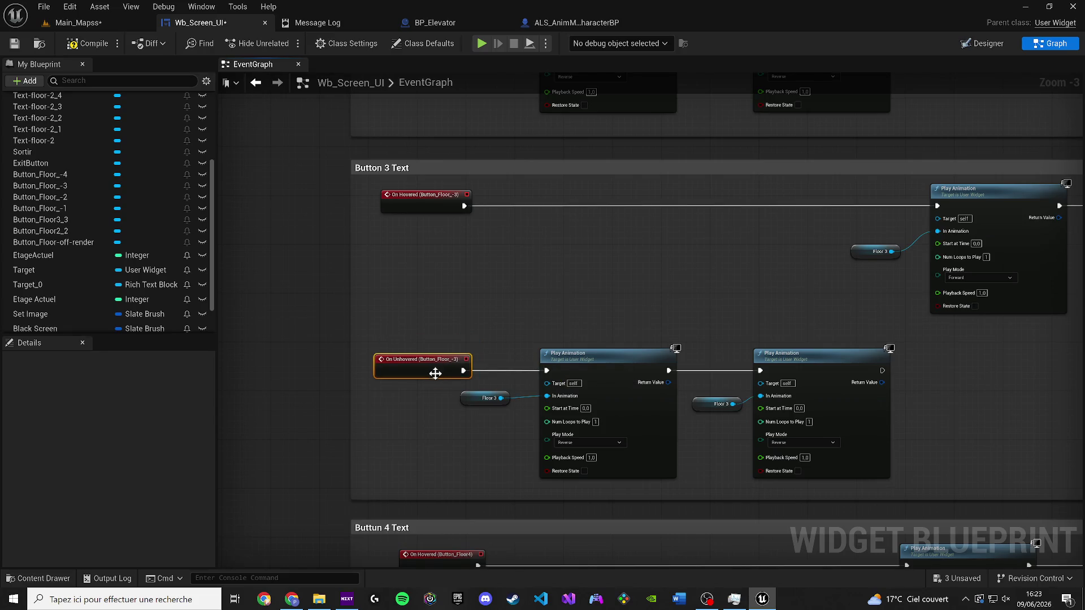
# Step: Delete the leftover Button_Floor4 hover and unhover events, check the graph, and return to the Designer
pyautogui.scroll(-5, 435, 371)
pyautogui.moveTo(403, 461); pyautogui.dragTo(417, 359)
pyautogui.press('Delete')
pyautogui.click(428, 309)
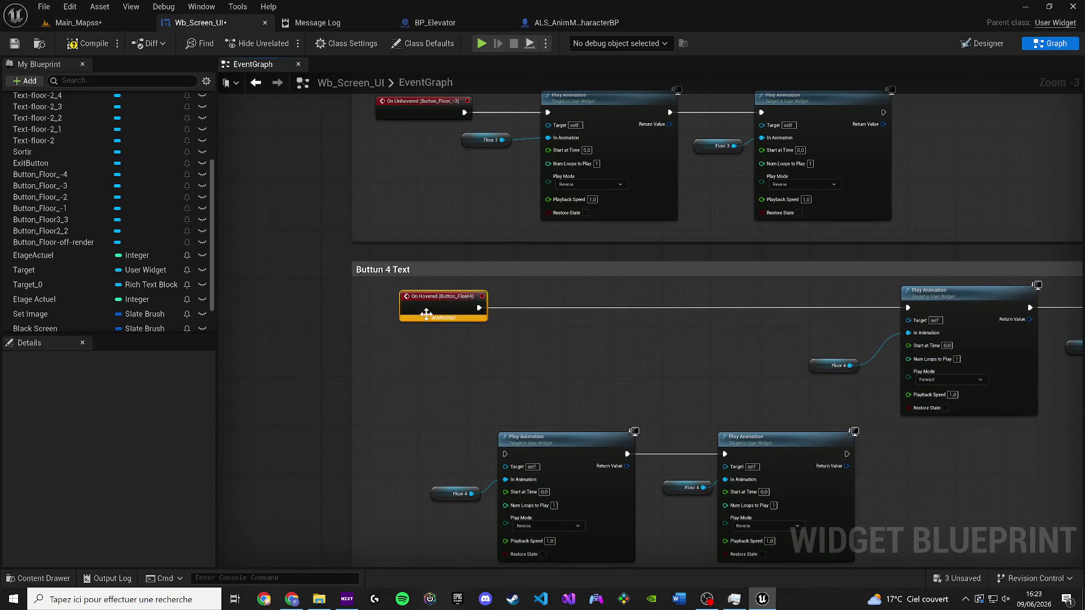
pyautogui.press('Delete')
pyautogui.click(988, 45)
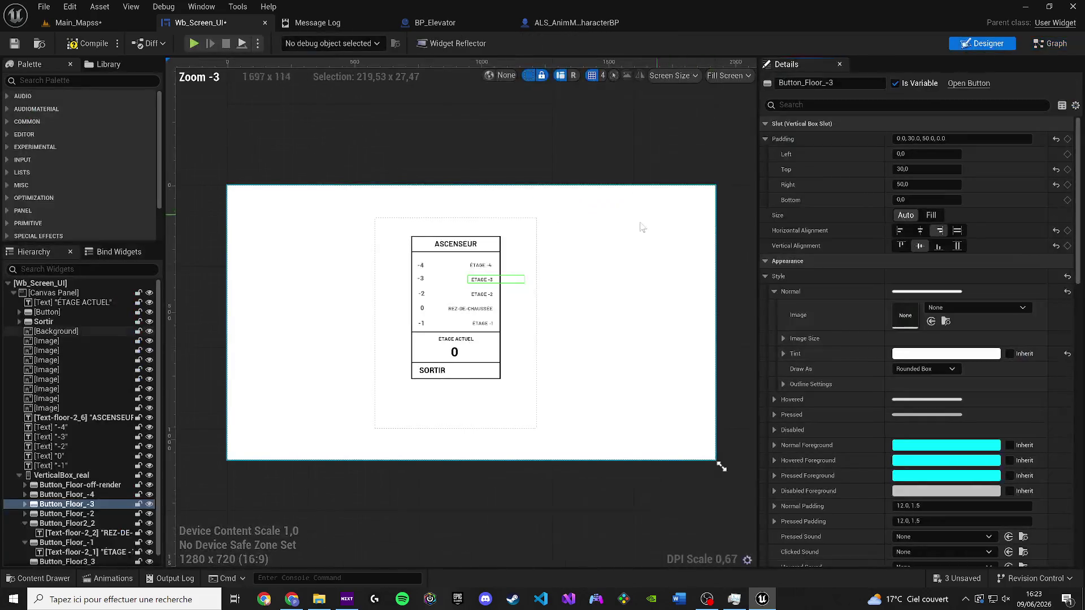
pyautogui.scroll(3, 460, 301)
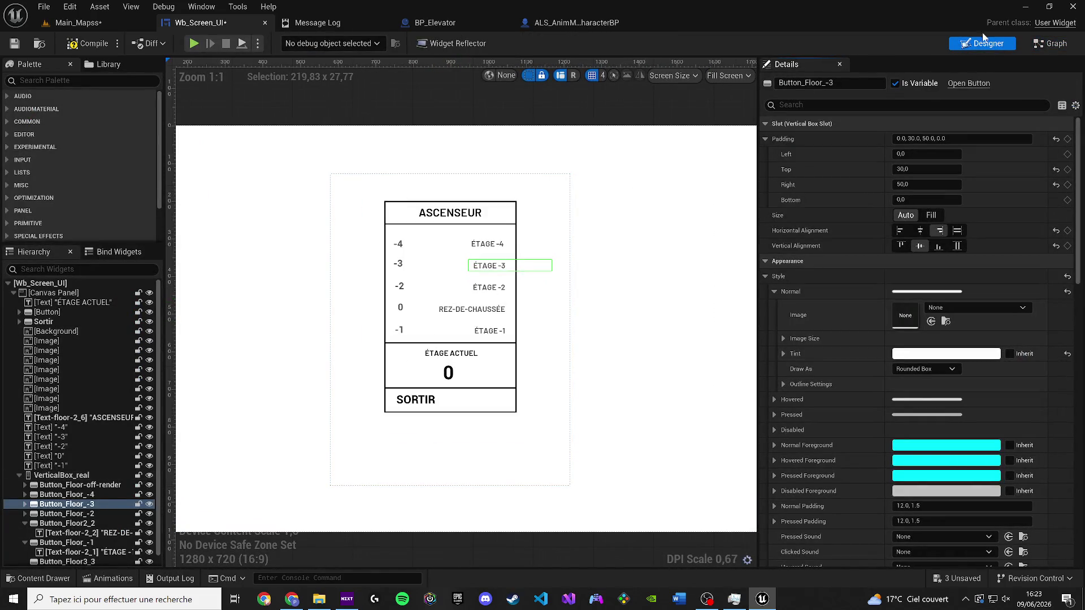
pyautogui.click(1022, 44)
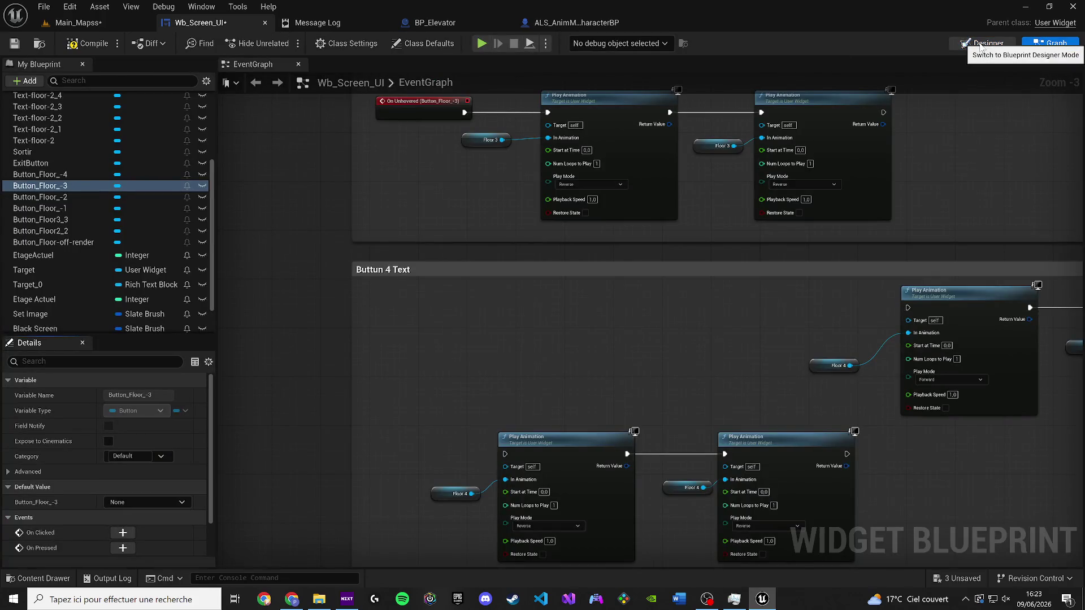
pyautogui.click(982, 44)
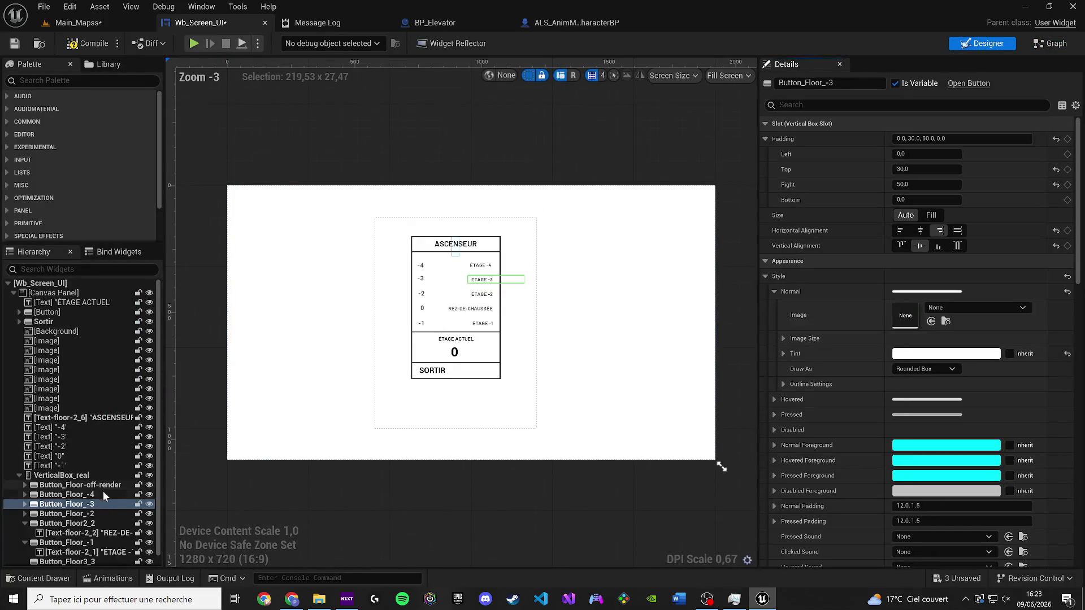
# Step: Select Button_Floor_-4 and add its On Hovered and On Unhovered events
pyautogui.click(63, 494)
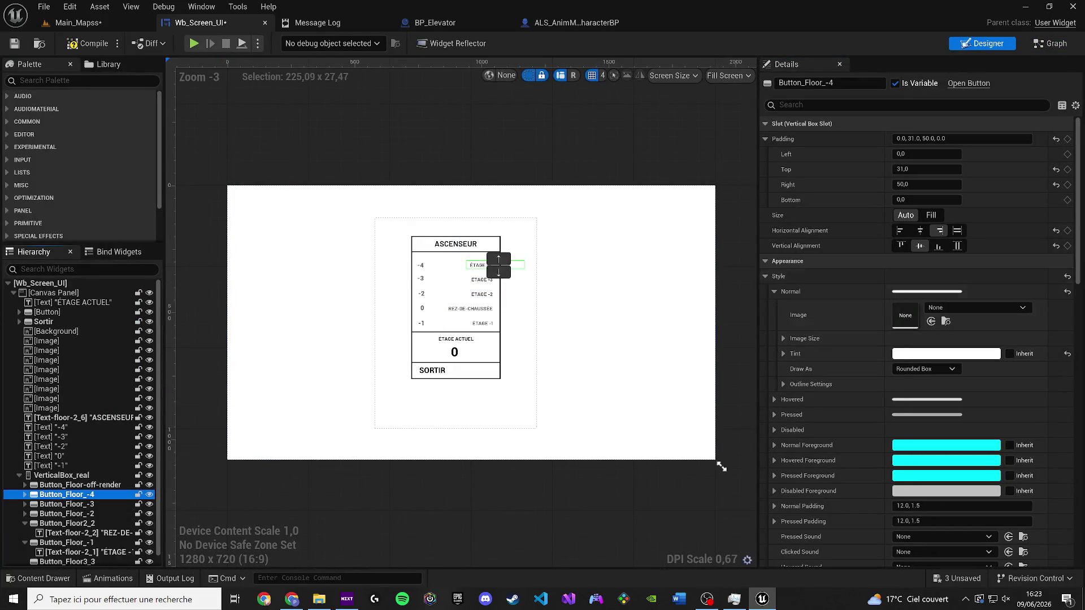
pyautogui.moveTo(1077, 152); pyautogui.dragTo(1078, 430)
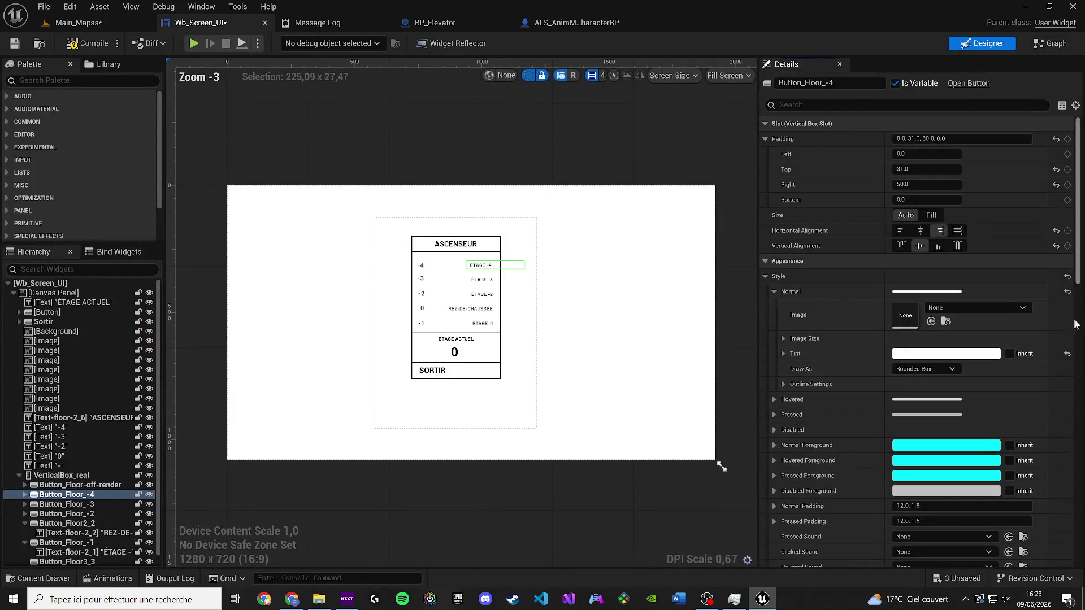
pyautogui.moveTo(1077, 325); pyautogui.dragTo(1077, 480)
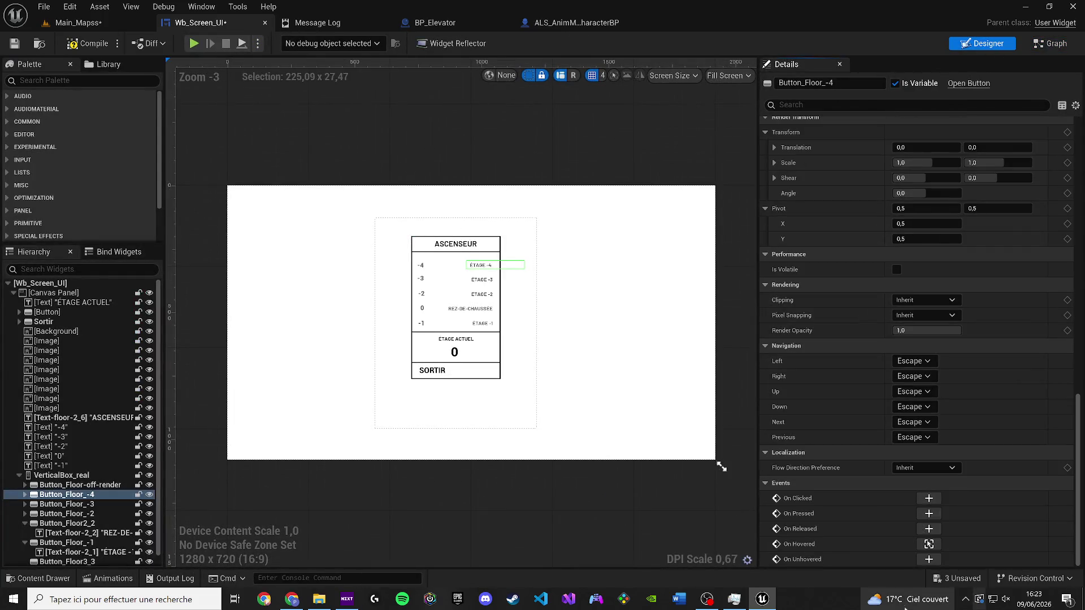
pyautogui.click(928, 559)
# Step: Wire the unhover event to the reverse animations and the hover event to the forward Floor 4 animation
pyautogui.scroll(-7, 445, 342)
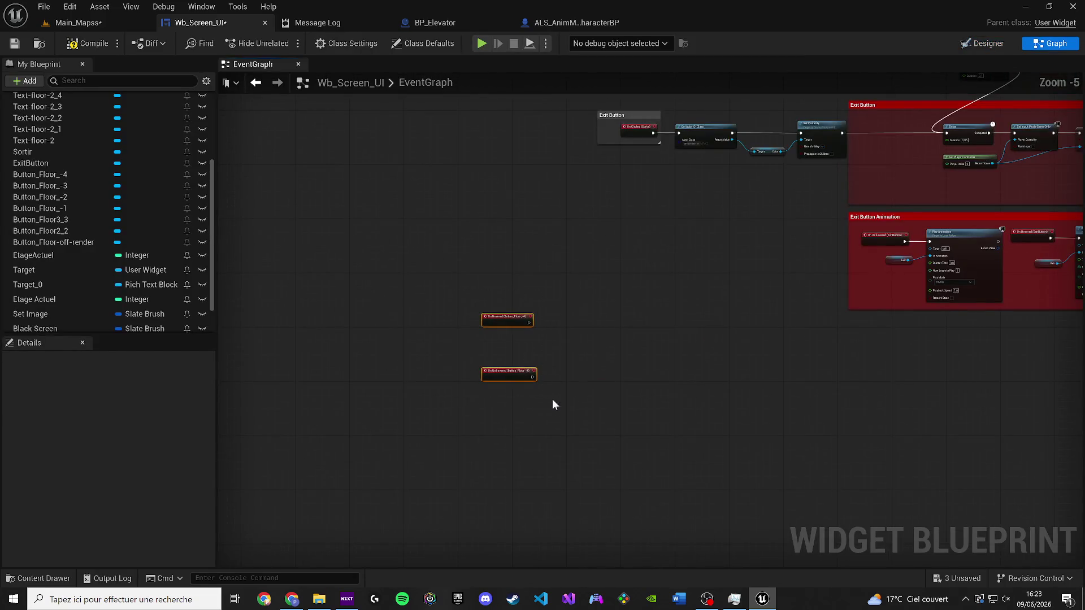
pyautogui.scroll(8, 530, 328)
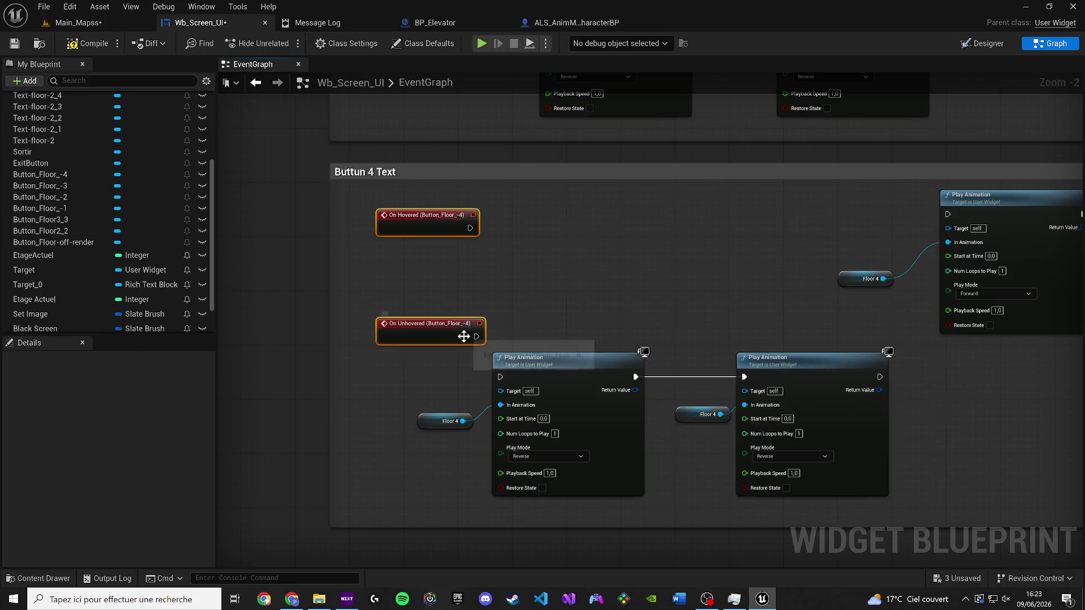
pyautogui.moveTo(476, 337); pyautogui.dragTo(500, 377)
pyautogui.moveTo(417, 327); pyautogui.dragTo(398, 365)
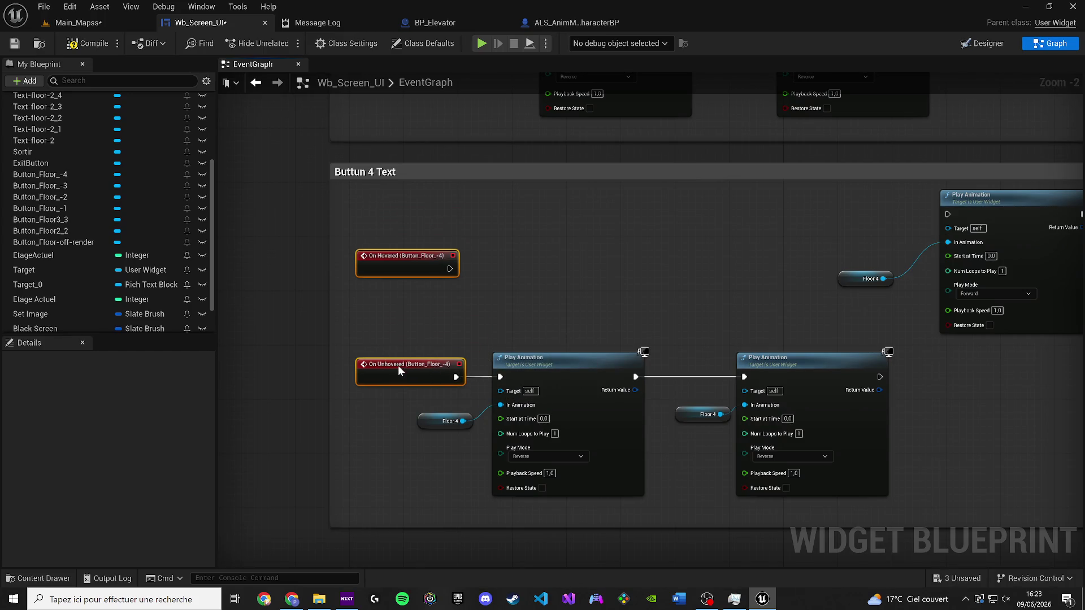
pyautogui.moveTo(402, 259)
pyautogui.mouseDown()
pyautogui.moveTo(402, 226)
pyautogui.moveTo(853, 213)
pyautogui.moveTo(922, 232)
pyautogui.moveTo(410, 232)
pyautogui.mouseUp()
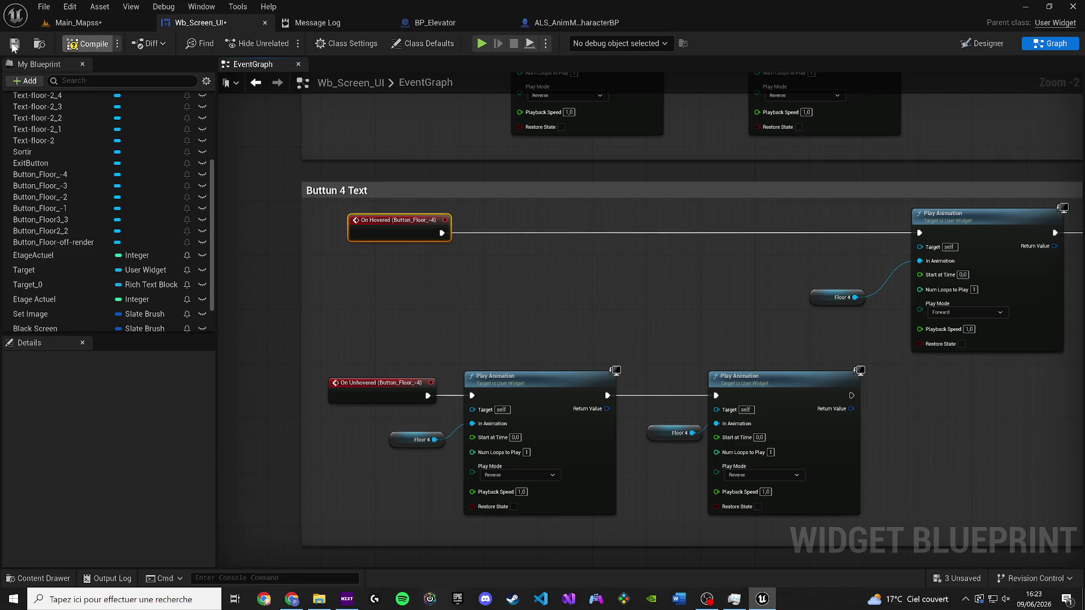
# Step: Compile and save the widget, review the missing-binding warning, and return to the Designer
pyautogui.click(14, 46)
pyautogui.click(502, 489)
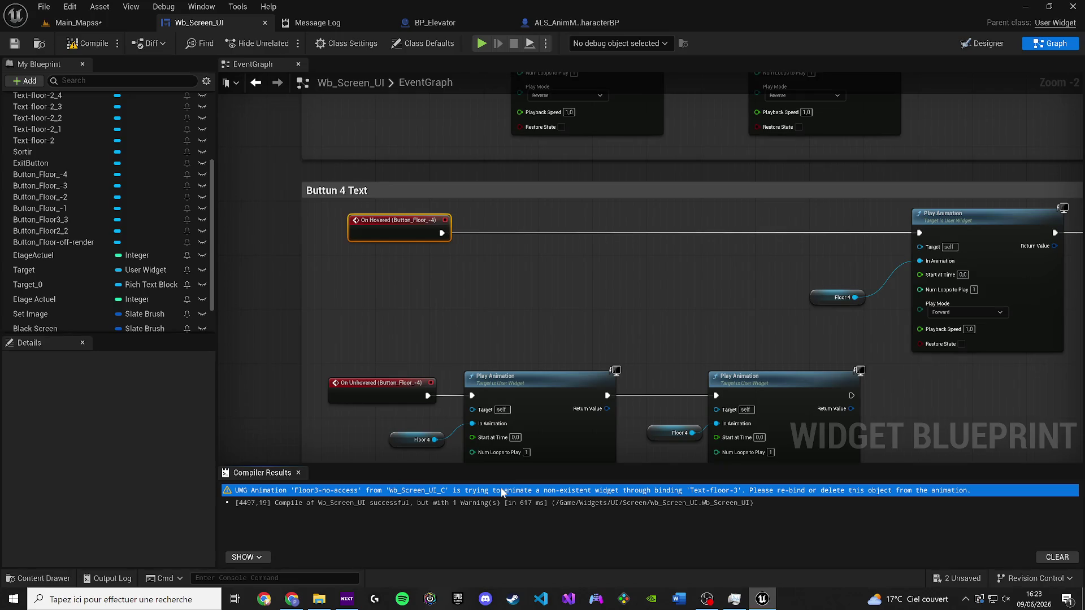
pyautogui.scroll(-3, 329, 395)
pyautogui.click(974, 43)
# Step: Check the Floor2-no-access and Floor3-no-access animations, save, and switch to the Main_Mapss level
pyautogui.click(201, 7)
pyautogui.click(239, 93)
pyautogui.click(277, 461)
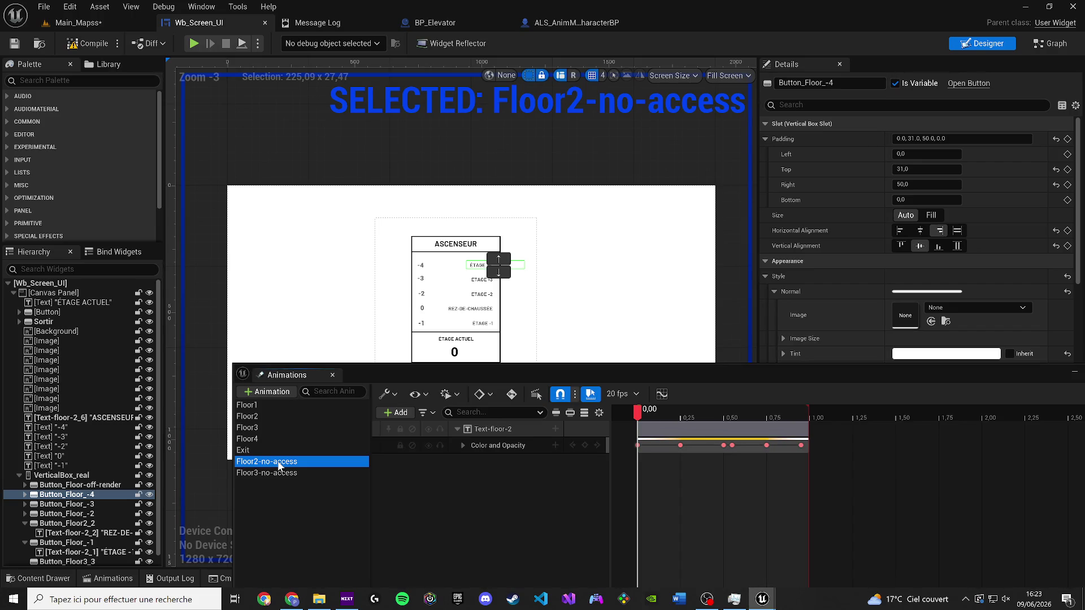
pyautogui.click(277, 473)
pyautogui.moveTo(347, 377); pyautogui.dragTo(355, 379)
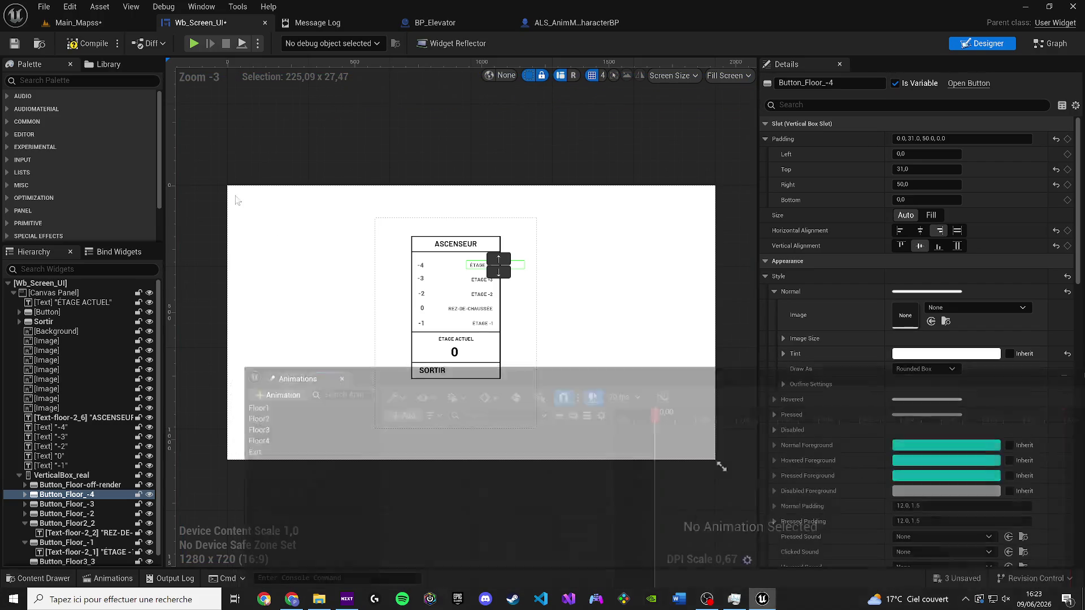
pyautogui.click(14, 45)
pyautogui.click(73, 23)
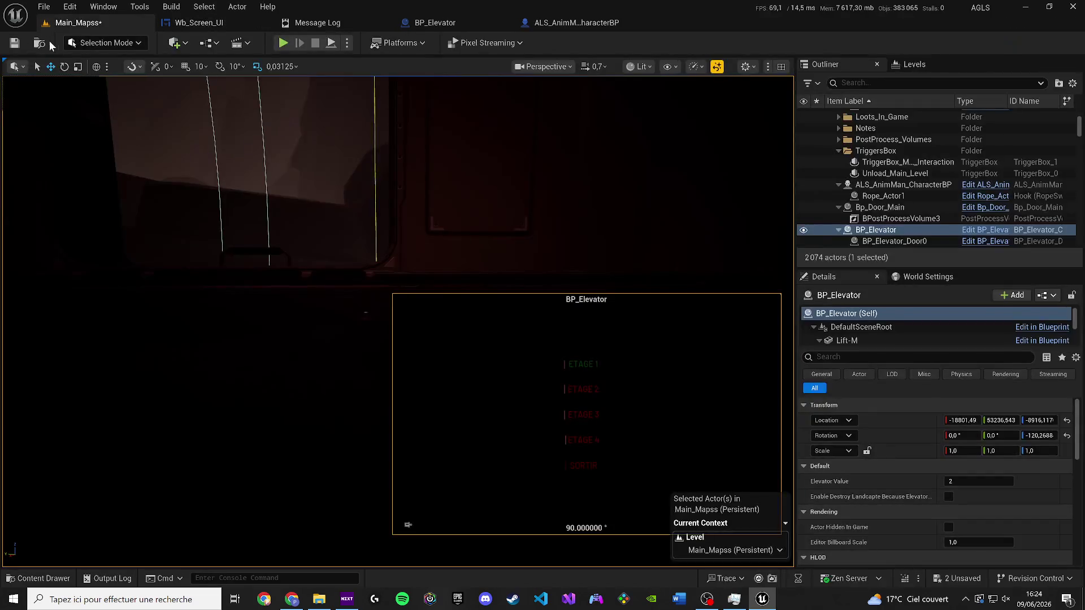
# Step: Save Main_Mapss and play-test the elevator terminal's floor menu in game
pyautogui.click(20, 44)
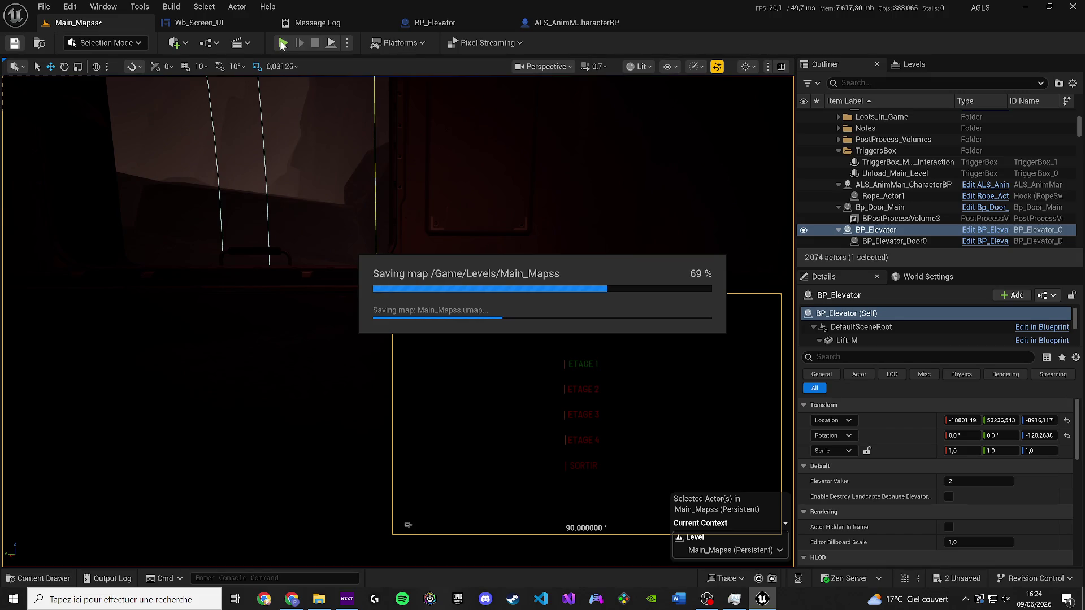
pyautogui.click(281, 43)
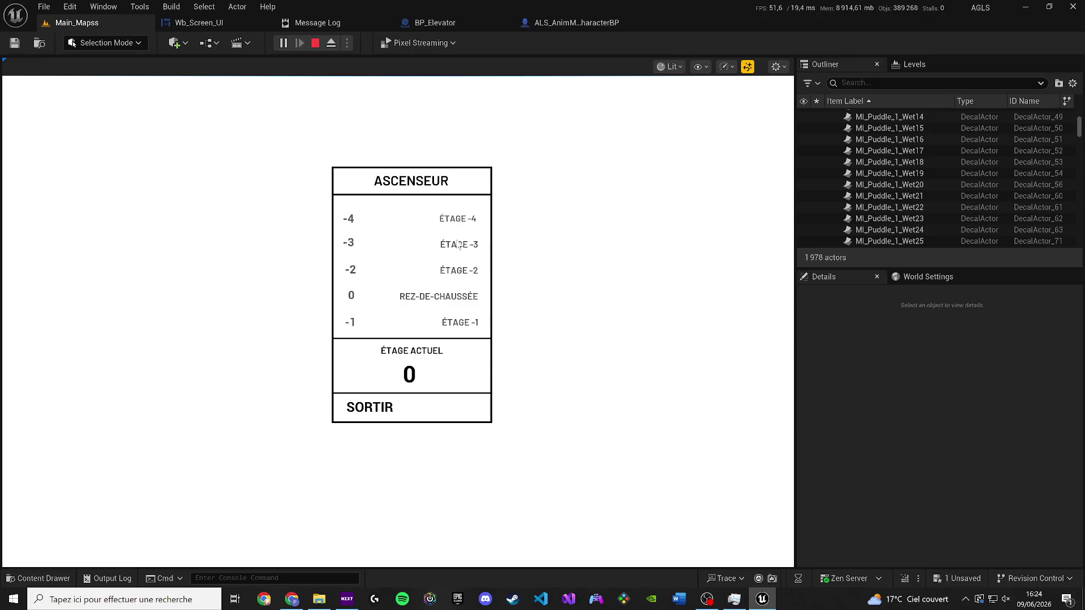
pyautogui.click(452, 327)
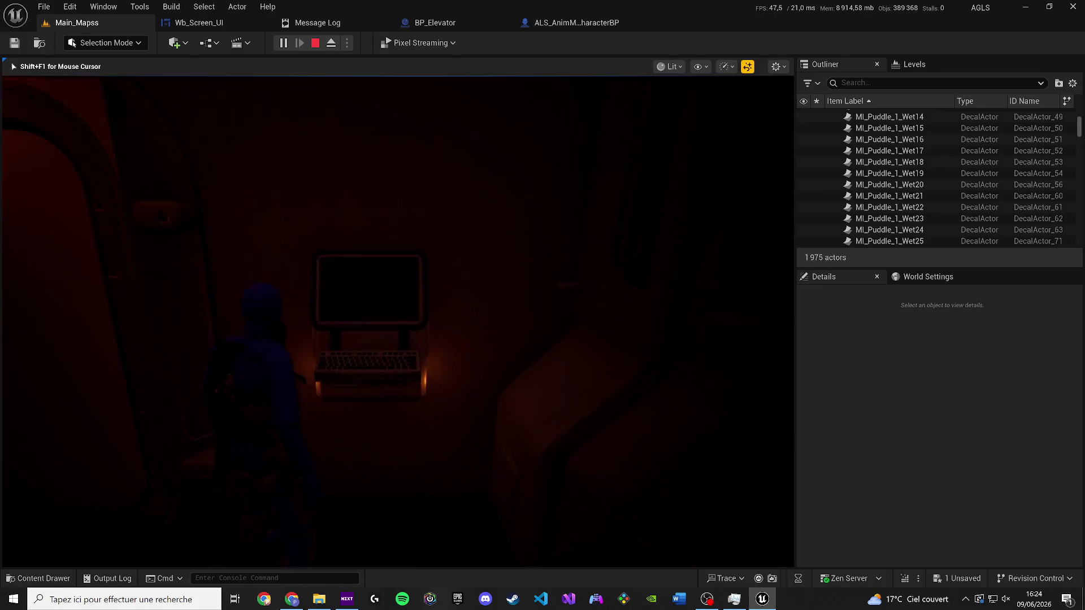
# Step: Switch to unlit view, stop the session and go back to the Wb_Screen_UI widget
pyautogui.press('F2')
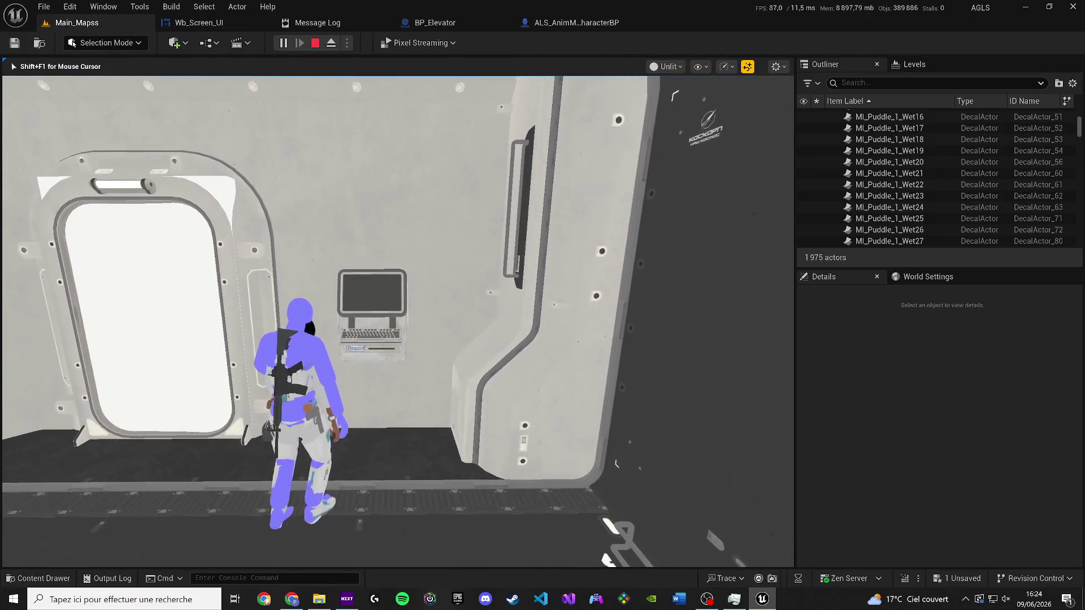
pyautogui.press('Escape')
pyautogui.click(223, 20)
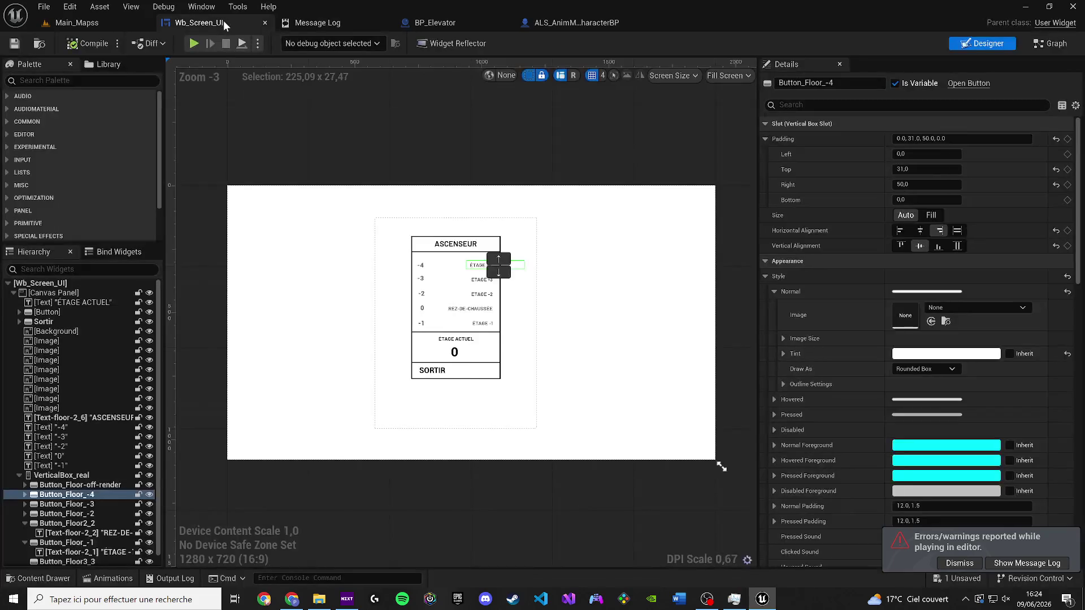
# Step: Review the event graph's Delay, Set Visibility, Create Widget and Set Input Mode UI Only chains
pyautogui.click(435, 22)
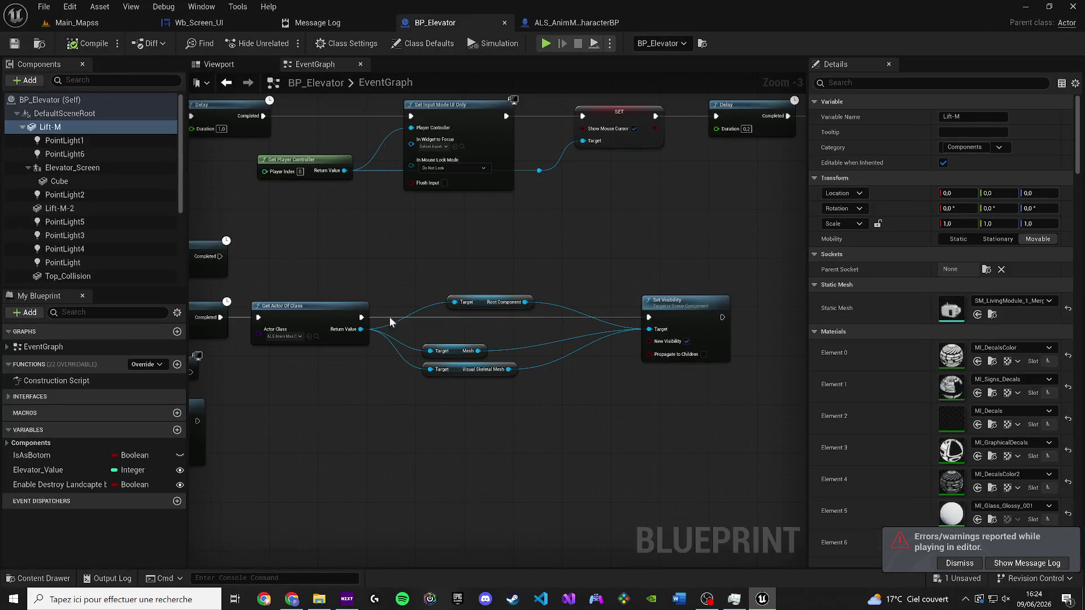
pyautogui.scroll(1, 395, 320)
pyautogui.hotkey('ctrl', 'space')
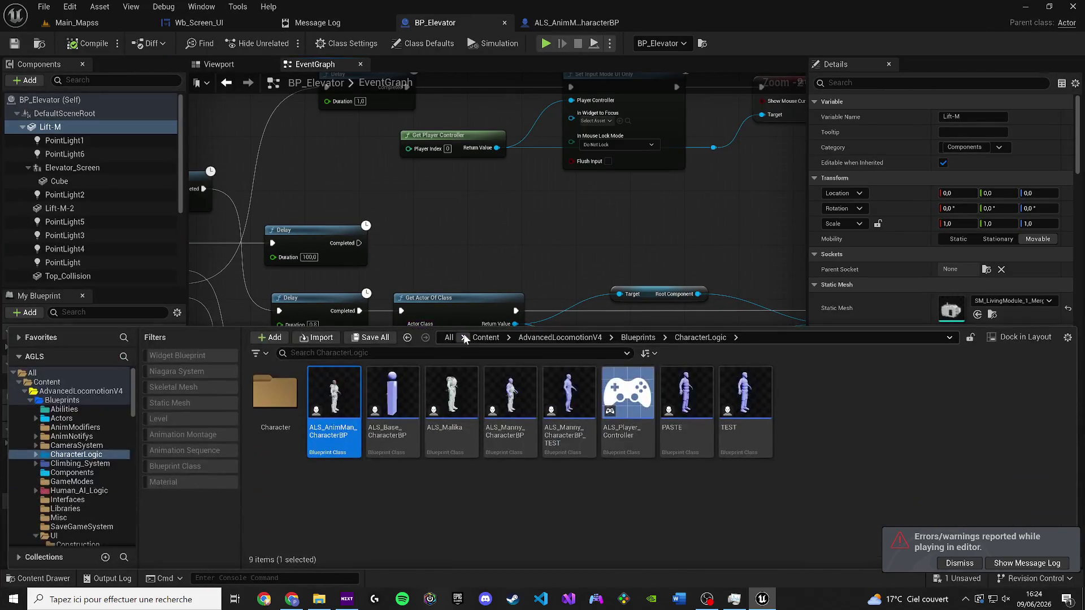
pyautogui.moveTo(472, 280)
pyautogui.mouseDown()
pyautogui.moveTo(803, 308)
pyautogui.moveTo(622, 169)
pyautogui.moveTo(650, 345)
pyautogui.moveTo(609, 338)
pyautogui.moveTo(218, 111)
pyautogui.mouseUp()
pyautogui.scroll(-2, 609, 339)
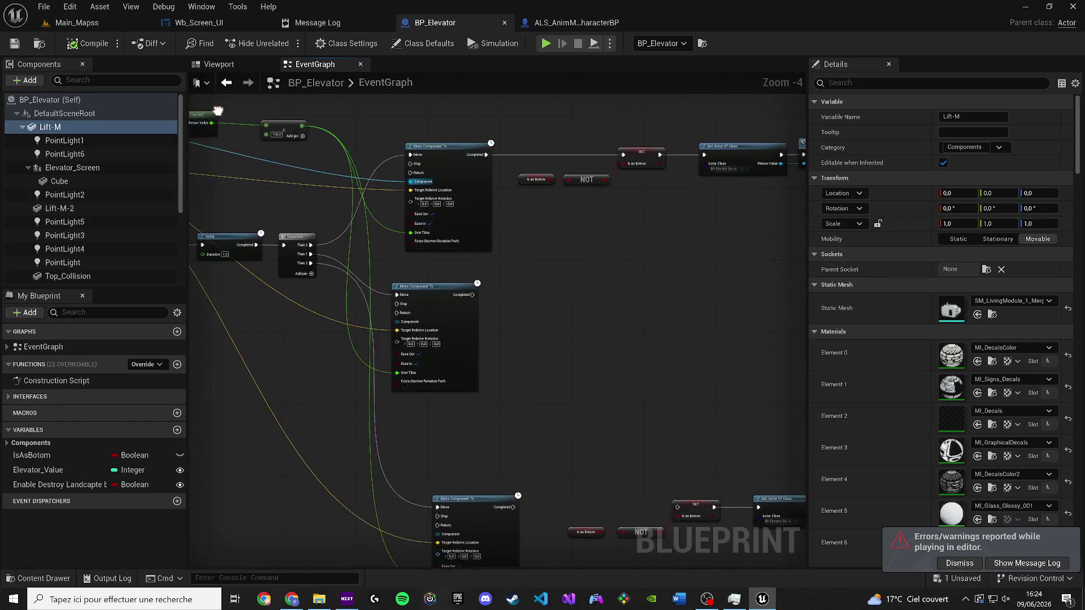
pyautogui.scroll(5, 402, 192)
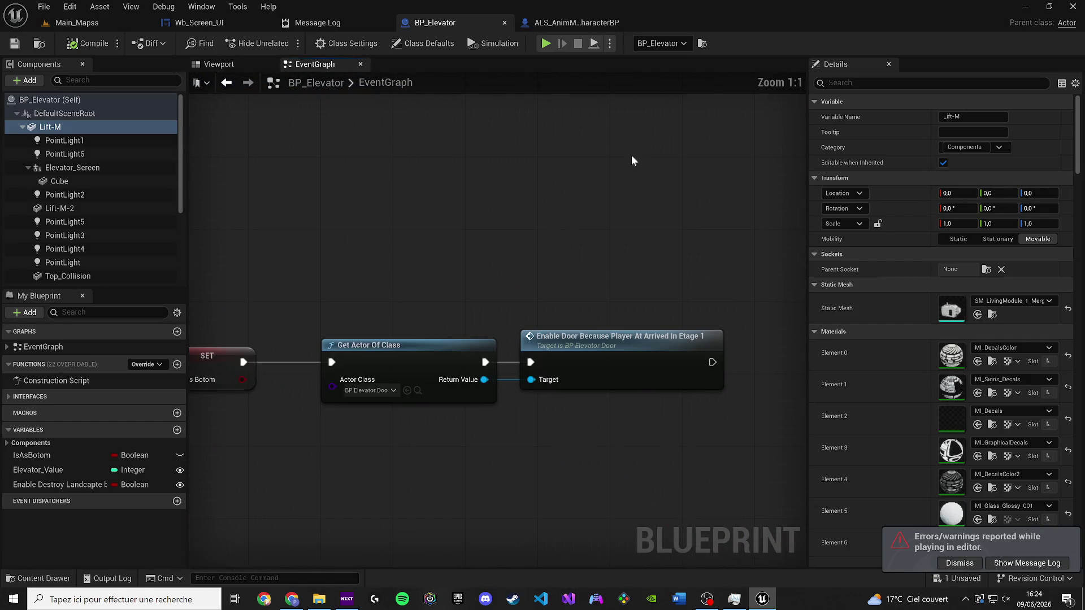
pyautogui.scroll(-5, 500, 280)
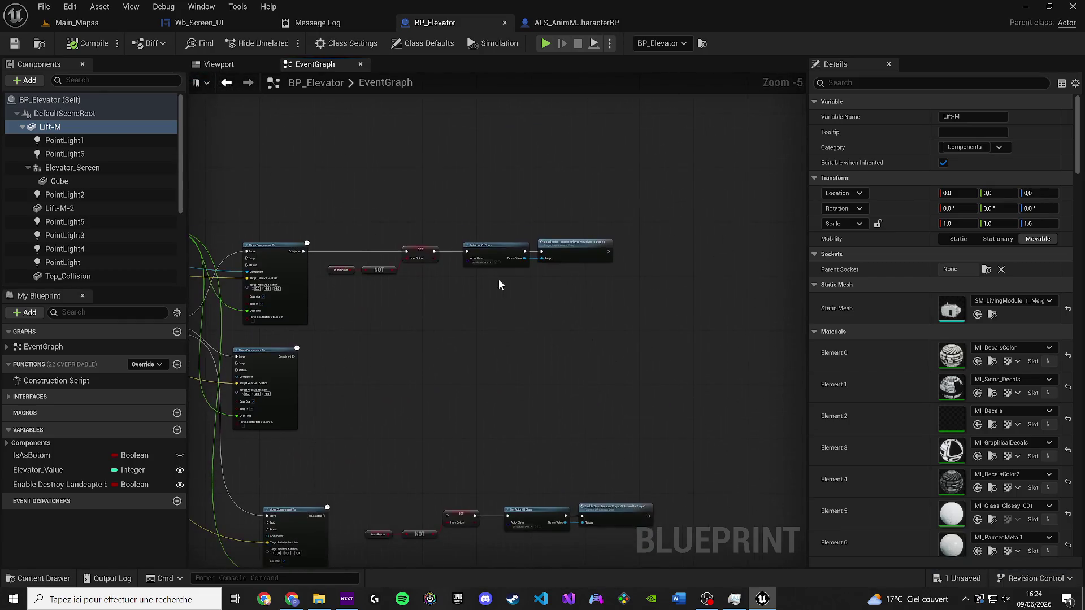
pyautogui.scroll(2, 501, 280)
pyautogui.moveTo(501, 280); pyautogui.dragTo(718, 91)
pyautogui.scroll(-3, 721, 425)
pyautogui.scroll(3, 499, 458)
pyautogui.moveTo(500, 458); pyautogui.dragTo(440, 477)
pyautogui.moveTo(383, 371); pyautogui.dragTo(618, 360)
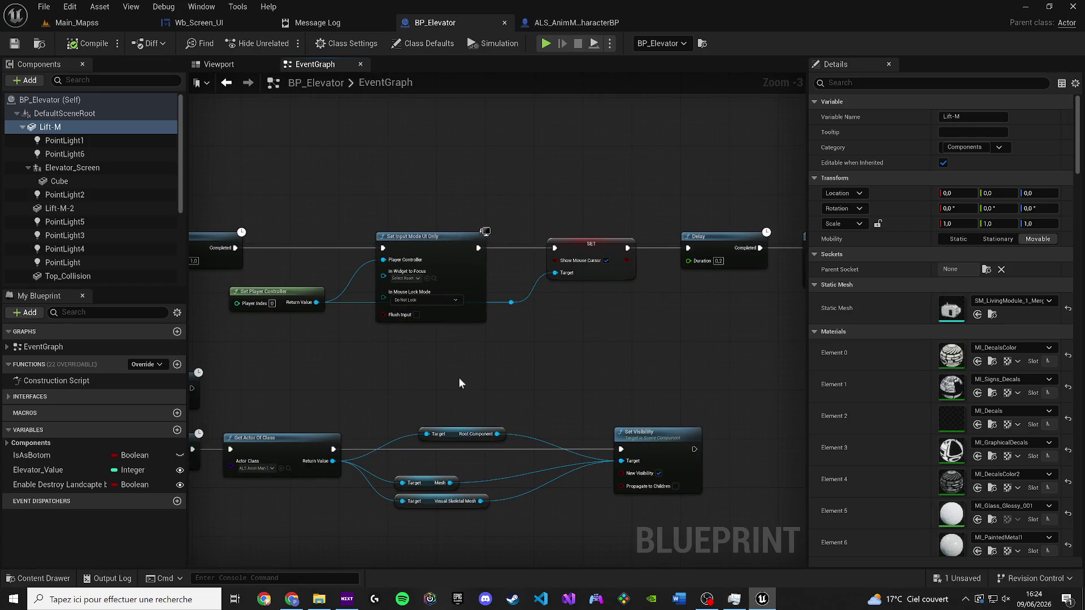
# Step: Select the Elevator_Screen component in the elevator viewport and open its Elevator_Screen blueprint
pyautogui.click(220, 64)
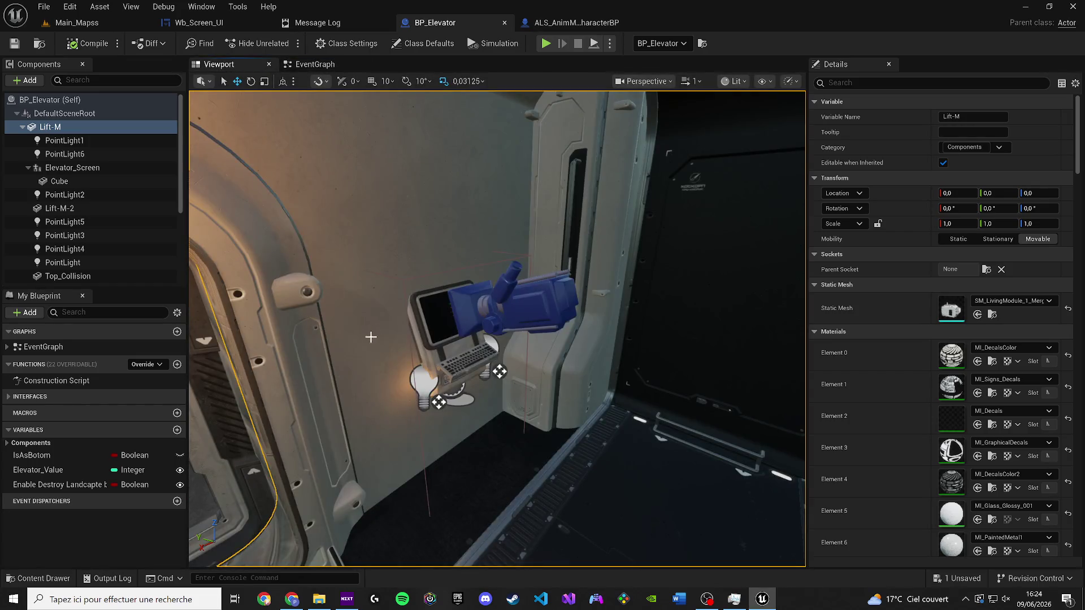
pyautogui.click(315, 64)
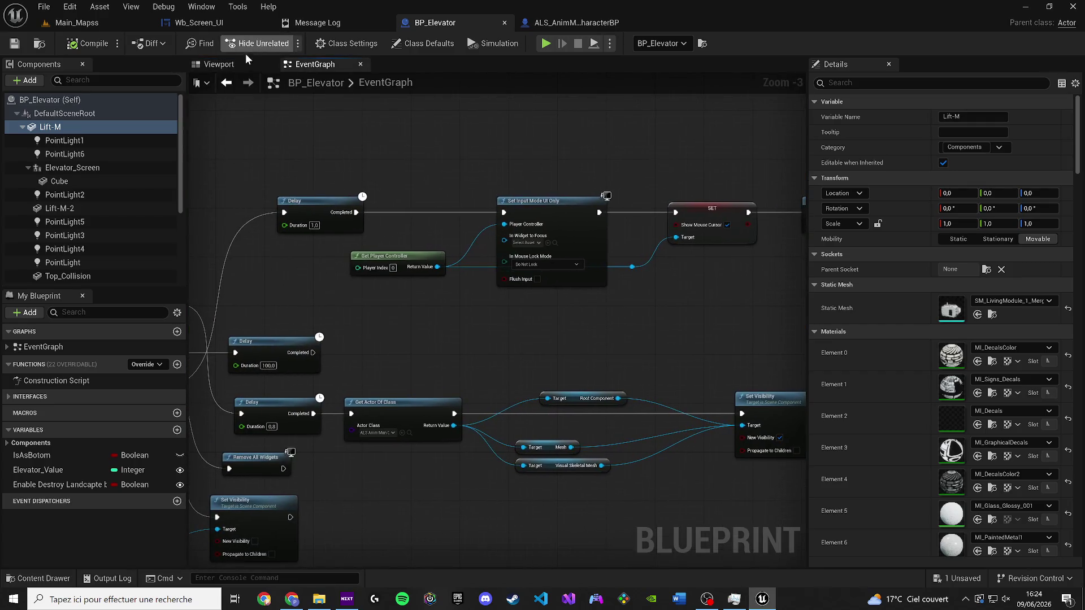
pyautogui.click(218, 64)
pyautogui.click(454, 365)
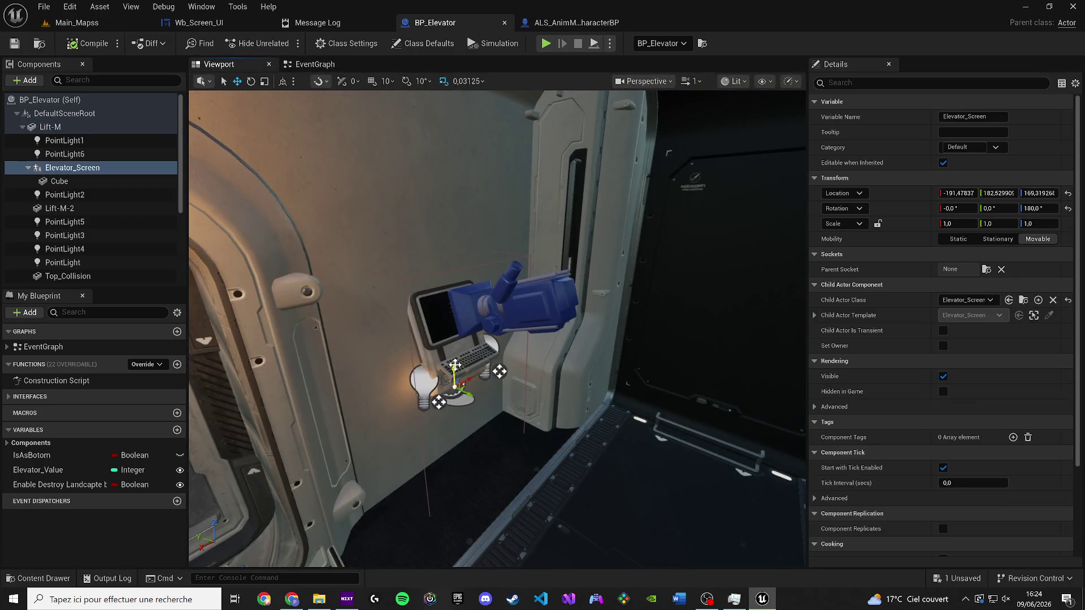
pyautogui.click(1023, 303)
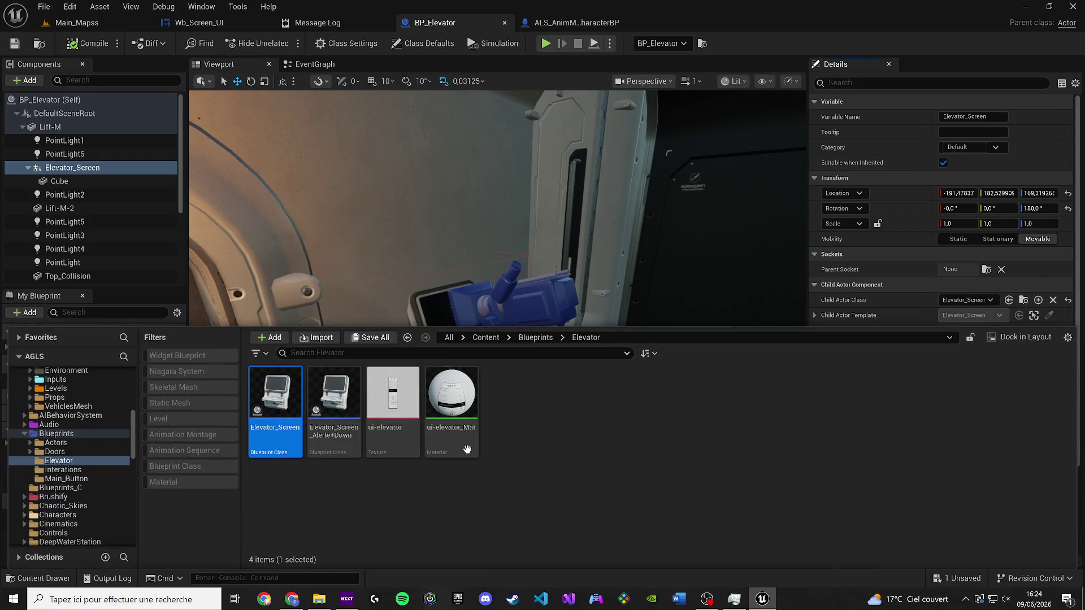
pyautogui.doubleClick(282, 415)
# Step: Find the Get All Actors Of Class node and open its BP_Elevator class blueprint
pyautogui.moveTo(63, 421)
pyautogui.mouseDown()
pyautogui.moveTo(361, 93)
pyautogui.moveTo(335, 70)
pyautogui.mouseUp()
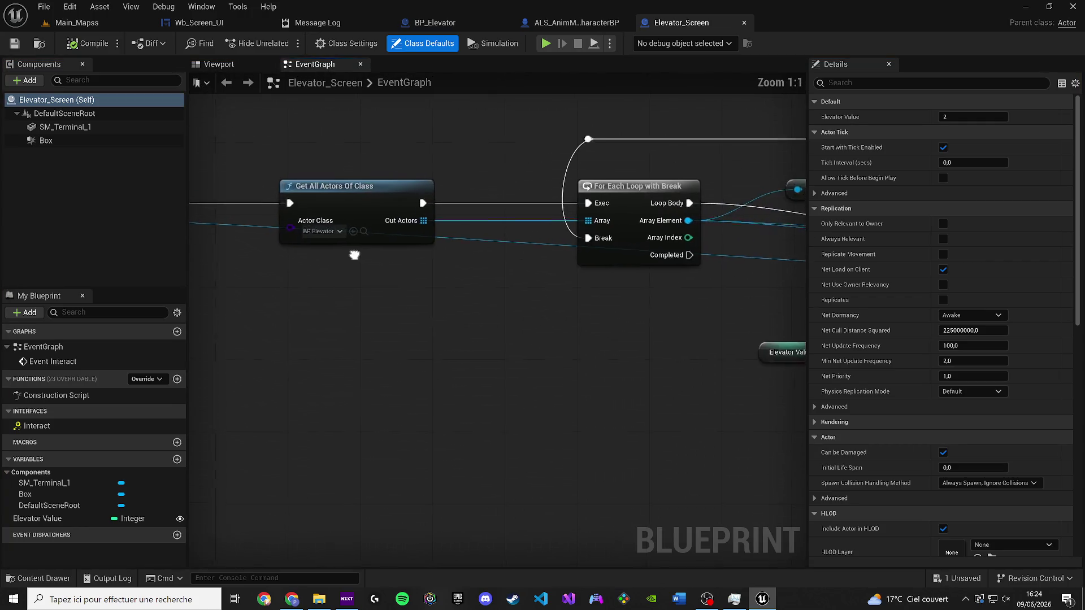
pyautogui.scroll(-3, 358, 308)
pyautogui.moveTo(625, 317); pyautogui.dragTo(191, 303)
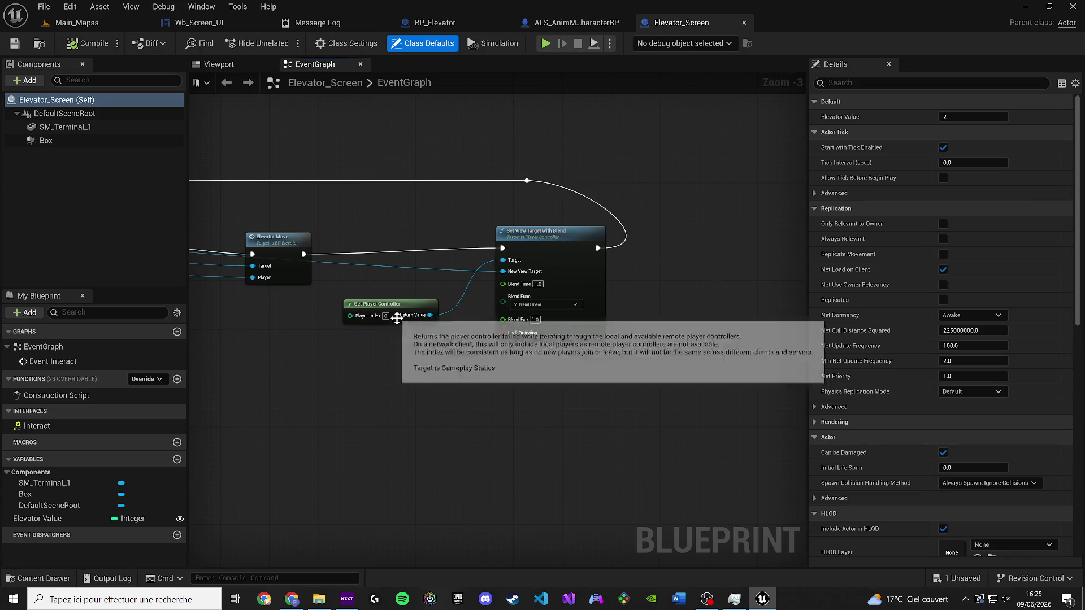
pyautogui.scroll(3, 405, 316)
pyautogui.moveTo(503, 314); pyautogui.dragTo(556, 329)
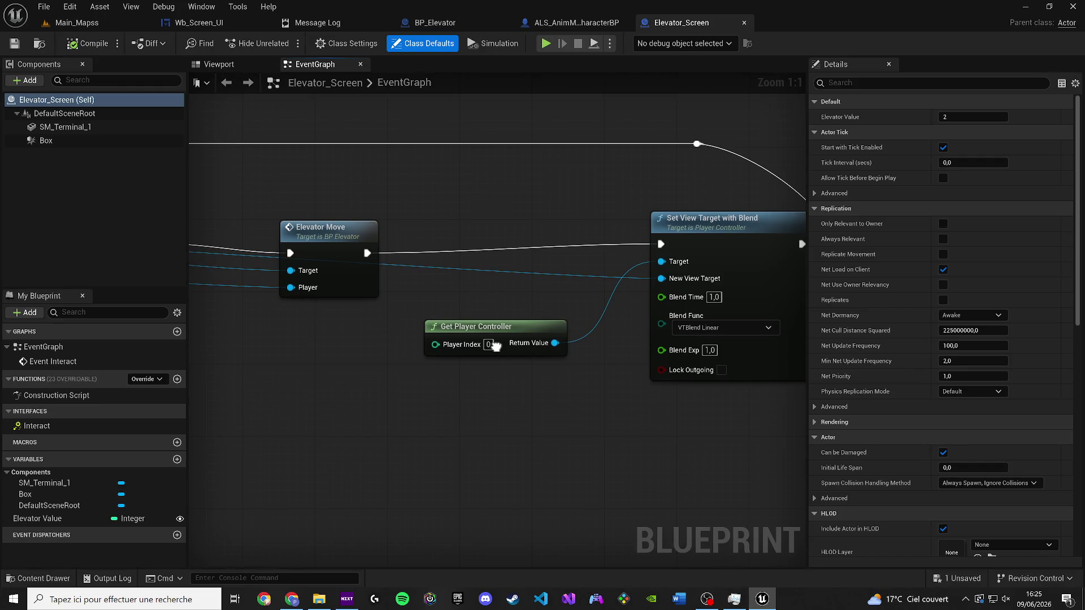
pyautogui.scroll(-2, 496, 346)
pyautogui.moveTo(496, 346); pyautogui.dragTo(797, 410)
pyautogui.moveTo(339, 409)
pyautogui.mouseDown()
pyautogui.moveTo(616, 409)
pyautogui.moveTo(339, 391)
pyautogui.moveTo(310, 378)
pyautogui.moveTo(366, 353)
pyautogui.mouseUp()
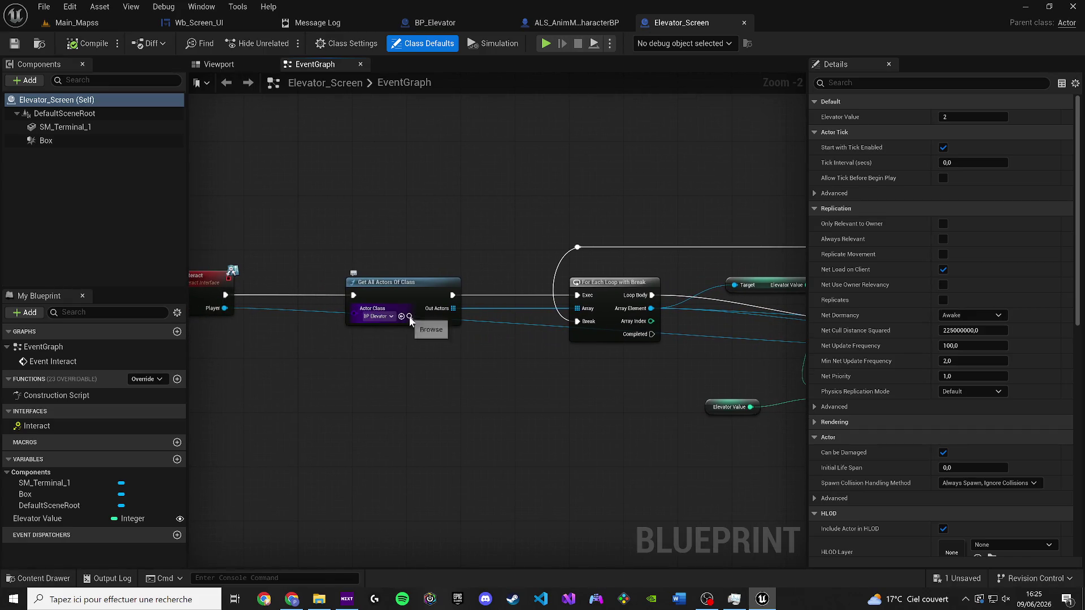
pyautogui.click(409, 316)
pyautogui.doubleClick(568, 407)
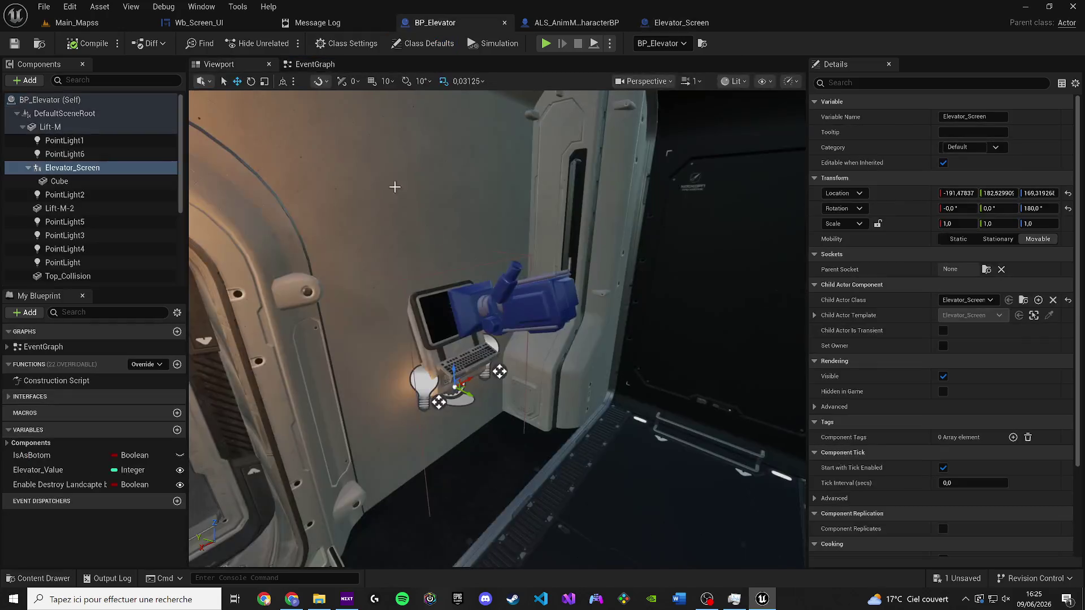
# Step: Close the Message Log and open BP_Elevator's event graph around the SET and door-enable nodes
pyautogui.click(384, 23)
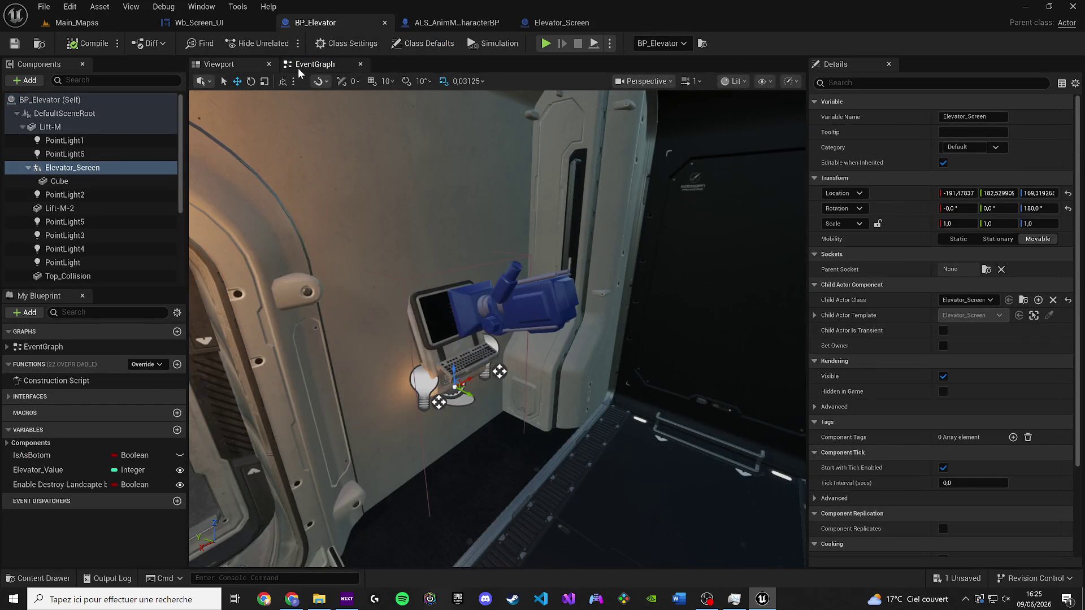
pyautogui.click(300, 66)
pyautogui.scroll(2, 424, 333)
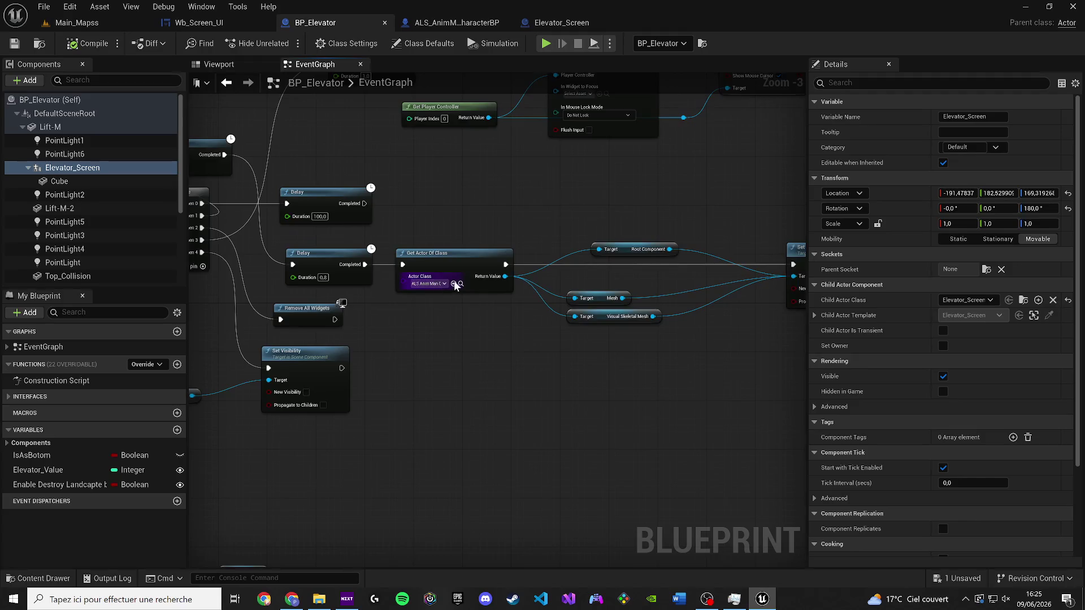
pyautogui.scroll(2, 457, 285)
pyautogui.click(463, 284)
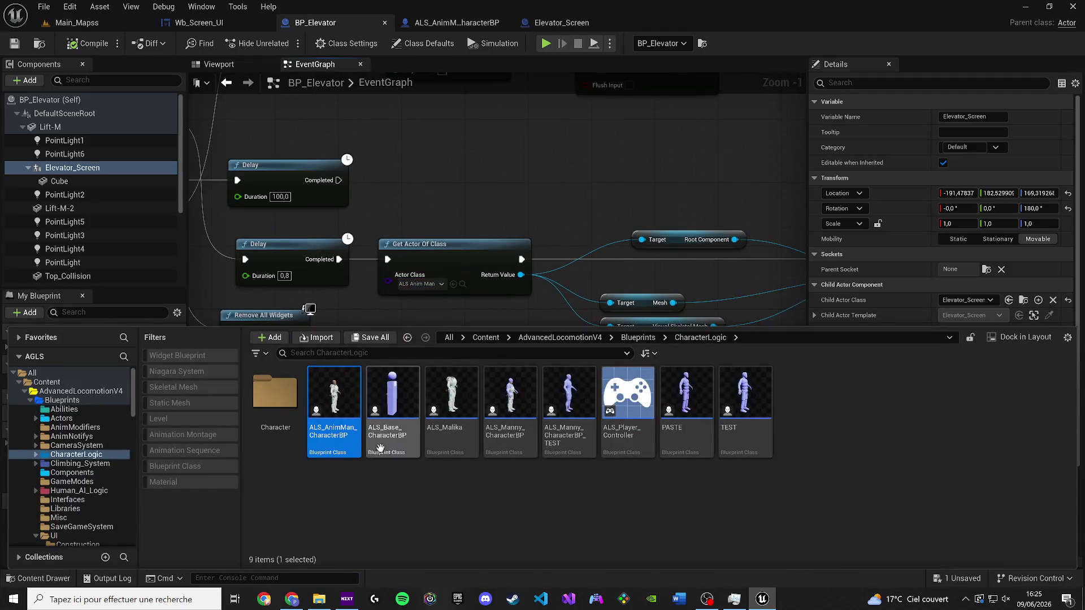
pyautogui.scroll(-2, 489, 294)
pyautogui.moveTo(386, 268); pyautogui.dragTo(216, 296)
pyautogui.scroll(-3, 252, 366)
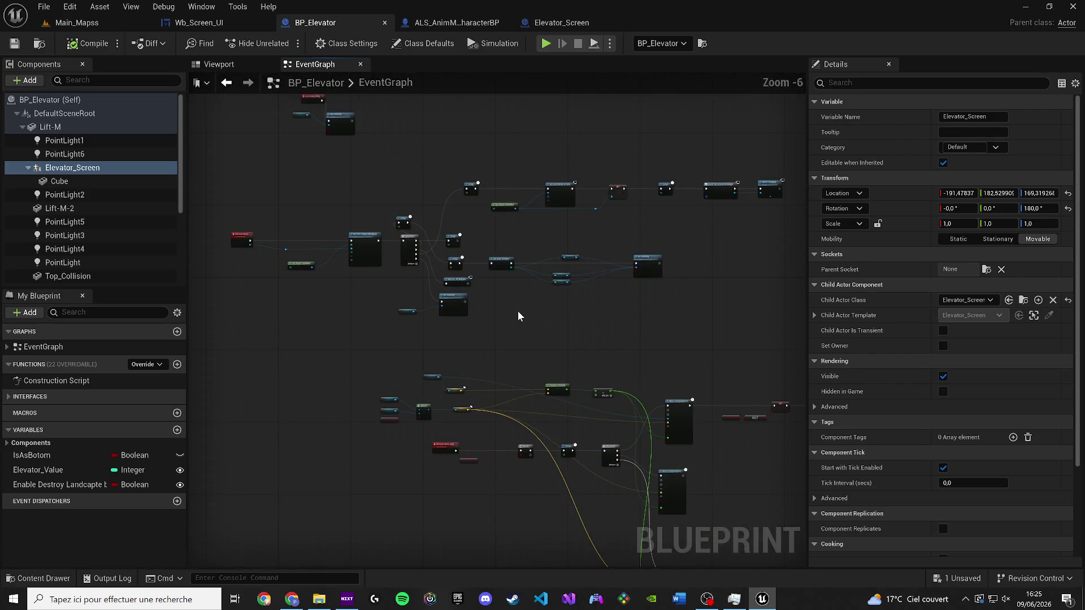
pyautogui.moveTo(518, 316); pyautogui.dragTo(339, 160)
# Step: Wire Get Actor Of Class's exec into Set Visibility and move that node group right
pyautogui.scroll(2, 345, 312)
pyautogui.scroll(1, 386, 244)
pyautogui.moveTo(386, 244)
pyautogui.mouseDown()
pyautogui.moveTo(373, 217)
pyautogui.moveTo(402, 130)
pyautogui.moveTo(465, 341)
pyautogui.moveTo(456, 300)
pyautogui.mouseUp()
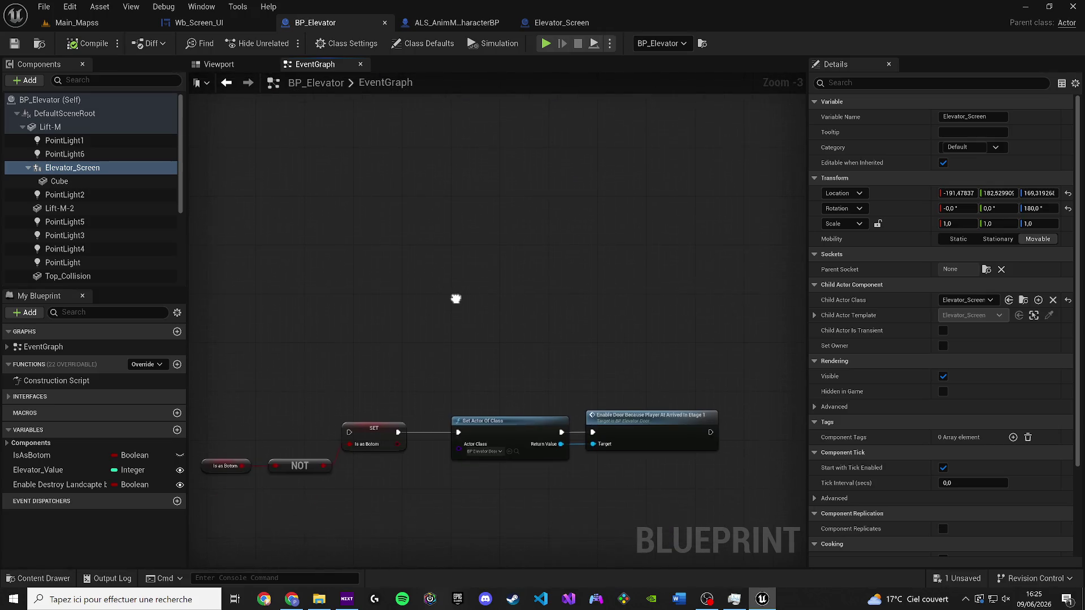
pyautogui.scroll(-1, 554, 293)
pyautogui.scroll(-2, 646, 438)
pyautogui.moveTo(646, 438); pyautogui.dragTo(504, 330)
pyautogui.scroll(3, 477, 345)
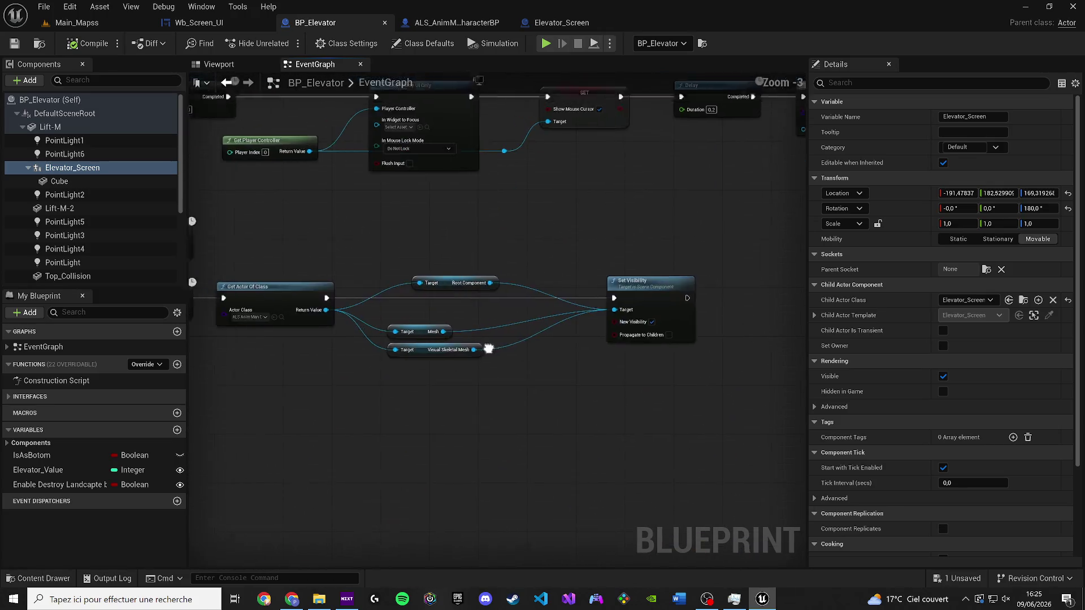
pyautogui.scroll(-2, 477, 344)
pyautogui.scroll(2, 414, 308)
pyautogui.scroll(-2, 416, 362)
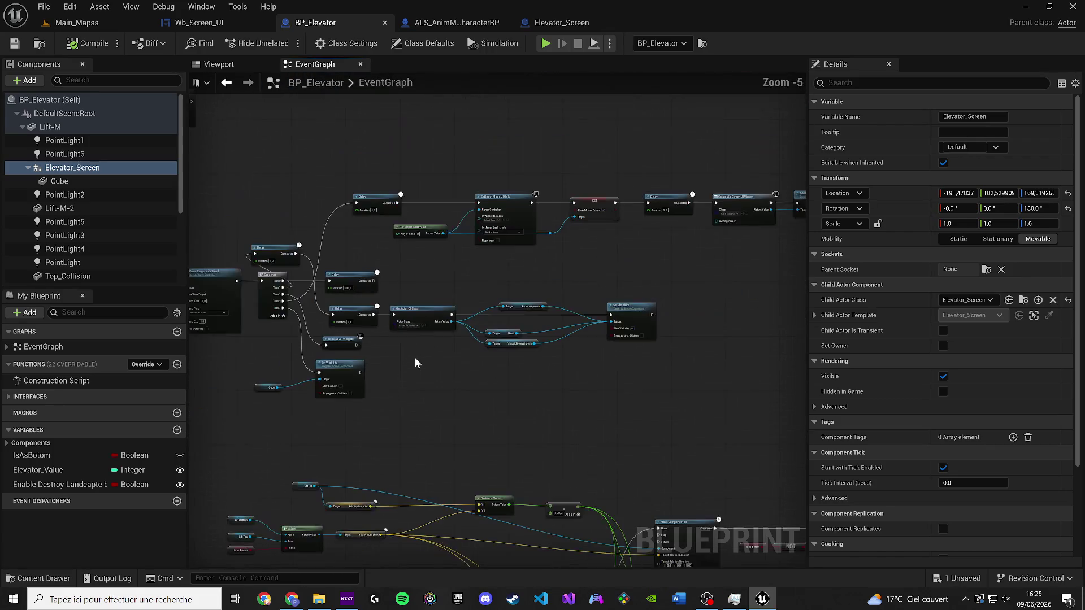
pyautogui.moveTo(453, 319); pyautogui.dragTo(453, 319)
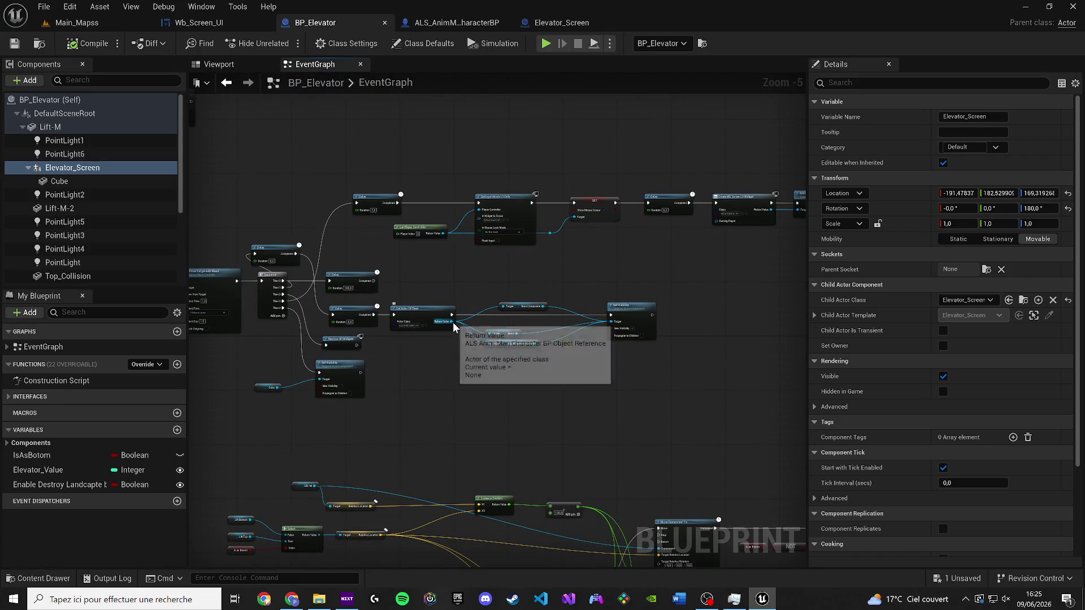
pyautogui.moveTo(616, 376)
pyautogui.mouseDown()
pyautogui.moveTo(406, 300)
pyautogui.moveTo(558, 321)
pyautogui.mouseUp()
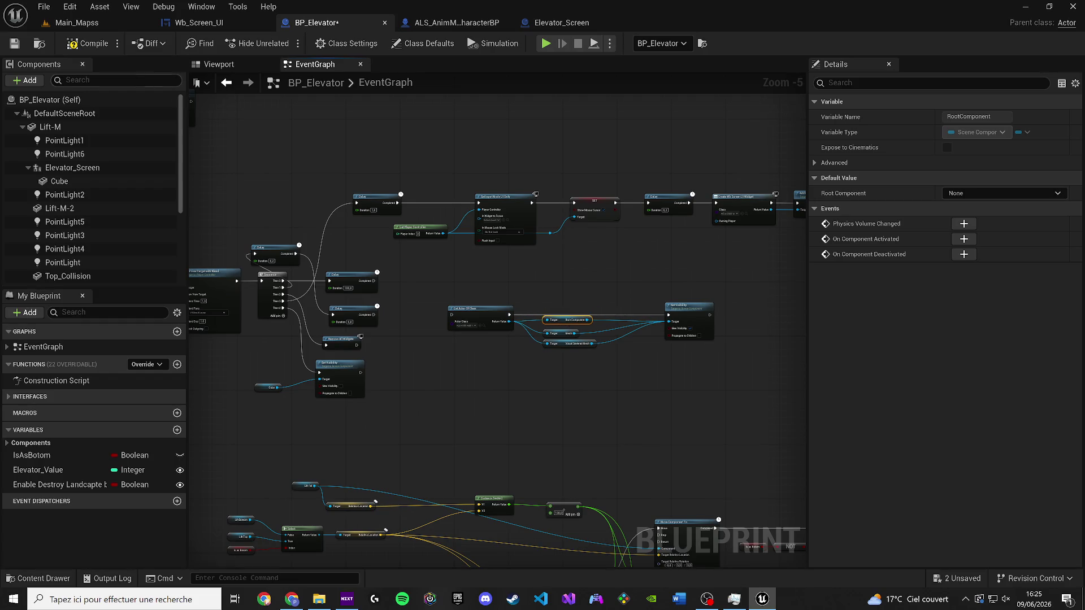
# Step: Compile and save BP_Elevator, then view its BeginPlay and Elevator Move nodes
pyautogui.click(15, 44)
pyautogui.moveTo(384, 381)
pyautogui.mouseDown()
pyautogui.moveTo(610, 456)
pyautogui.moveTo(607, 475)
pyautogui.moveTo(530, 412)
pyautogui.mouseUp()
pyautogui.scroll(3, 288, 372)
pyautogui.moveTo(341, 358); pyautogui.dragTo(514, 377)
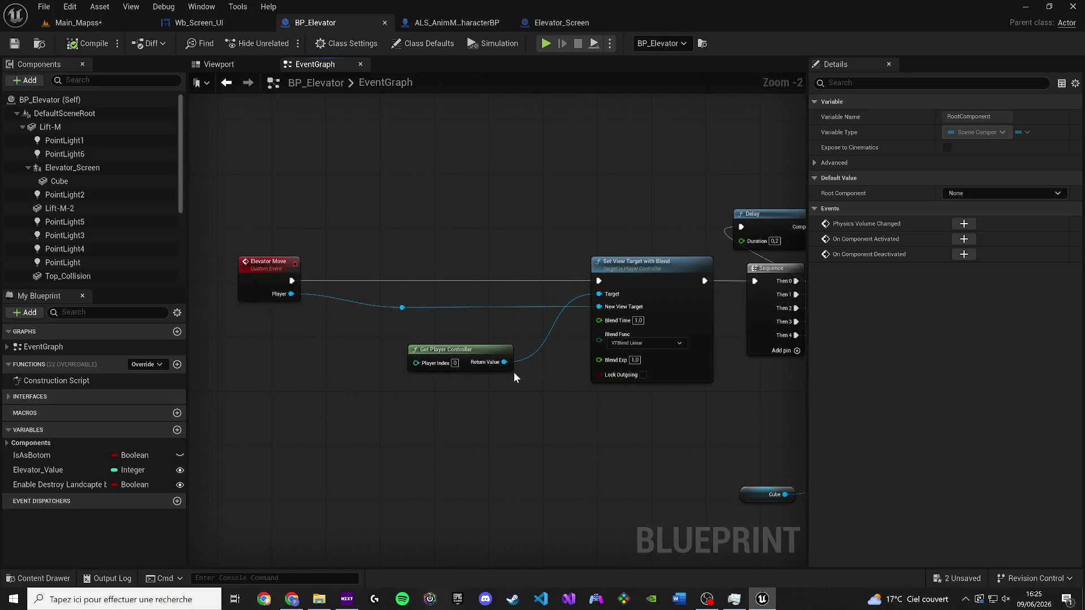
# Step: Inspect the Elevator Move event and Create Widget chain, then return to Main_Mapss
pyautogui.click(277, 278)
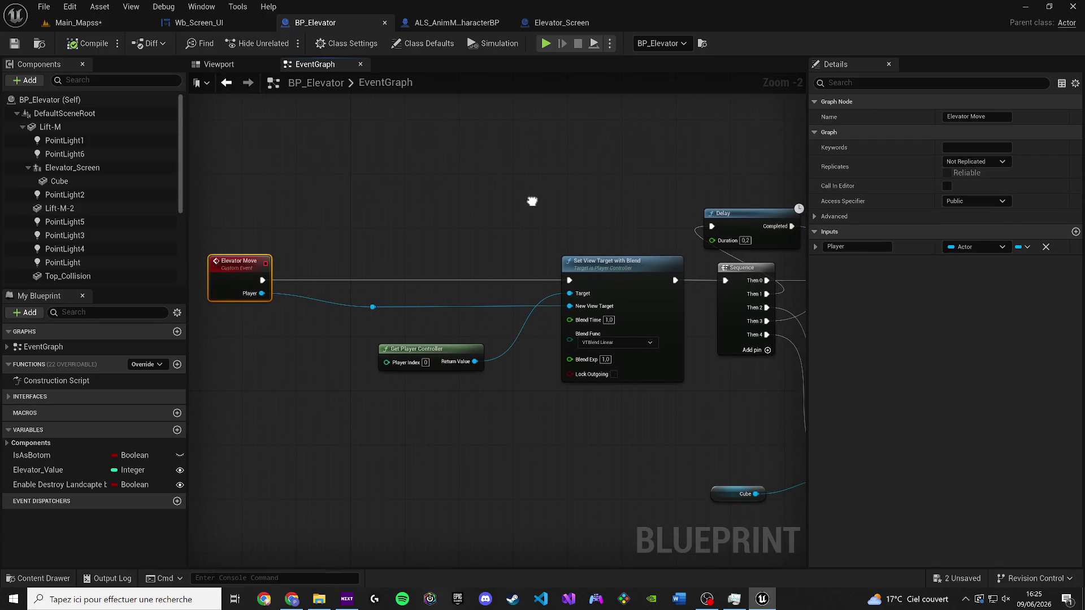
pyautogui.click(571, 194)
pyautogui.moveTo(571, 195); pyautogui.dragTo(84, 204)
pyautogui.moveTo(565, 271); pyautogui.dragTo(96, 265)
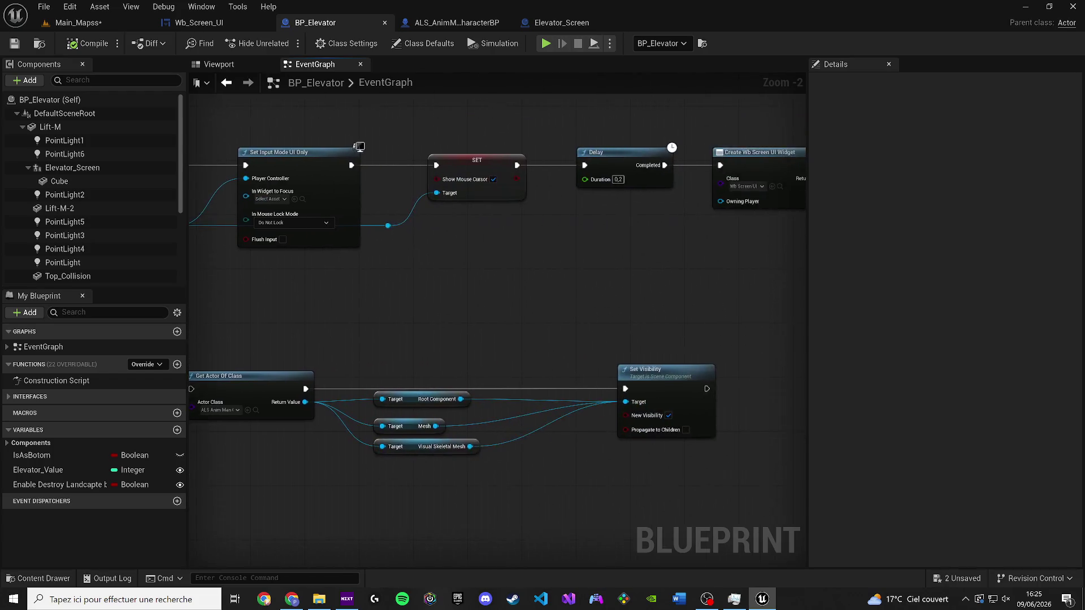
pyautogui.moveTo(582, 274); pyautogui.dragTo(414, 262)
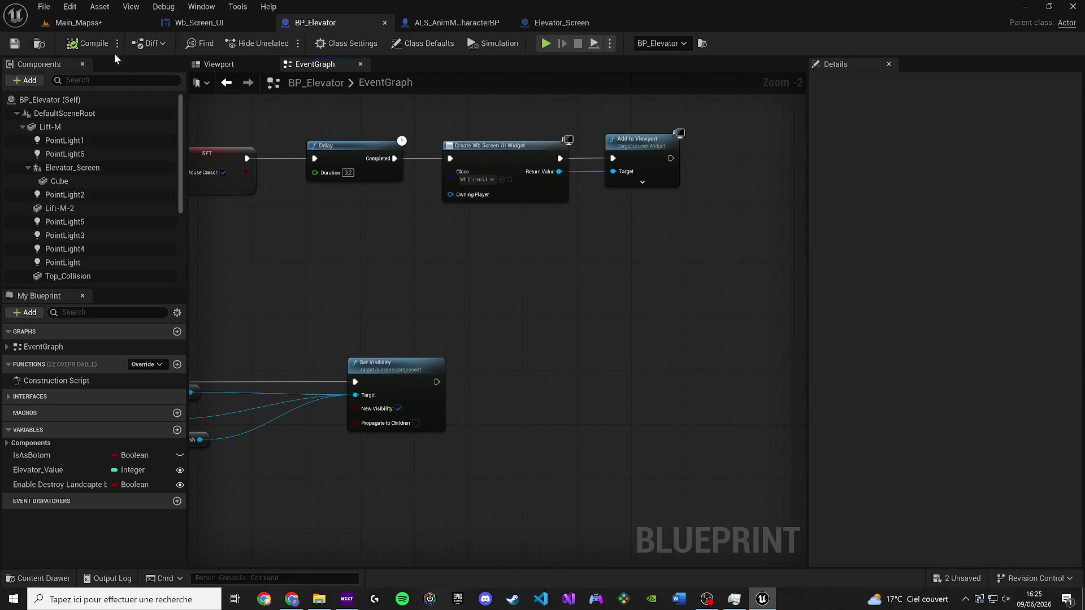
pyautogui.click(92, 24)
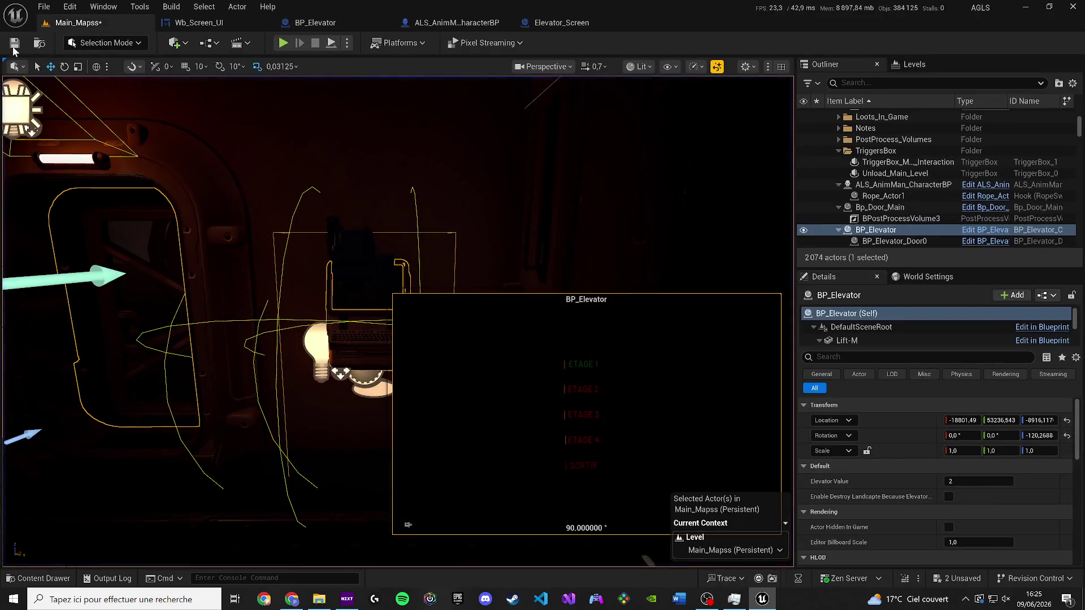
# Step: Save the Main_Mapss level
pyautogui.click(15, 43)
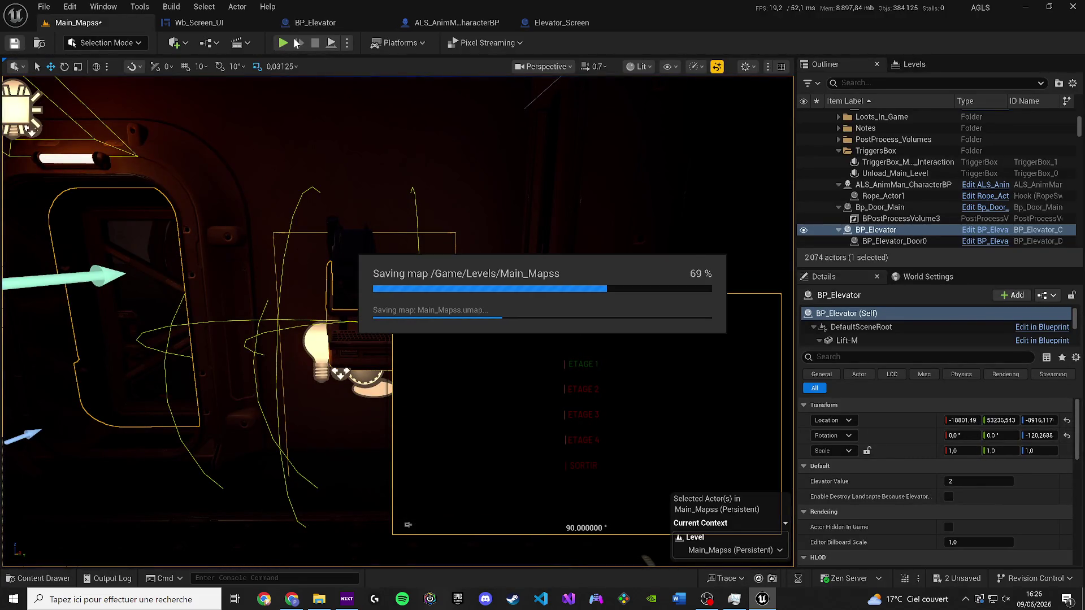
pyautogui.click(1066, 599)
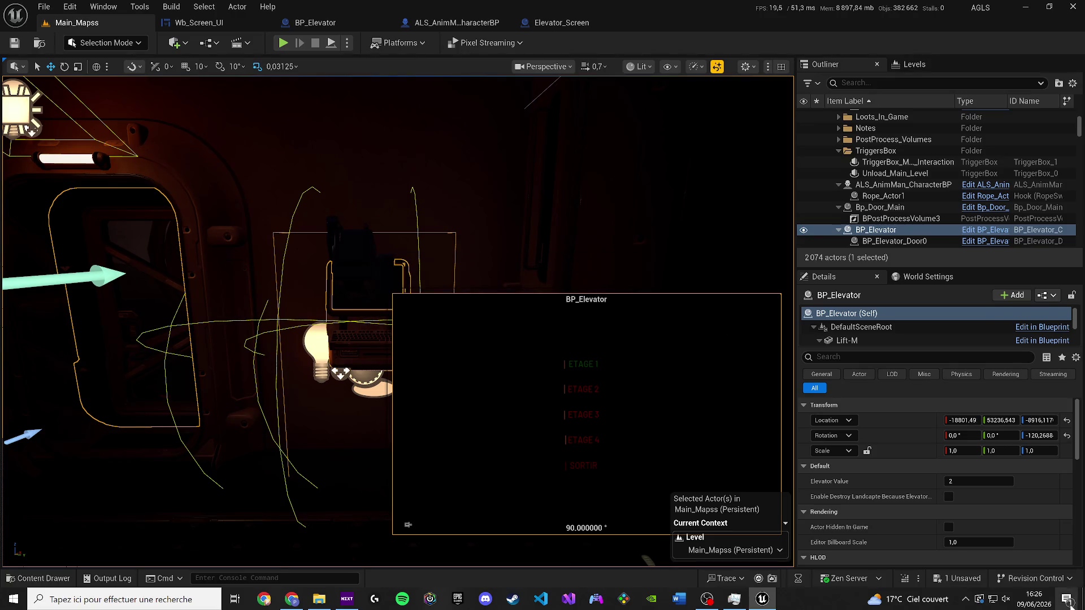
pyautogui.click(821, 599)
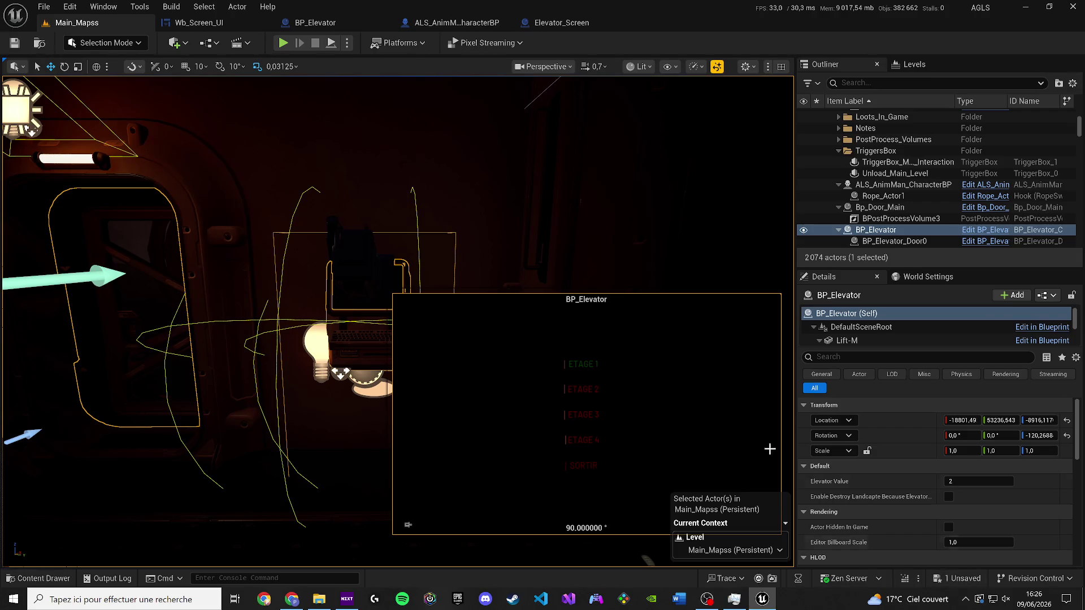
# Step: Save the remaining unsaved package with Save Selected and start a play session
pyautogui.click(963, 578)
pyautogui.click(567, 426)
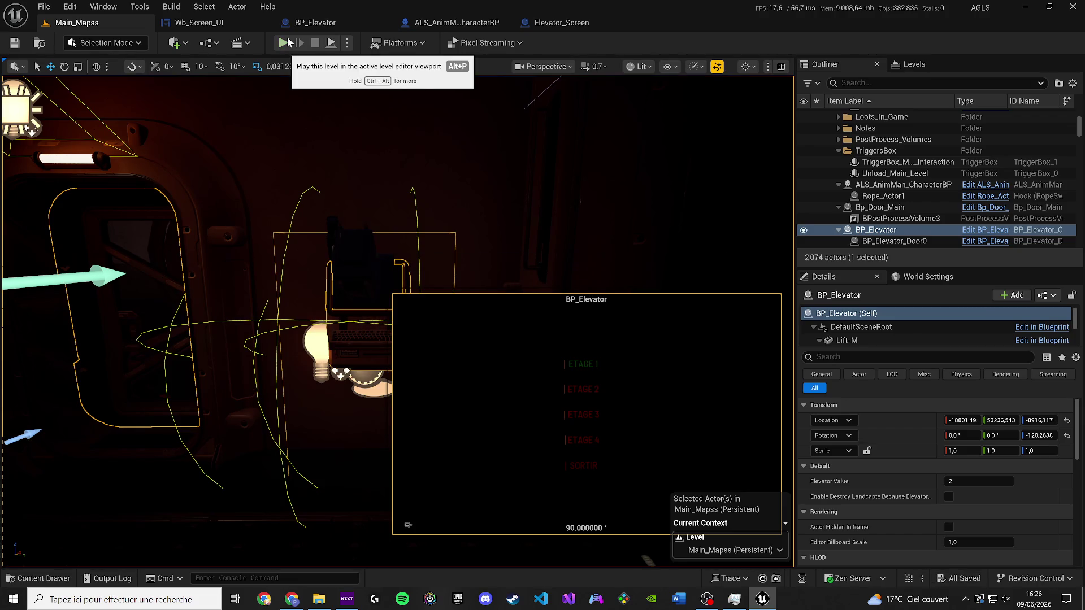
pyautogui.click(288, 43)
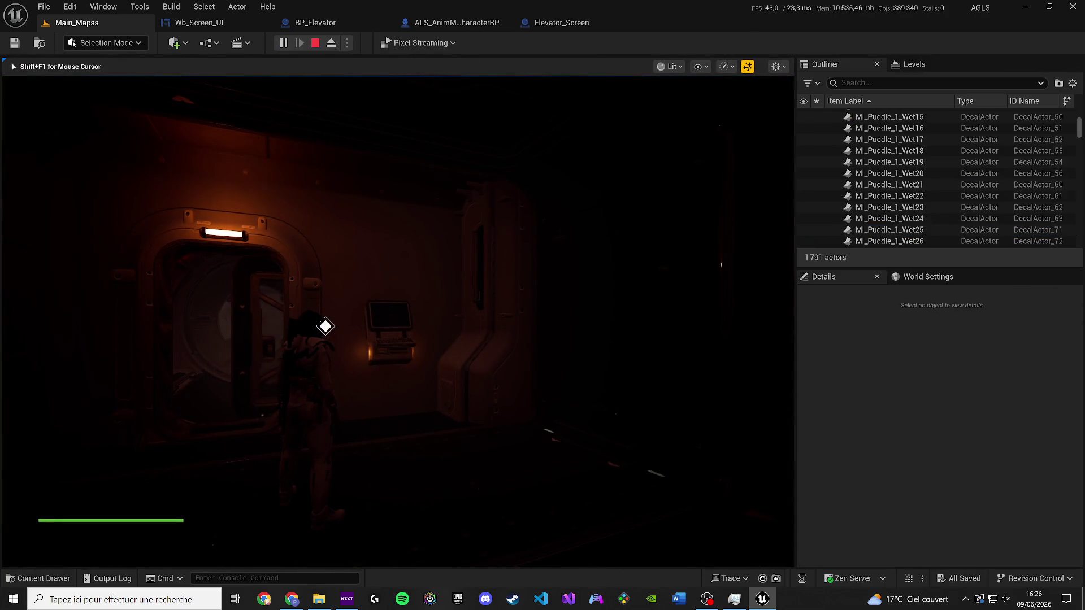
# Step: Walk to the terminal, open and exit the elevator menu, then stop the play session
pyautogui.press('w')
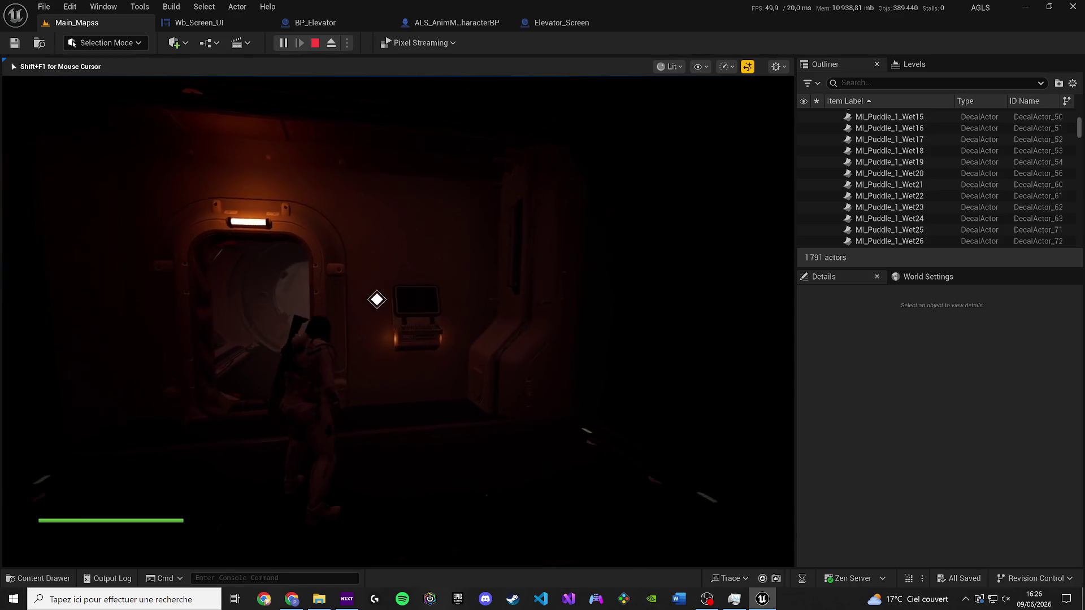
pyautogui.press('e')
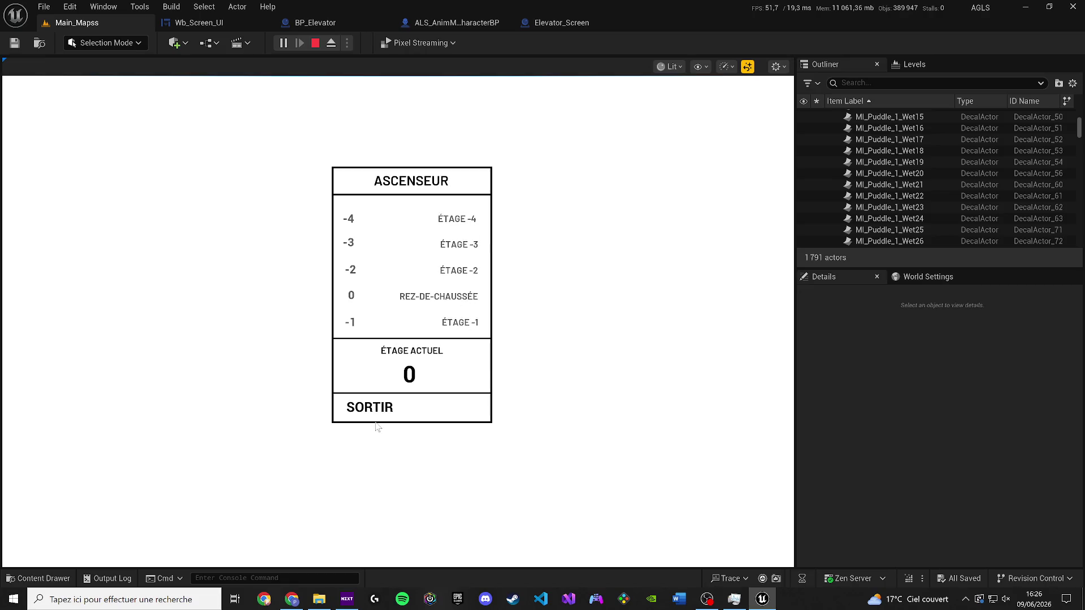
pyautogui.click(462, 326)
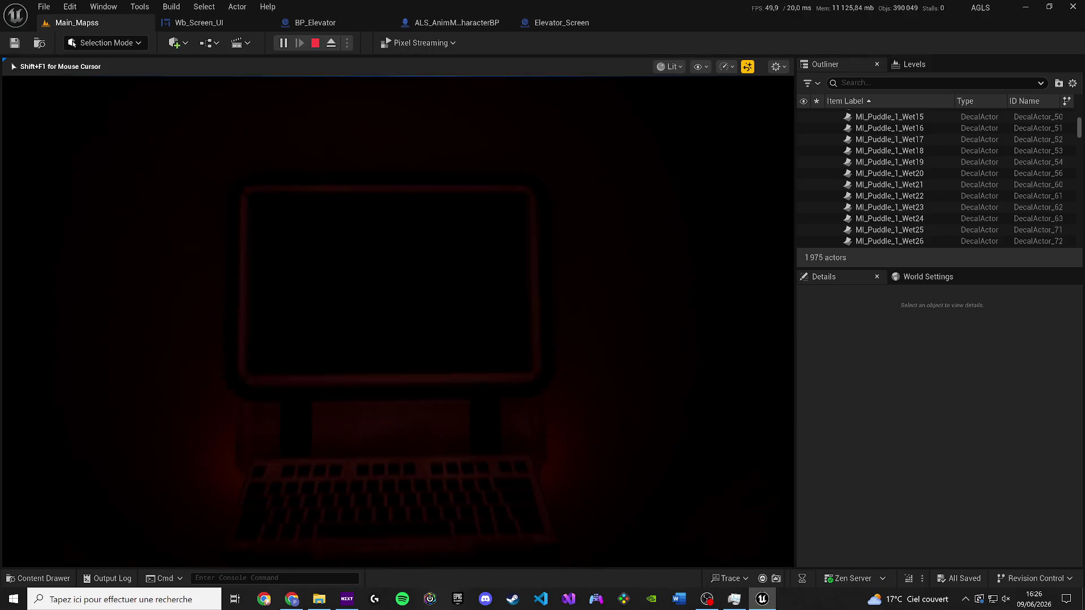
pyautogui.press('F2')
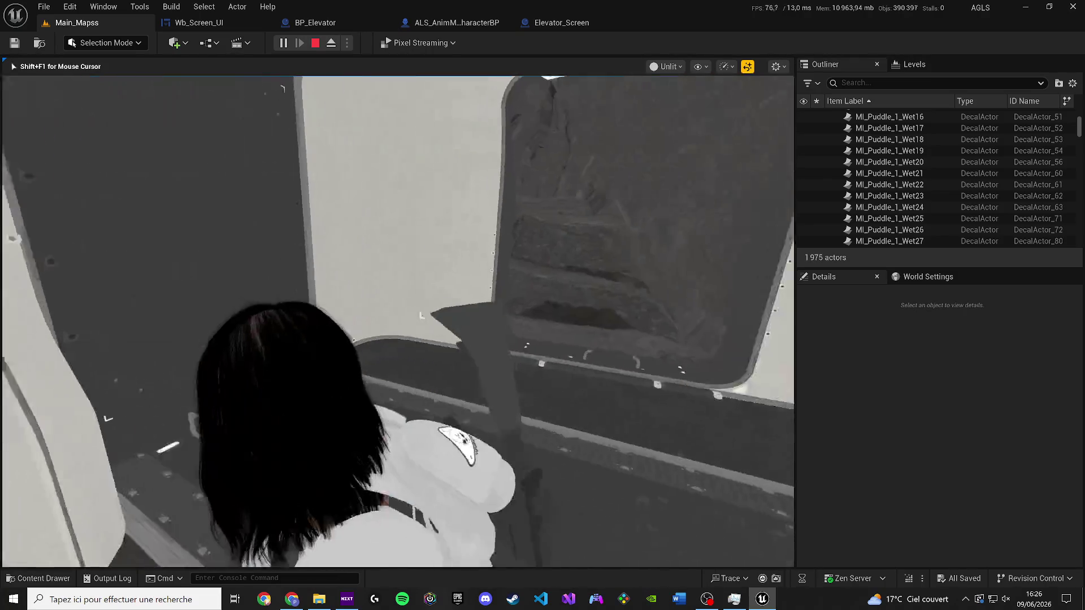
pyautogui.press('w')
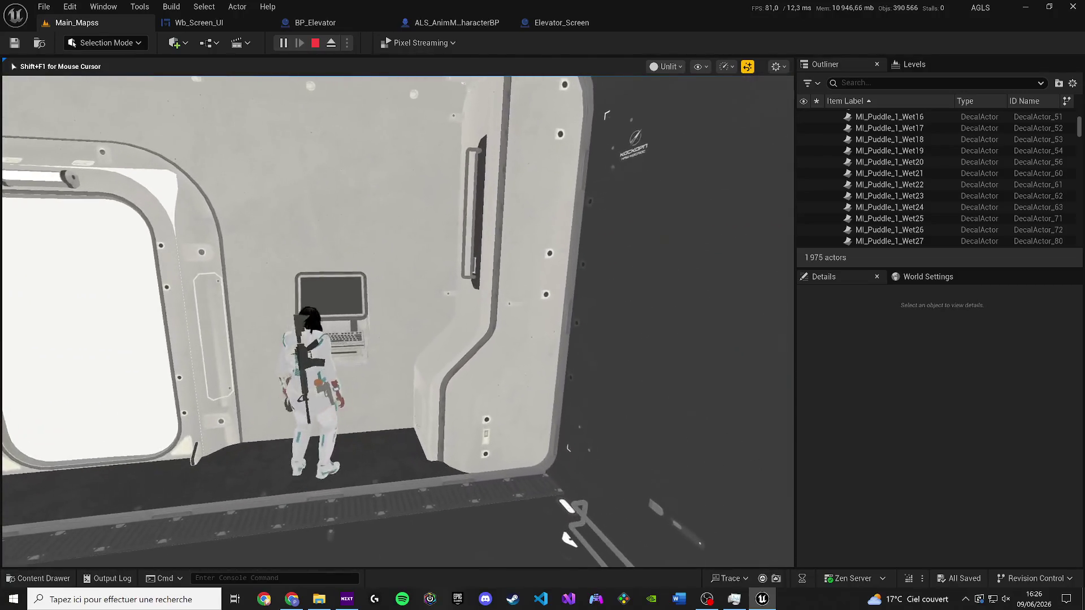
pyautogui.press('Escape')
pyautogui.click(66, 24)
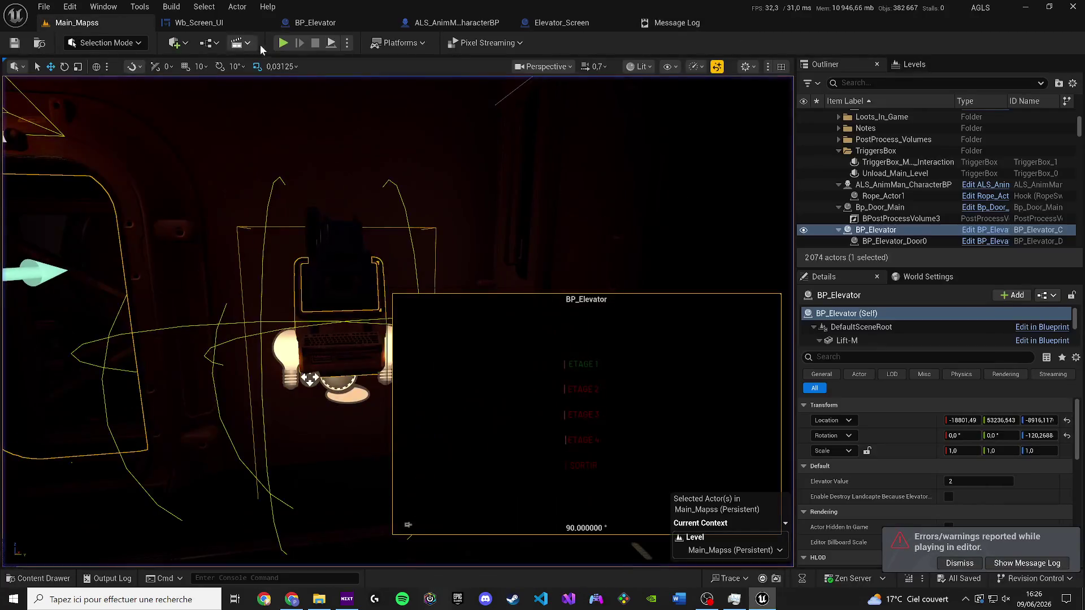
# Step: Start a new play-test with Alt+P, reopen the ASCENSEUR menu and pick a floor
pyautogui.hotkey('alt', 'p')
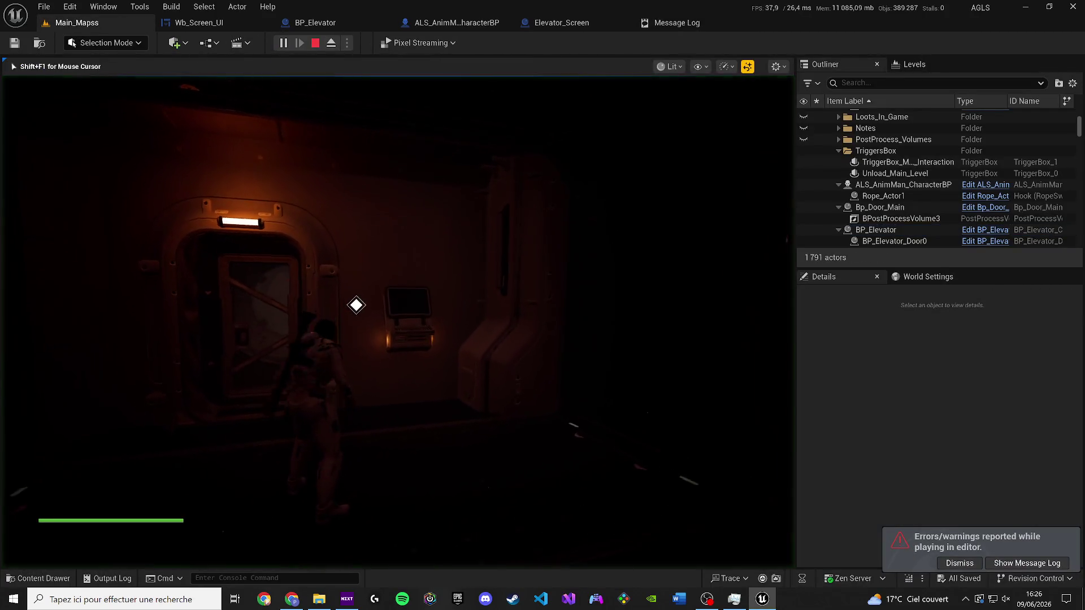
pyautogui.press('e')
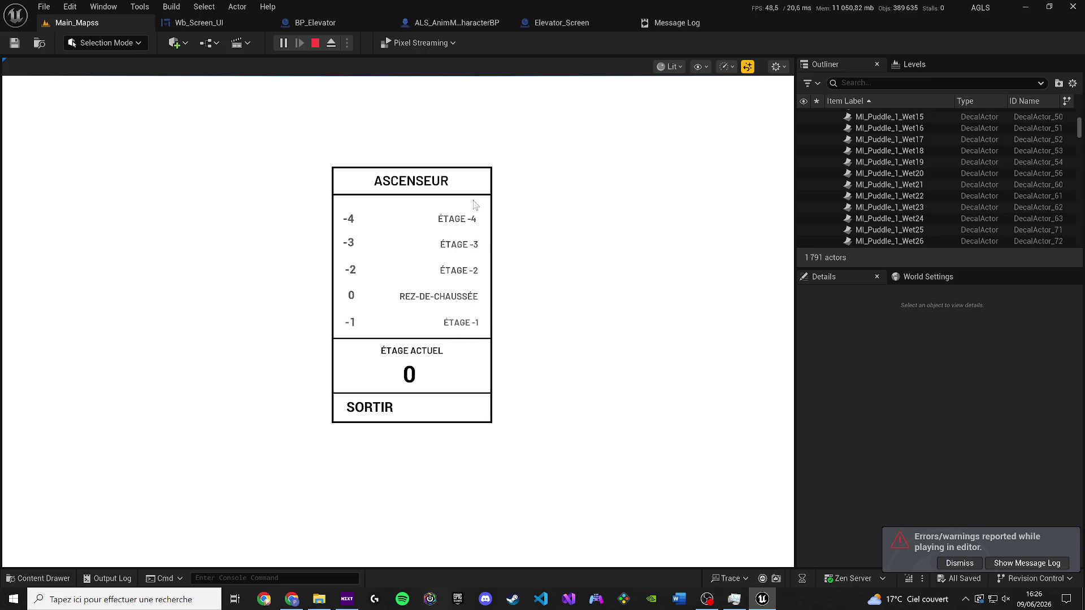
pyautogui.click(457, 326)
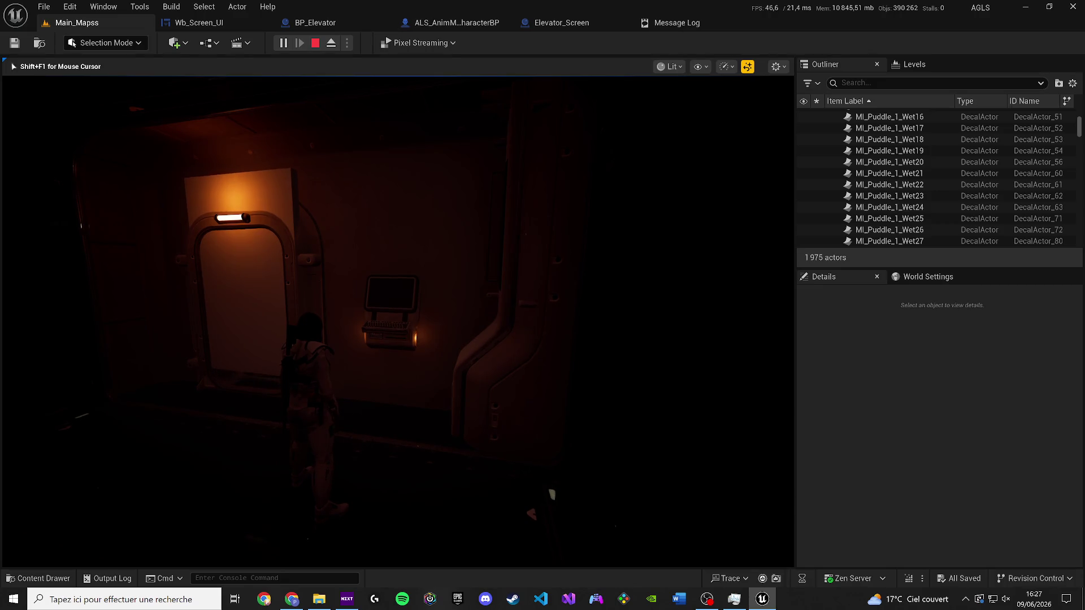
pyautogui.press('Escape')
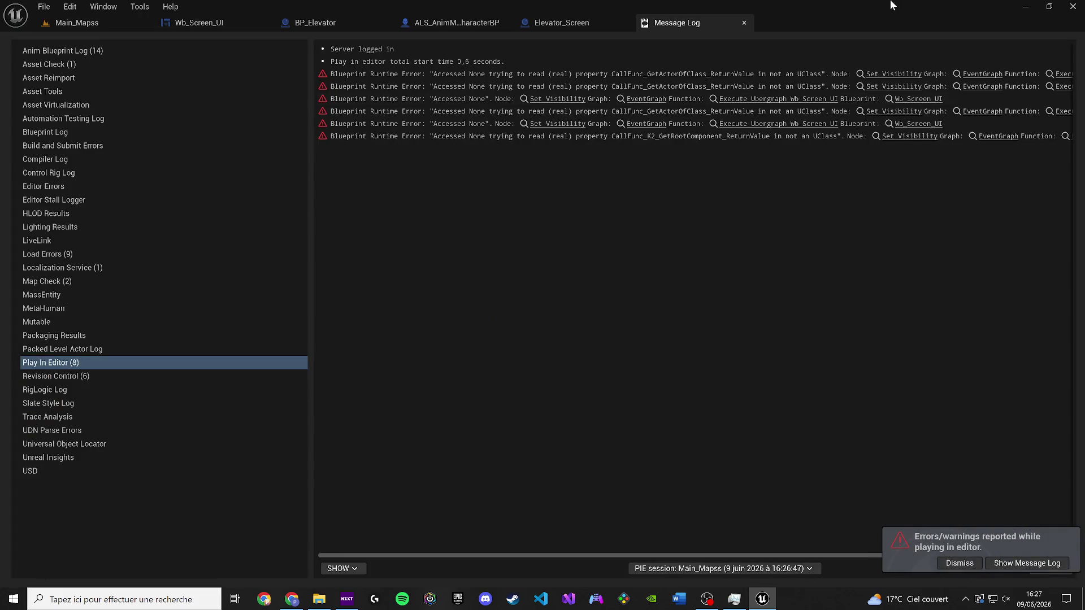
# Step: Jump to the failing Set Visibility and set Get Actor Of Class to ALS_AnimMan_CharacterBP
pyautogui.click(554, 99)
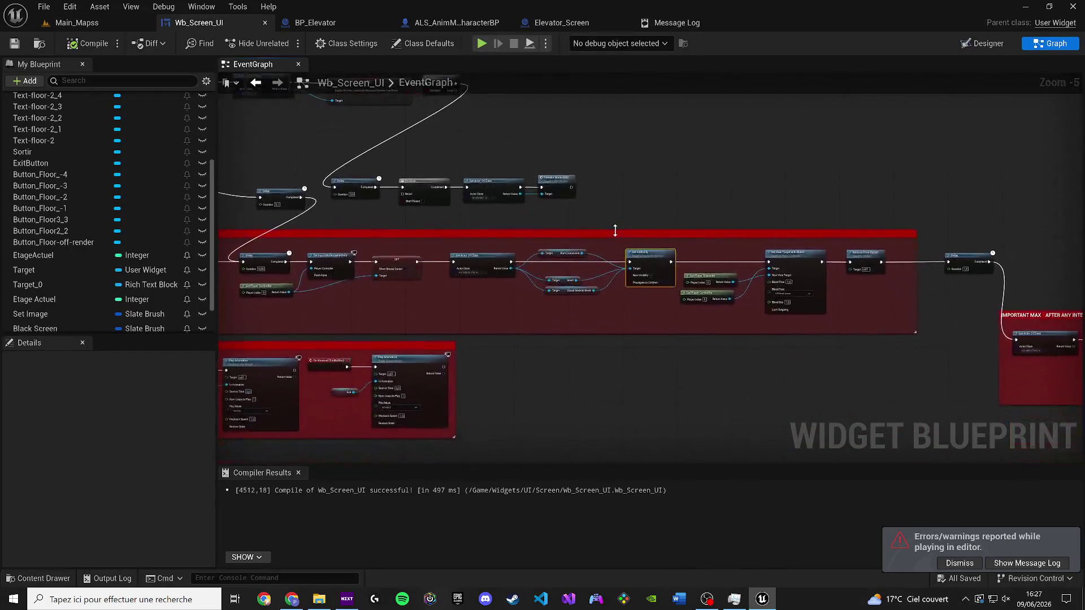
pyautogui.moveTo(343, 282)
pyautogui.mouseDown()
pyautogui.moveTo(626, 291)
pyautogui.moveTo(790, 281)
pyautogui.mouseUp()
pyautogui.scroll(-2, 635, 286)
pyautogui.scroll(4, 591, 329)
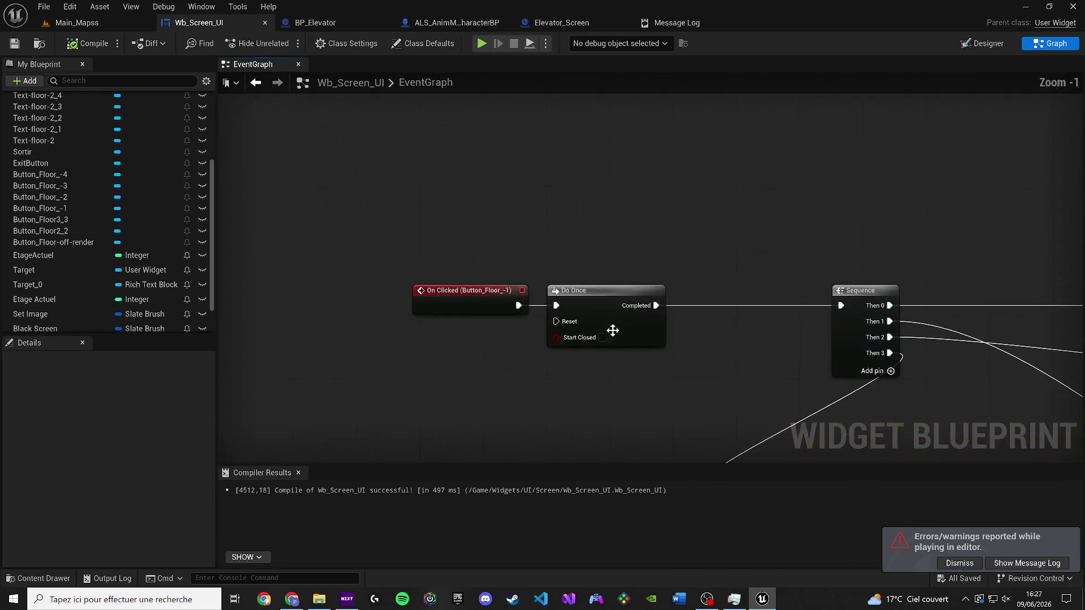
pyautogui.moveTo(694, 333)
pyautogui.mouseDown()
pyautogui.moveTo(523, 270)
pyautogui.moveTo(394, 243)
pyautogui.moveTo(349, 272)
pyautogui.moveTo(307, 270)
pyautogui.mouseUp()
pyautogui.scroll(2, 395, 243)
pyautogui.click(481, 280)
pyautogui.write('als a')
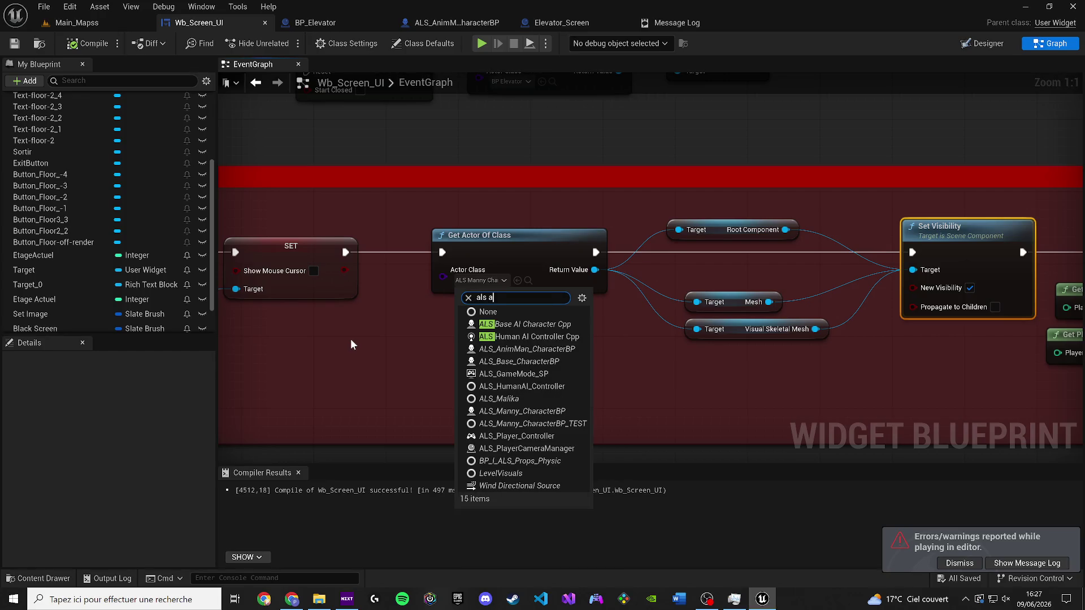
pyautogui.press('Escape')
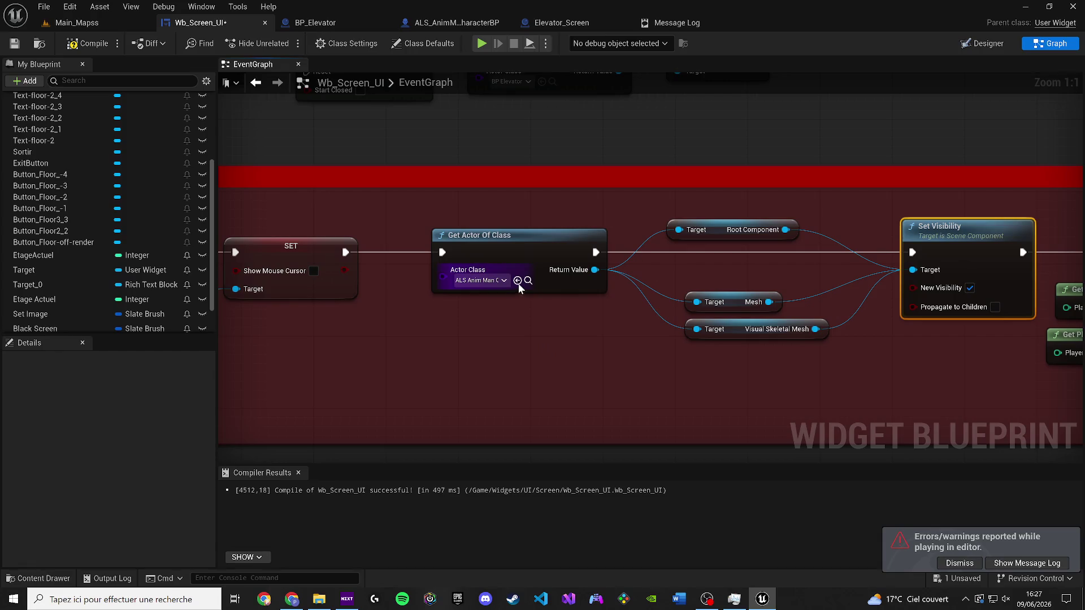
pyautogui.click(528, 281)
# Step: Close the content browser and the compiler results panel
pyautogui.scroll(-2, 384, 285)
pyautogui.click(415, 284)
pyautogui.scroll(-2, 399, 307)
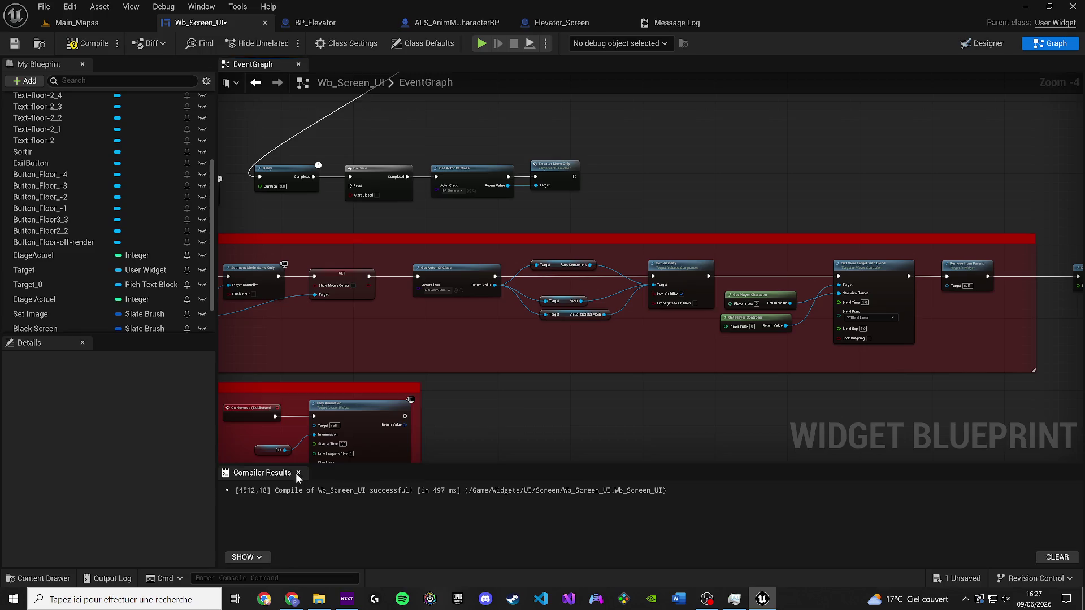
pyautogui.click(298, 473)
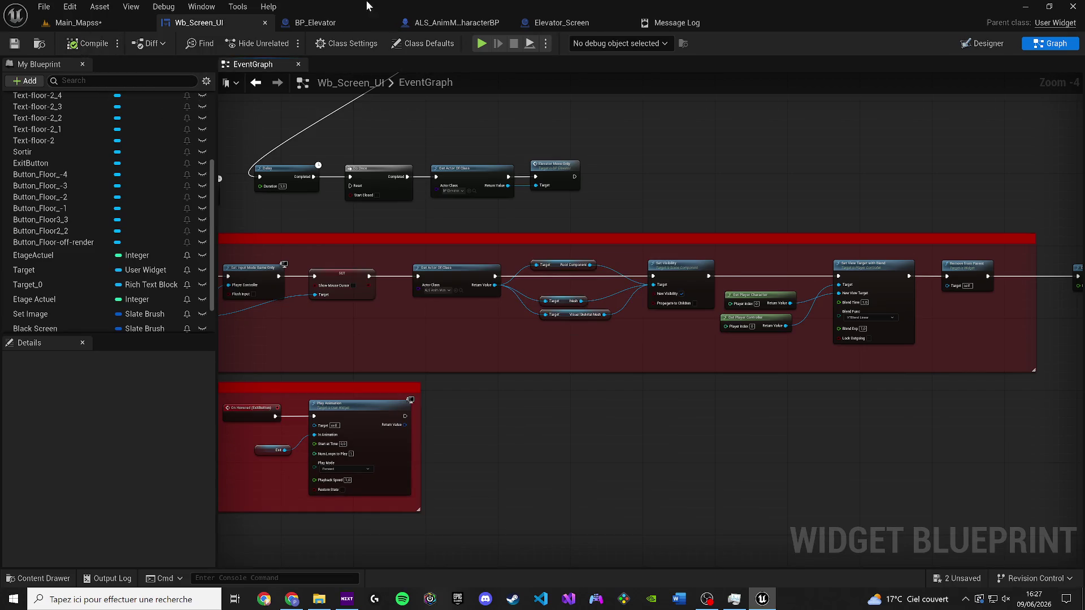
# Step: In BP_Elevator, turn off Set Visibility's New Visibility, save, and return to Main_Mapss
pyautogui.click(316, 22)
pyautogui.scroll(-2, 380, 289)
pyautogui.moveTo(381, 289); pyautogui.dragTo(653, 258)
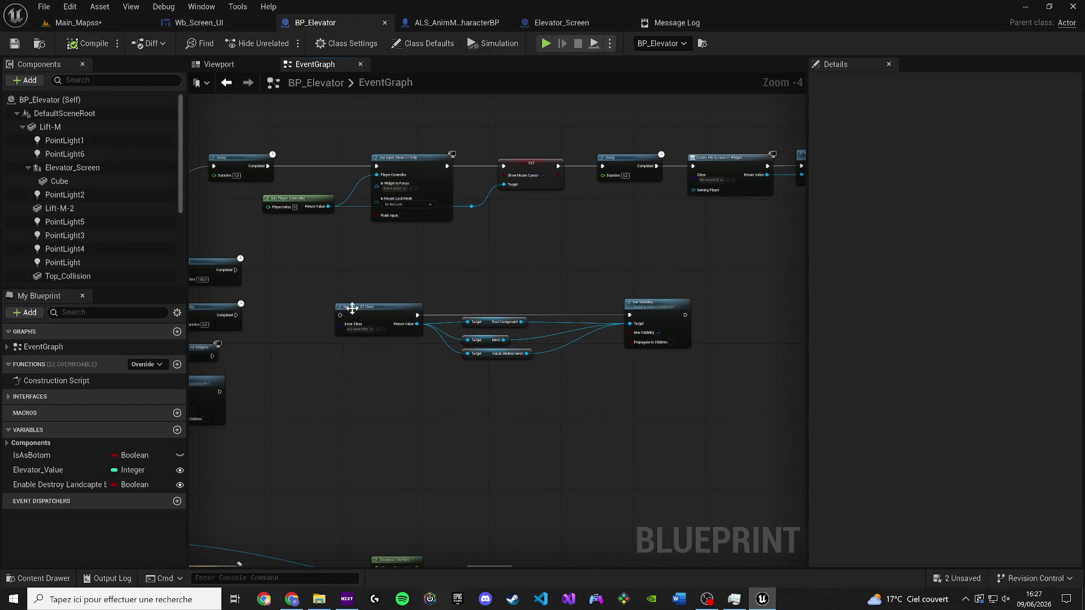
pyautogui.moveTo(342, 319)
pyautogui.mouseDown()
pyautogui.moveTo(249, 322)
pyautogui.moveTo(343, 320)
pyautogui.mouseUp()
pyautogui.scroll(3, 664, 335)
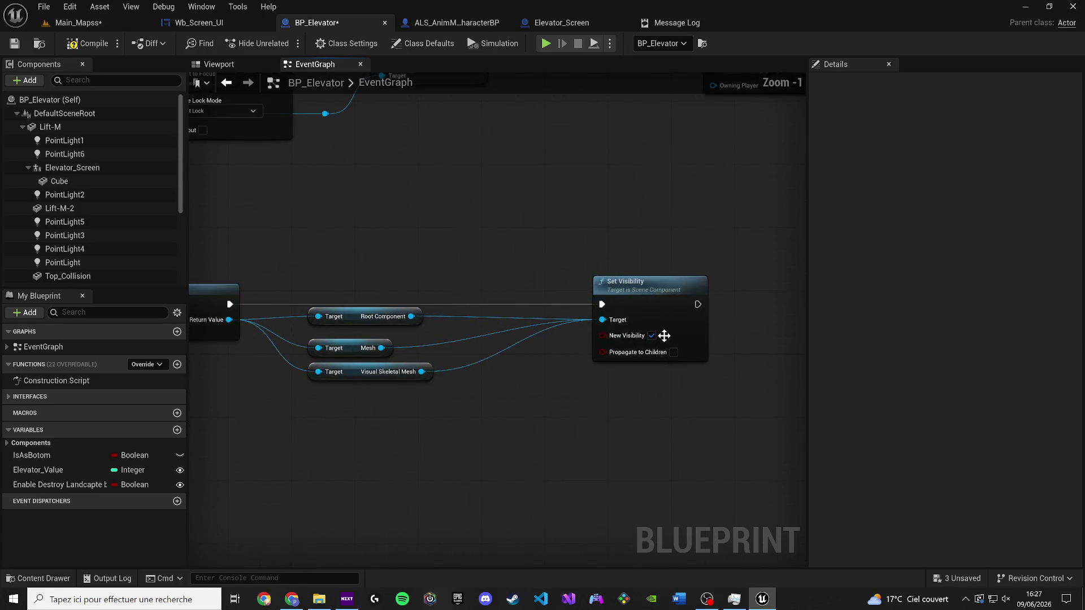
pyautogui.click(14, 43)
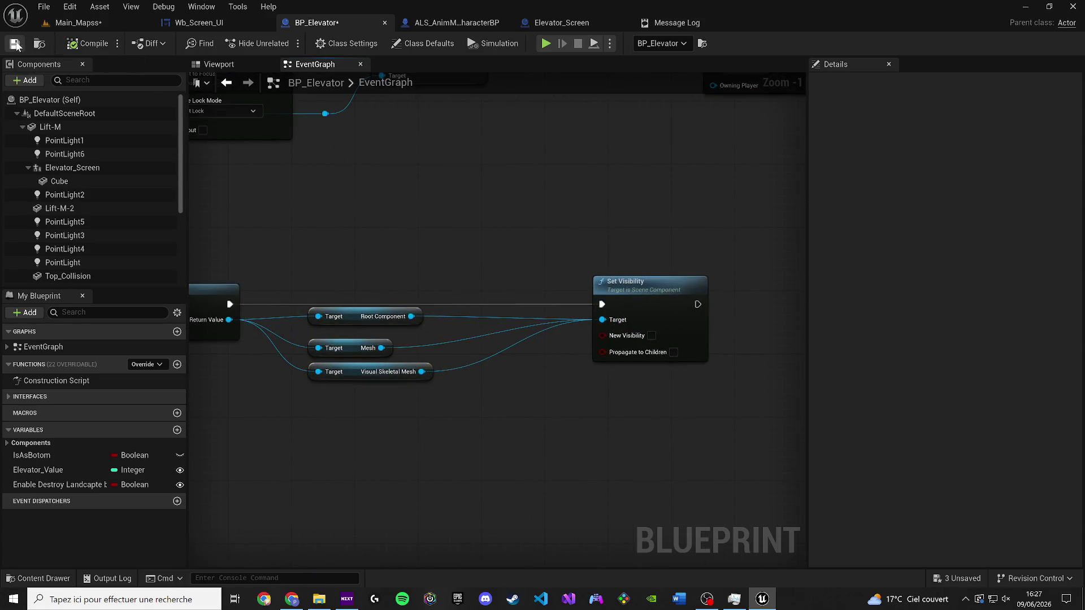
pyautogui.click(79, 23)
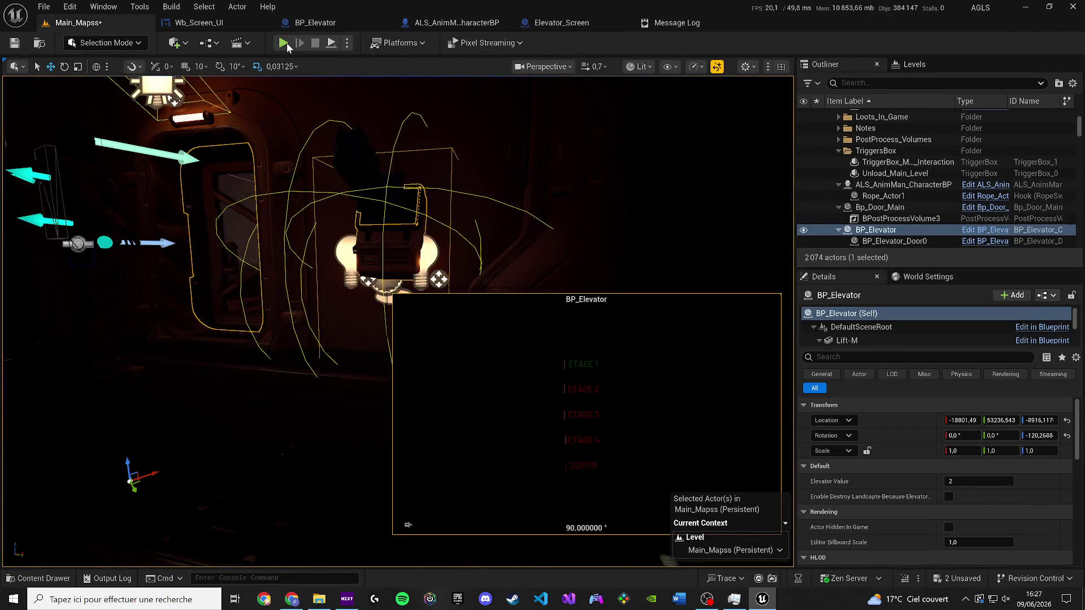
# Step: Play the level, walk to the terminal and pick ÉTAGE -1 on the ASCENSEUR panel
pyautogui.click(284, 45)
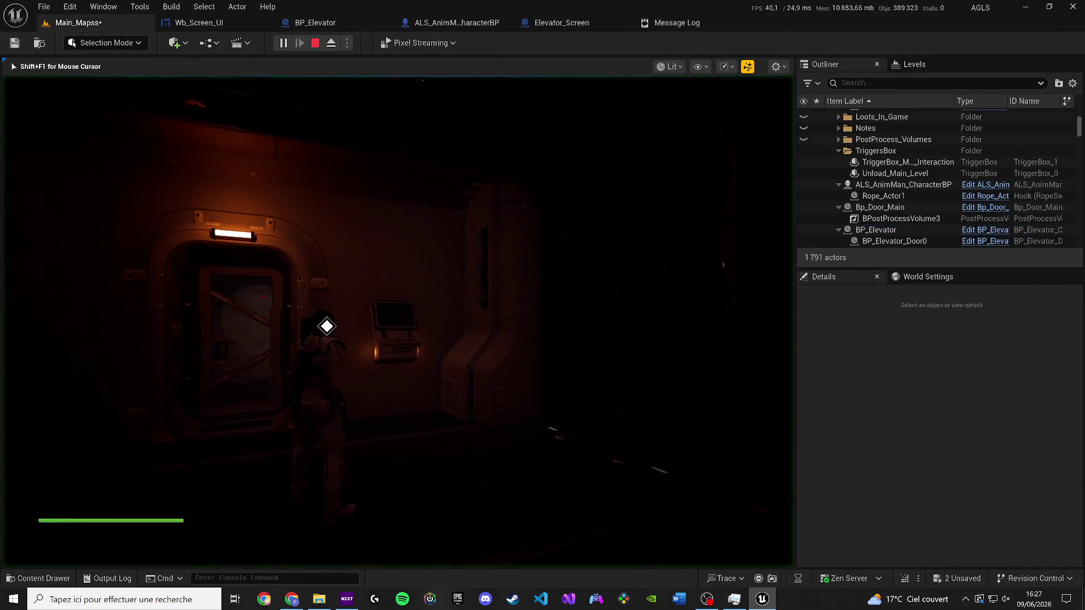
pyautogui.press('d')
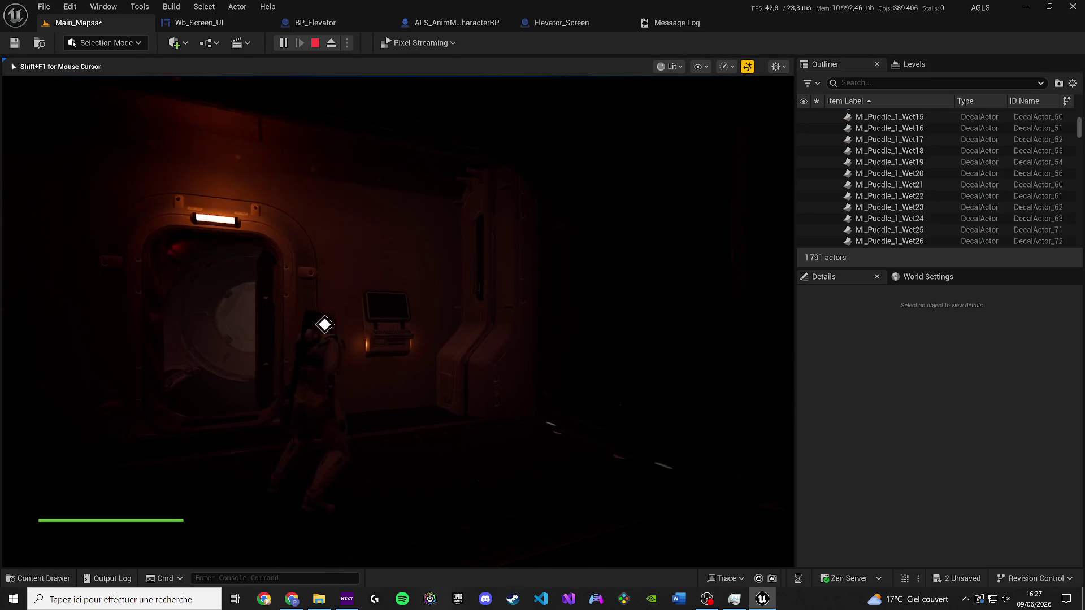
pyautogui.press('e')
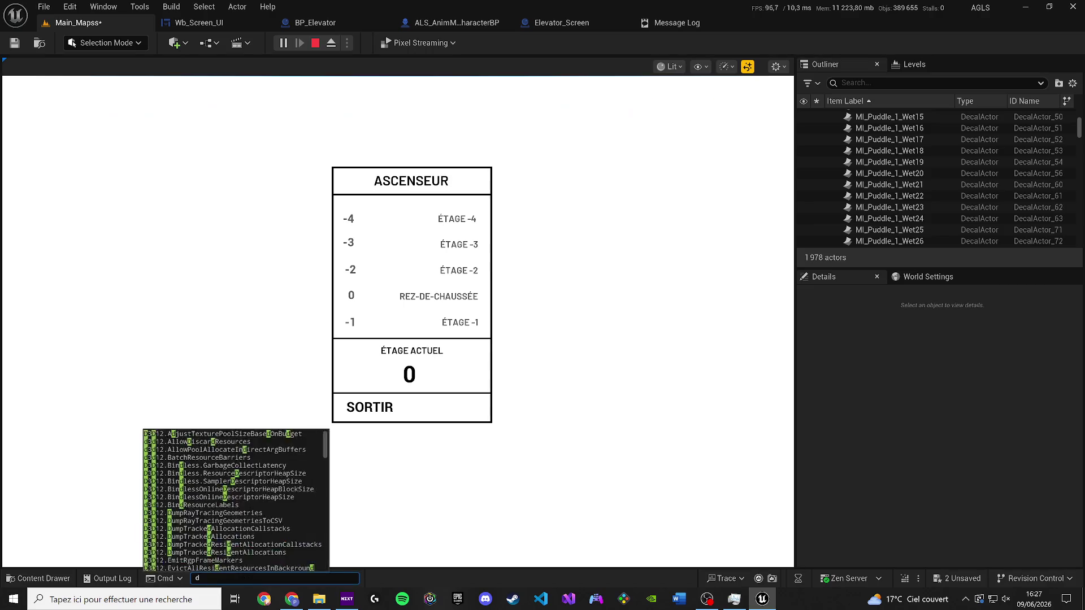
pyautogui.click(463, 327)
pyautogui.press('F2')
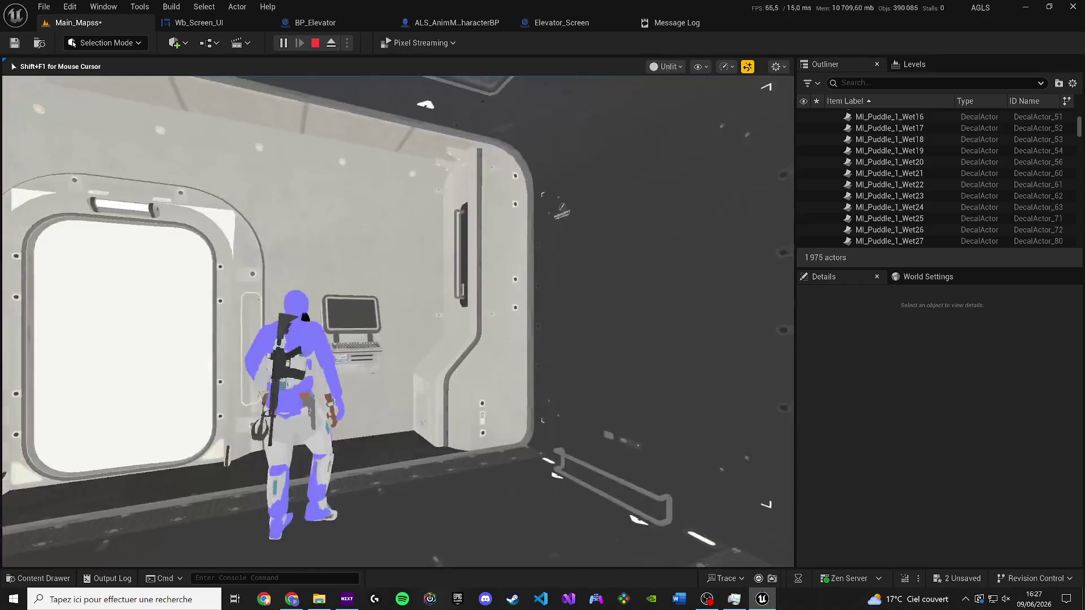
# Step: Stop play, open Wb_Screen_UI's graph and pan past Exit Button Animation to IMPORTANT MAX
pyautogui.press('Escape')
pyautogui.click(559, 24)
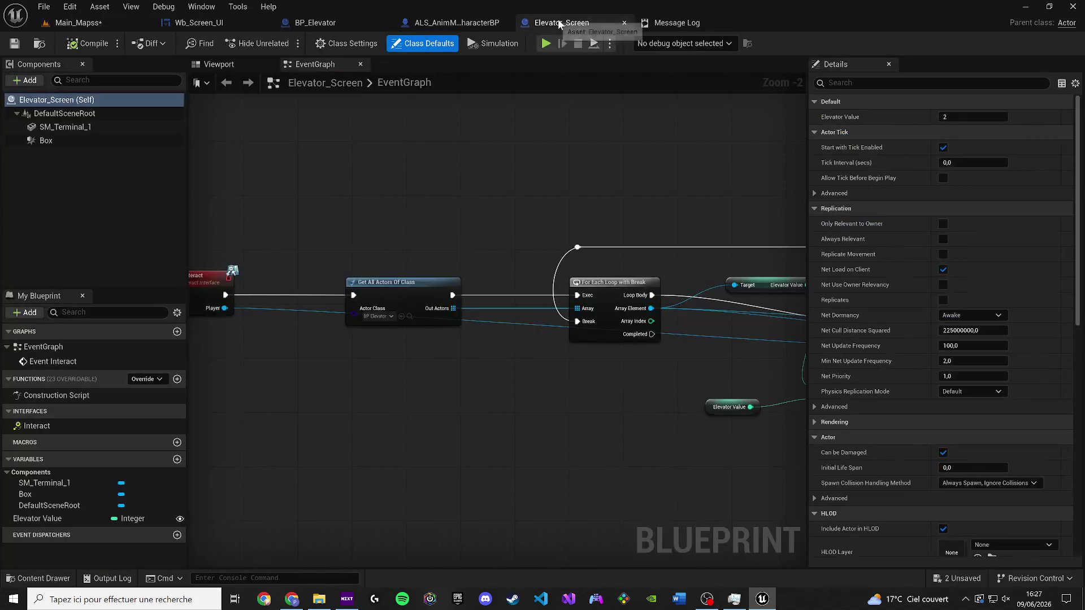
pyautogui.click(198, 22)
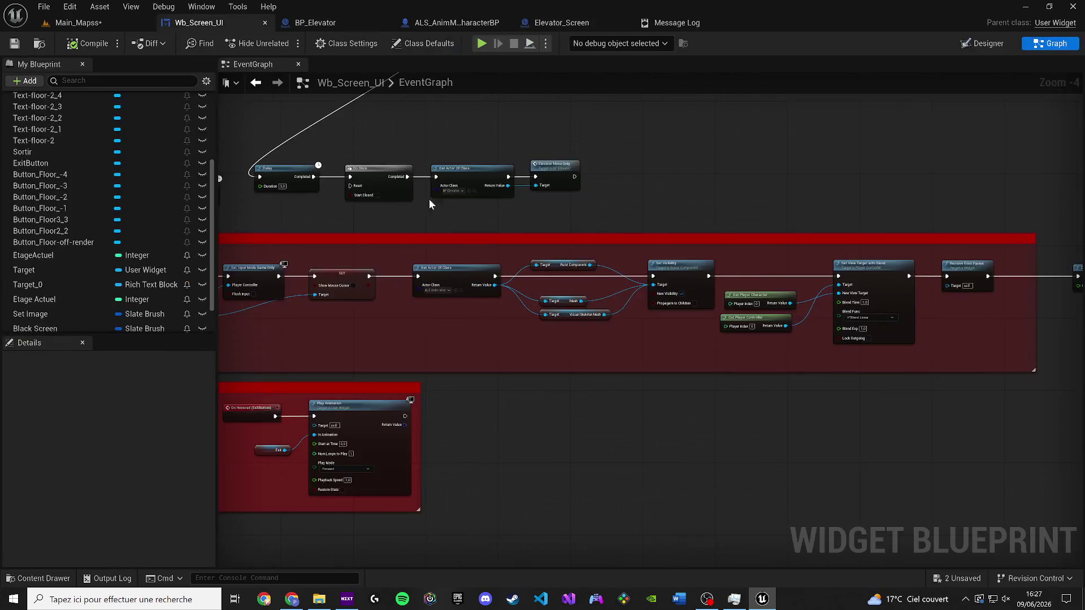
pyautogui.moveTo(471, 238)
pyautogui.mouseDown()
pyautogui.moveTo(667, 384)
pyautogui.moveTo(868, 509)
pyautogui.mouseUp()
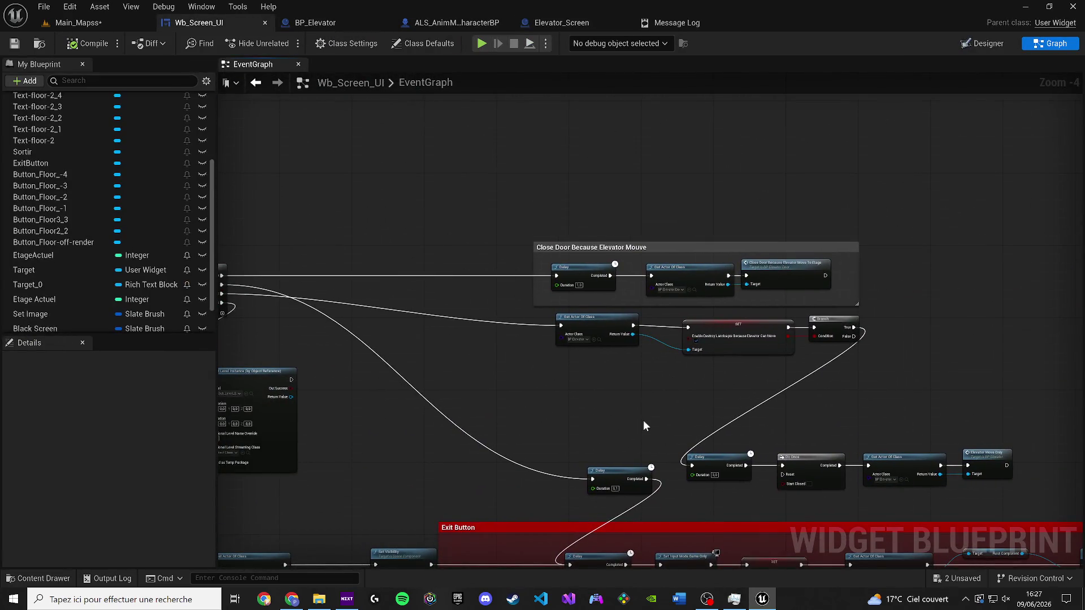
pyautogui.moveTo(432, 400)
pyautogui.mouseDown()
pyautogui.moveTo(842, 384)
pyautogui.moveTo(583, 323)
pyautogui.moveTo(622, 318)
pyautogui.moveTo(349, 339)
pyautogui.moveTo(337, 329)
pyautogui.mouseUp()
pyautogui.moveTo(521, 212)
pyautogui.mouseDown()
pyautogui.moveTo(492, 269)
pyautogui.moveTo(641, 327)
pyautogui.mouseUp()
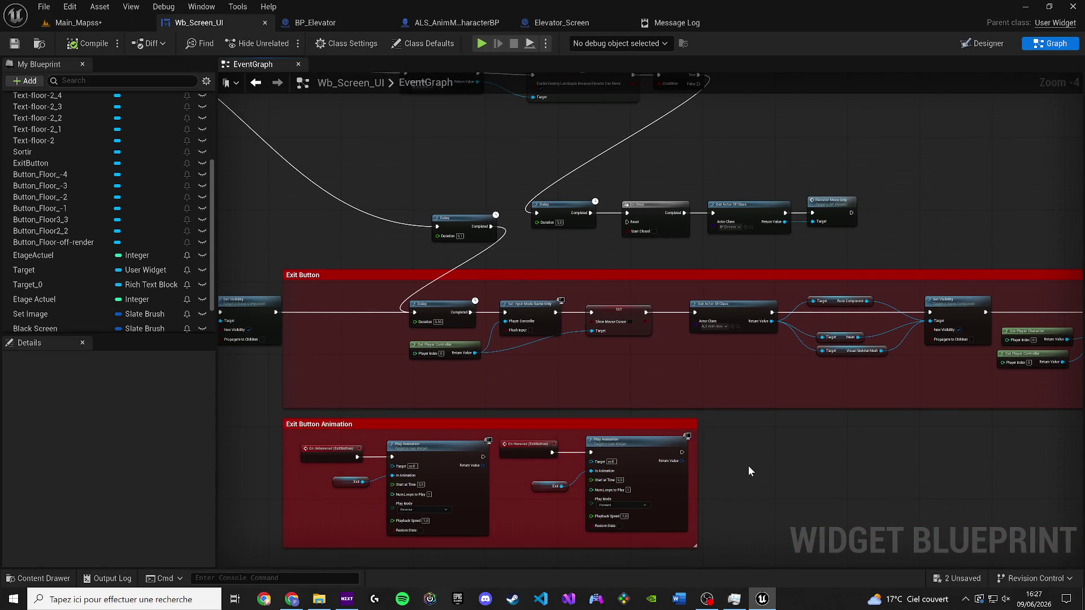
pyautogui.moveTo(750, 453); pyautogui.dragTo(275, 476)
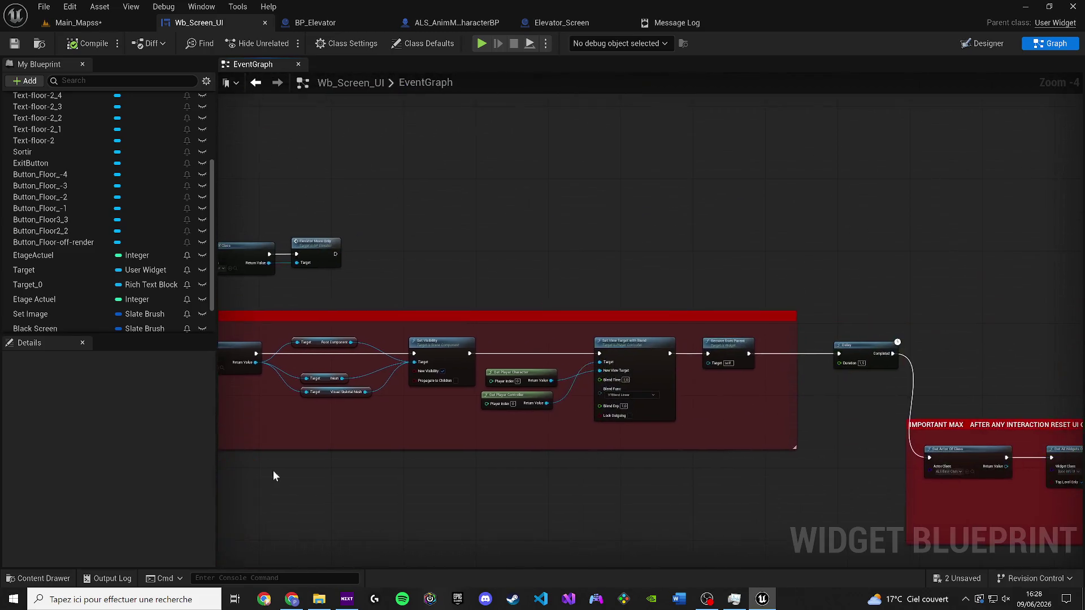
pyautogui.moveTo(545, 486); pyautogui.dragTo(224, 353)
pyautogui.scroll(3, 486, 342)
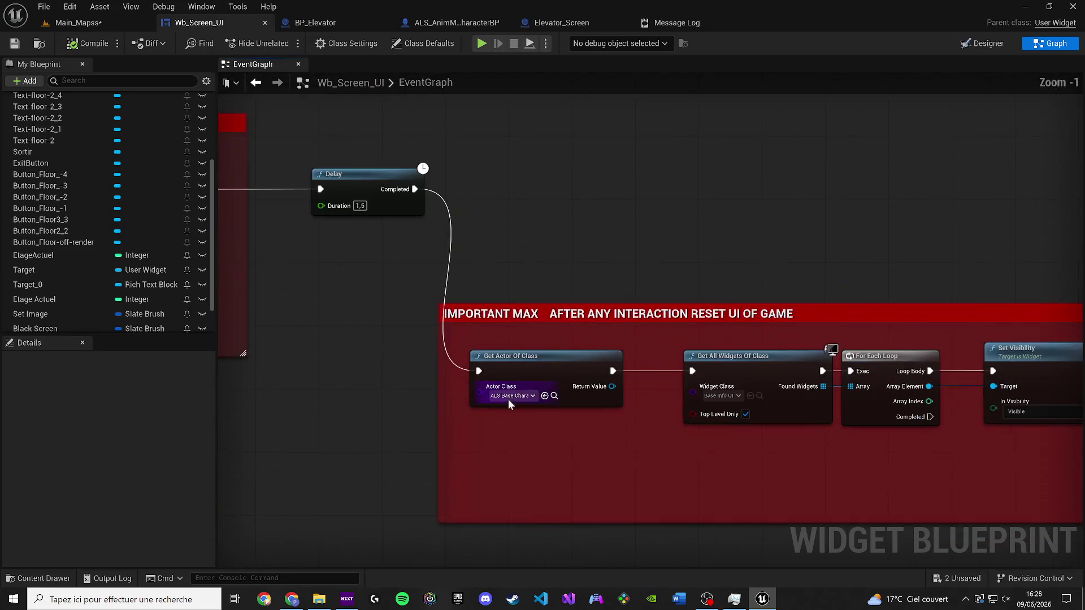
# Step: Search 'als anim' and set the Get Actor Of Class to ALS_AnimMan_CharacterBP
pyautogui.click(507, 394)
pyautogui.write('als')
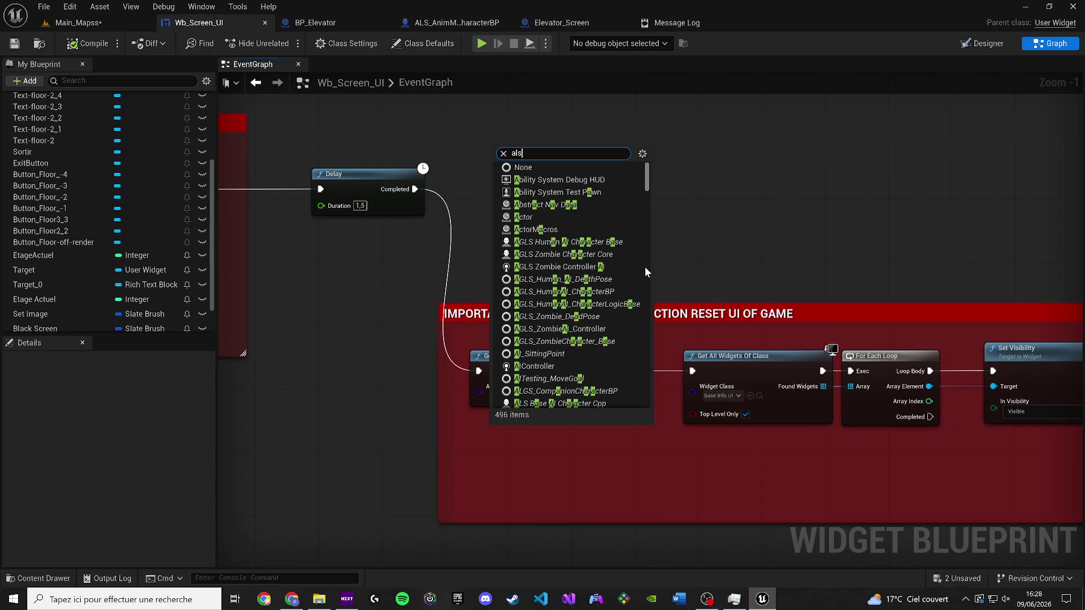
pyautogui.write(' al')
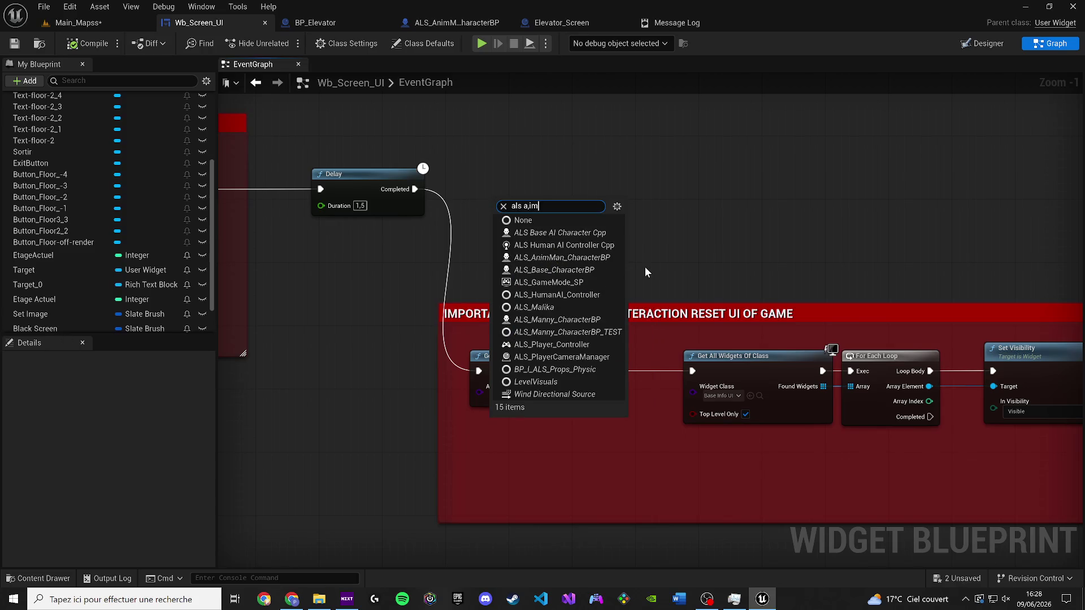
pyautogui.press('BackSpace')
pyautogui.write('nim')
pyautogui.click(591, 439)
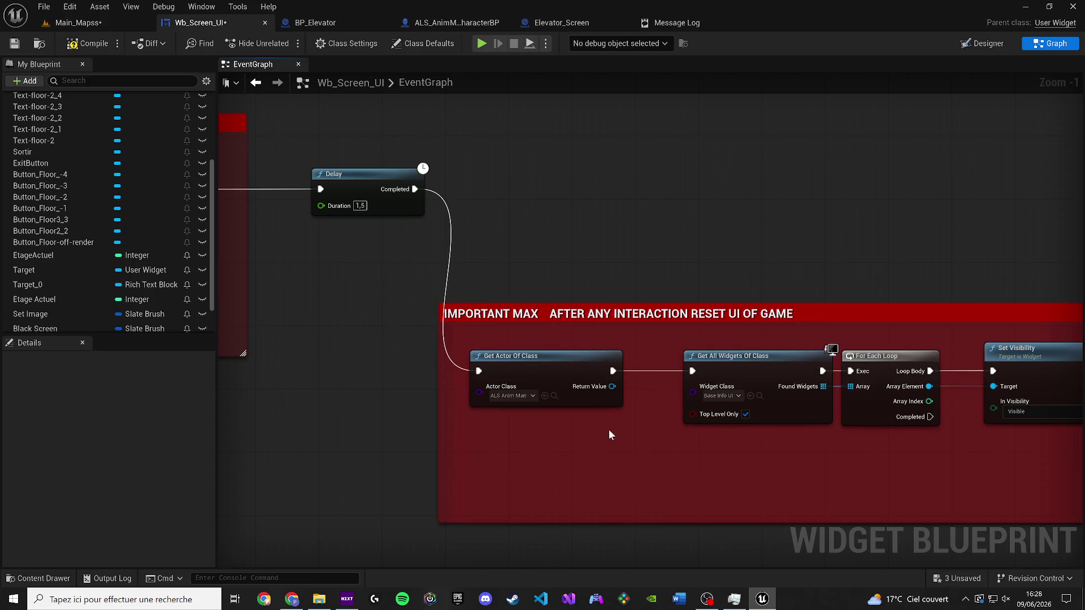
pyautogui.scroll(-2, 598, 433)
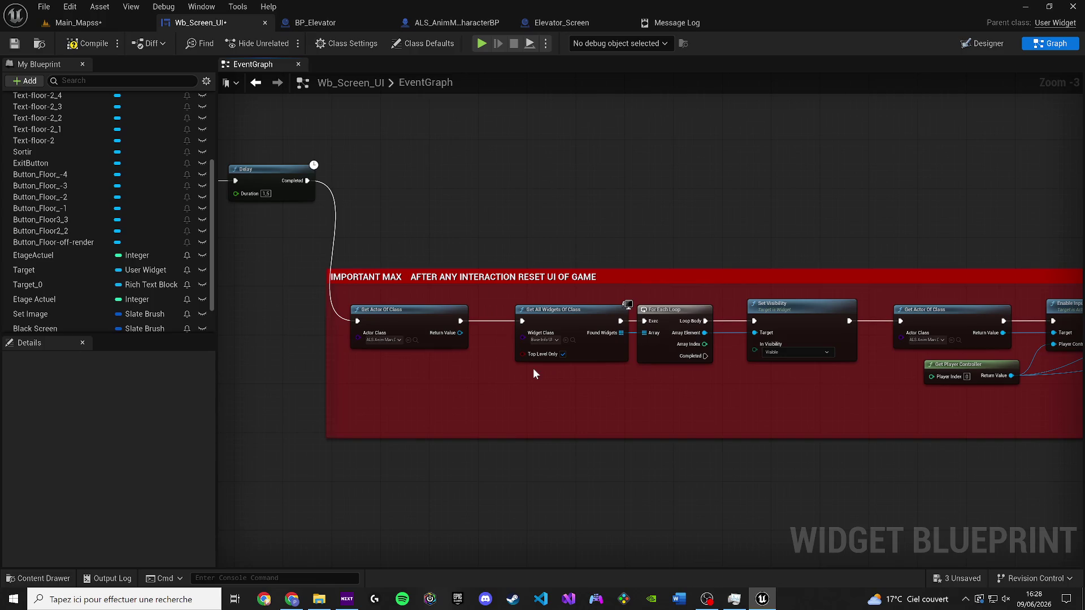
pyautogui.moveTo(492, 358); pyautogui.dragTo(318, 370)
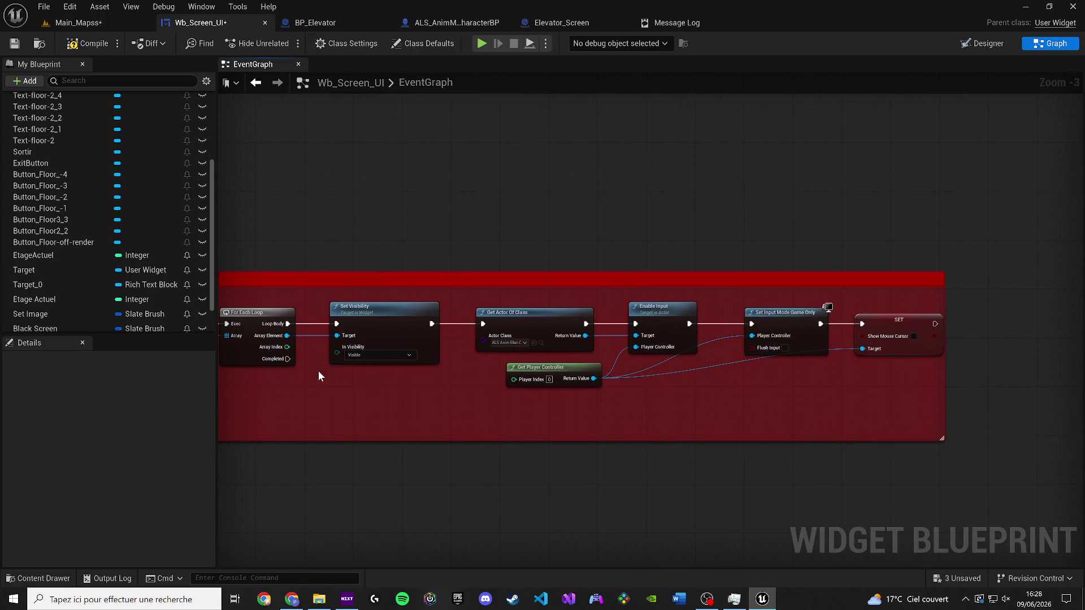
# Step: Switch to Main_Mapss and save the level and modified assets with Ctrl+S
pyautogui.click(541, 343)
pyautogui.click(544, 197)
pyautogui.click(67, 22)
pyautogui.hotkey('ctrl', 's')
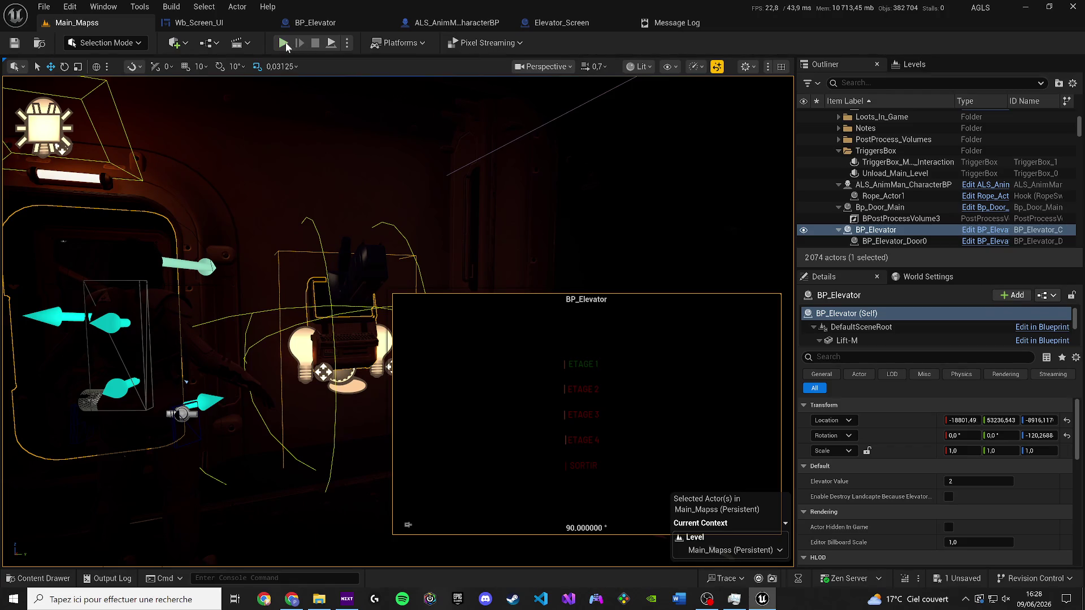
pyautogui.hotkey('alt', 'p')
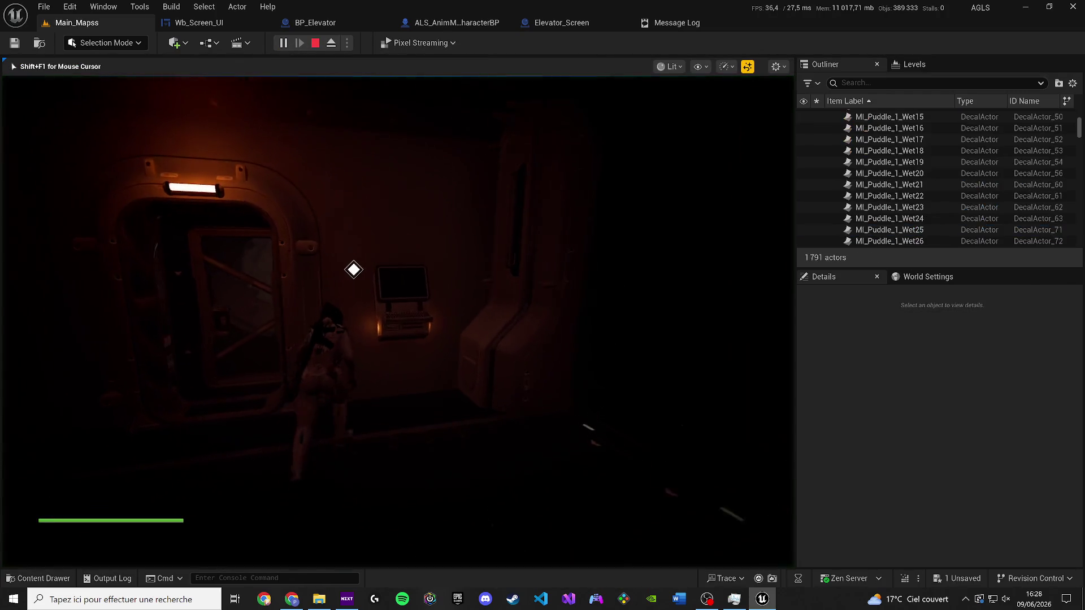
pyautogui.press('w')
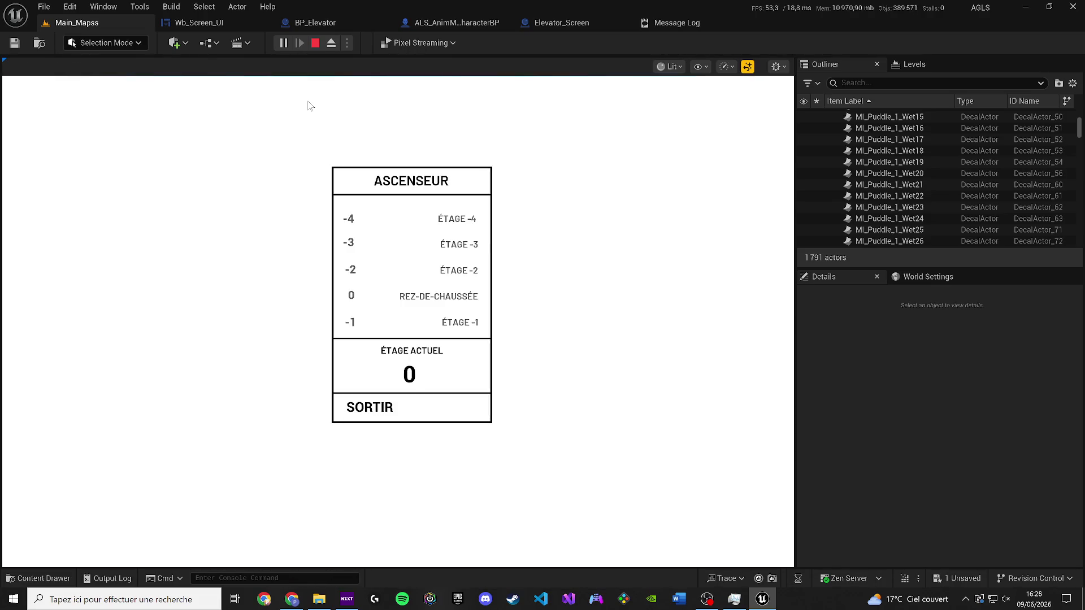
pyautogui.click(459, 324)
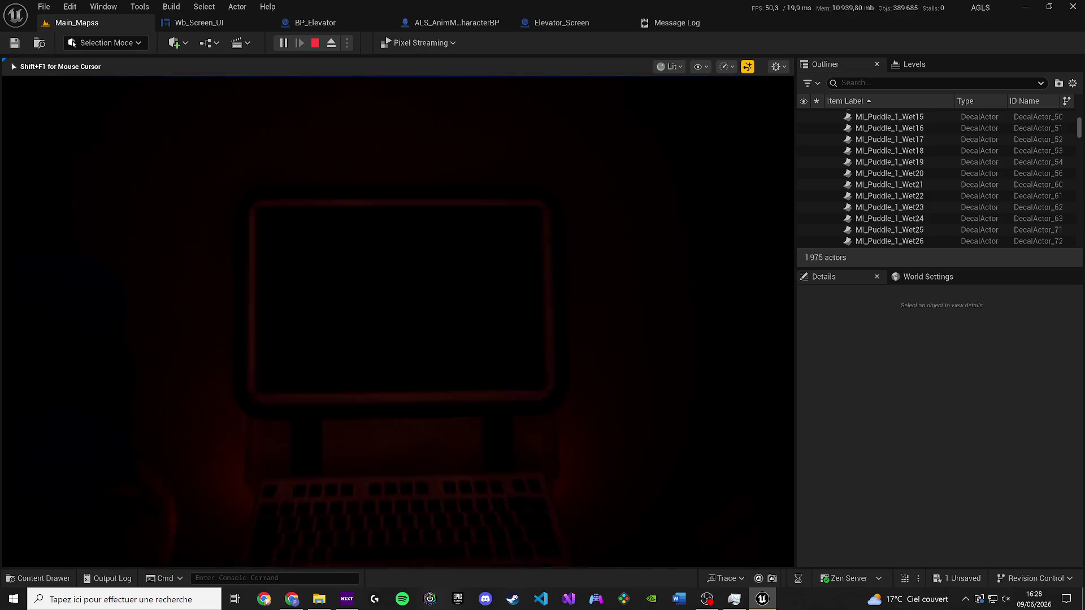
pyautogui.press('Escape')
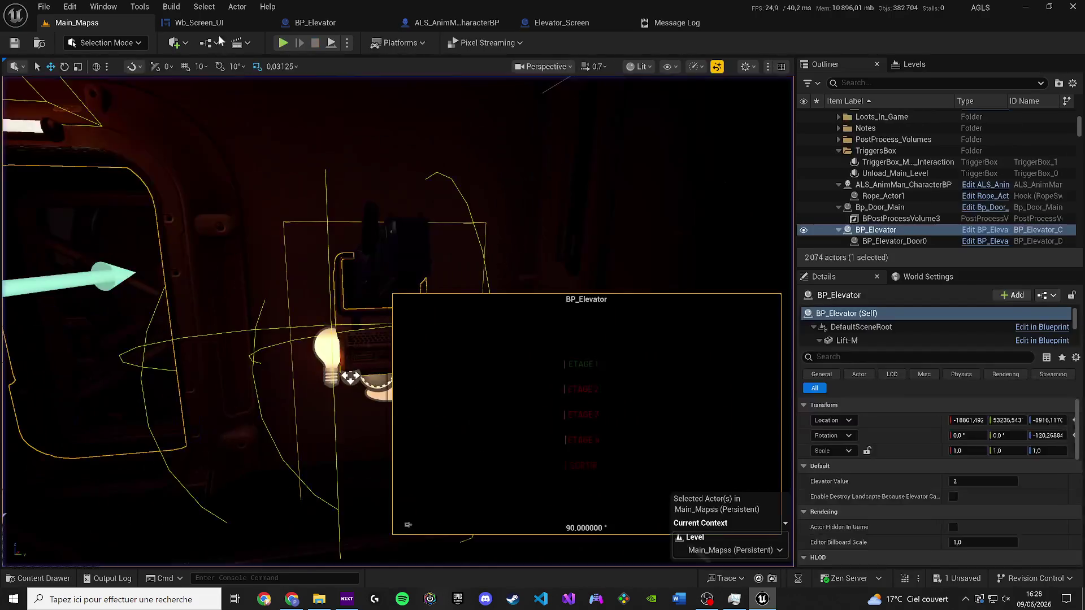
pyautogui.click(209, 22)
pyautogui.scroll(1, 541, 357)
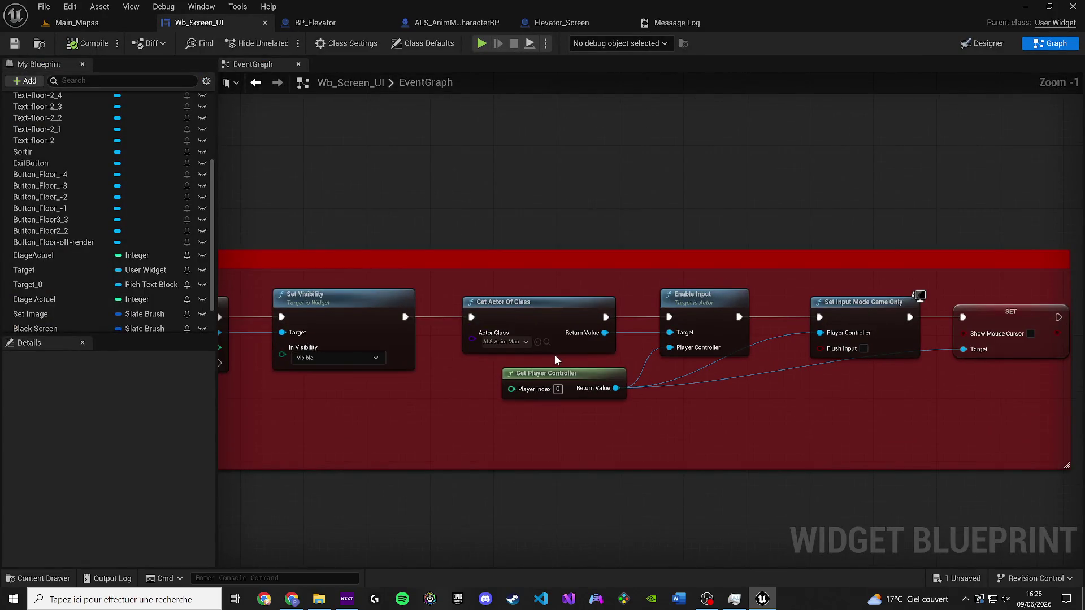
# Step: Review the Set Visibility, Do Once and Delay nodes and the referenced assets in the graph
pyautogui.scroll(1, 557, 354)
pyautogui.hotkey('ctrl', 'space')
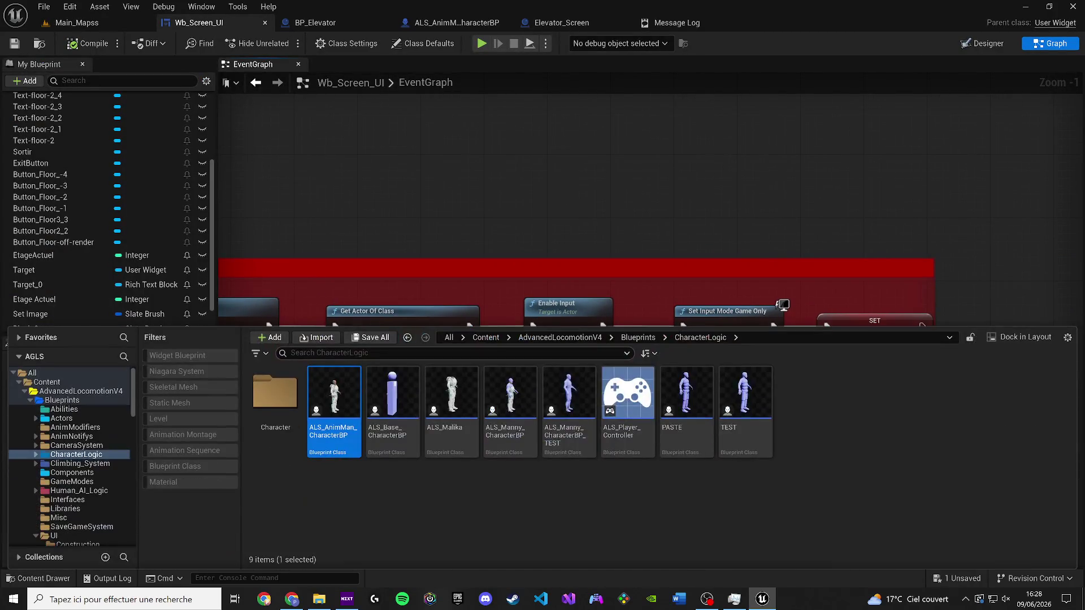
pyautogui.moveTo(323, 290)
pyautogui.mouseDown()
pyautogui.moveTo(683, 280)
pyautogui.moveTo(669, 371)
pyautogui.mouseUp()
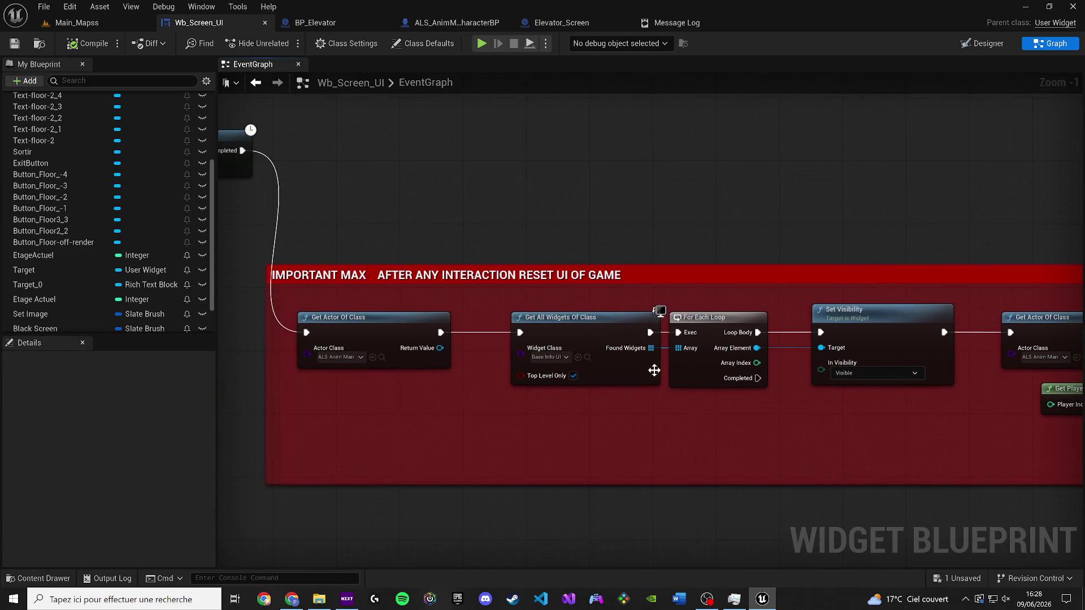
pyautogui.moveTo(474, 384)
pyautogui.mouseDown()
pyautogui.moveTo(524, 360)
pyautogui.moveTo(488, 215)
pyautogui.moveTo(439, 333)
pyautogui.mouseUp()
pyautogui.hotkey('ctrl', 'space')
pyautogui.scroll(-2, 377, 310)
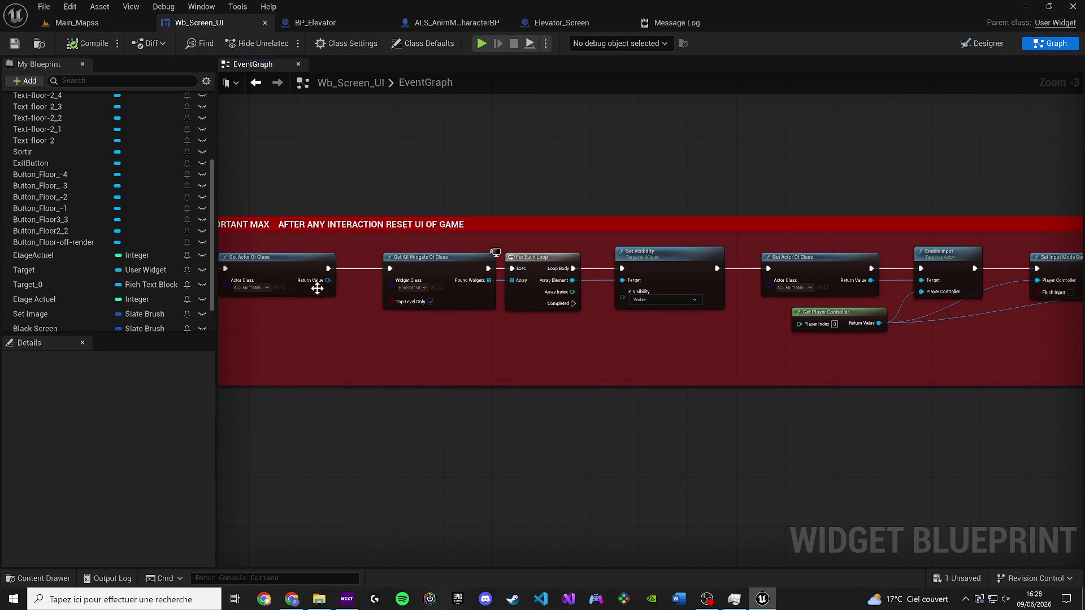
pyautogui.click(282, 287)
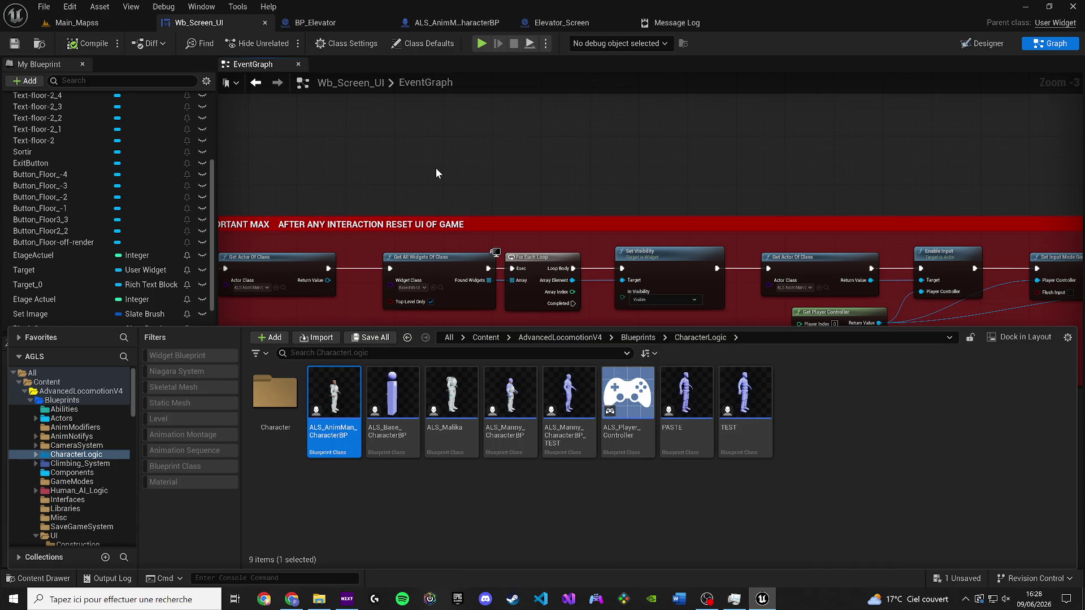
pyautogui.moveTo(435, 168); pyautogui.dragTo(936, 212)
pyautogui.moveTo(612, 244)
pyautogui.mouseDown()
pyautogui.moveTo(703, 223)
pyautogui.moveTo(792, 318)
pyautogui.moveTo(867, 337)
pyautogui.mouseUp()
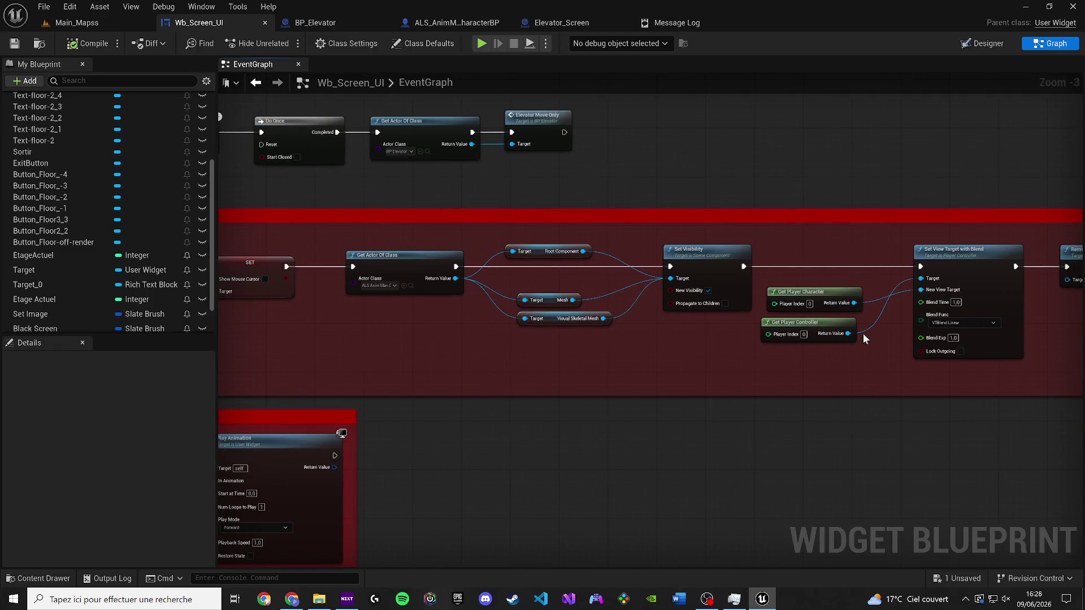
pyautogui.click(410, 285)
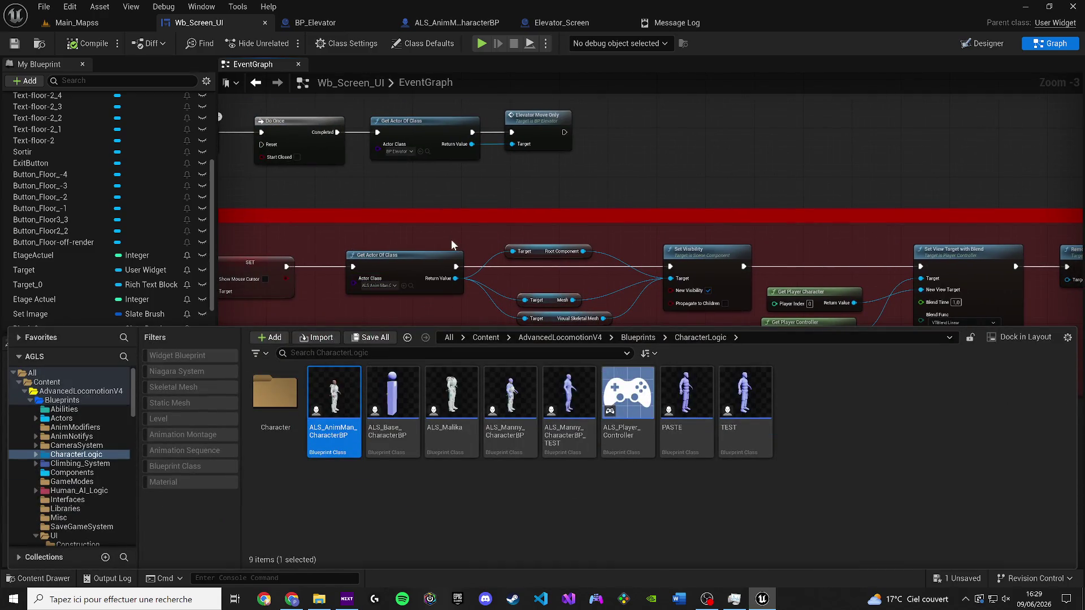
pyautogui.moveTo(369, 168)
pyautogui.mouseDown()
pyautogui.moveTo(738, 242)
pyautogui.moveTo(479, 266)
pyautogui.moveTo(574, 186)
pyautogui.moveTo(577, 150)
pyautogui.moveTo(552, 113)
pyautogui.moveTo(620, 134)
pyautogui.mouseUp()
pyautogui.scroll(-3, 620, 226)
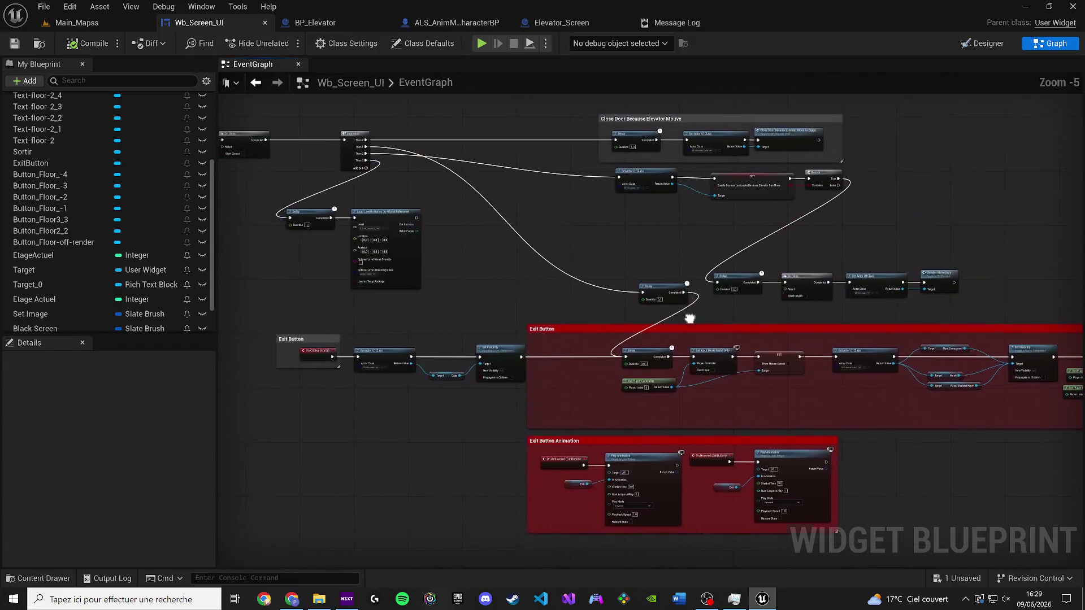
pyautogui.scroll(5, 379, 360)
pyautogui.scroll(-3, 504, 313)
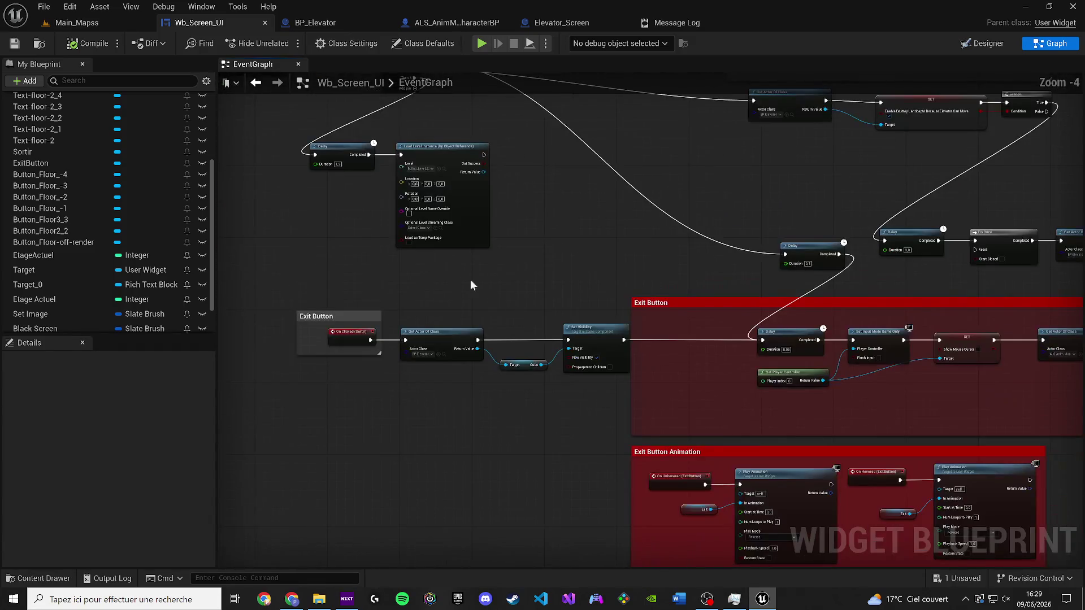
# Step: Break the 0.8-second Delay's link to Get Actor Of Class in BP_Elevator and save
pyautogui.moveTo(279, 26); pyautogui.dragTo(209, 26)
pyautogui.moveTo(329, 244)
pyautogui.mouseDown()
pyautogui.moveTo(450, 232)
pyautogui.moveTo(551, 293)
pyautogui.mouseUp()
pyautogui.moveTo(473, 285); pyautogui.dragTo(574, 295)
pyautogui.keyDown('alt'); pyautogui.click(507, 298); pyautogui.keyUp('alt')
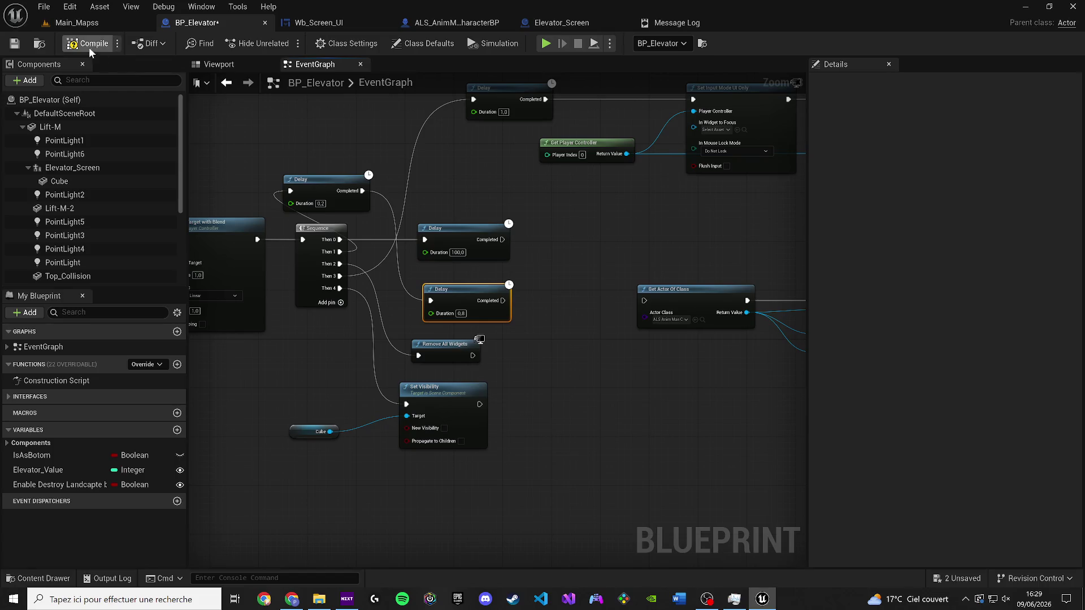
pyautogui.click(77, 23)
pyautogui.click(14, 43)
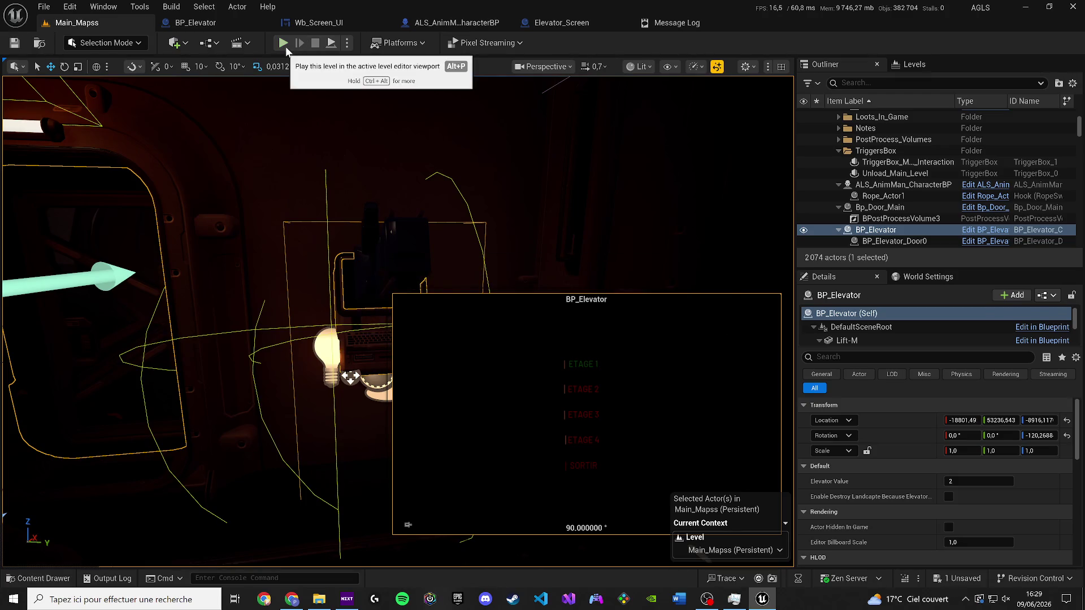
# Step: Play-test the level, use the wall terminal, exit its floor menu and stop
pyautogui.hotkey('alt', 'p')
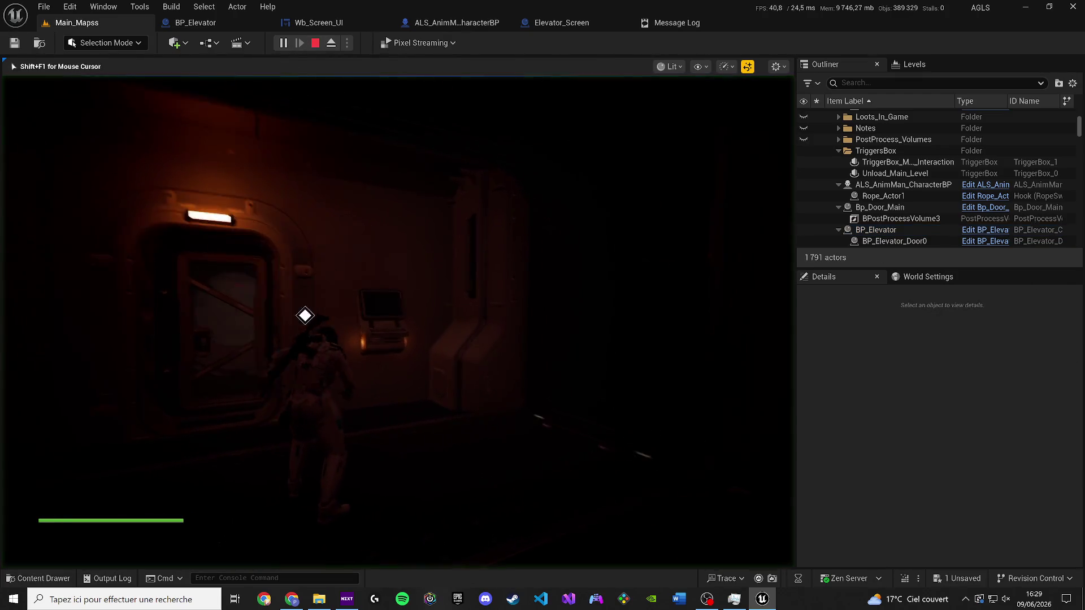
pyautogui.press('e')
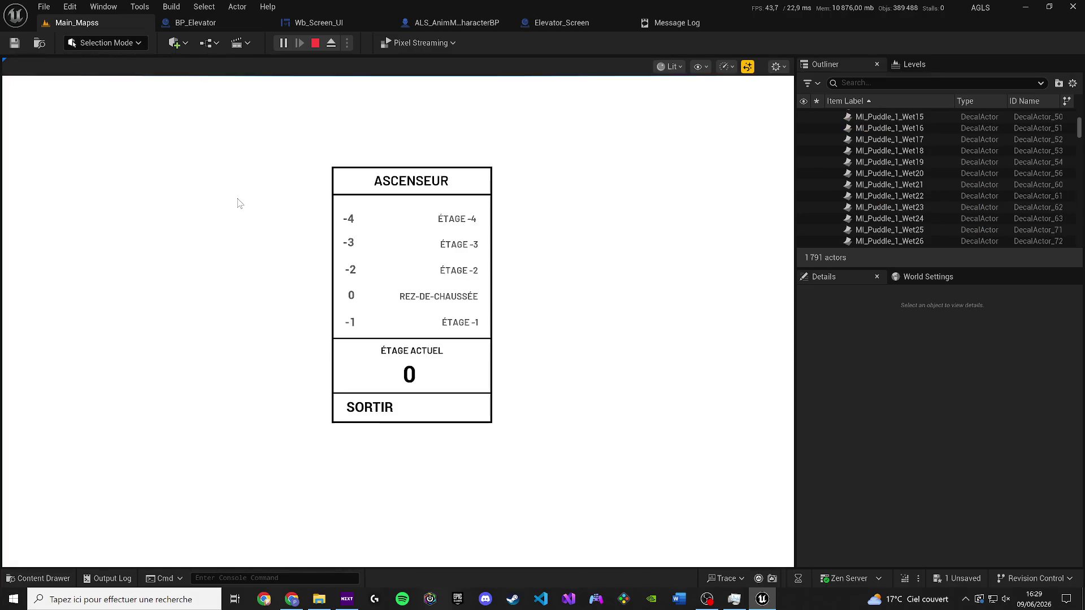
pyautogui.click(459, 325)
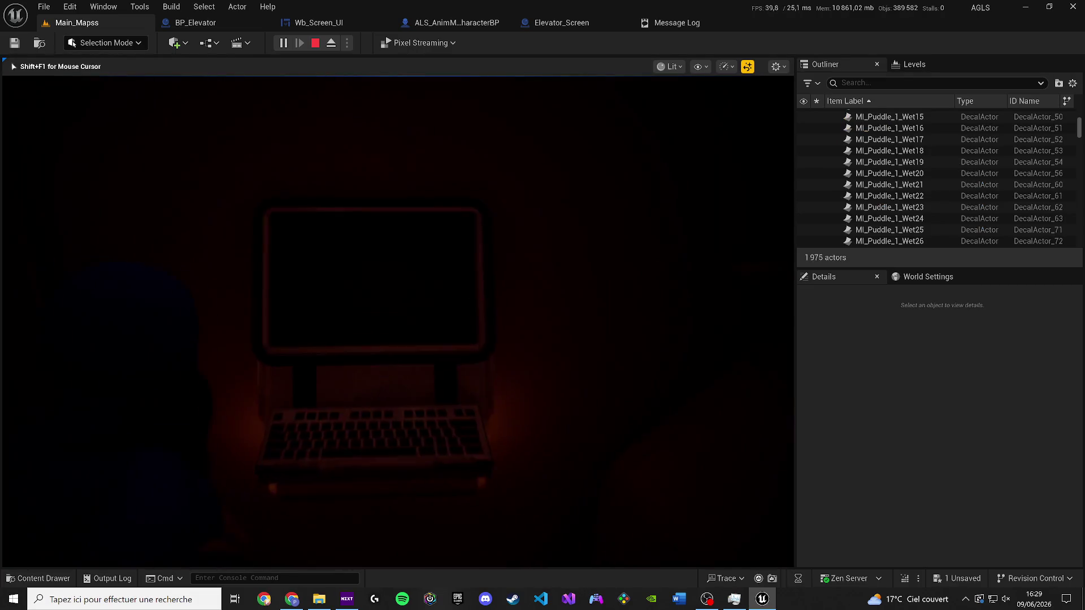
pyautogui.press('Escape')
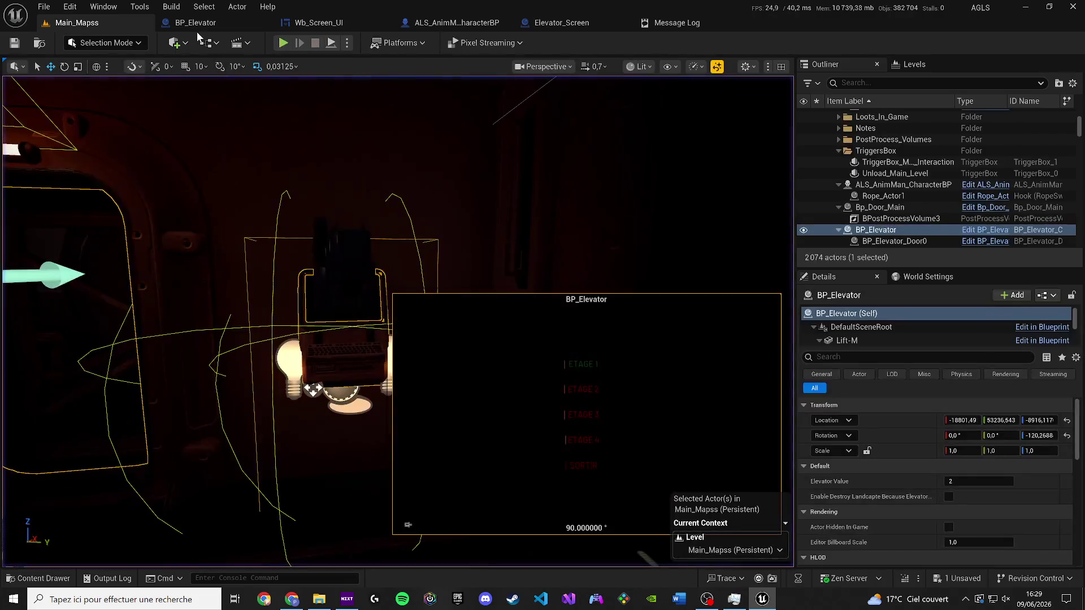
# Step: Reconnect the 0.8-second Delay's completion to Get Actor Of Class in BP_Elevator
pyautogui.click(195, 24)
pyautogui.moveTo(554, 249)
pyautogui.mouseDown()
pyautogui.moveTo(512, 246)
pyautogui.moveTo(655, 263)
pyautogui.moveTo(586, 246)
pyautogui.moveTo(614, 236)
pyautogui.moveTo(384, 249)
pyautogui.moveTo(445, 317)
pyautogui.moveTo(675, 342)
pyautogui.mouseUp()
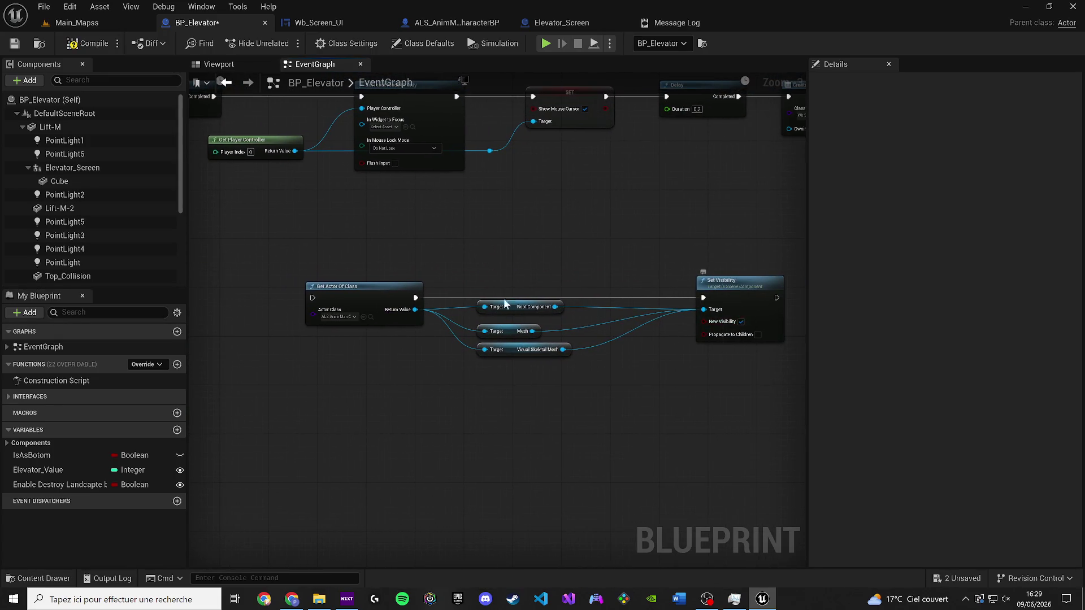
pyautogui.moveTo(559, 305); pyautogui.dragTo(663, 320)
pyautogui.moveTo(418, 312); pyautogui.dragTo(276, 312)
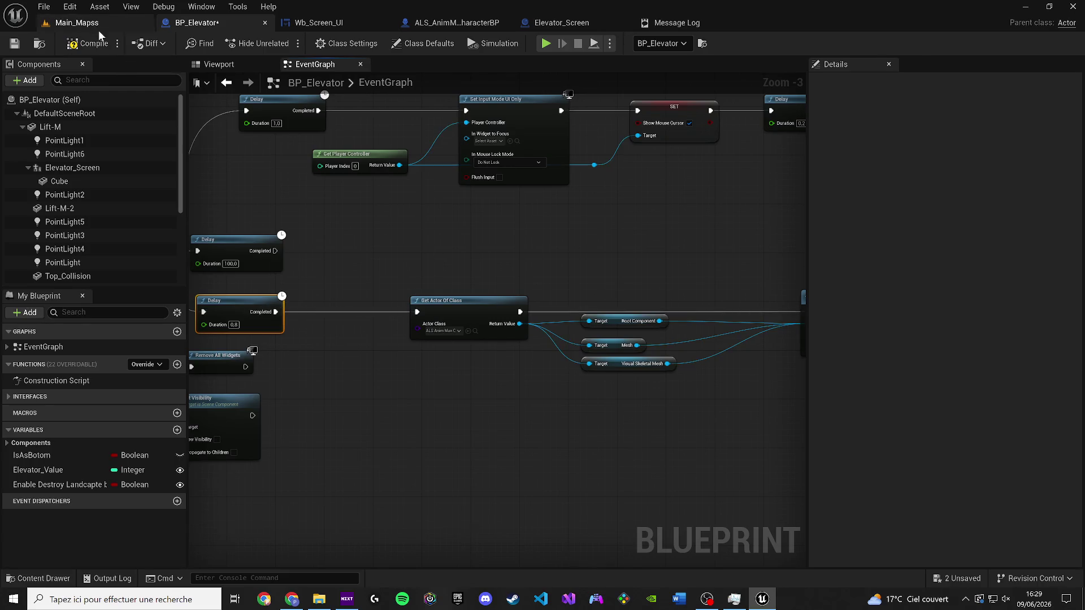
pyautogui.click(99, 31)
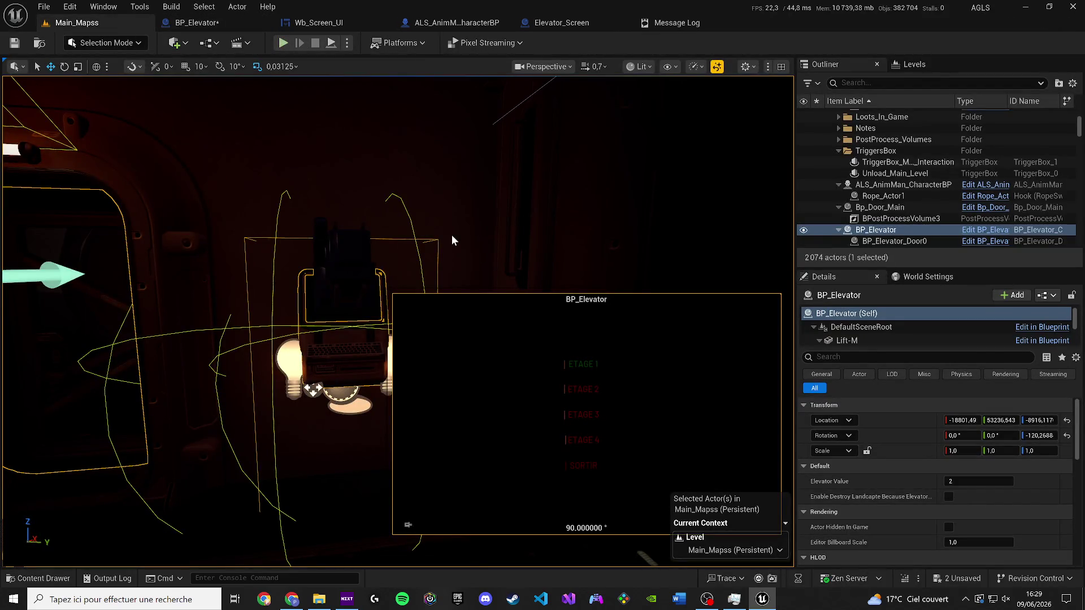
# Step: Play-test the terminal's ASCENSEUR floor menu, exit it, stop, and go back to BP_Elevator
pyautogui.hotkey('alt', 'p')
pyautogui.press('e')
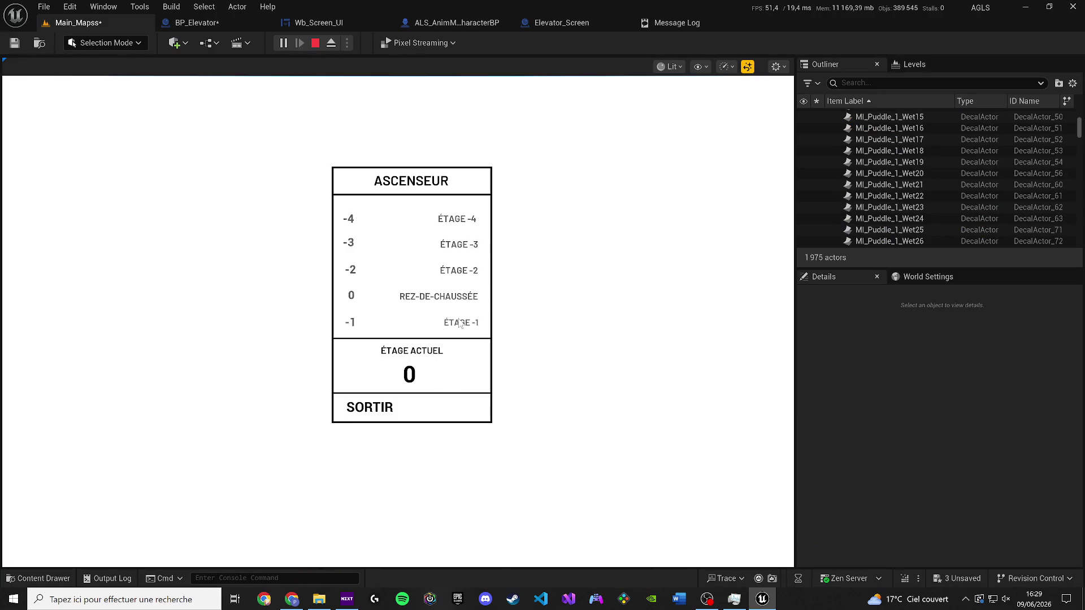
pyautogui.click(460, 323)
pyautogui.press('Escape')
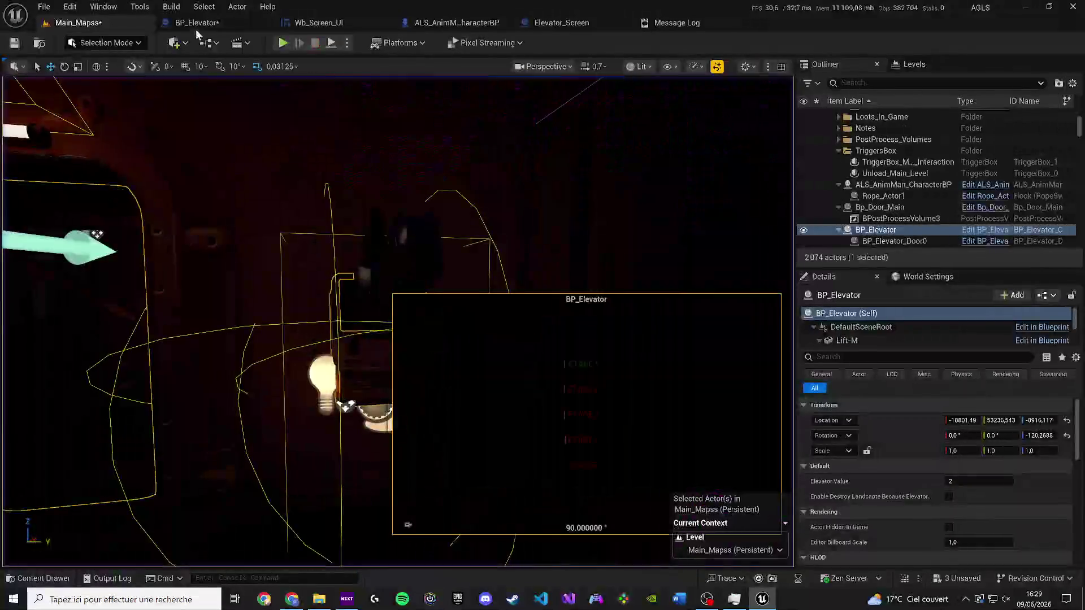
pyautogui.click(195, 23)
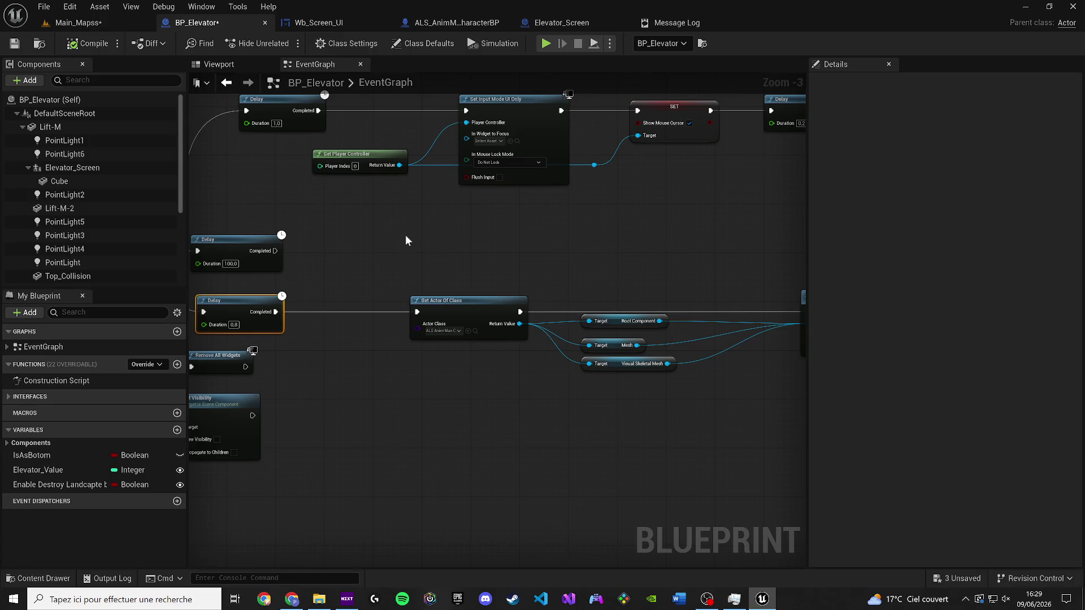
# Step: Open ALS_AnimMan_CharacterBP and inspect its VisualMeshes and Mesh components
pyautogui.click(476, 332)
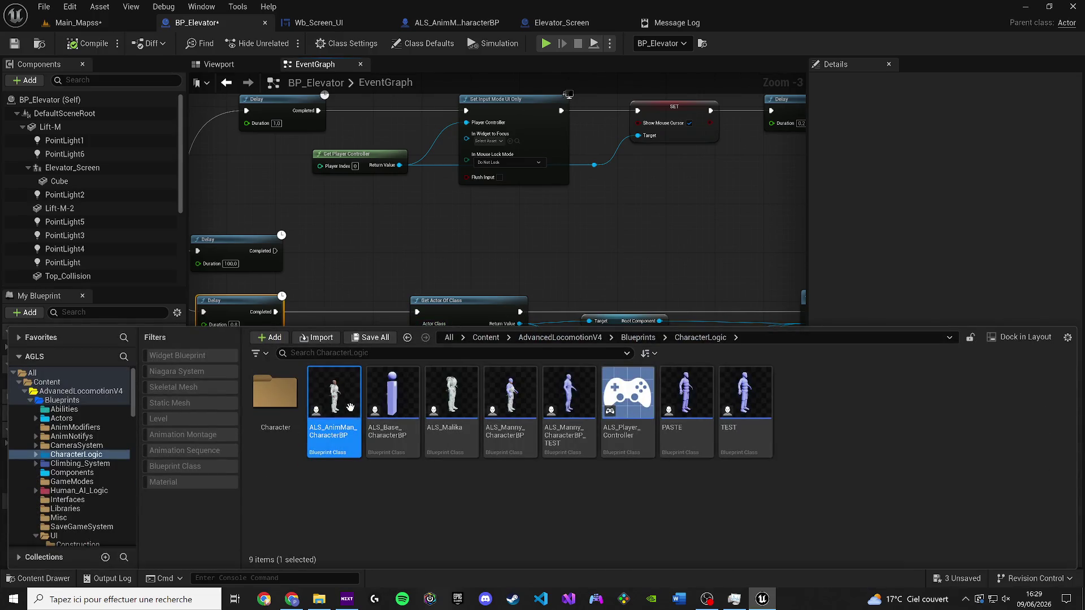
pyautogui.doubleClick(351, 407)
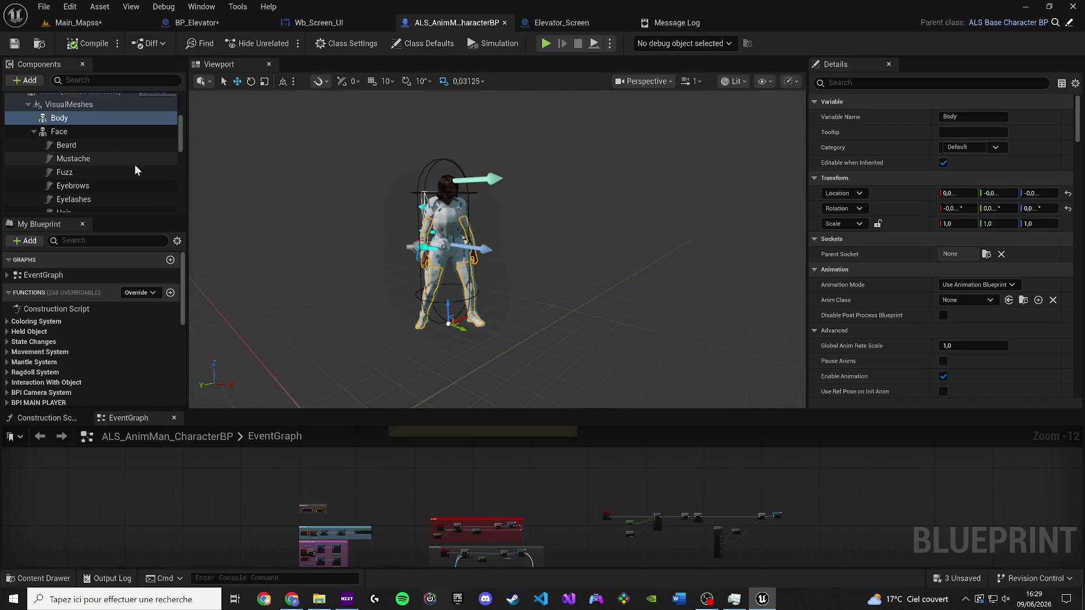
pyautogui.scroll(3, 96, 174)
pyautogui.click(96, 172)
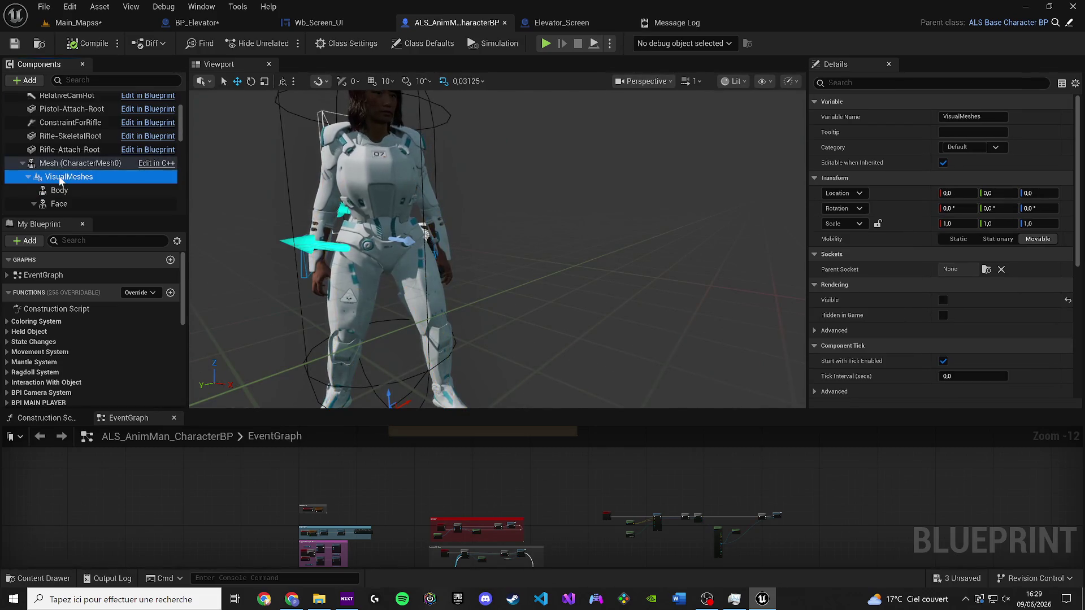
pyautogui.click(96, 166)
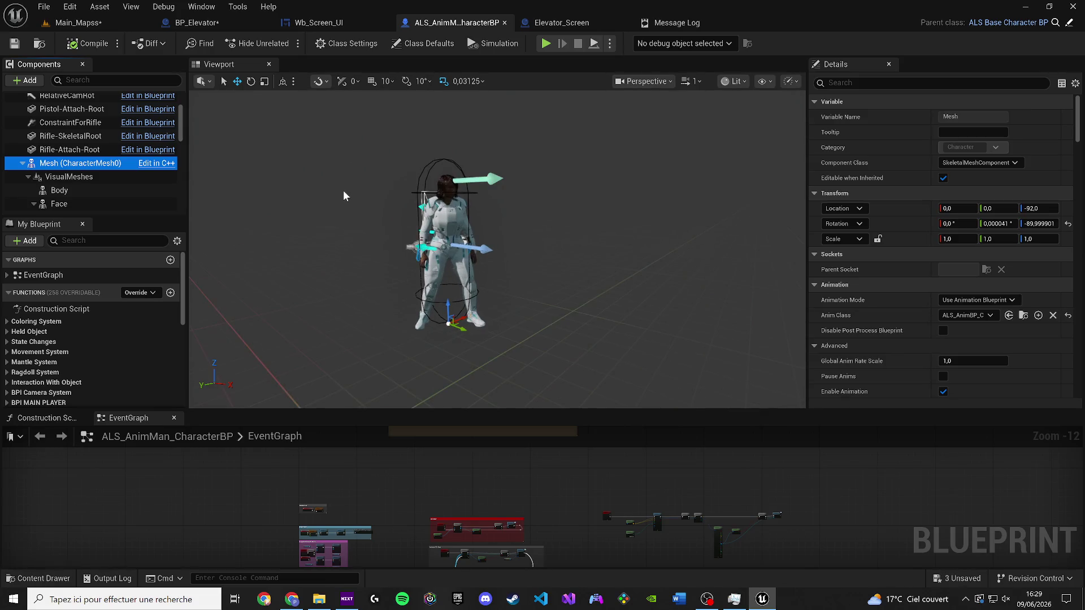
# Step: Delete the Mesh getter from BP_Elevator's graph, save it, and close the character blueprint
pyautogui.click(196, 23)
pyautogui.click(427, 314)
pyautogui.press('Delete')
pyautogui.click(15, 43)
pyautogui.click(436, 24)
pyautogui.click(363, 22)
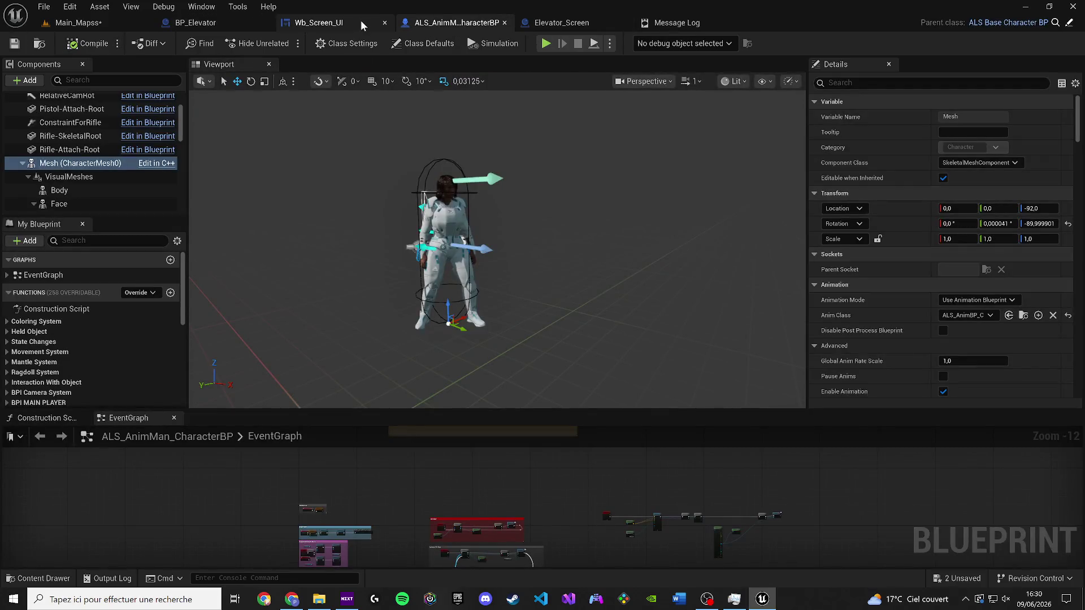
pyautogui.click(504, 23)
# Step: Delete the Mesh getter from Wb_Screen_UI's Exit Button logic, save, and play Main_Mapss
pyautogui.scroll(1, 676, 296)
pyautogui.click(676, 296)
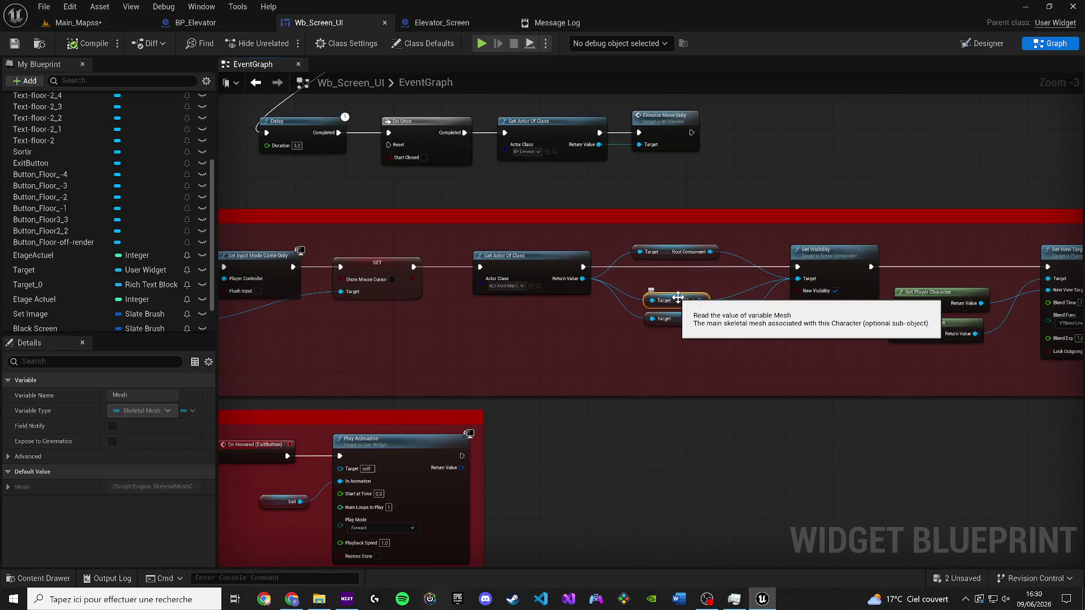
pyautogui.press('Delete')
pyautogui.scroll(-2, 664, 294)
pyautogui.moveTo(661, 294)
pyautogui.mouseDown()
pyautogui.moveTo(331, 283)
pyautogui.moveTo(281, 99)
pyautogui.mouseUp()
pyautogui.moveTo(1045, 282); pyautogui.dragTo(633, 243)
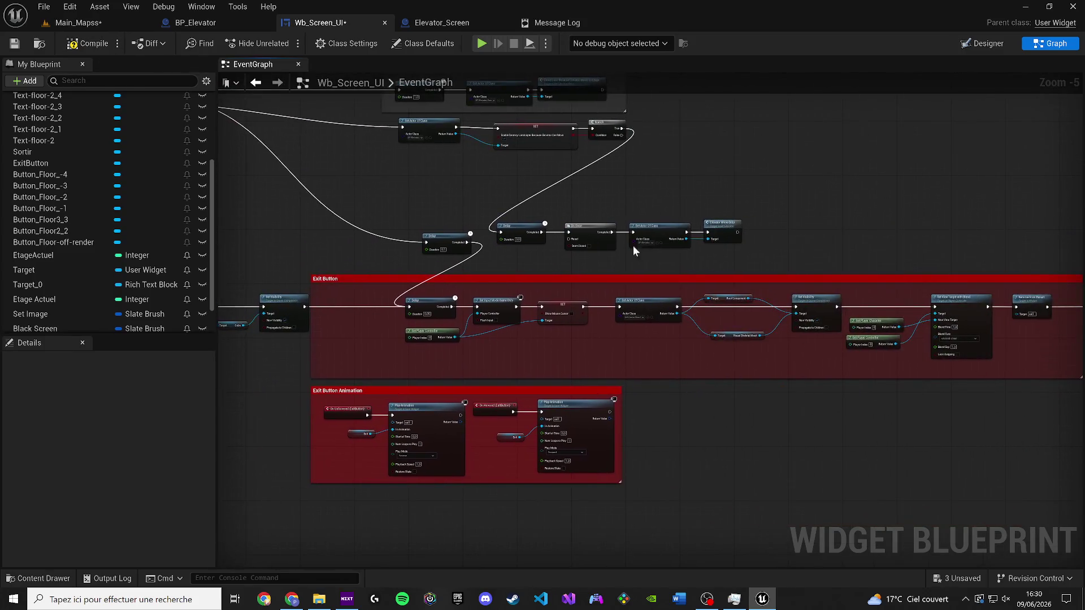
pyautogui.click(15, 43)
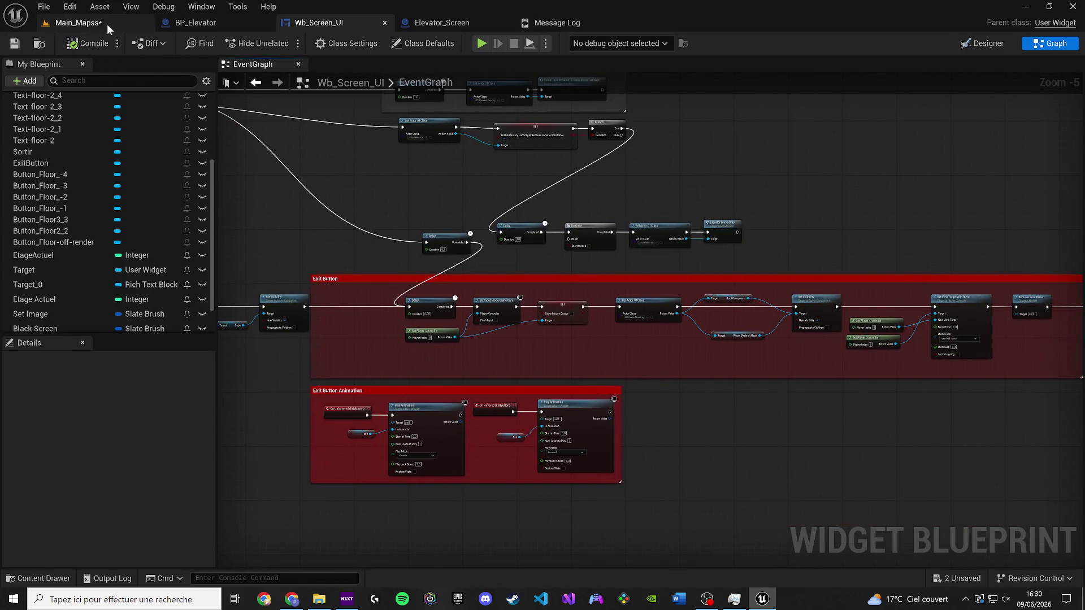
pyautogui.moveTo(107, 23); pyautogui.dragTo(226, 24)
pyautogui.hotkey('alt', 'p')
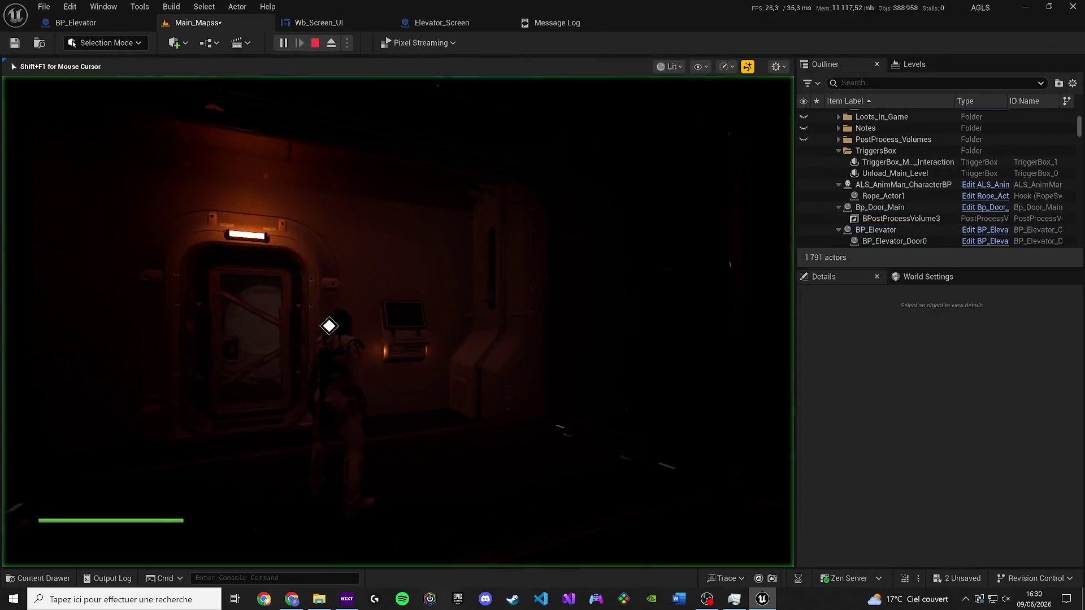
# Step: Open and exit the terminal's ASCENSEUR menu, stop the session, and return to BP_Elevator
pyautogui.press('e')
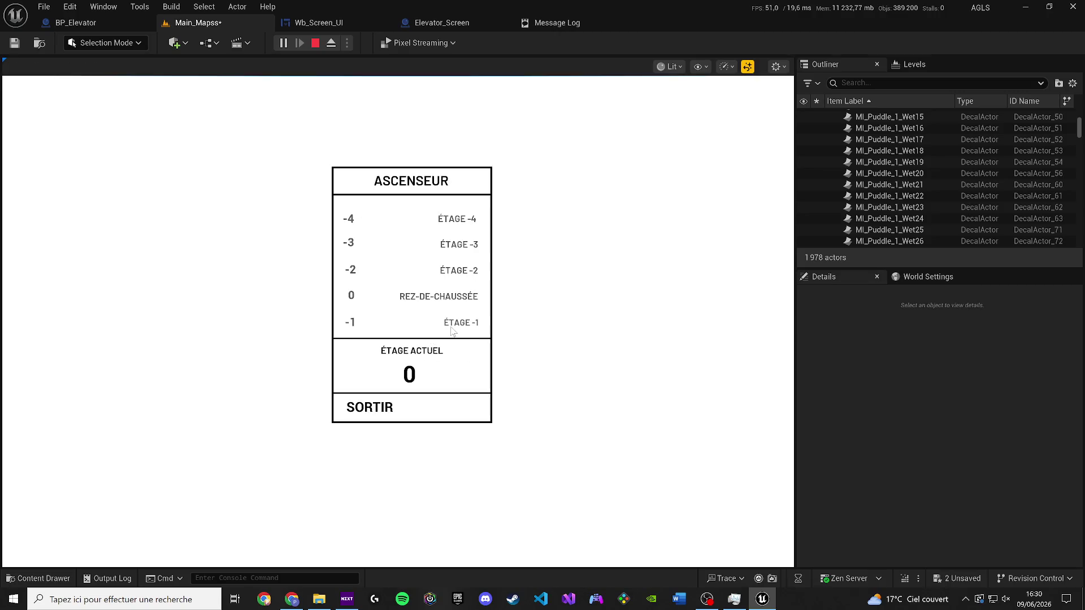
pyautogui.click(452, 324)
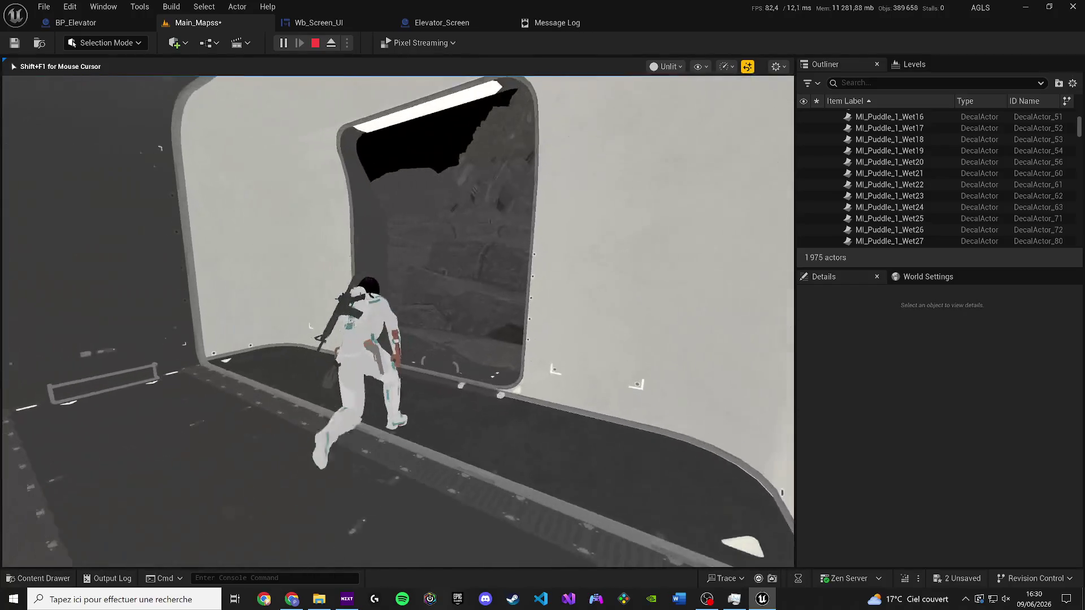
pyautogui.press('Escape')
pyautogui.moveTo(76, 22); pyautogui.dragTo(173, 28)
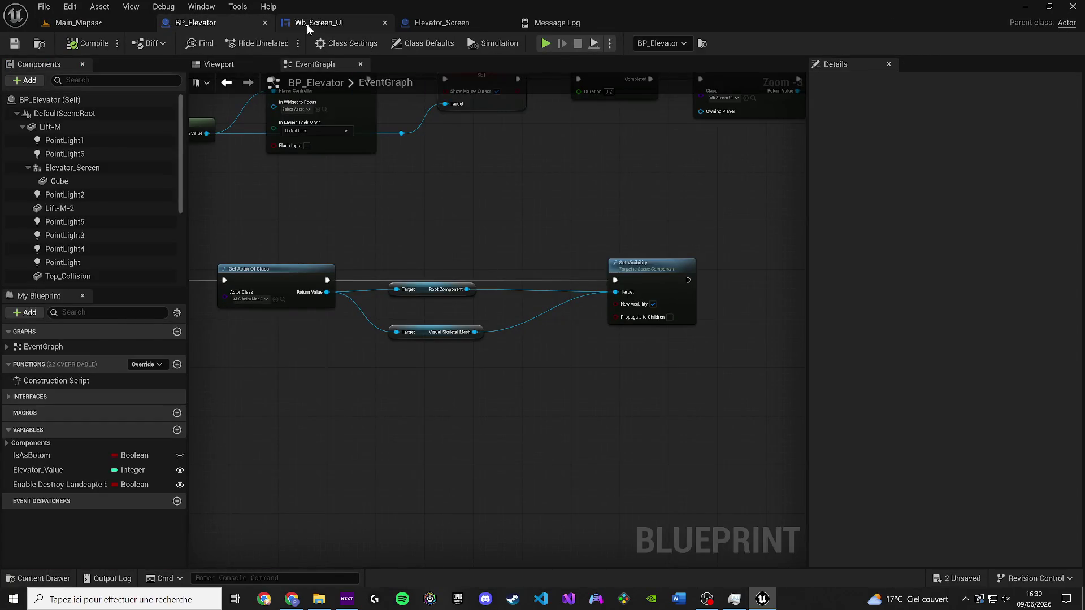
# Step: Frame the SM_Terminal_1 terminal mesh in the Elevator_Screen blueprint preview
pyautogui.click(307, 24)
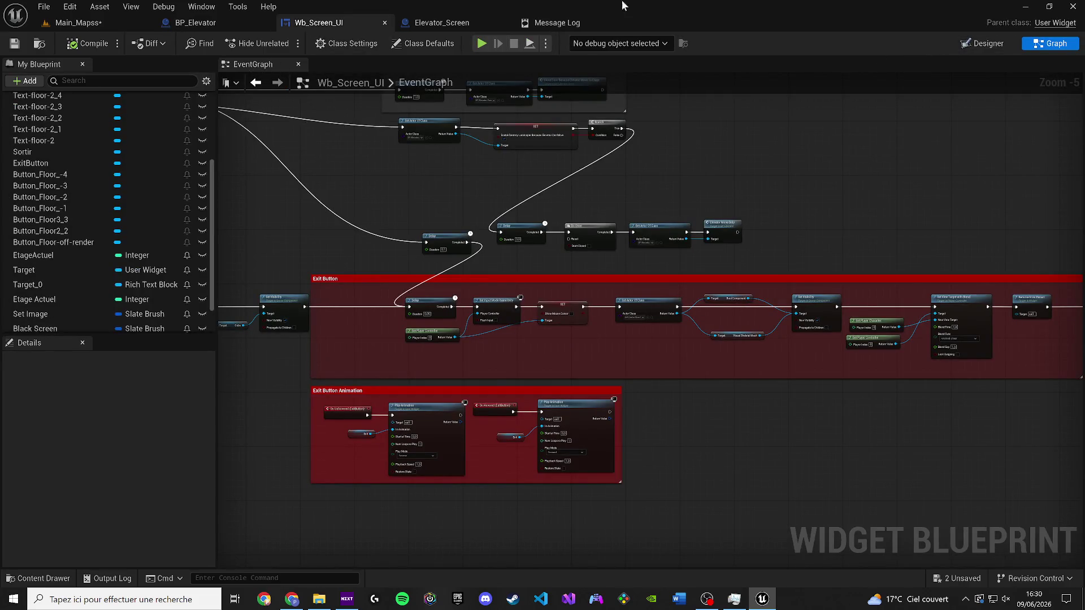
pyautogui.click(444, 22)
pyautogui.click(263, 66)
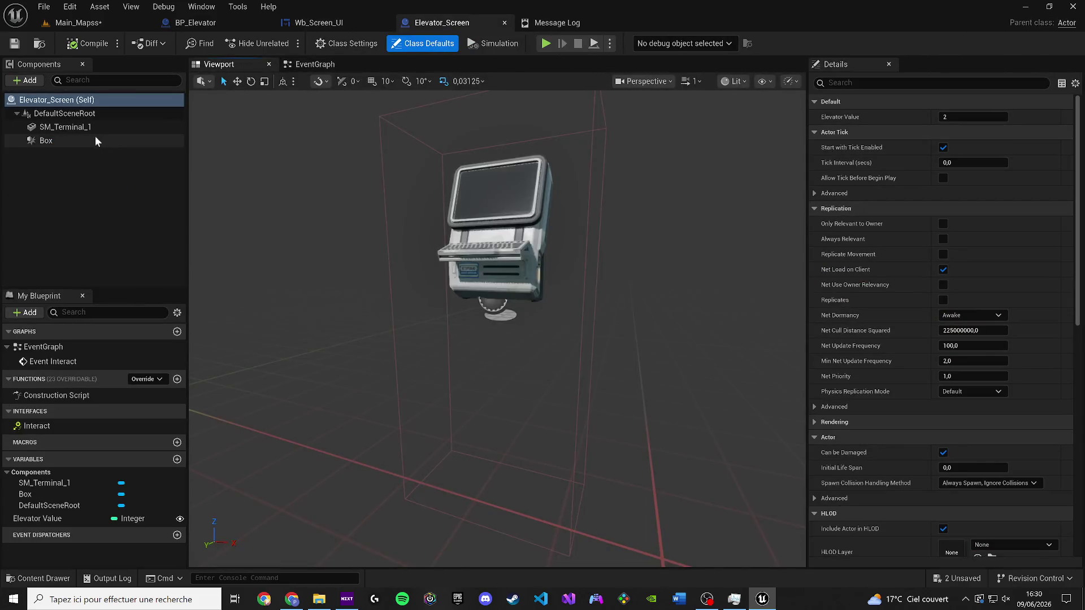
pyautogui.click(65, 127)
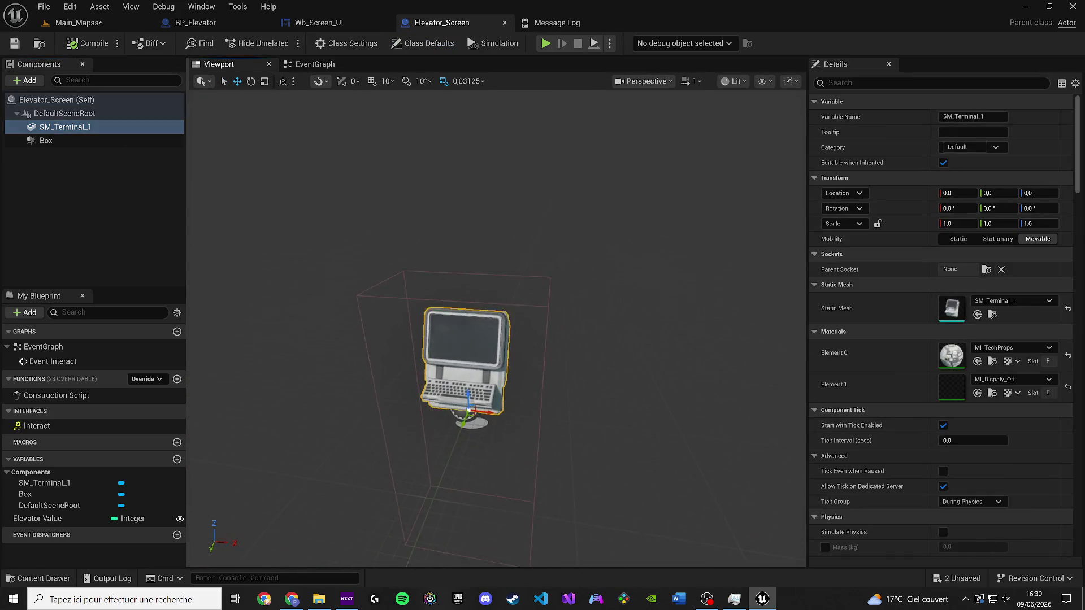
pyautogui.press('f')
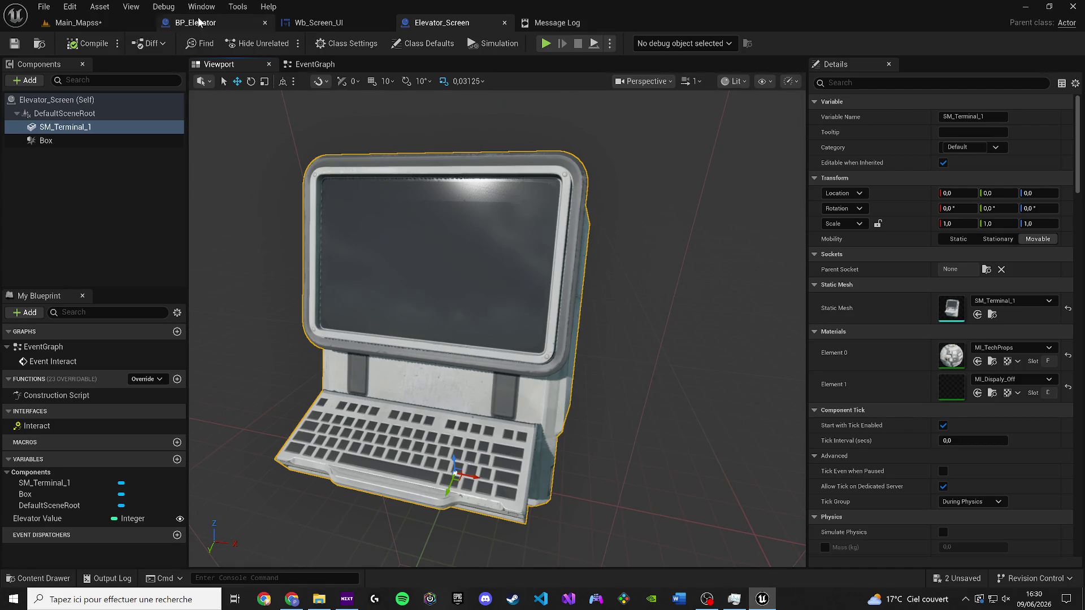
# Step: Duplicate BP_Elevator's screen Cube component and name the copy Backup_Old_UI
pyautogui.click(202, 26)
pyautogui.click(232, 65)
pyautogui.click(438, 310)
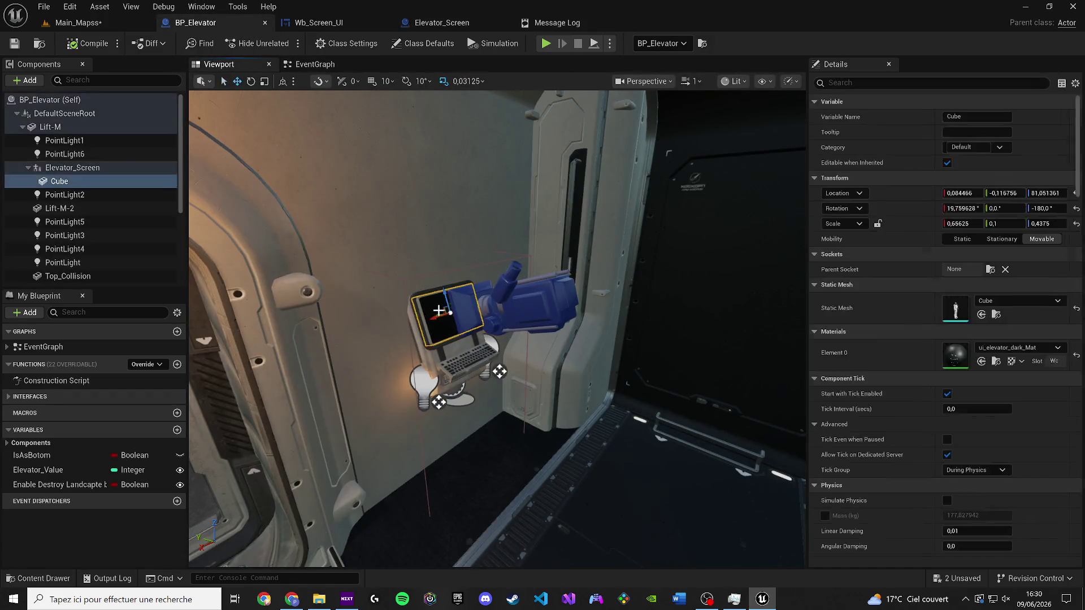
pyautogui.scroll(5, 226, 270)
pyautogui.scroll(5, 497, 328)
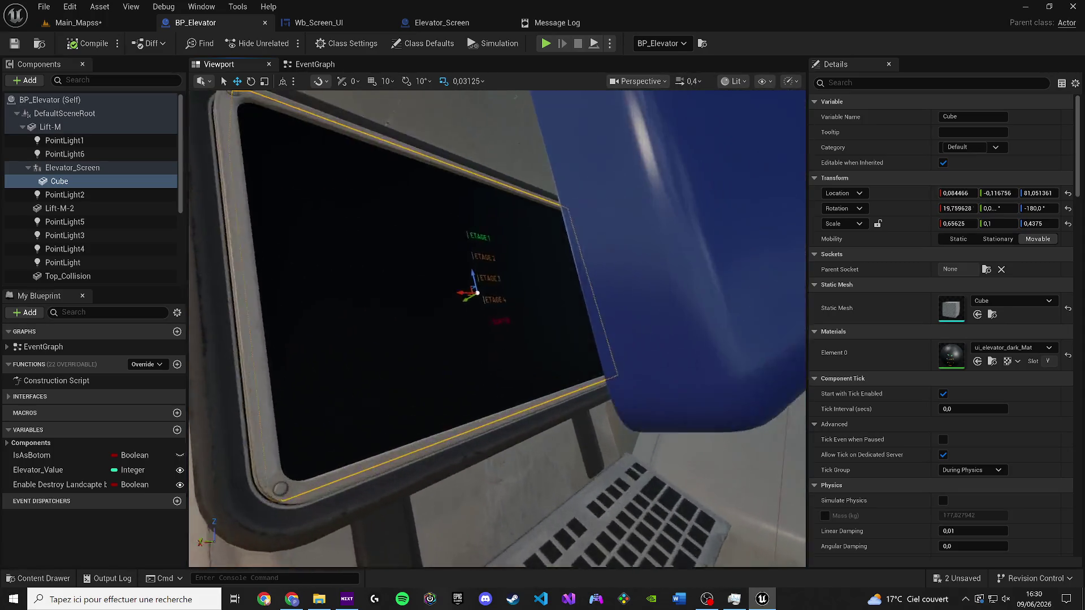
pyautogui.moveTo(436, 288)
pyautogui.mouseDown()
pyautogui.moveTo(435, 277)
pyautogui.moveTo(436, 288)
pyautogui.mouseUp()
pyautogui.hotkey('ctrl', 'd')
pyautogui.write('Backup_Old_UI')
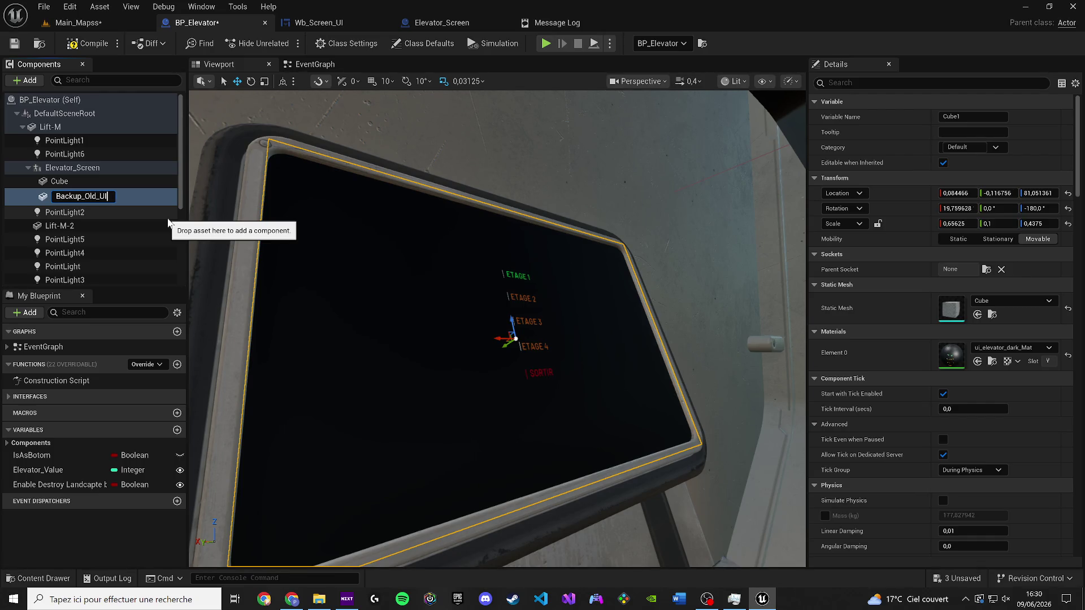
pyautogui.press('Return')
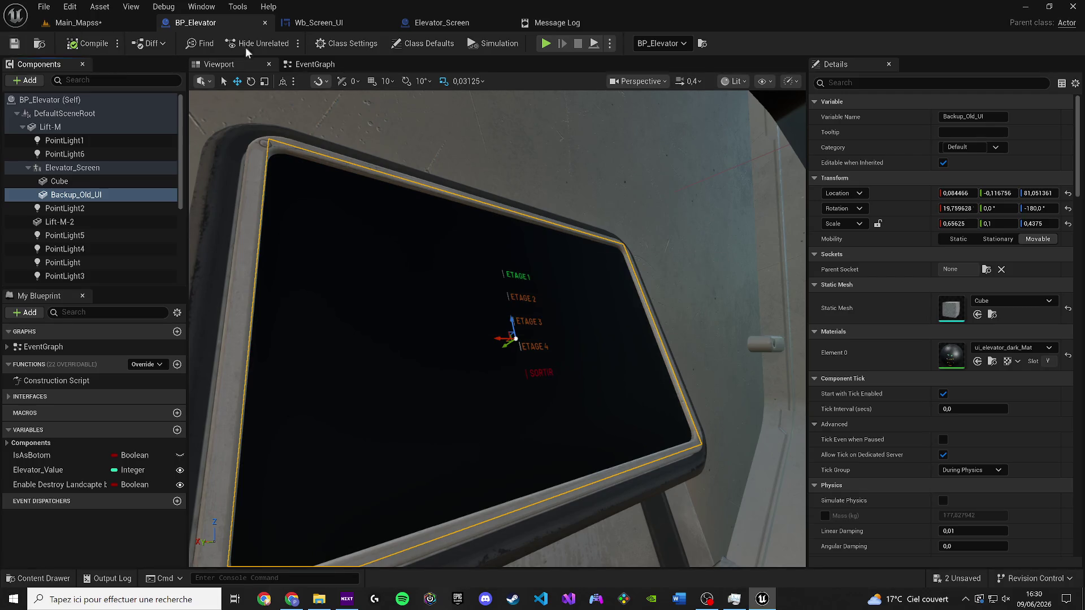
# Step: Open the screen's ui_elevator_dark texture and dock it in the main window
pyautogui.click(108, 181)
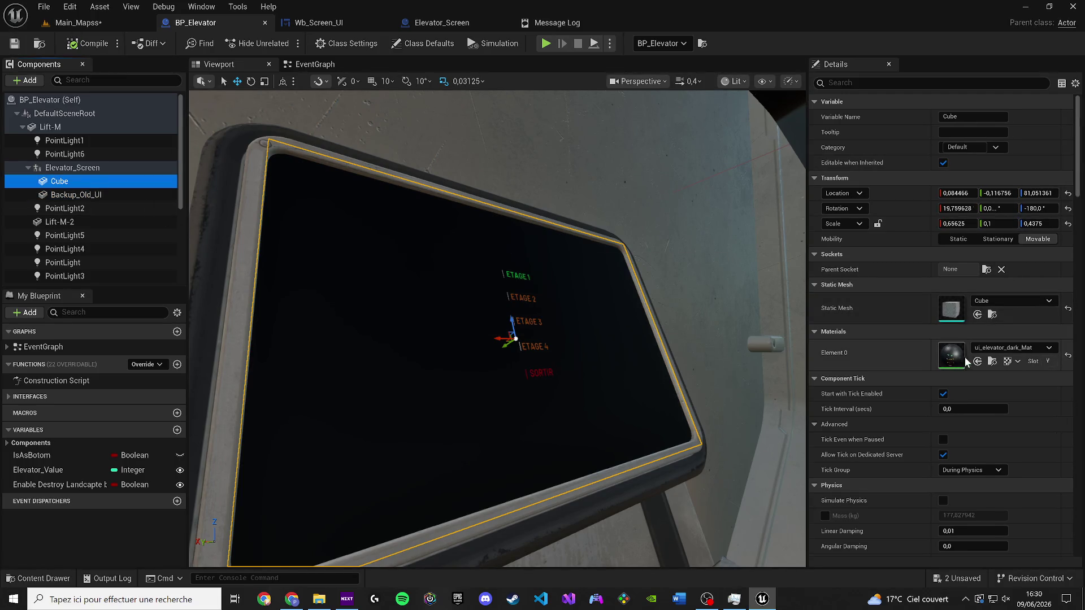
pyautogui.click(992, 362)
pyautogui.doubleClick(418, 434)
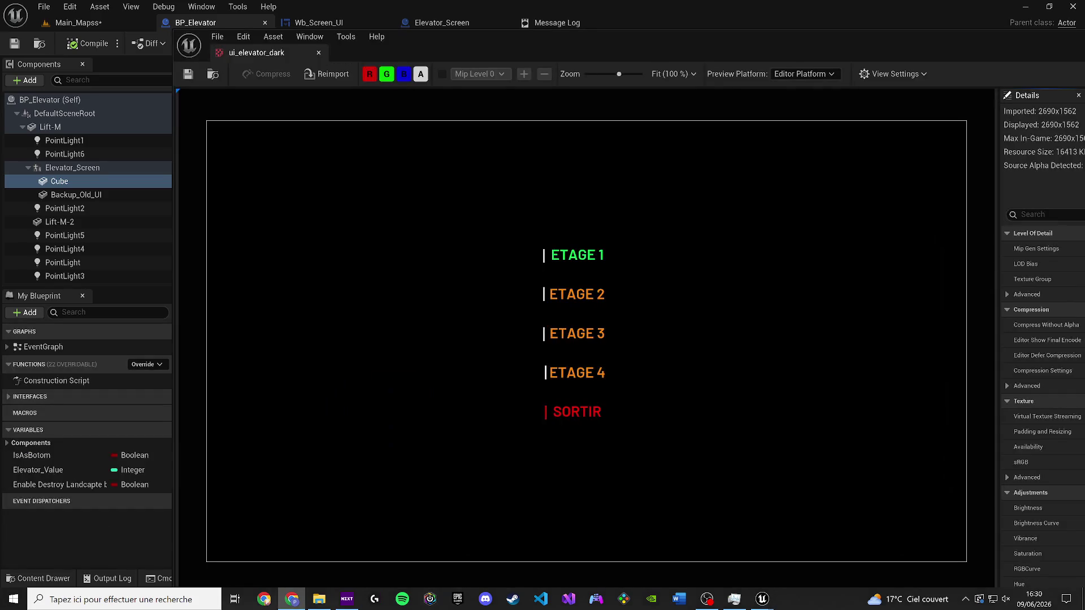
pyautogui.moveTo(277, 57); pyautogui.dragTo(615, 23)
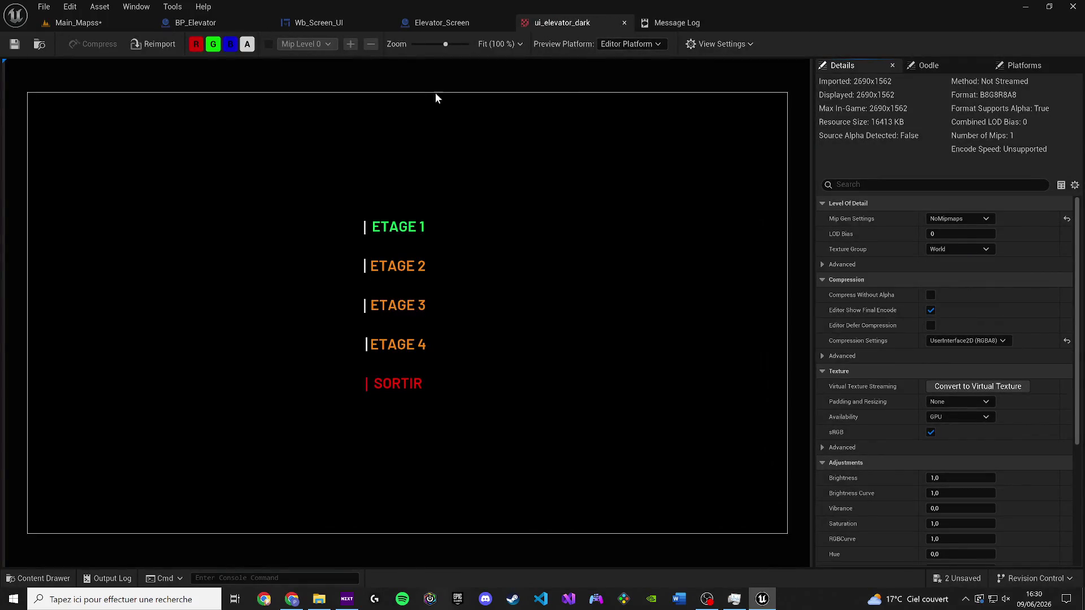
# Step: Show the Wb_Screen_UI floor-selection layout in the Designer view
pyautogui.click(307, 22)
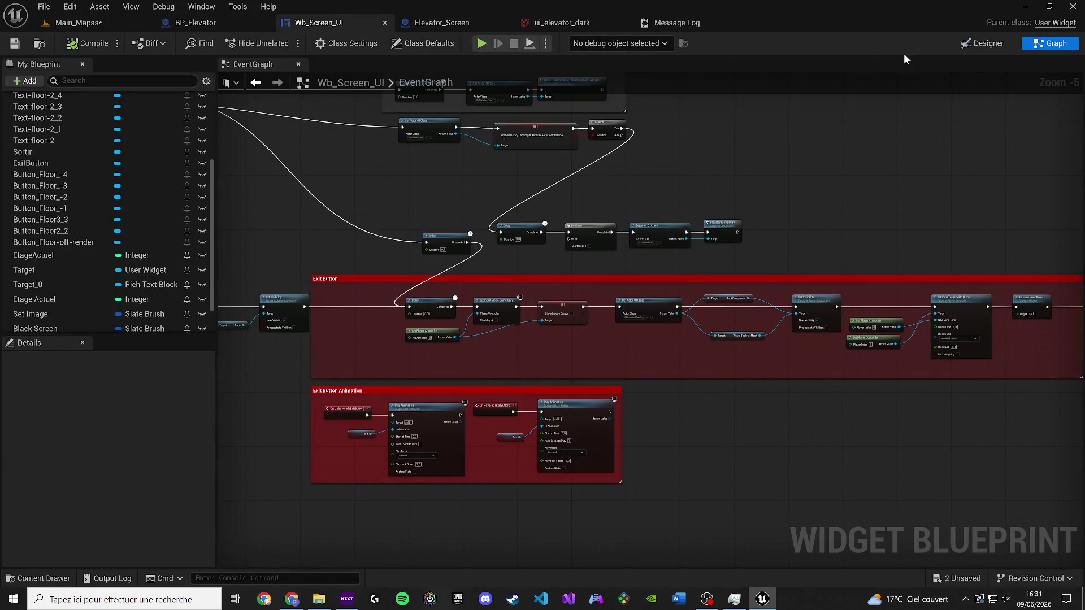
pyautogui.click(964, 46)
pyautogui.click(570, 147)
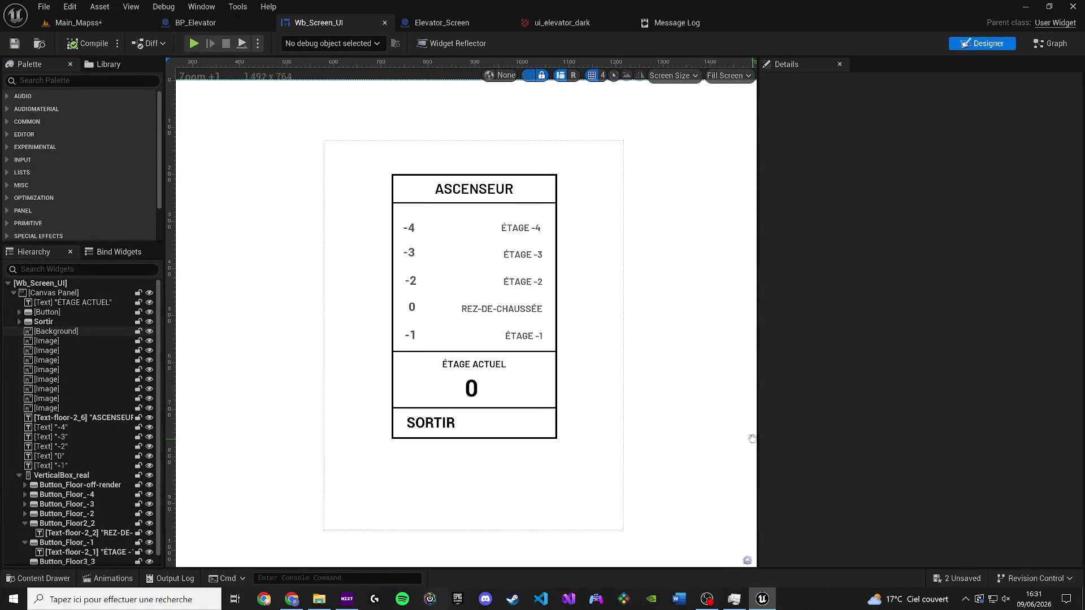
pyautogui.press('super')
# Step: Snip the ASCENSEUR floor-selection panel and save it as ui_elevator.JPG on the Desktop
pyautogui.write('ca')
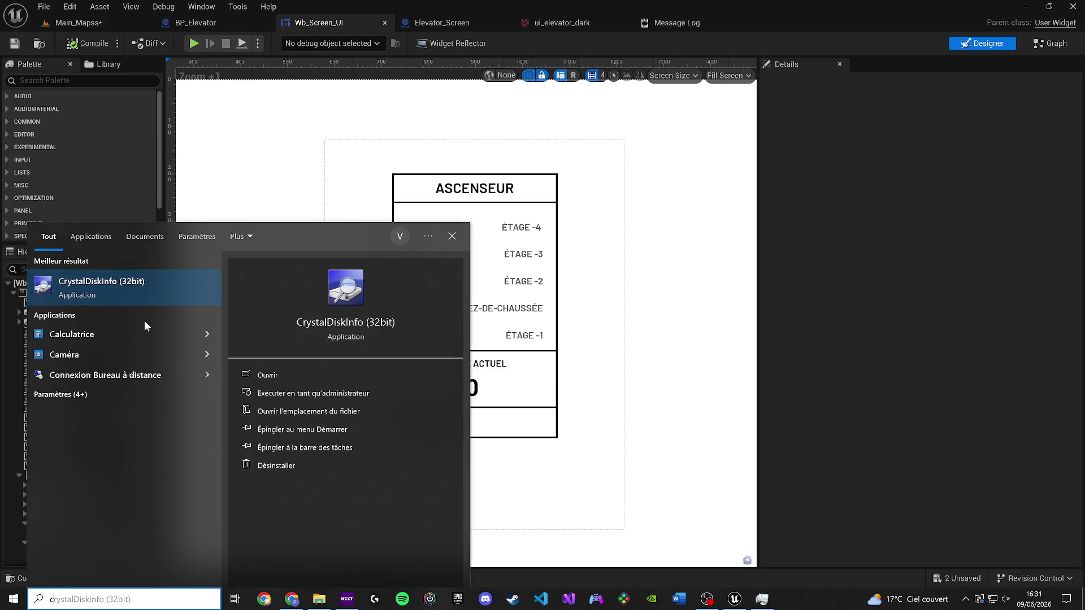
pyautogui.click(106, 291)
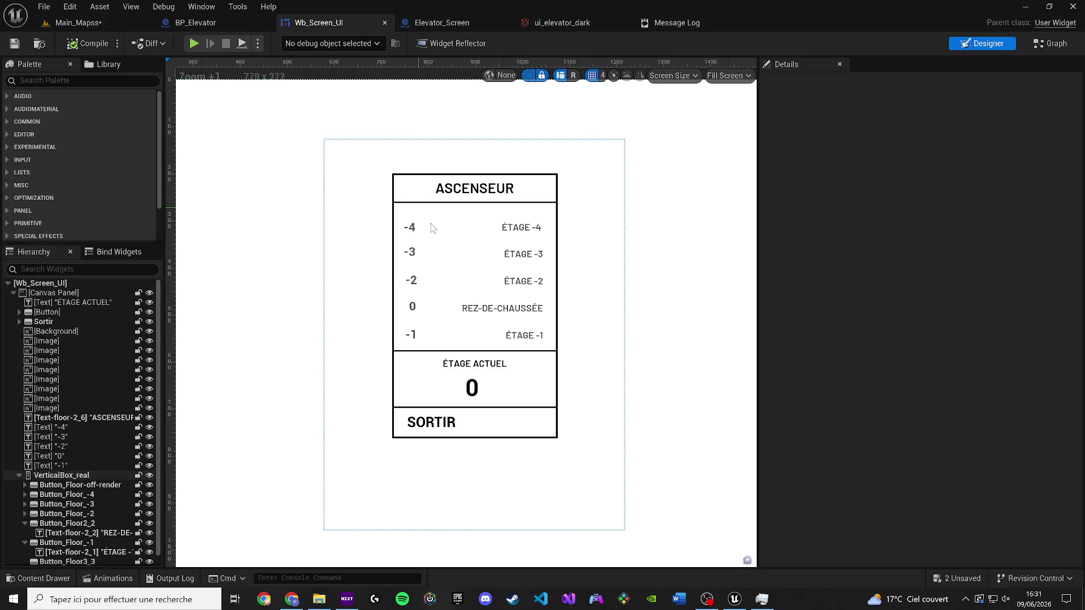
pyautogui.click(490, 163)
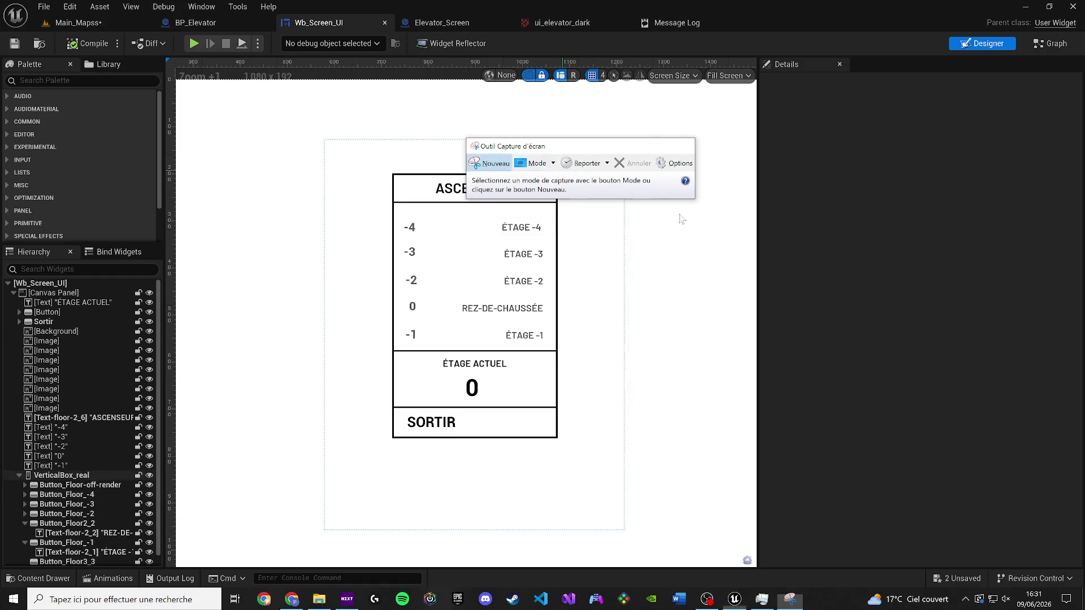
pyautogui.moveTo(616, 523)
pyautogui.mouseDown()
pyautogui.moveTo(375, 189)
pyautogui.moveTo(325, 137)
pyautogui.mouseUp()
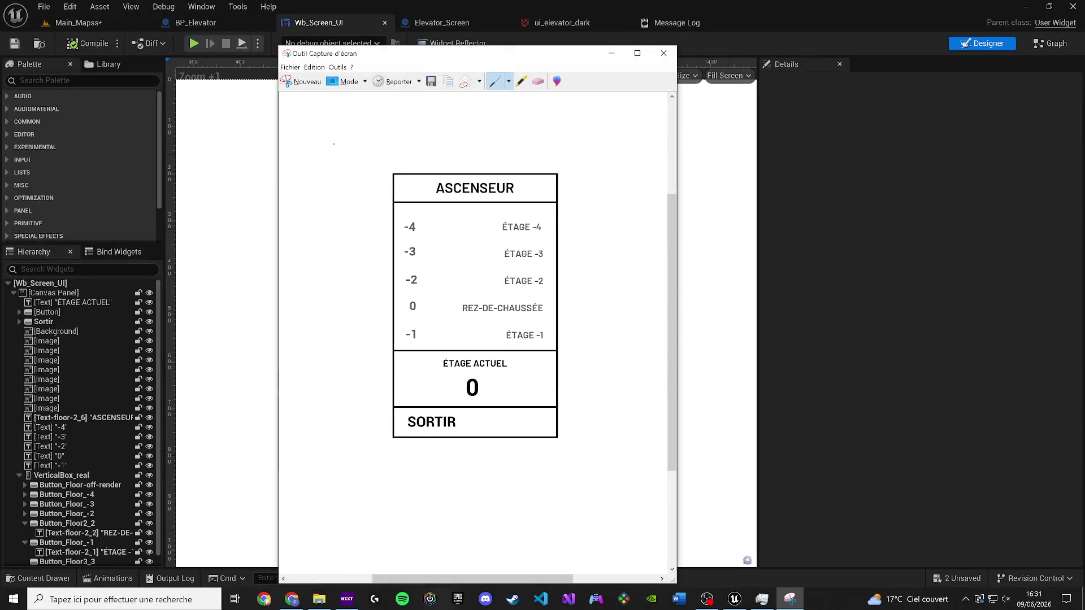
pyautogui.hotkey('ctrl', 's')
pyautogui.write('ui_elevato')
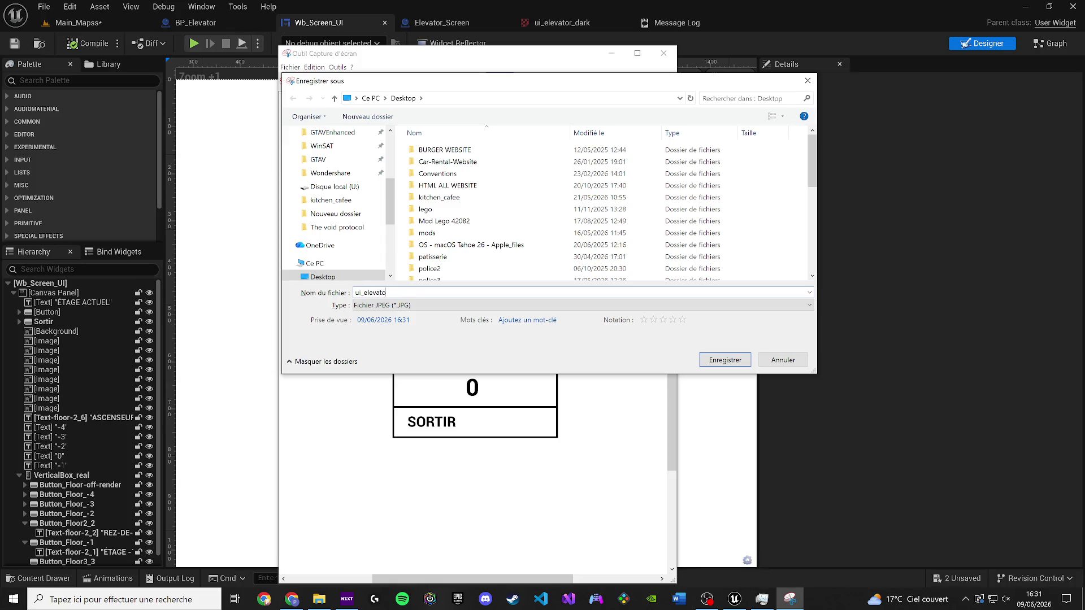
pyautogui.press('Return')
pyautogui.hotkey('alt', 'F4')
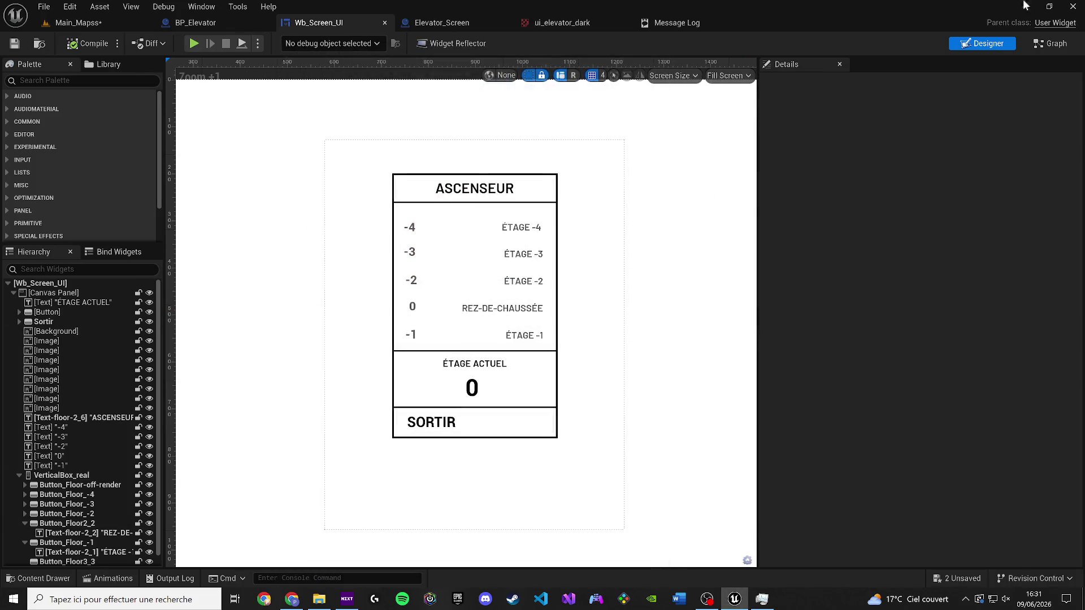
pyautogui.click(1021, 7)
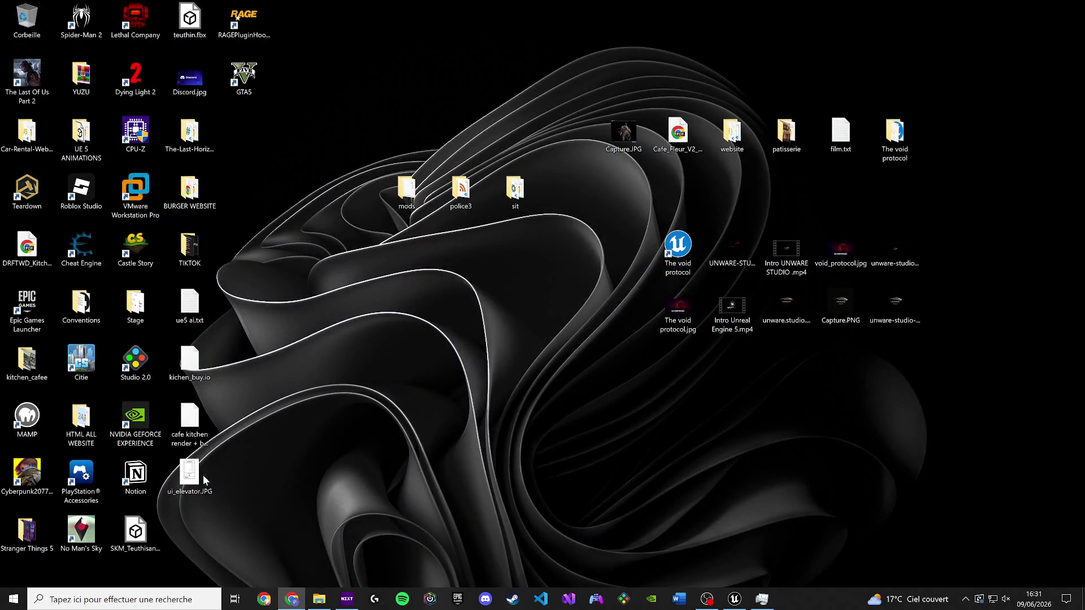
# Step: Import the desktop ui_elevator.JPG into the TechProps/IMG folder as a texture
pyautogui.moveTo(469, 375); pyautogui.dragTo(468, 374)
pyautogui.click(740, 602)
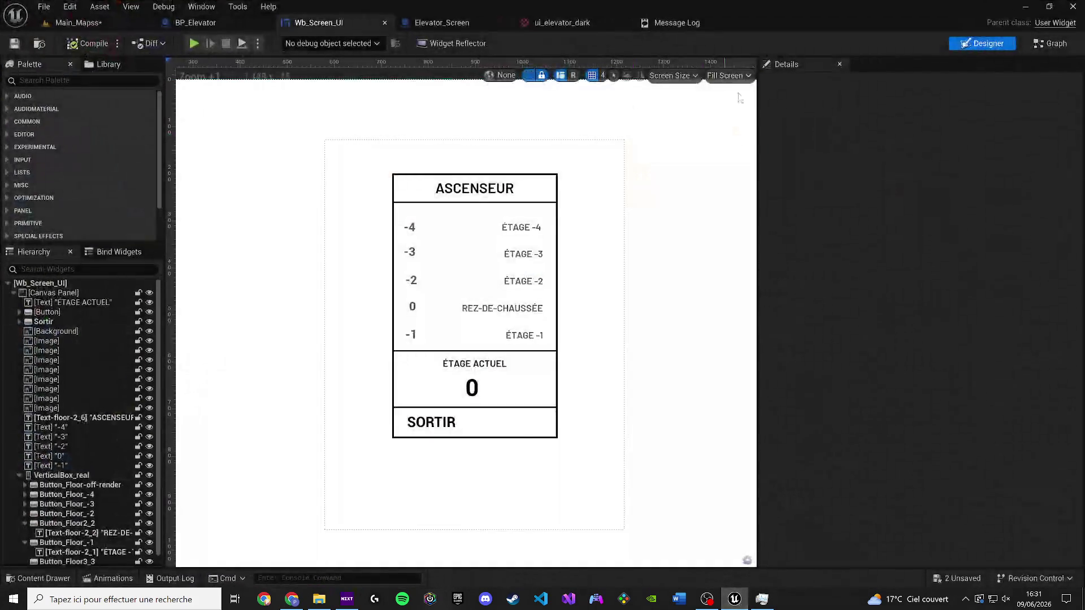
pyautogui.hotkey('ctrl', 'space')
pyautogui.moveTo(834, 5)
pyautogui.mouseDown()
pyautogui.moveTo(1076, 34)
pyautogui.moveTo(1034, 22)
pyautogui.mouseUp()
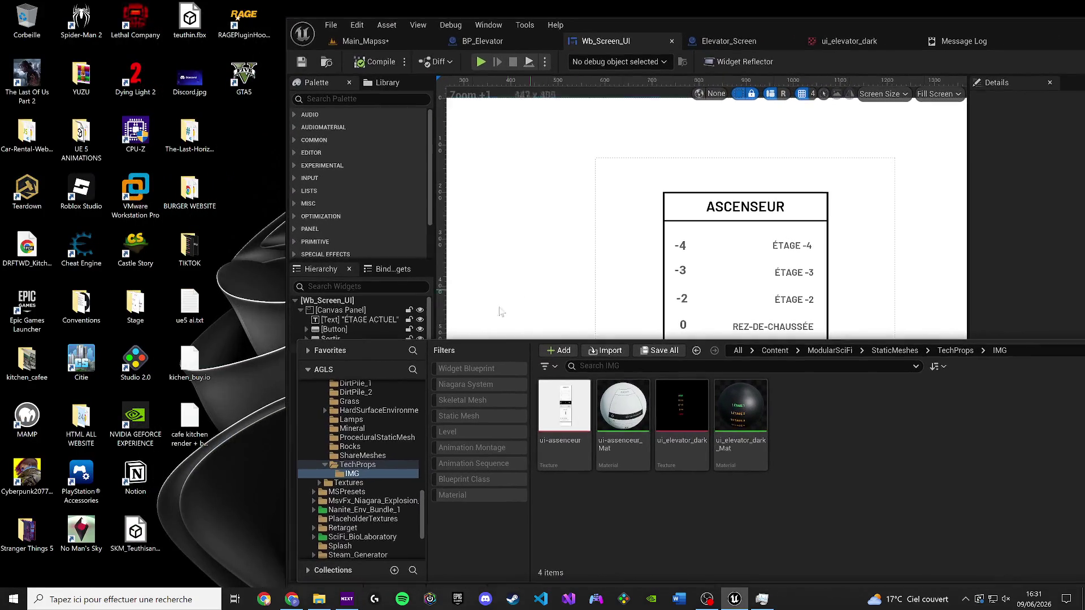
pyautogui.moveTo(616, 26); pyautogui.dragTo(772, 21)
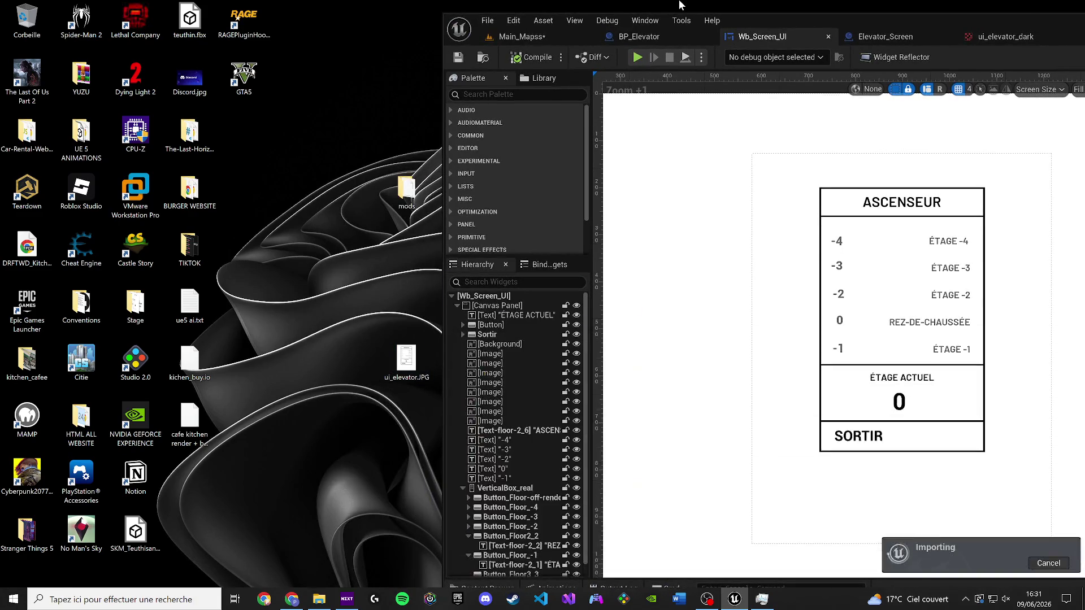
pyautogui.doubleClick(1035, 25)
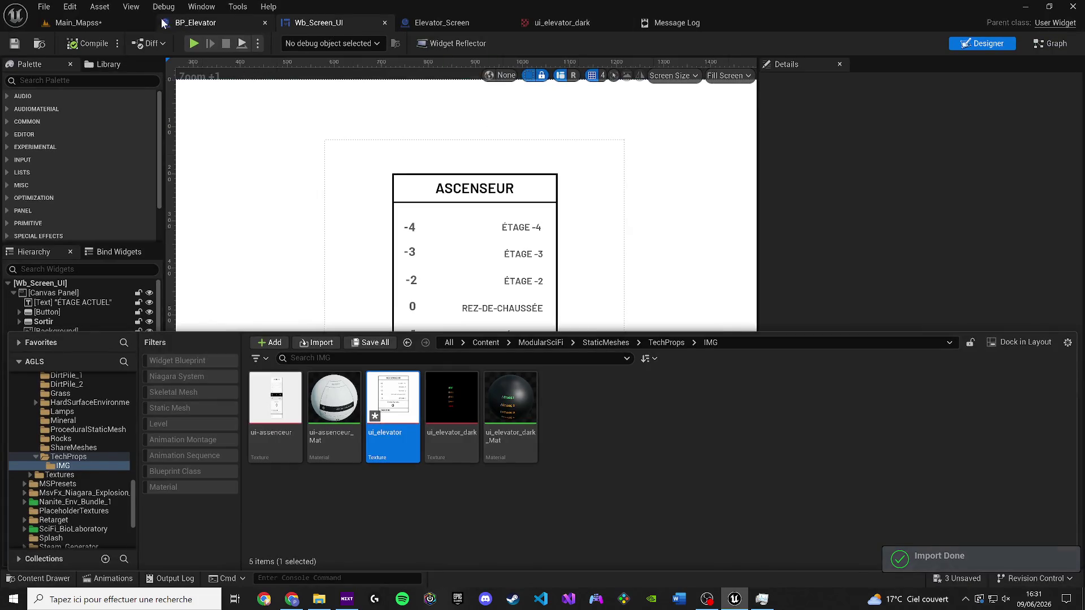
# Step: Try placing the ui_elevator texture on BP_Elevator's screen, then bring up its asset actions
pyautogui.click(168, 23)
pyautogui.click(38, 578)
pyautogui.moveTo(393, 399); pyautogui.dragTo(963, 299)
pyautogui.rightClick(398, 407)
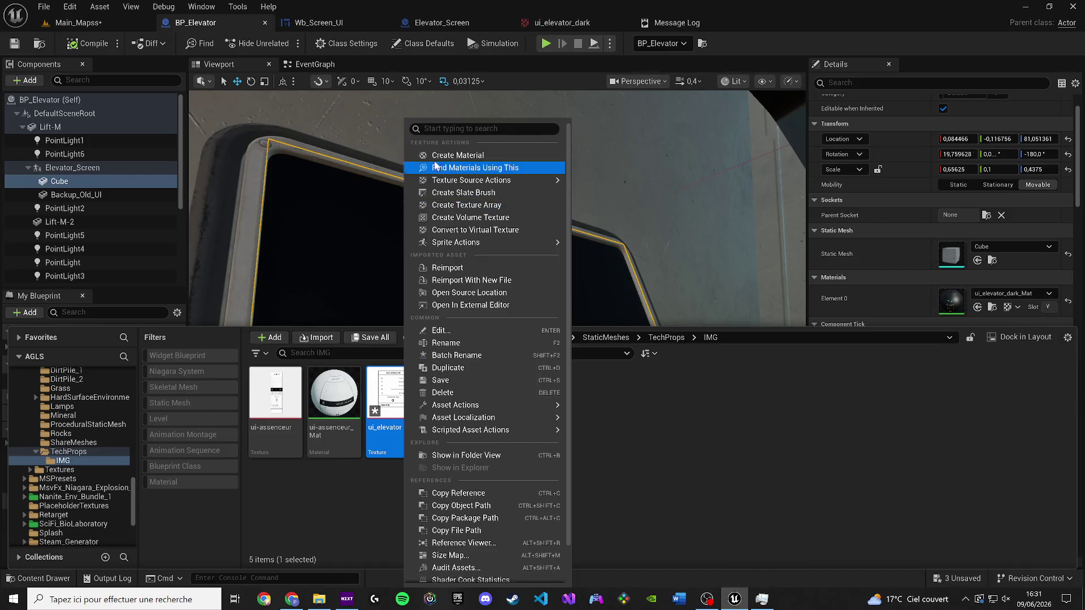
# Step: Create ui_elevator_Mat from the texture, apply it to the screen, and hide Backup_Old_UI
pyautogui.click(452, 155)
pyautogui.moveTo(578, 424)
pyautogui.mouseDown()
pyautogui.moveTo(729, 361)
pyautogui.moveTo(959, 303)
pyautogui.mouseUp()
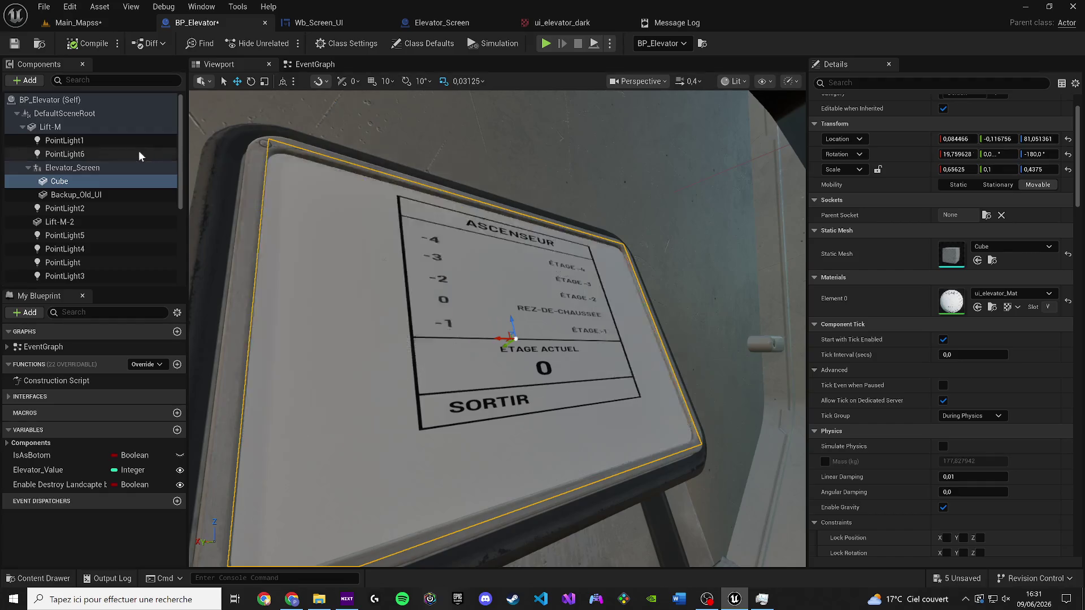
pyautogui.click(74, 194)
pyautogui.click(882, 82)
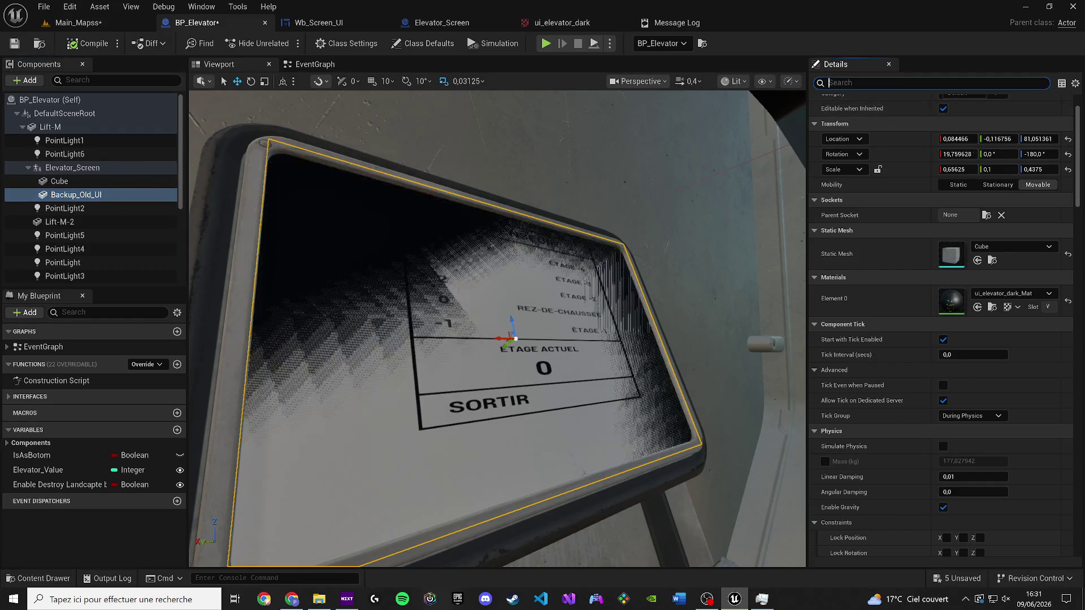
pyautogui.write('visi')
pyautogui.click(947, 163)
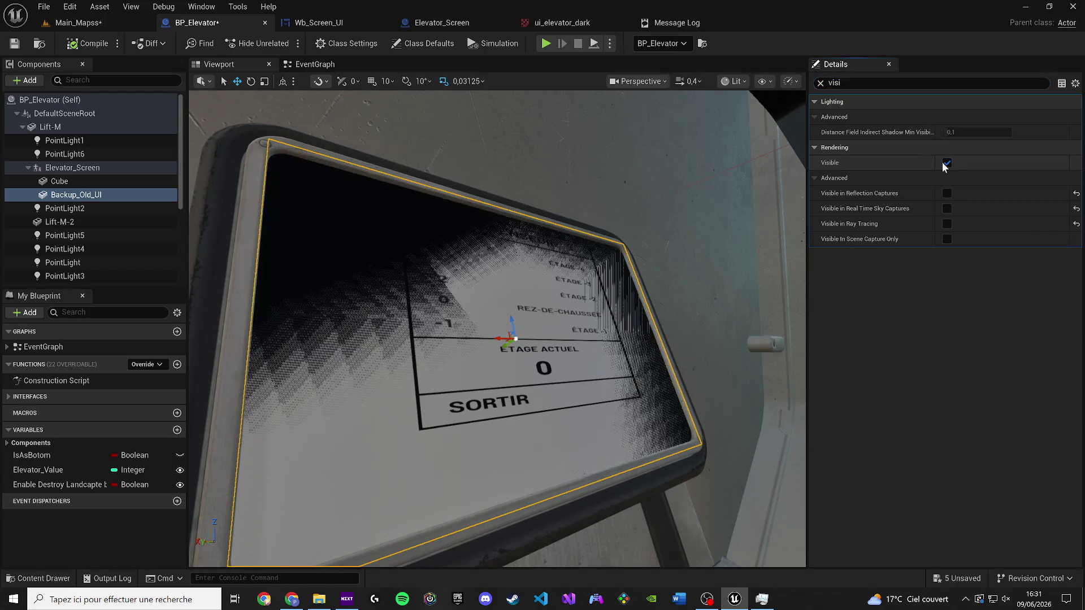
# Step: Frame the screen Cube and open the ui_elevator_dark_Mat material
pyautogui.click(821, 83)
pyautogui.click(59, 181)
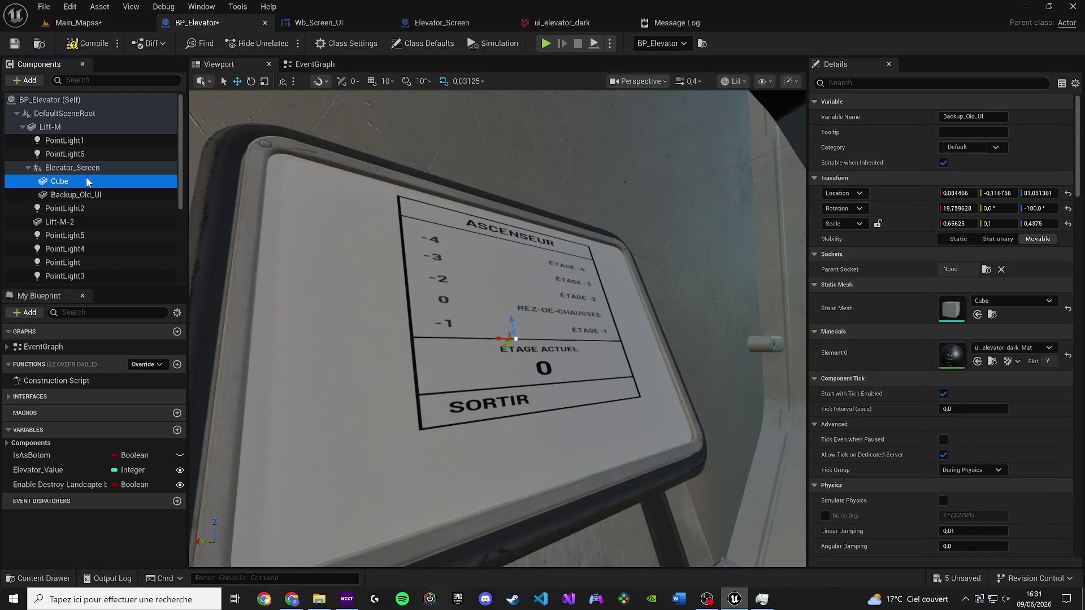
pyautogui.press('f')
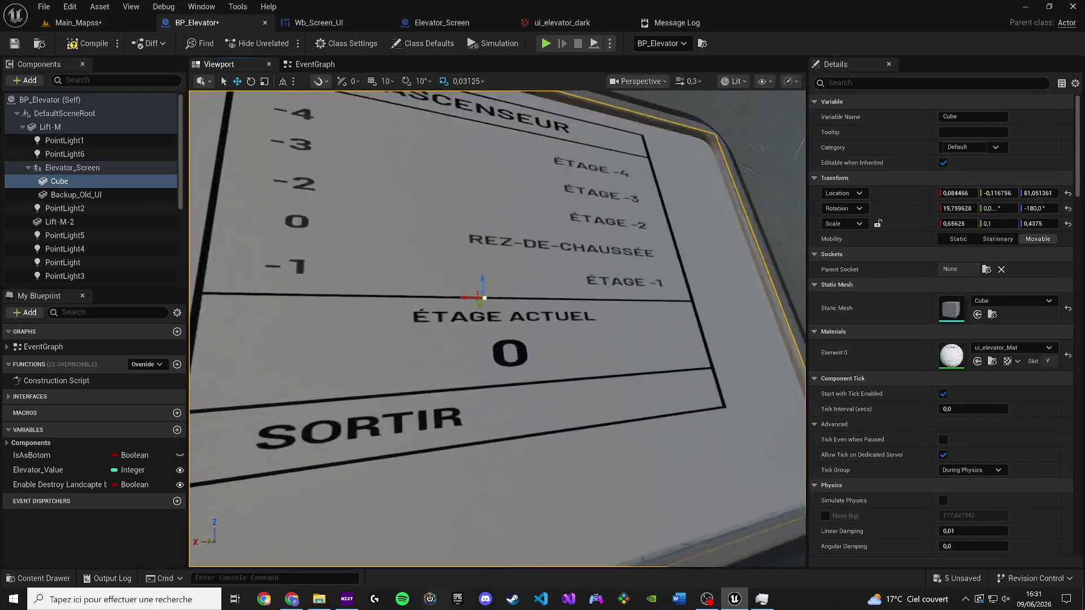
pyautogui.scroll(-1, 497, 328)
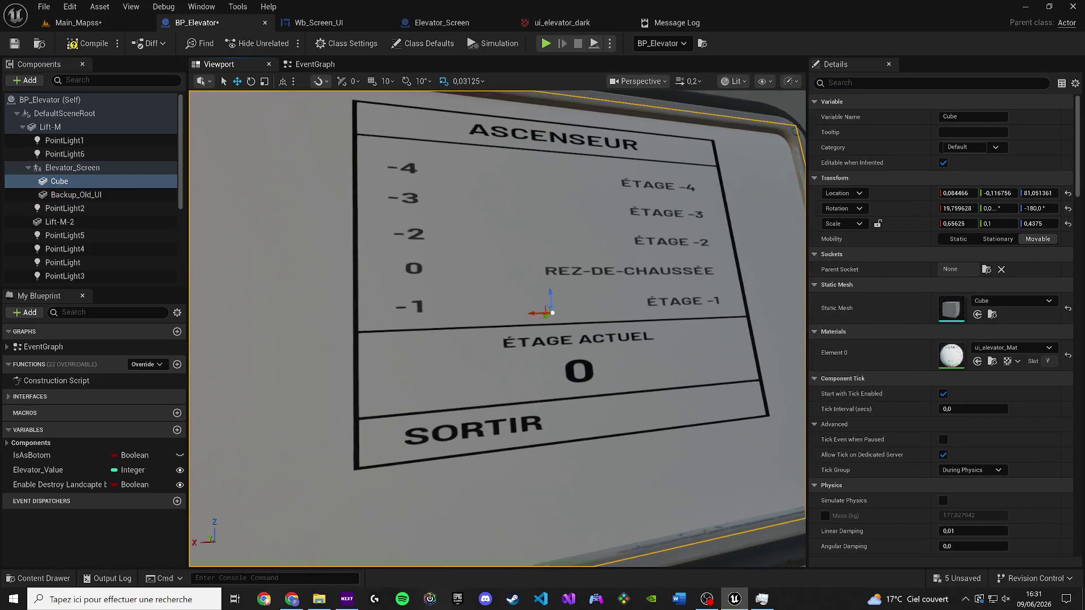
pyautogui.hotkey('ctrl', 'space')
pyautogui.moveTo(510, 396); pyautogui.dragTo(476, 283)
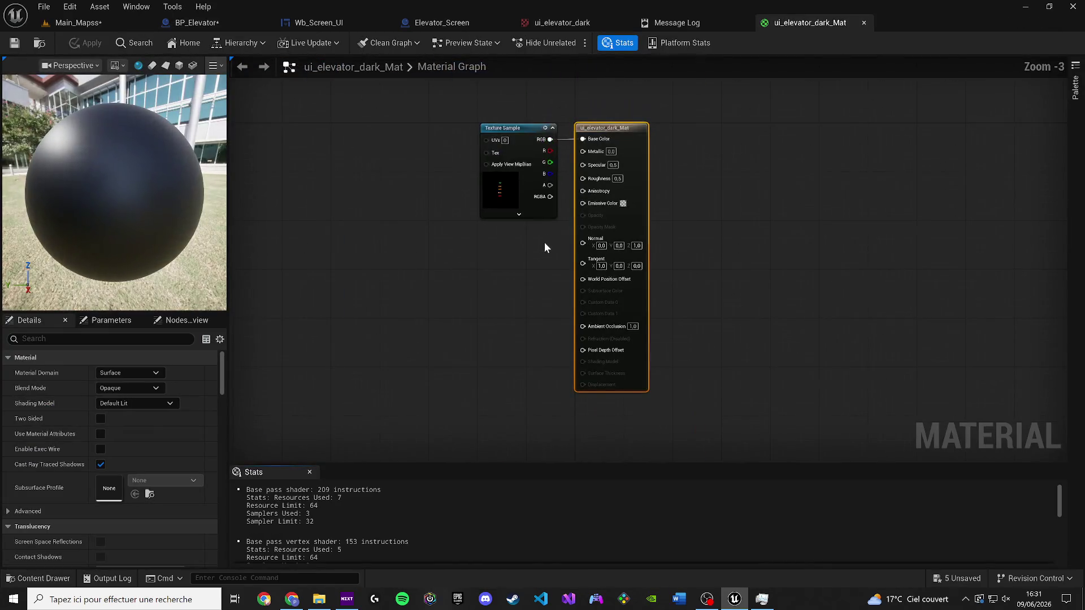
# Step: Close the Message Log and ui_elevator_dark_Mat tabs and save the Main_Mapss level
pyautogui.click(747, 23)
pyautogui.click(743, 22)
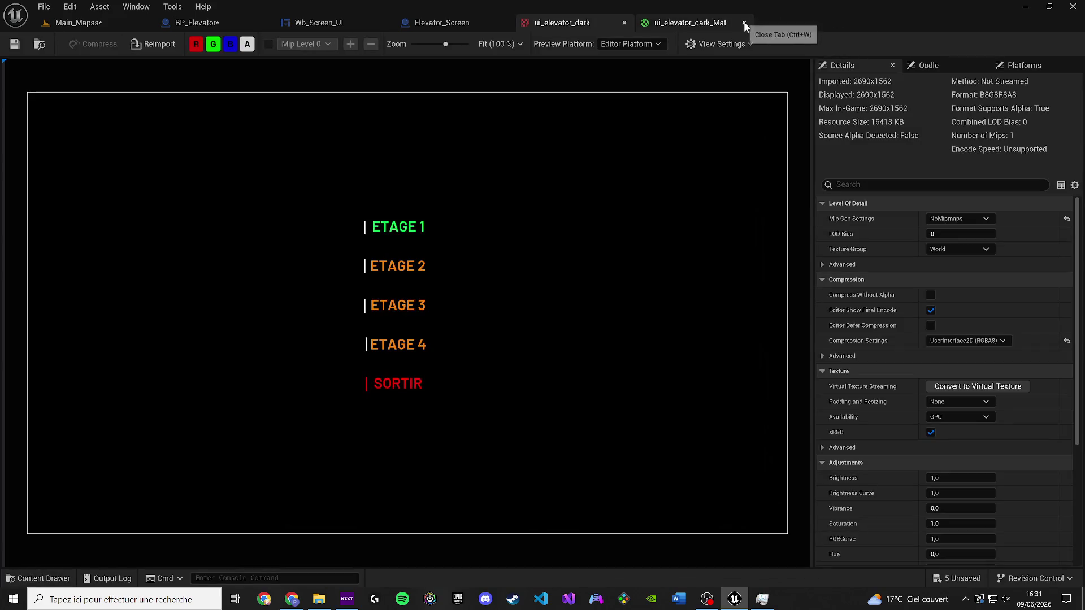
pyautogui.click(421, 28)
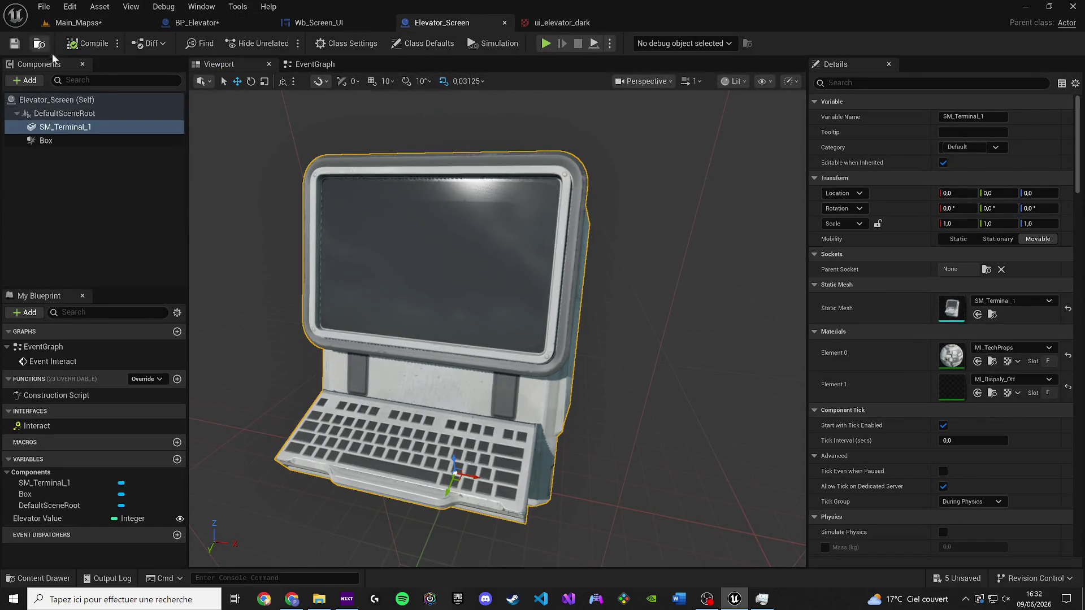
pyautogui.click(74, 23)
pyautogui.hotkey('ctrl', 's')
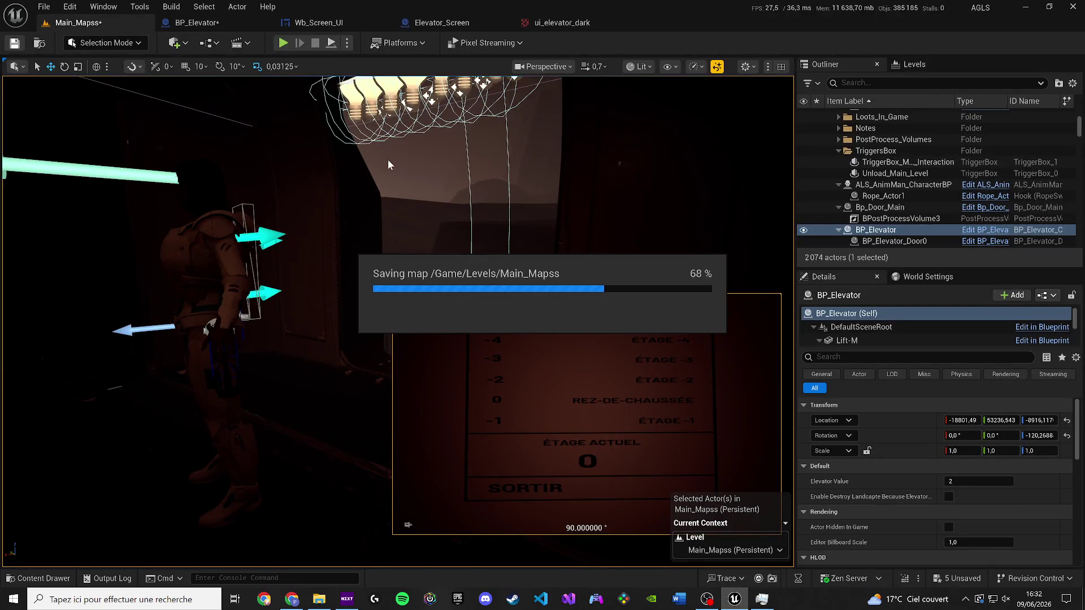
# Step: Back in BP_Elevator, narrow the screen Cube on X with the scale gizmo
pyautogui.click(439, 25)
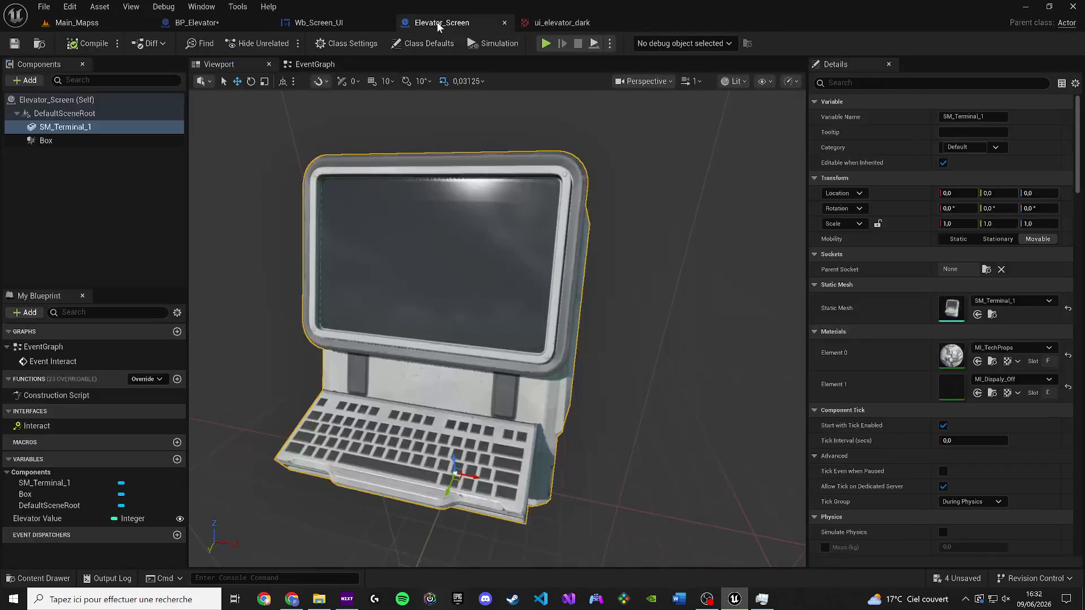
pyautogui.click(286, 22)
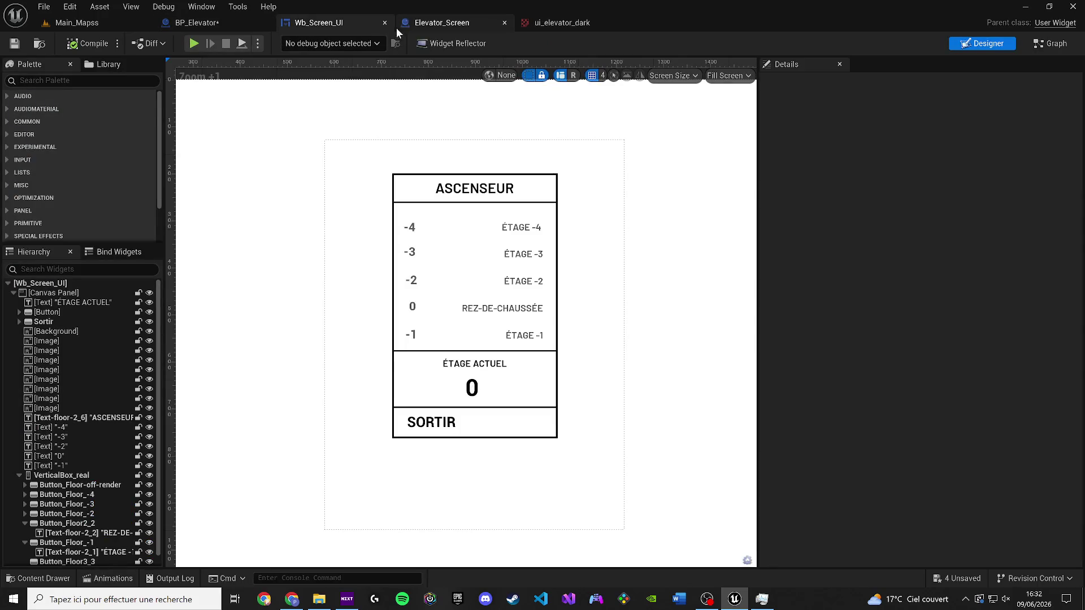
pyautogui.click(214, 18)
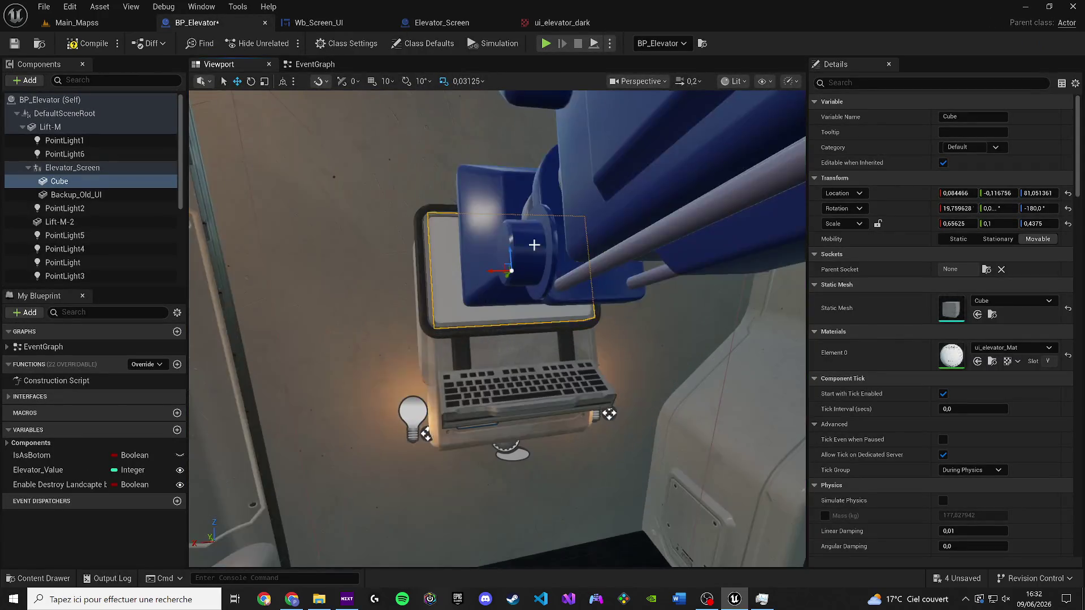
pyautogui.scroll(2, 497, 330)
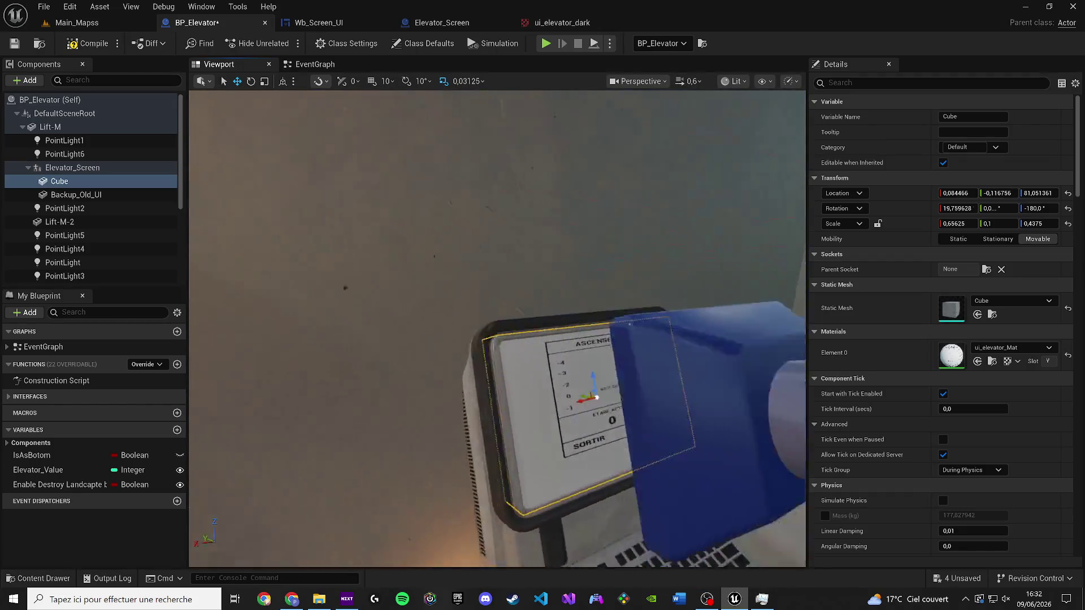
pyautogui.scroll(3, 611, 329)
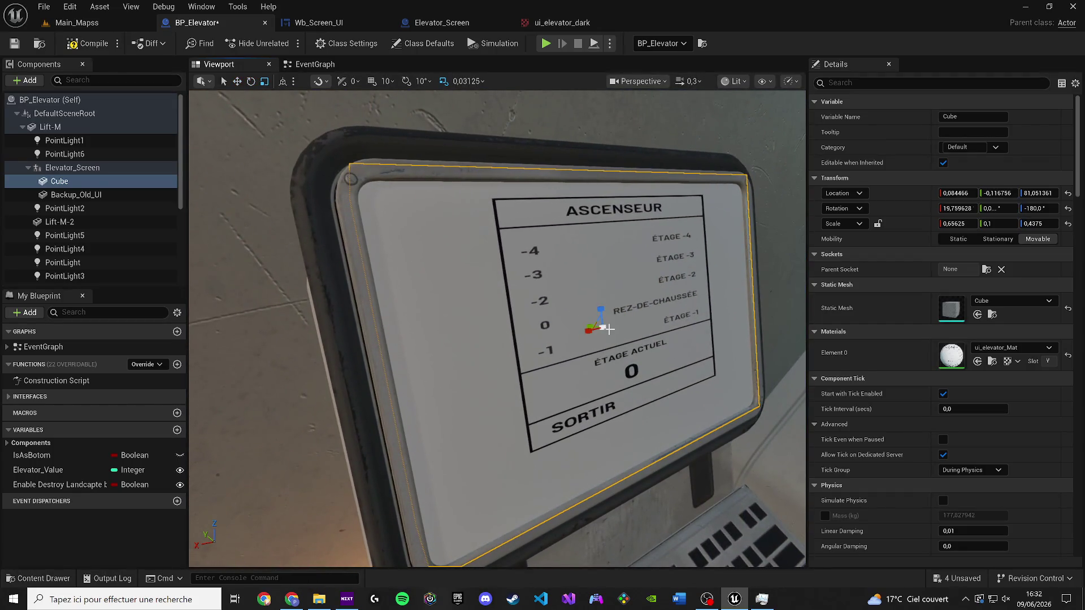
pyautogui.moveTo(585, 332); pyautogui.dragTo(565, 333)
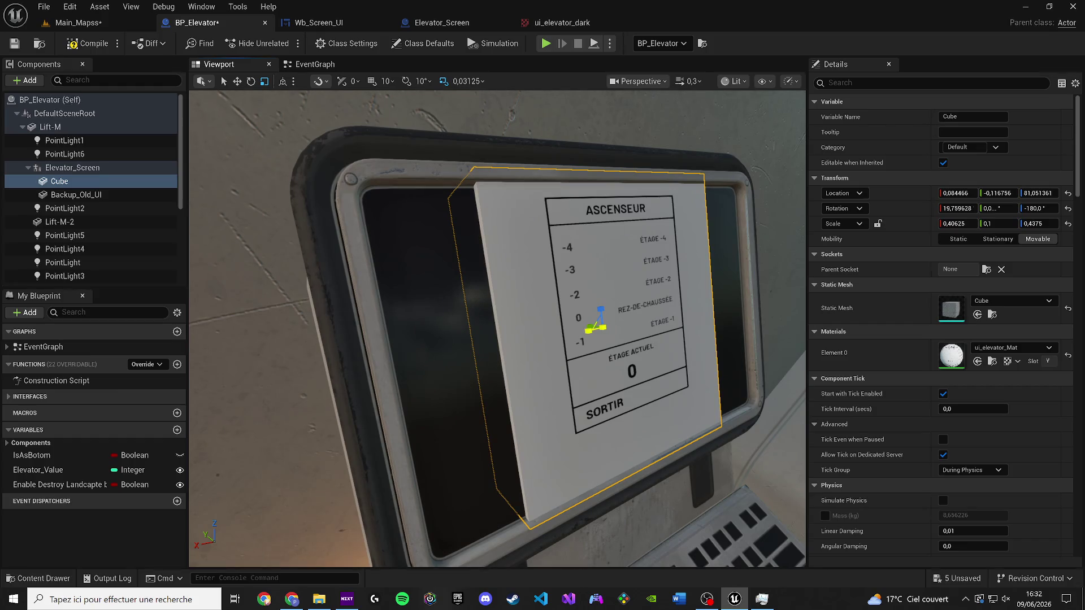
pyautogui.moveTo(644, 356); pyautogui.dragTo(509, 344)
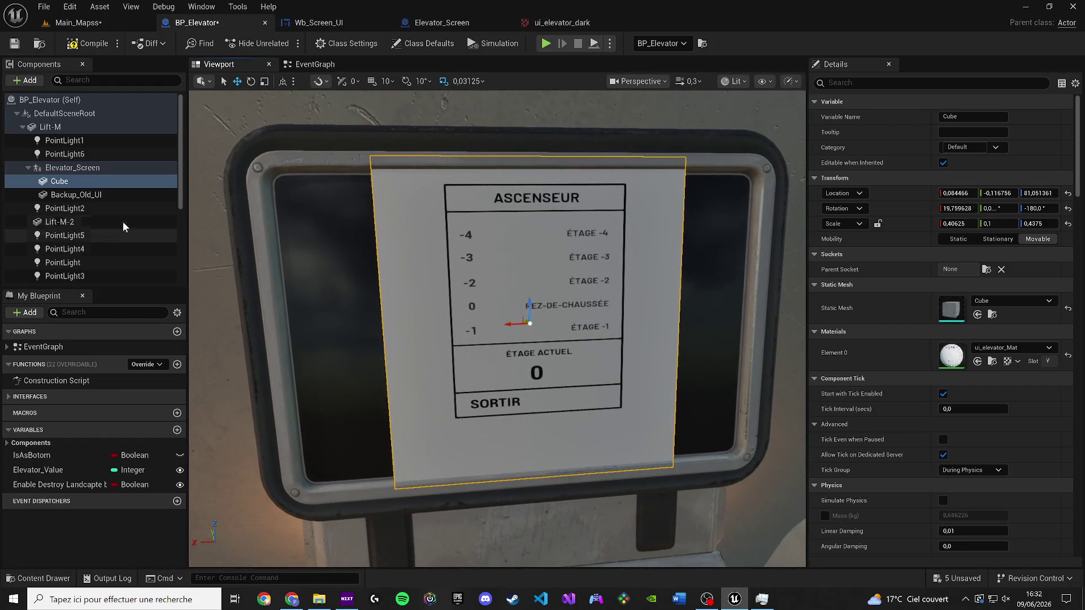
# Step: Duplicate the Cube as Cube1, slide it along X, and search its Element 0 material for 'wh'
pyautogui.click(71, 181)
pyautogui.hotkey('ctrl', 'd')
pyautogui.moveTo(508, 324)
pyautogui.mouseDown()
pyautogui.moveTo(415, 333)
pyautogui.moveTo(523, 327)
pyautogui.mouseUp()
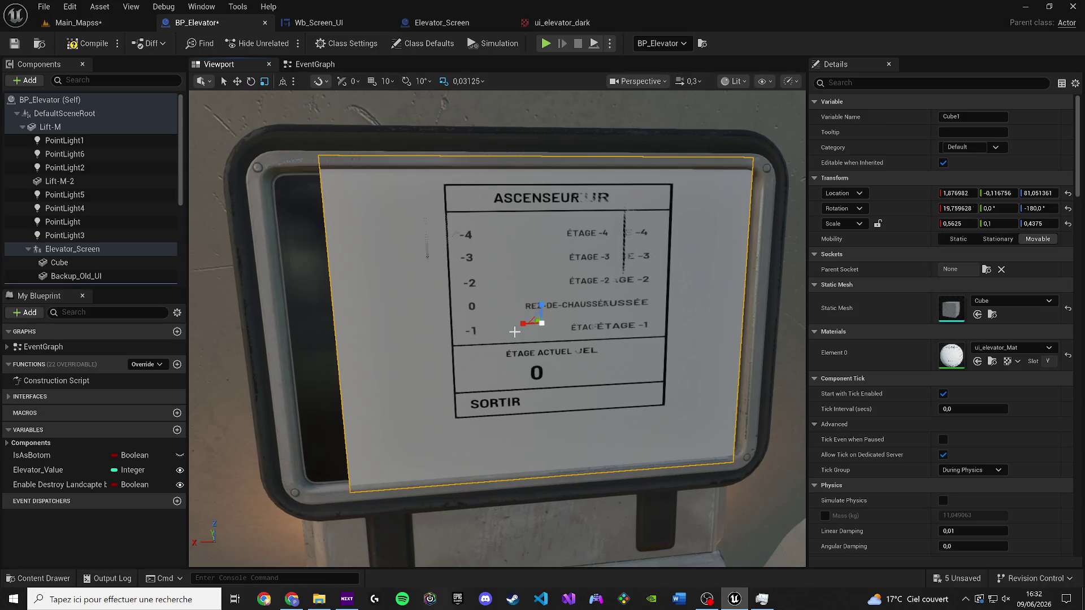
pyautogui.press('r')
pyautogui.click(1010, 347)
pyautogui.write('wh')
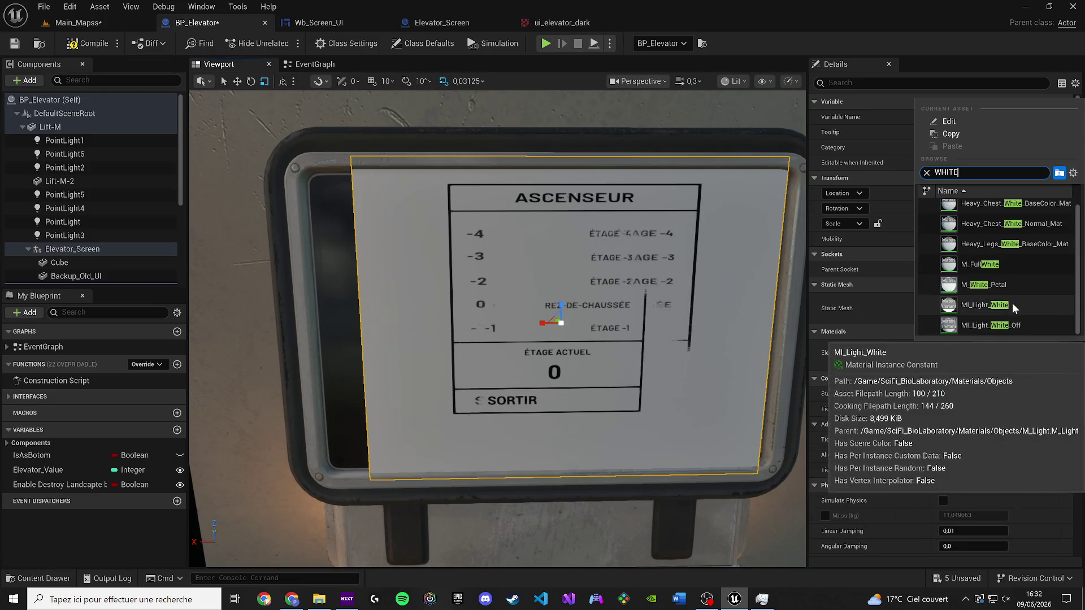
# Step: Give Cube1 the MI_Light_White_Off material and undo the original Cube's width change
pyautogui.click(1003, 327)
pyautogui.moveTo(533, 279)
pyautogui.mouseDown()
pyautogui.moveTo(498, 283)
pyautogui.moveTo(577, 290)
pyautogui.moveTo(551, 298)
pyautogui.mouseUp()
pyautogui.click(570, 297)
pyautogui.hotkey('ctrl', 'z')
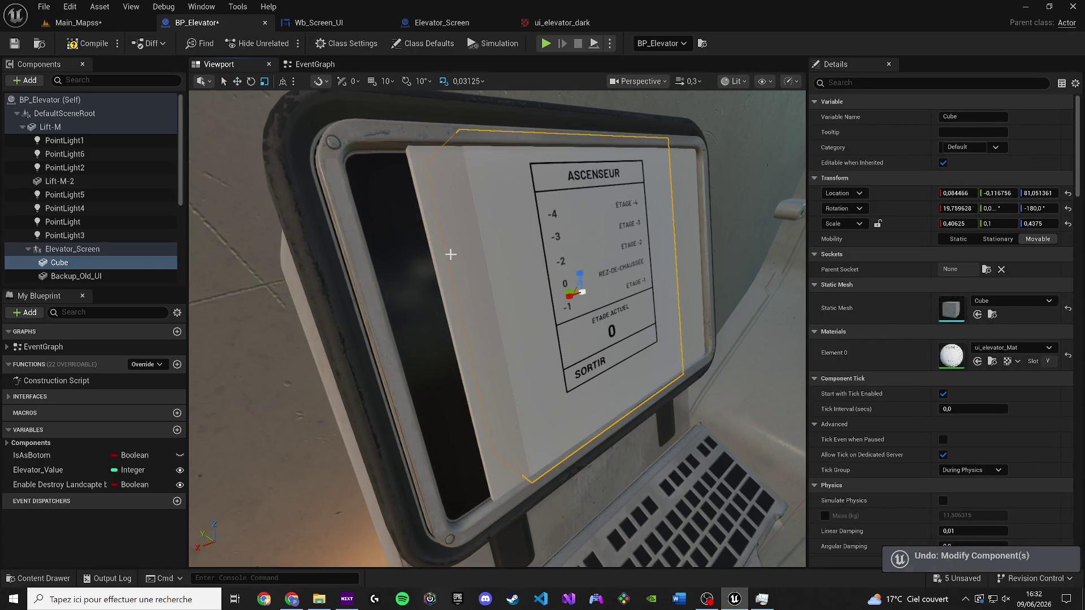
# Step: Widen Cube1 on X to 0.65625 so it fills the terminal frame
pyautogui.click(435, 243)
pyautogui.moveTo(579, 294)
pyautogui.mouseDown()
pyautogui.moveTo(562, 294)
pyautogui.moveTo(605, 322)
pyautogui.mouseUp()
pyautogui.press('w')
pyautogui.press('super')
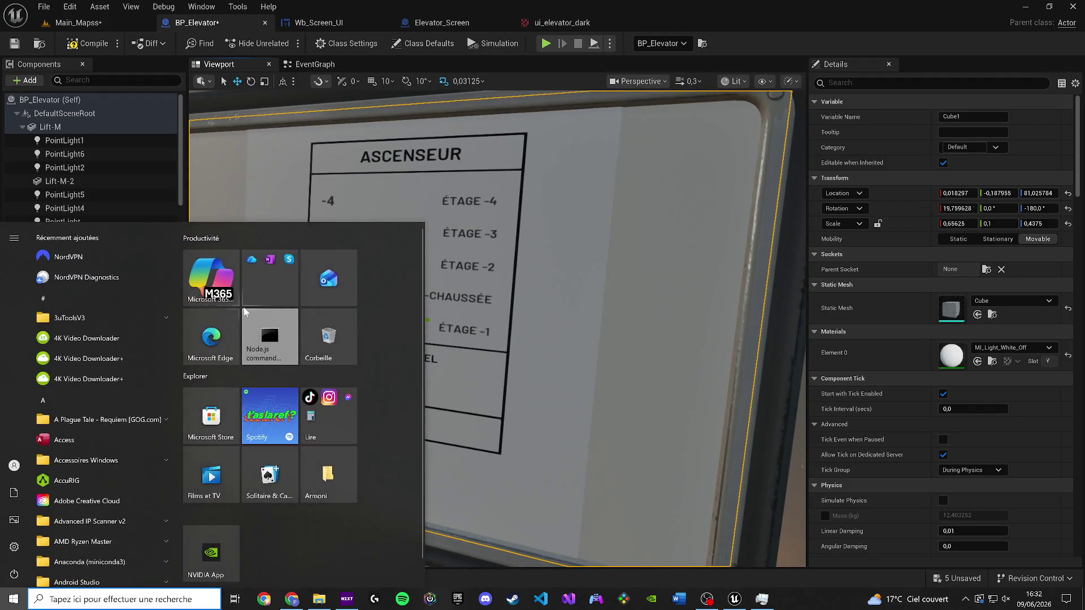
# Step: Capture a plain grey screen area with Snipping Tool and save it as ui_elevator_whitre
pyautogui.write('capture')
pyautogui.click(117, 295)
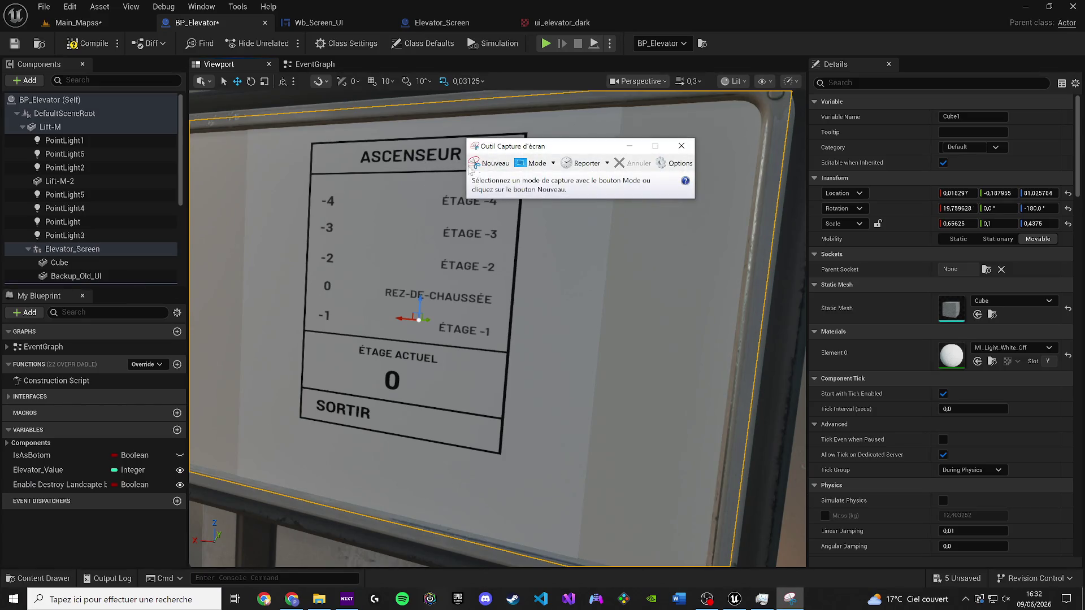
pyautogui.click(492, 164)
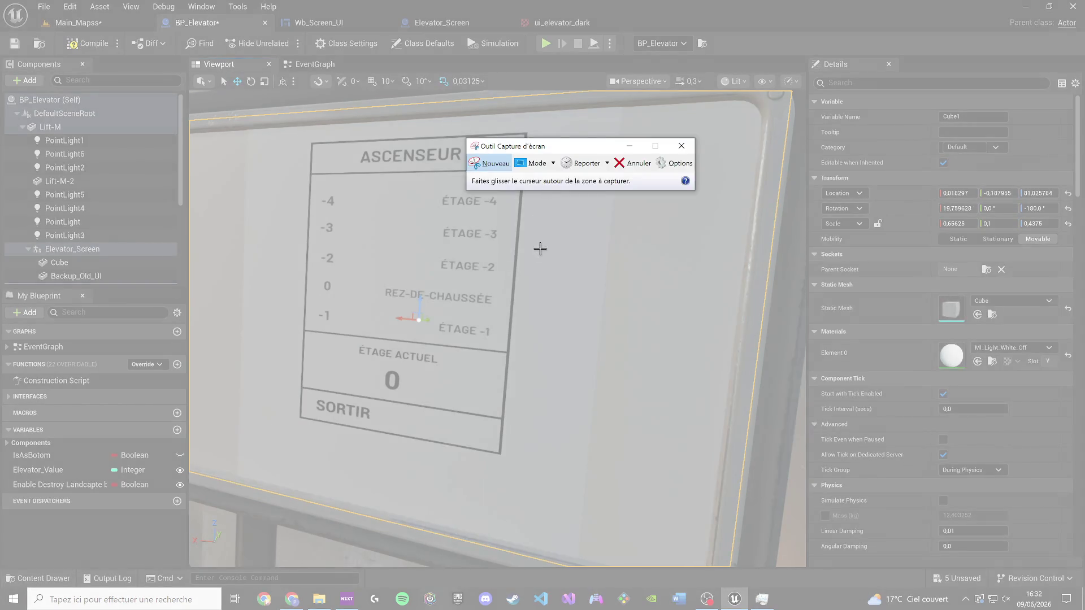
pyautogui.moveTo(540, 249); pyautogui.dragTo(570, 376)
pyautogui.hotkey('ctrl', 's')
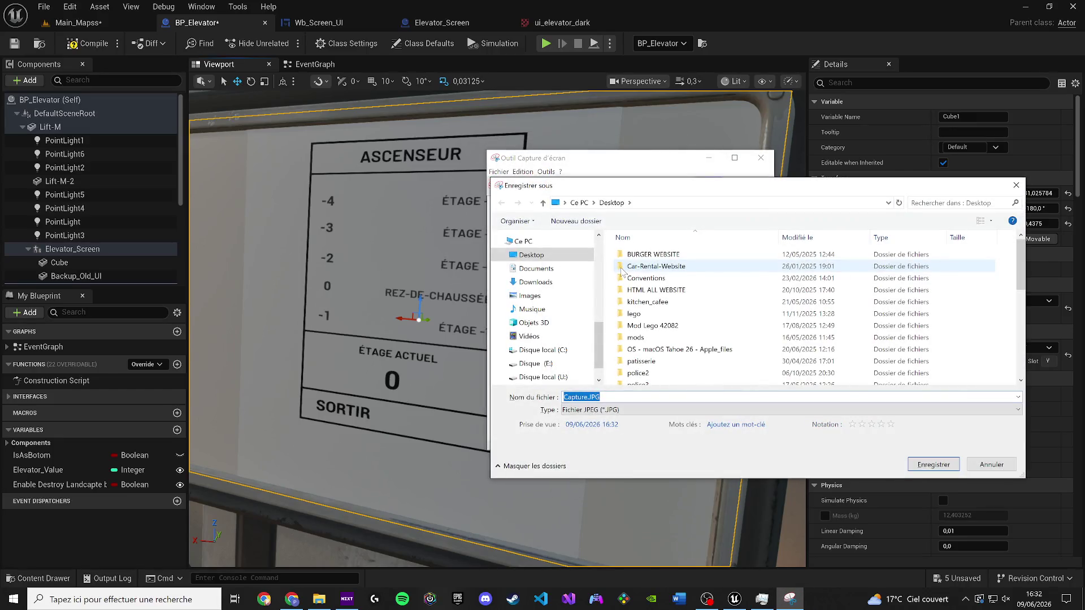
pyautogui.write('ui_eleva')
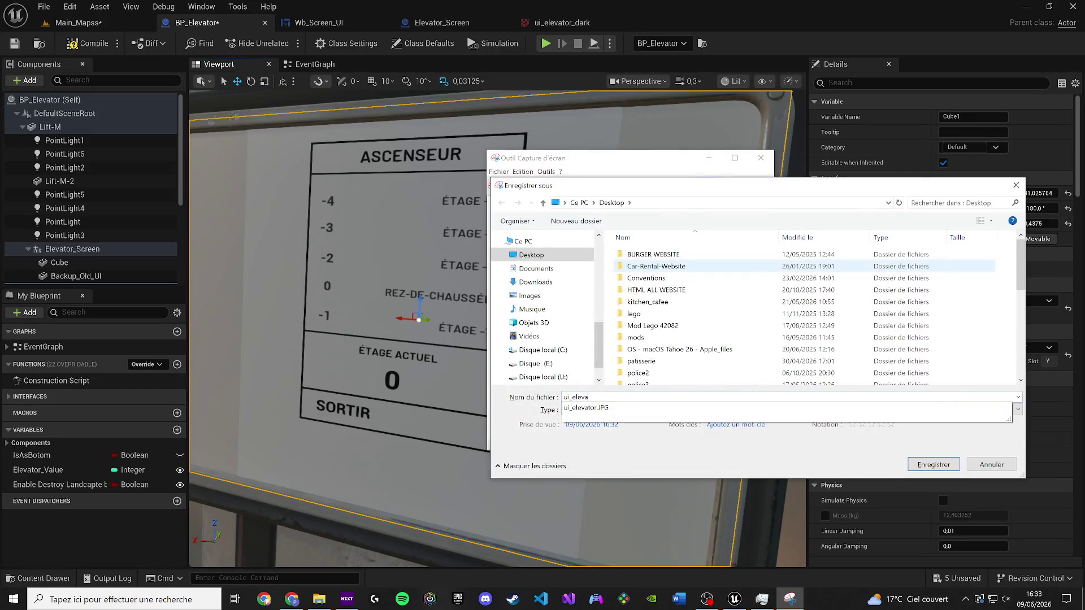
pyautogui.write('_whit')
pyautogui.press('Return')
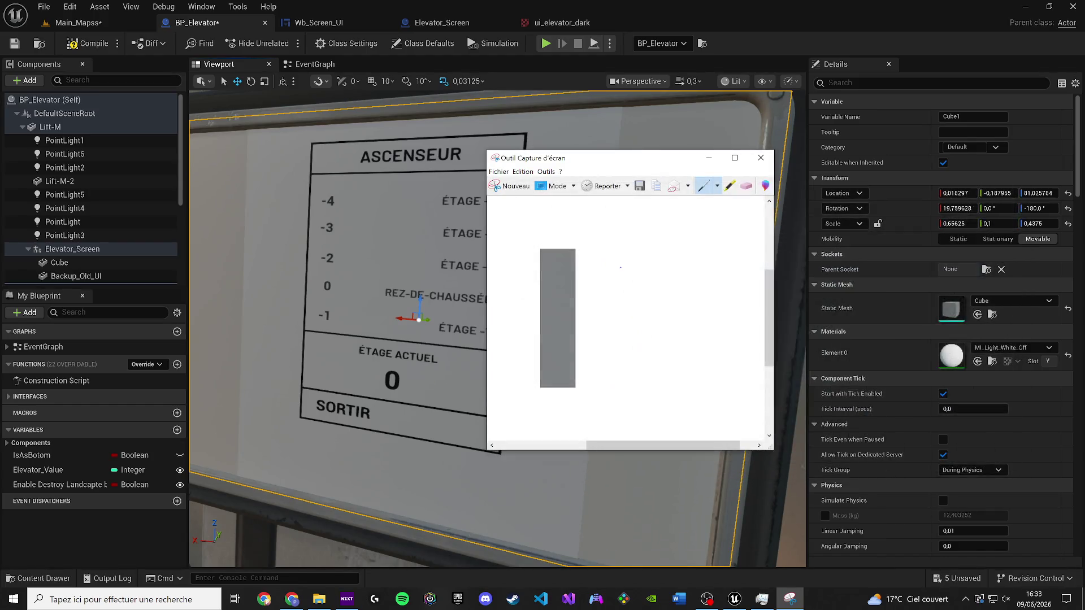
pyautogui.click(765, 158)
# Step: Import the capture as texture ui_elevator_whitre and create a material from it
pyautogui.hotkey('ctrl', 'space')
pyautogui.moveTo(883, 23)
pyautogui.mouseDown()
pyautogui.moveTo(661, 370)
pyautogui.moveTo(661, 450)
pyautogui.moveTo(339, 510)
pyautogui.moveTo(954, 47)
pyautogui.moveTo(857, 54)
pyautogui.moveTo(935, 31)
pyautogui.mouseUp()
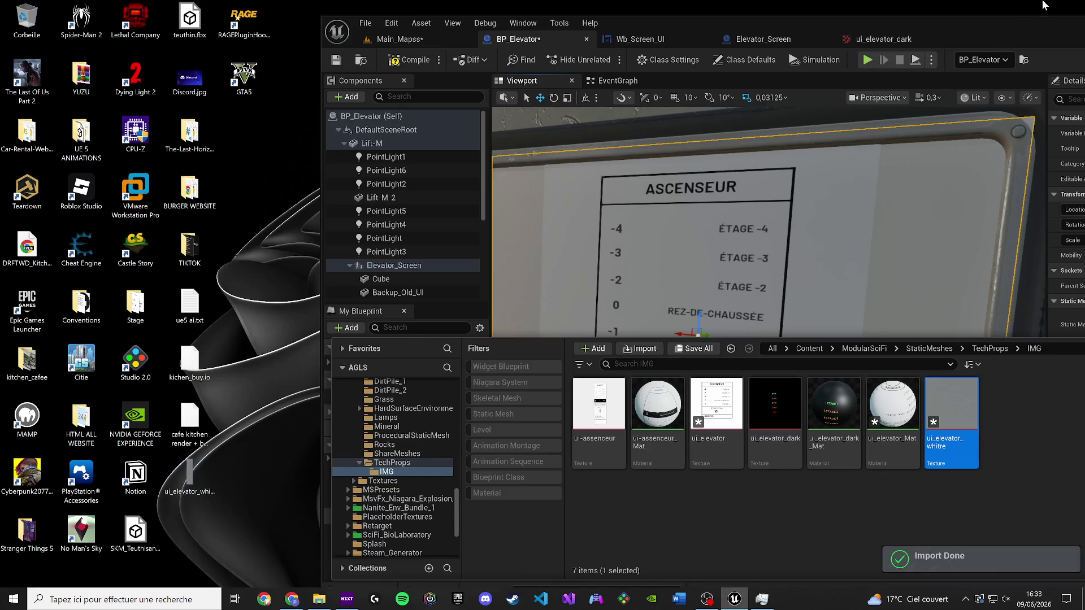
pyautogui.press('super+Up')
pyautogui.rightClick(656, 402)
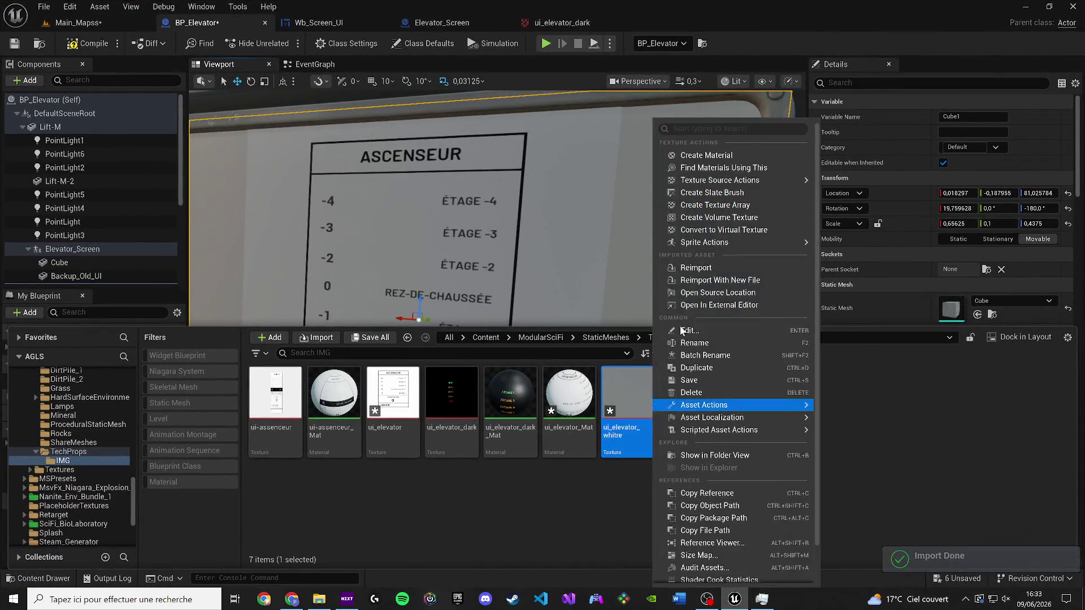
pyautogui.click(686, 151)
# Step: Assign ui_elevator_whitre_Mat to Cube1's Element 0 material slot
pyautogui.moveTo(686, 411)
pyautogui.mouseDown()
pyautogui.moveTo(678, 332)
pyautogui.moveTo(646, 238)
pyautogui.mouseUp()
pyautogui.hotkey('ctrl', 'space')
pyautogui.scroll(-2, 938, 339)
pyautogui.moveTo(685, 429); pyautogui.dragTo(949, 262)
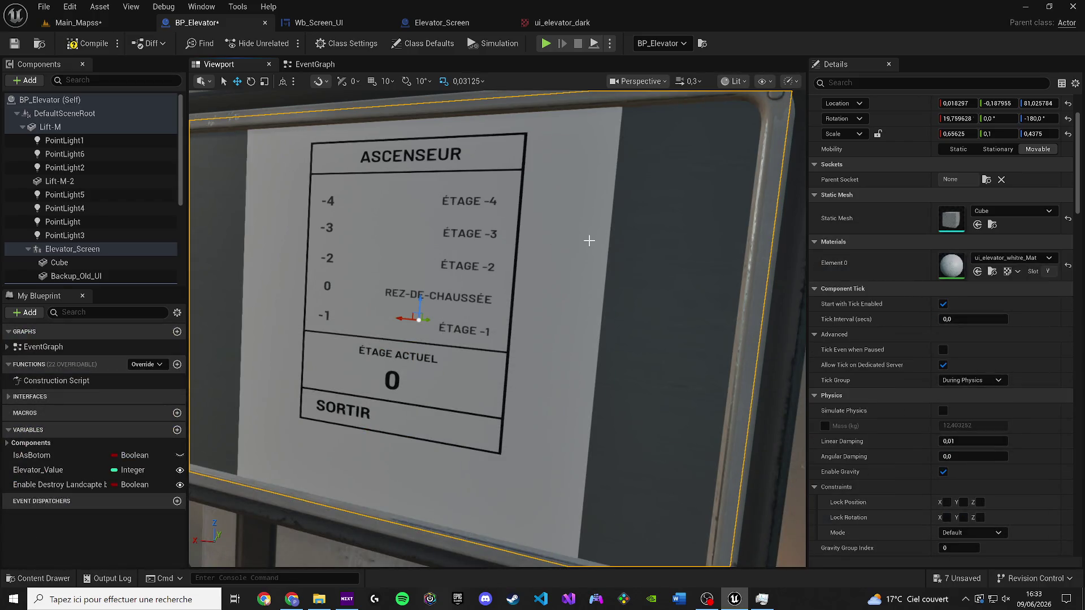
pyautogui.hotkey('ctrl', 'space')
pyautogui.moveTo(690, 399); pyautogui.dragTo(960, 261)
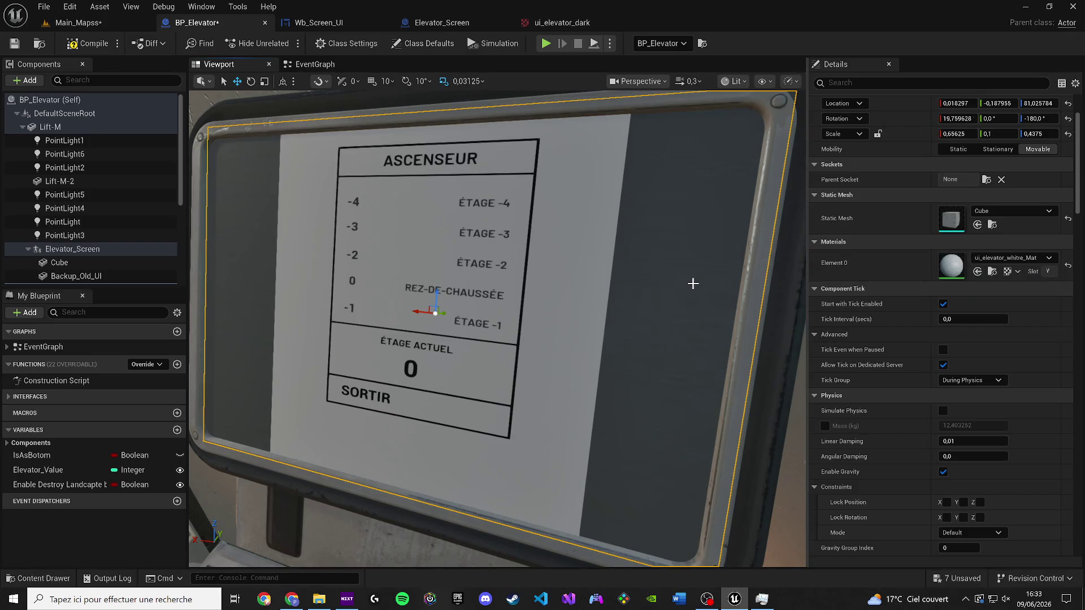
pyautogui.hotkey('ctrl', 'z')
pyautogui.scroll(-3, 141, 204)
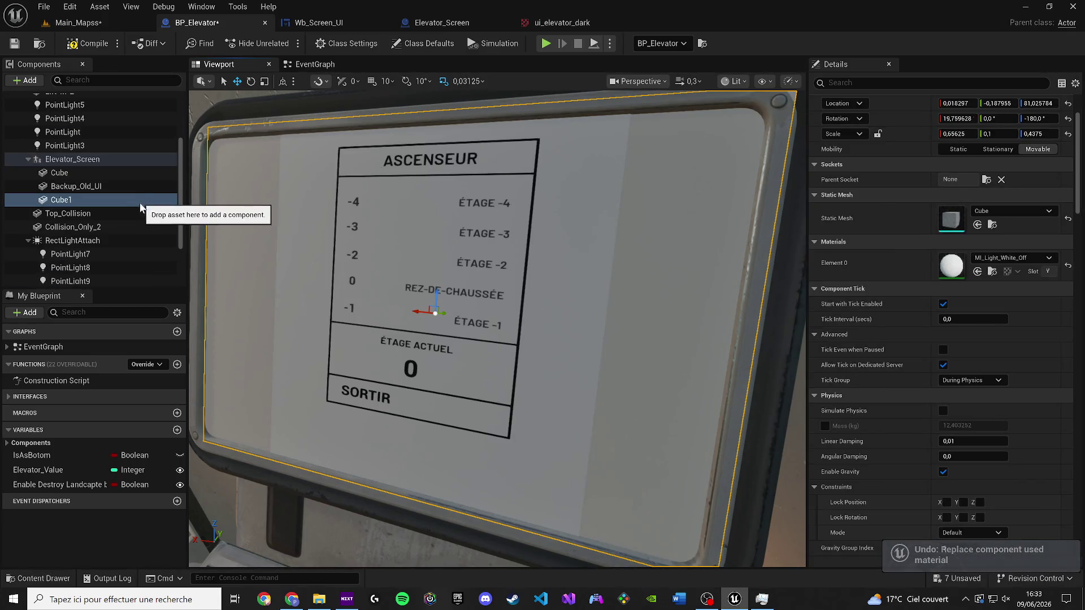
pyautogui.hotkey('ctrl', 'space')
pyautogui.moveTo(676, 446); pyautogui.dragTo(958, 265)
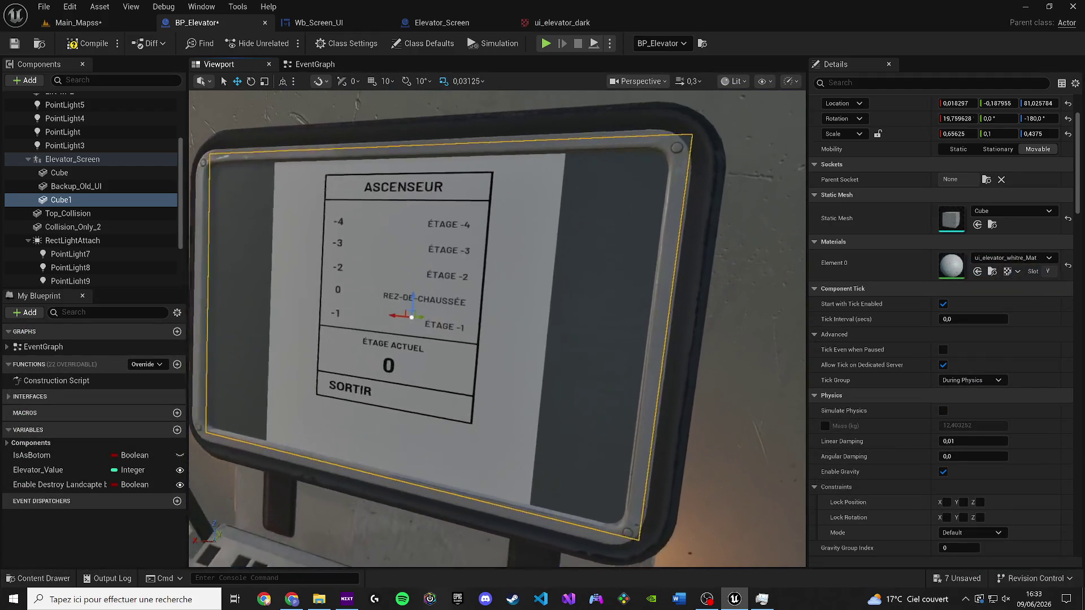
# Step: Open ui_elevator_whitre_Mat, close the ui_elevator_dark texture, and return to the Wb_Screen_UI designer
pyautogui.click(993, 271)
pyautogui.doubleClick(680, 396)
pyautogui.click(562, 23)
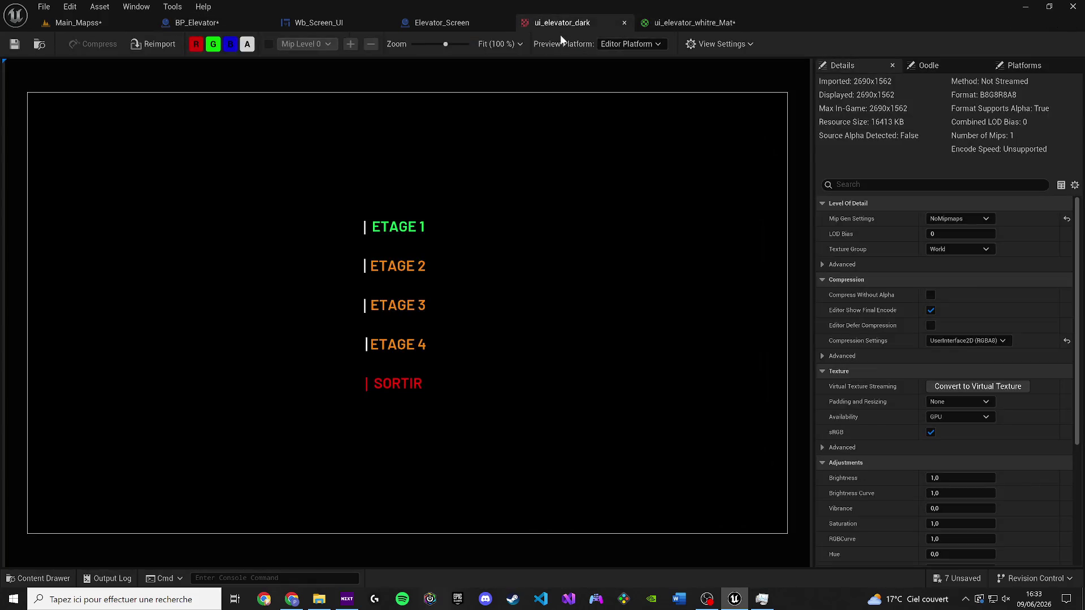
pyautogui.click(623, 22)
pyautogui.click(342, 20)
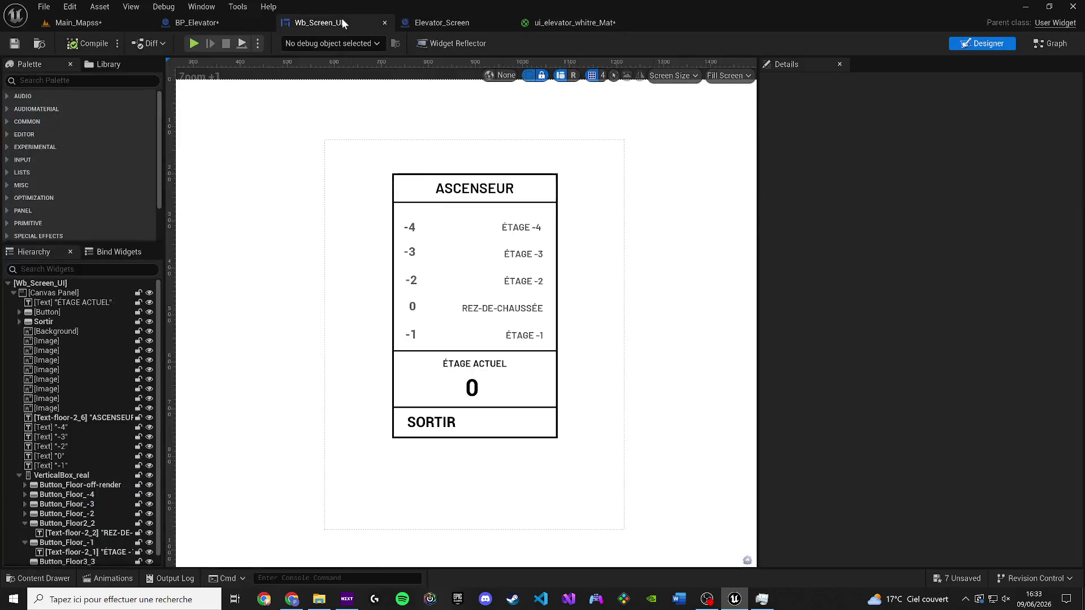
pyautogui.hotkey('ctrl', 'space')
# Step: Capture the elevator widget from the canvas and save it over ui_elevator_whitre.JPG
pyautogui.press('super')
pyautogui.write('c')
pyautogui.click(124, 287)
pyautogui.click(490, 161)
pyautogui.moveTo(335, 151)
pyautogui.mouseDown()
pyautogui.moveTo(346, 280)
pyautogui.moveTo(391, 330)
pyautogui.mouseUp()
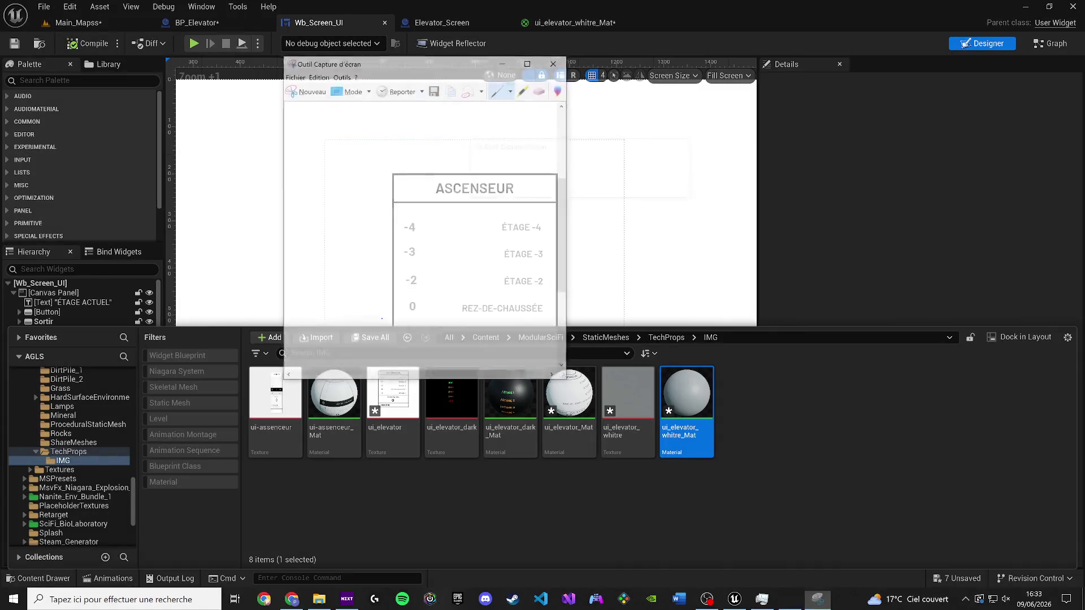
pyautogui.hotkey('ctrl', 's')
pyautogui.scroll(-5, 474, 239)
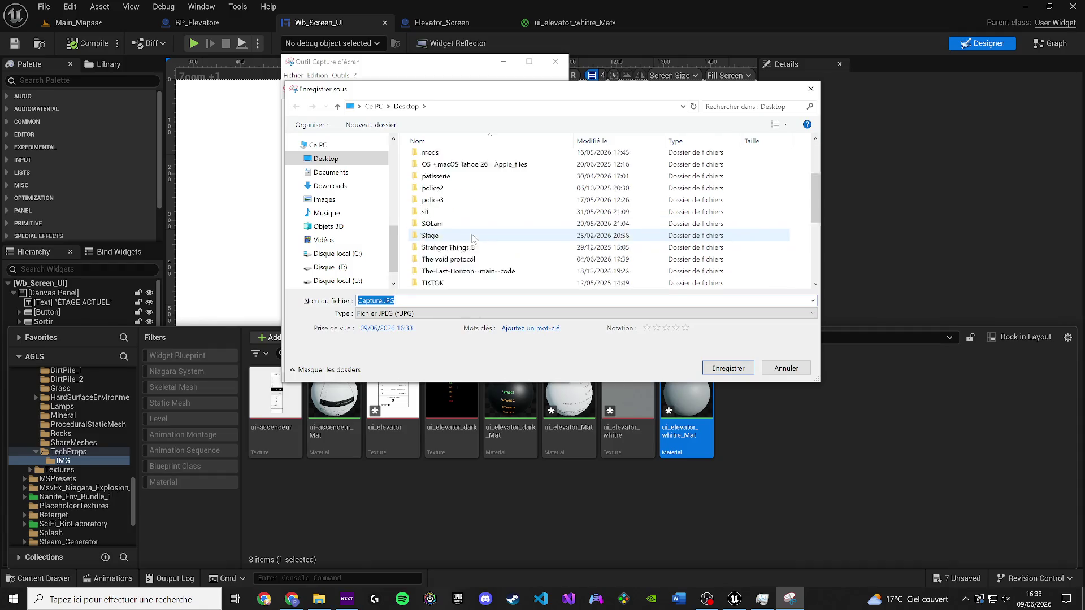
pyautogui.click(452, 271)
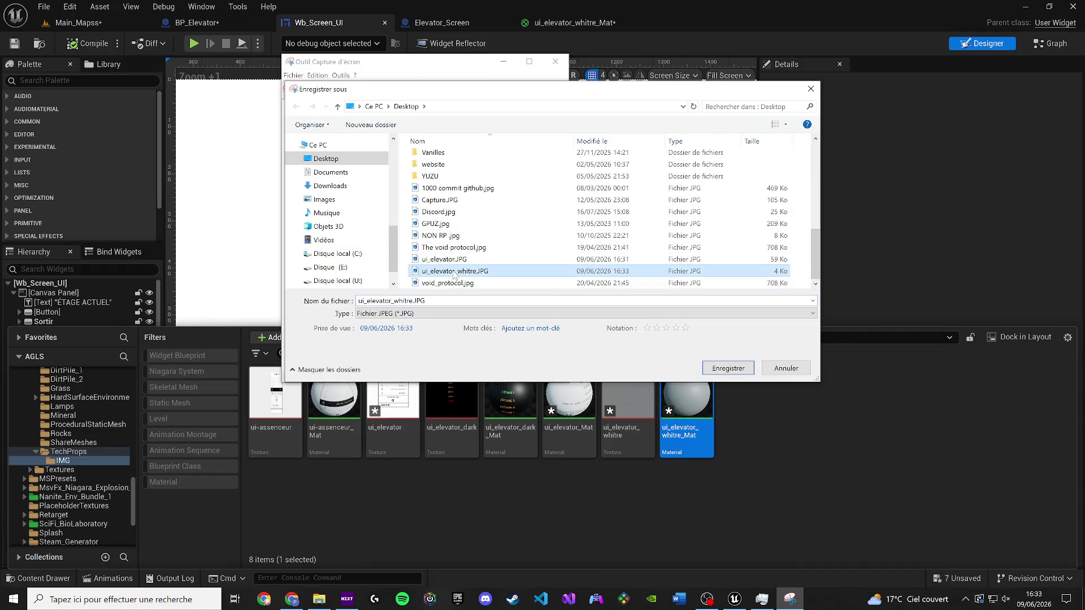
pyautogui.click(718, 369)
pyautogui.click(602, 300)
# Step: Reimport the desktop image into the Content Browser IMG folder and return to BP_Elevator
pyautogui.click(786, 368)
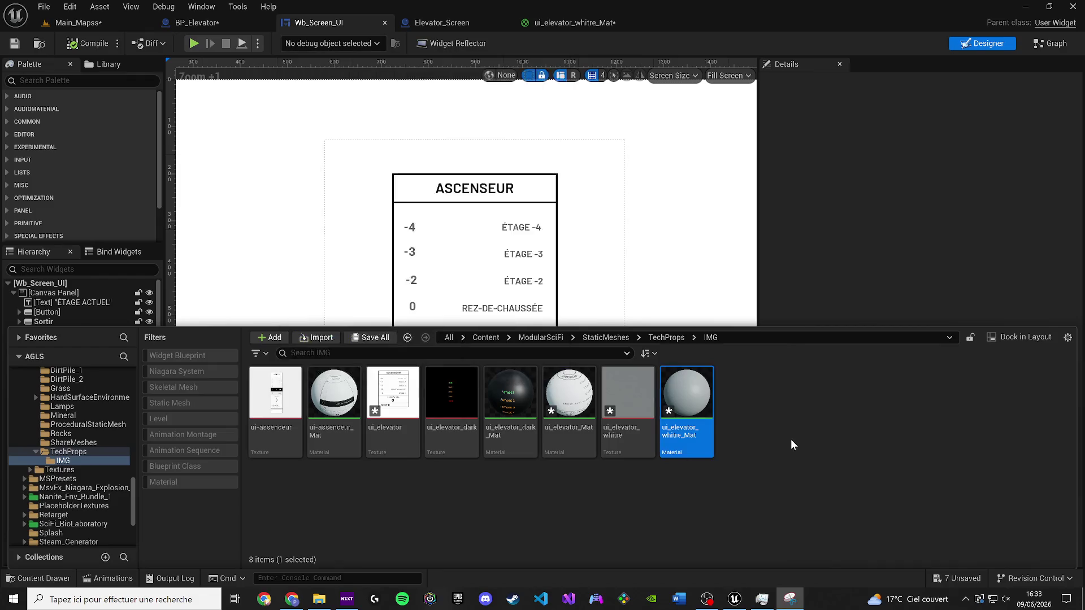
pyautogui.moveTo(961, 18)
pyautogui.mouseDown()
pyautogui.moveTo(727, 177)
pyautogui.moveTo(968, 29)
pyautogui.moveTo(1033, 26)
pyautogui.moveTo(985, 24)
pyautogui.mouseUp()
pyautogui.moveTo(202, 486); pyautogui.dragTo(674, 496)
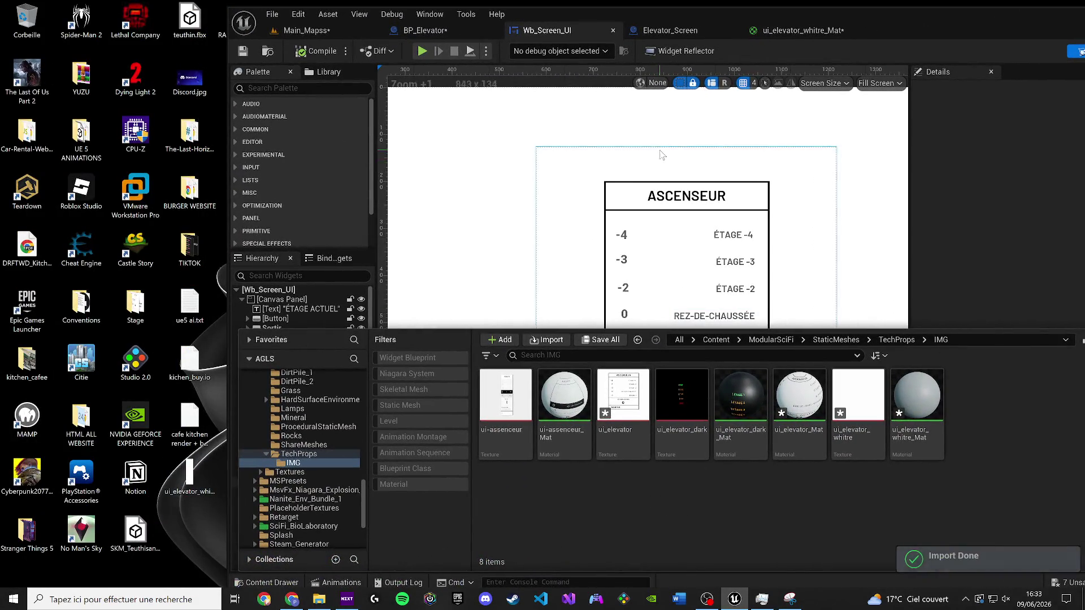
pyautogui.click(446, 31)
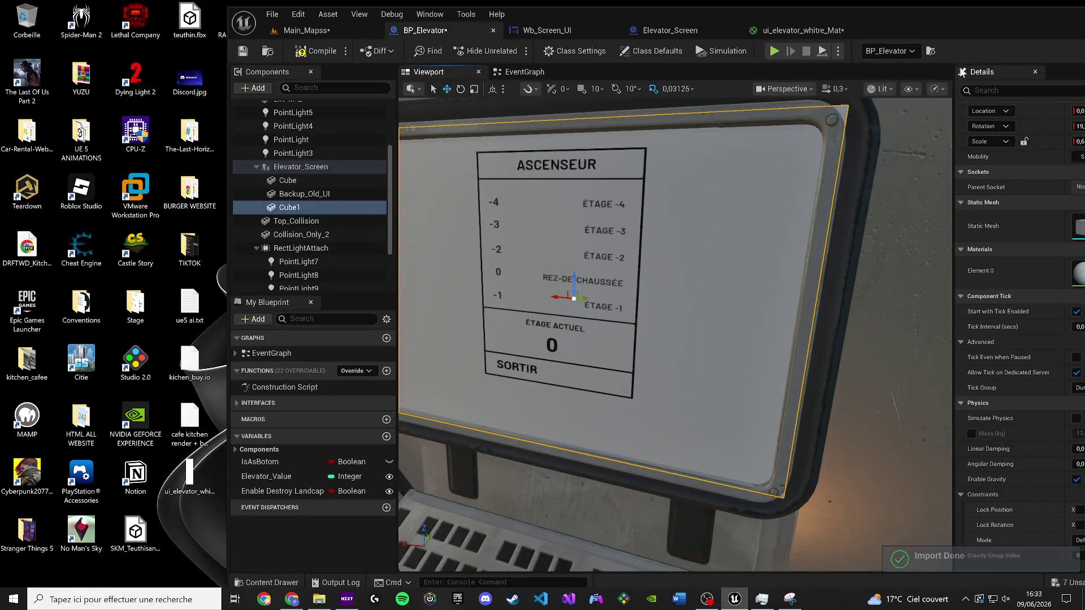
pyautogui.press('super+Up')
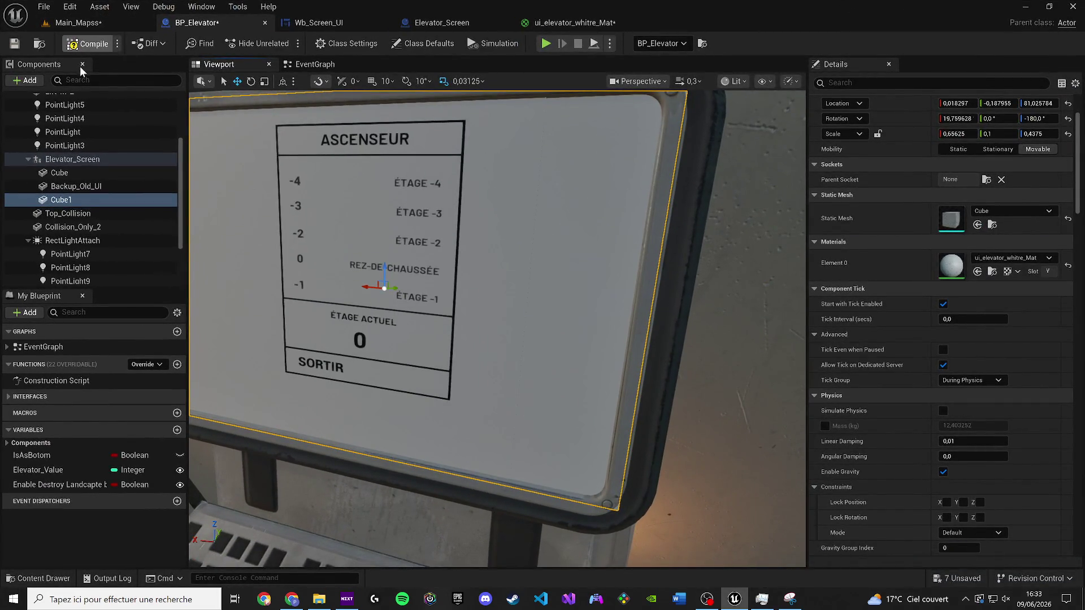
# Step: Play-test Main_Mapps to check the white ASCENSEUR floor menu, then return to BP_Elevator's EventGraph
pyautogui.click(78, 23)
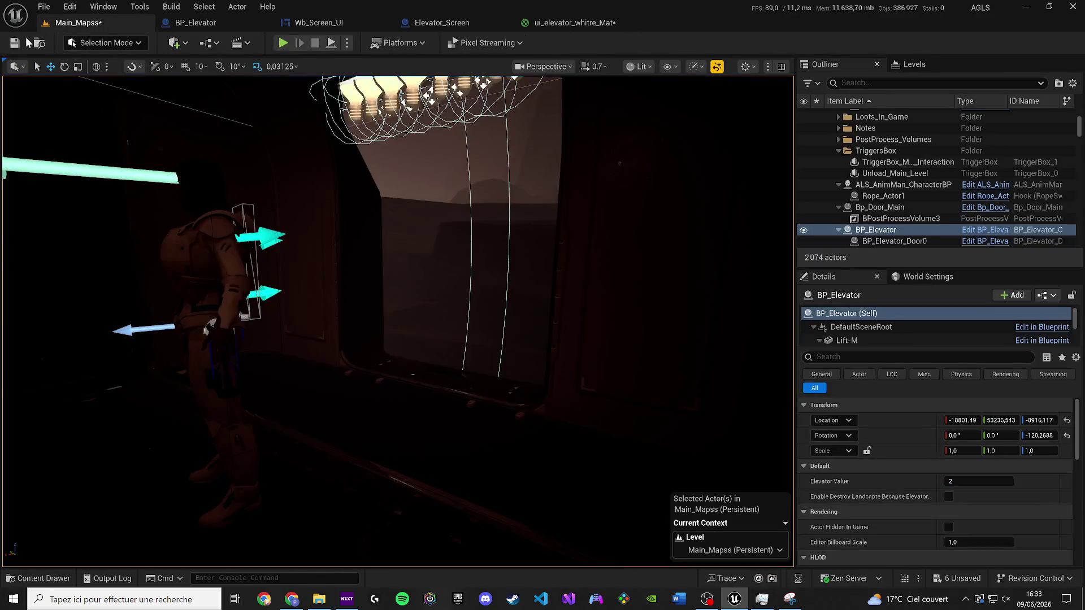
pyautogui.click(287, 44)
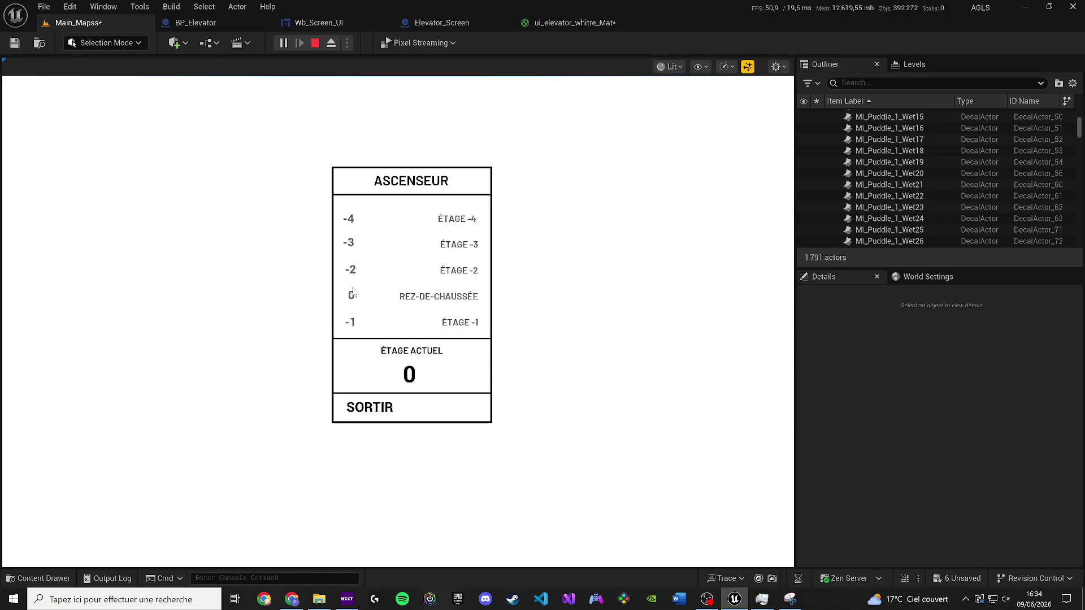
pyautogui.press('Escape')
pyautogui.click(200, 25)
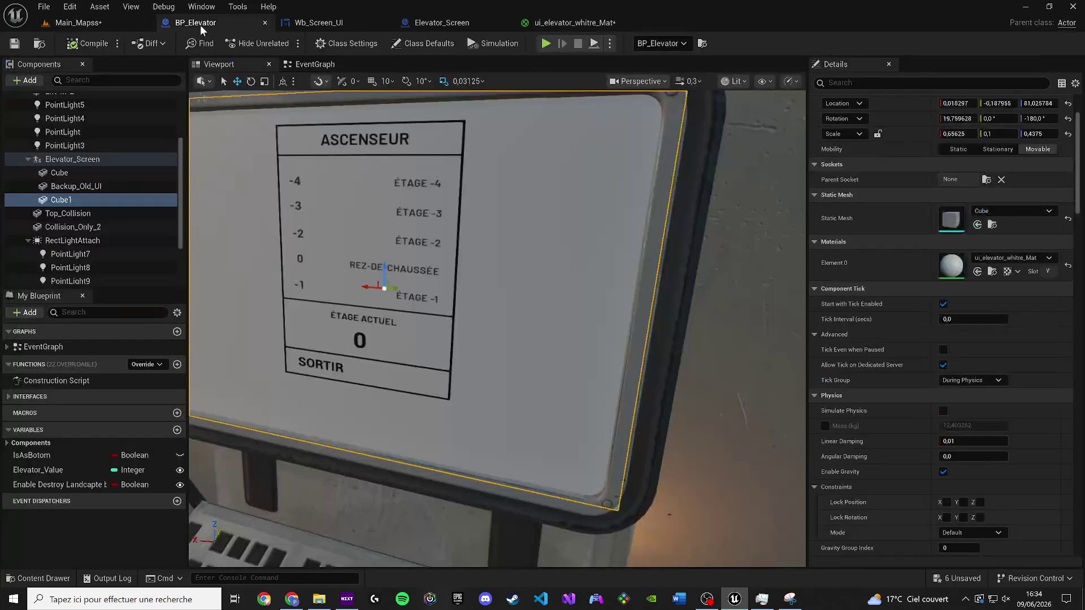
pyautogui.click(338, 64)
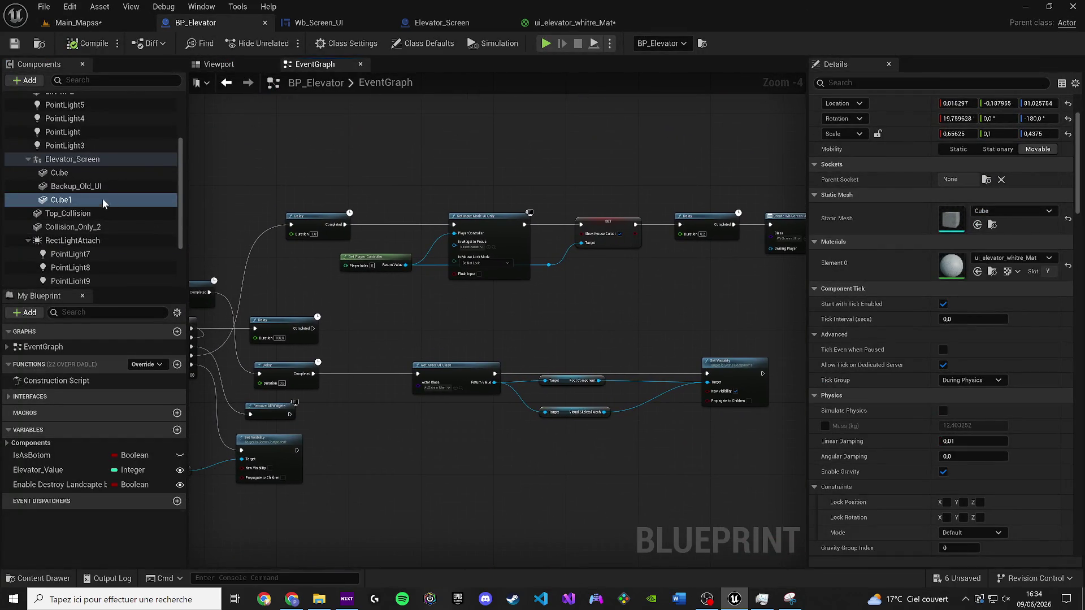
# Step: Add a Delay node with Duration 2 and wire its Completed pin to Set Visibility
pyautogui.click(81, 171)
pyautogui.scroll(3, 324, 388)
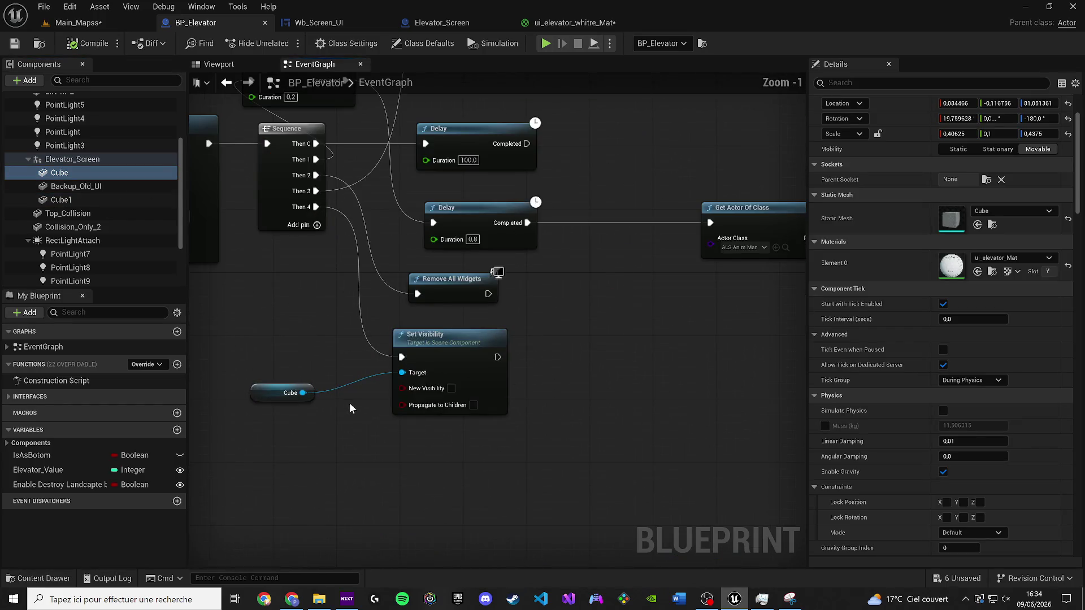
pyautogui.scroll(-2, 336, 393)
pyautogui.scroll(2, 343, 388)
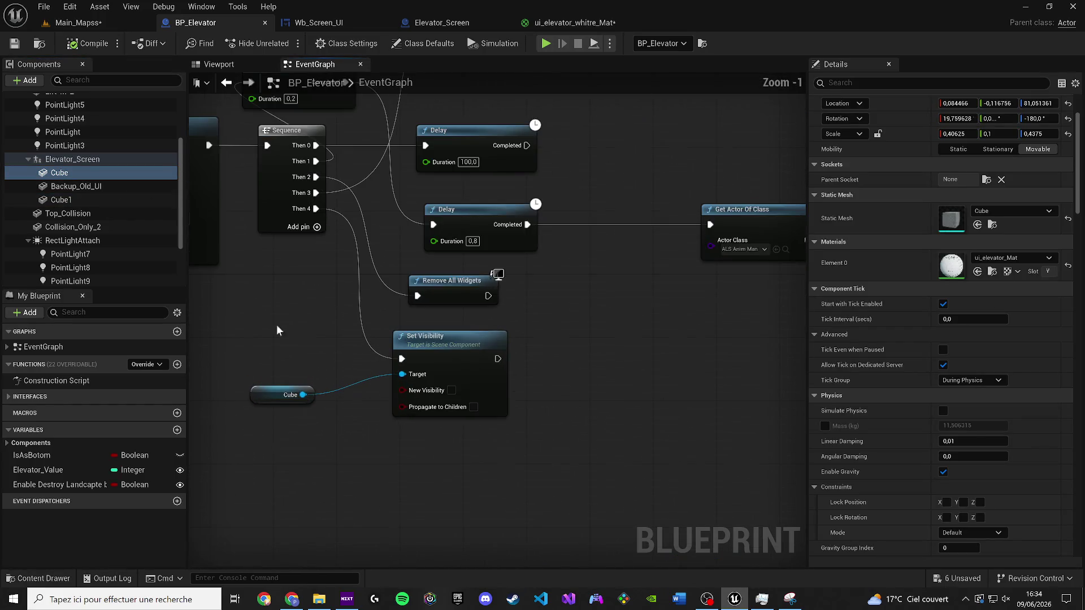
pyautogui.hotkey('ctrl', 'v')
pyautogui.write('2')
pyautogui.moveTo(347, 372)
pyautogui.mouseDown()
pyautogui.moveTo(324, 348)
pyautogui.moveTo(402, 358)
pyautogui.mouseUp()
# Step: Drive the Delay from the Sequence's Then 4 output, remove the extra pin, and save BP_Elevator
pyautogui.moveTo(260, 351)
pyautogui.mouseDown()
pyautogui.moveTo(324, 273)
pyautogui.moveTo(317, 226)
pyautogui.mouseUp()
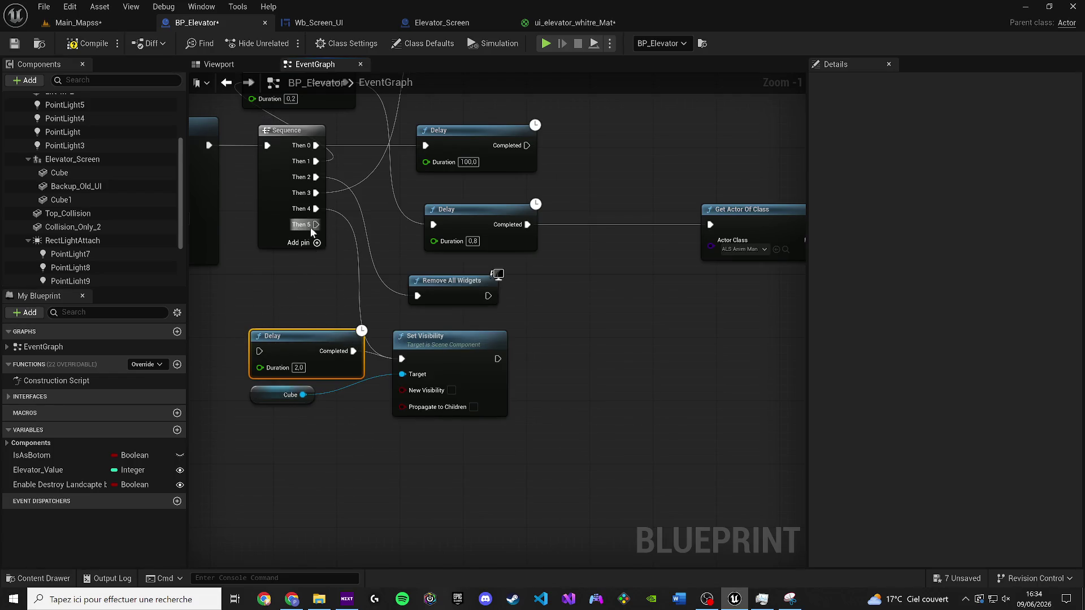
pyautogui.keyDown('alt'); pyautogui.click(315, 209); pyautogui.keyUp('alt')
pyautogui.moveTo(259, 351); pyautogui.dragTo(315, 224)
pyautogui.rightClick(314, 225)
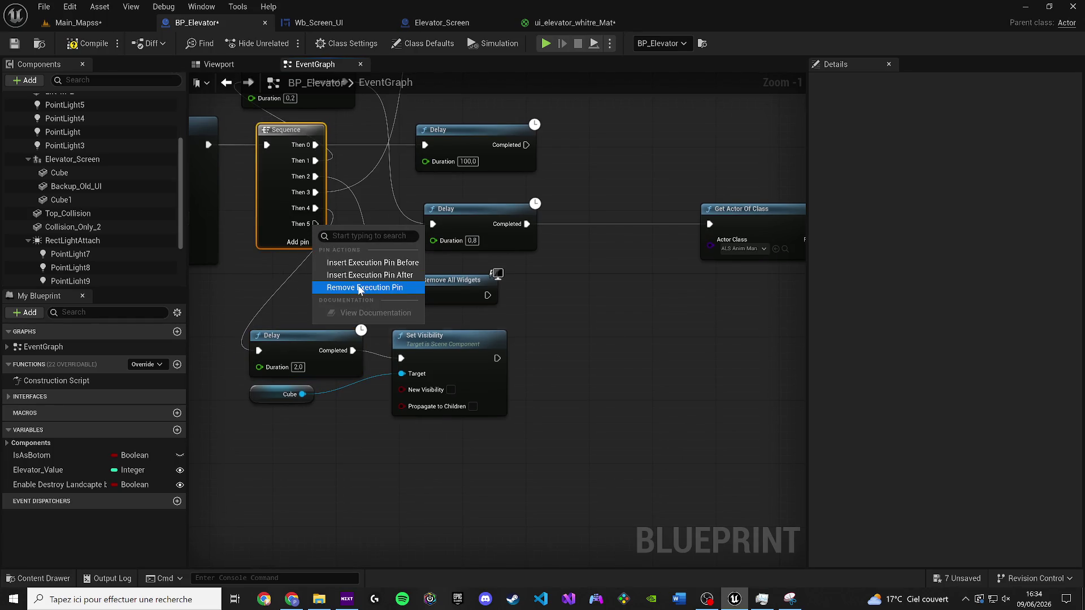
pyautogui.click(359, 288)
pyautogui.click(9, 45)
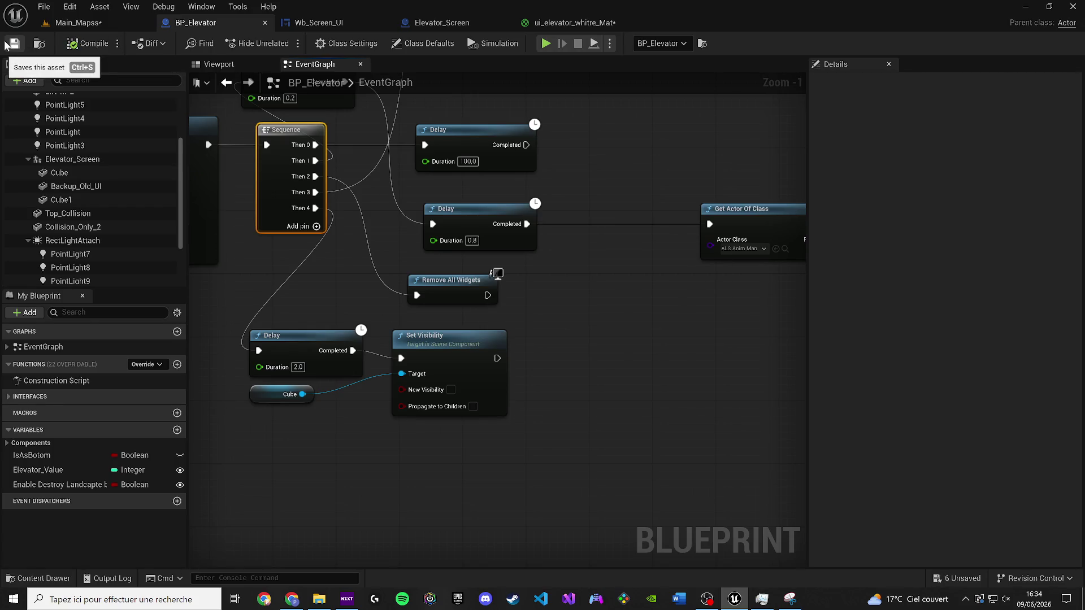
pyautogui.hotkey('alt', 'Tab')
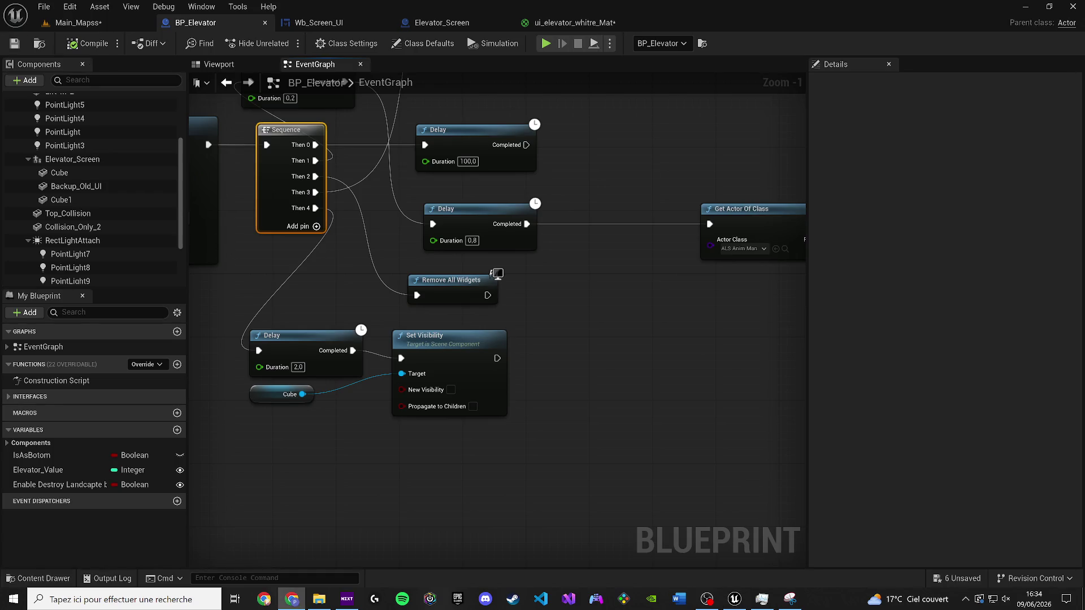
# Step: Play Main_Mapps, walk to the elevator terminal, use it to show the ASCENSEUR menu, then stop
pyautogui.click(78, 23)
pyautogui.click(281, 47)
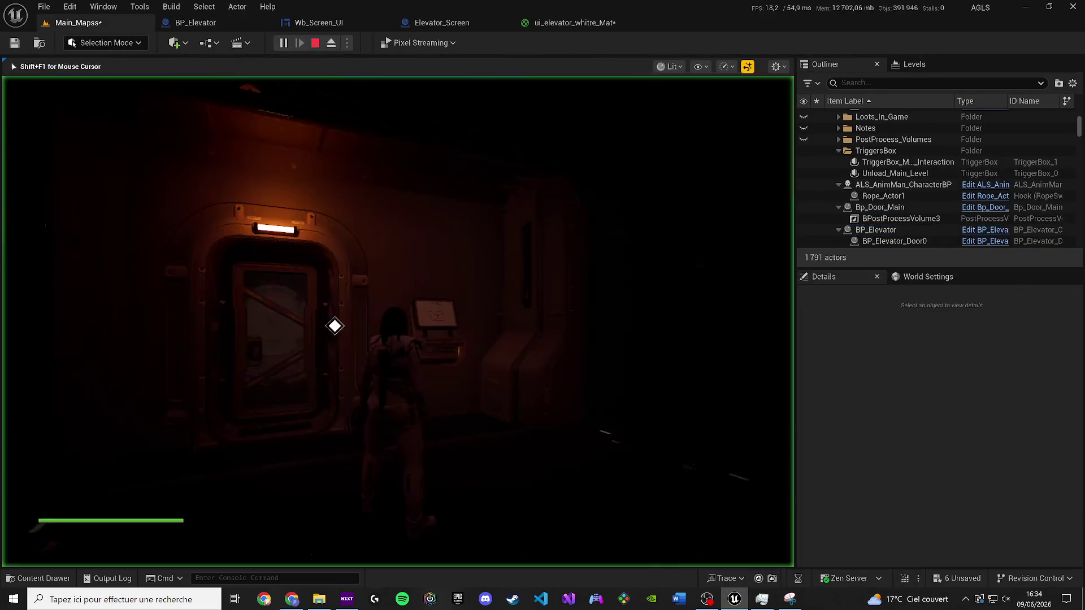
pyautogui.press('XF86AudioLowerVolume')
pyautogui.press('XF86AudioLowerVolume')
pyautogui.press('XF86AudioLowerVolume')
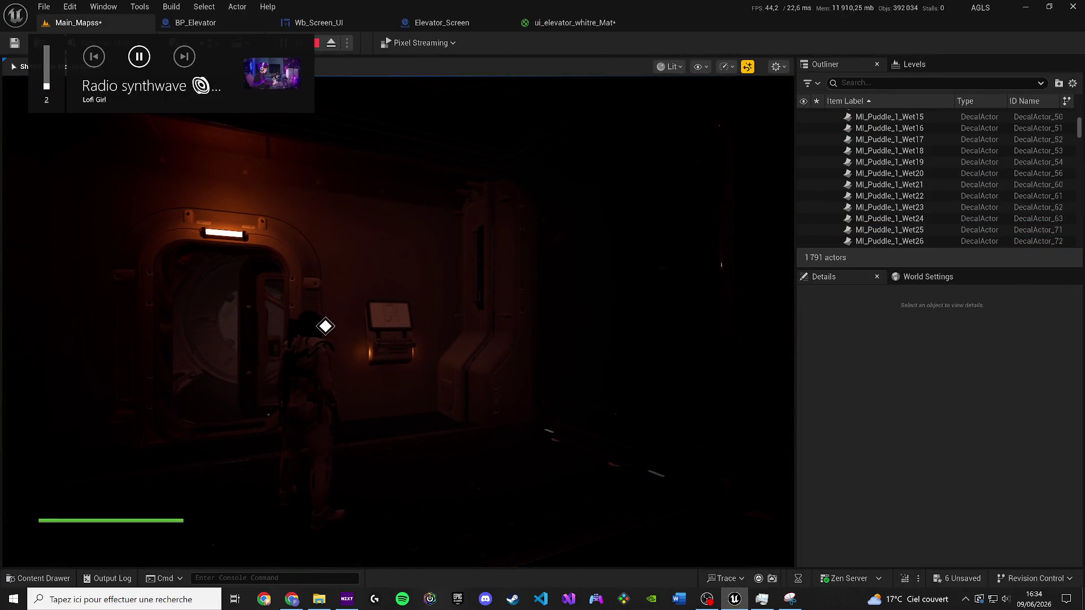
pyautogui.click(420, 275)
pyautogui.press('w')
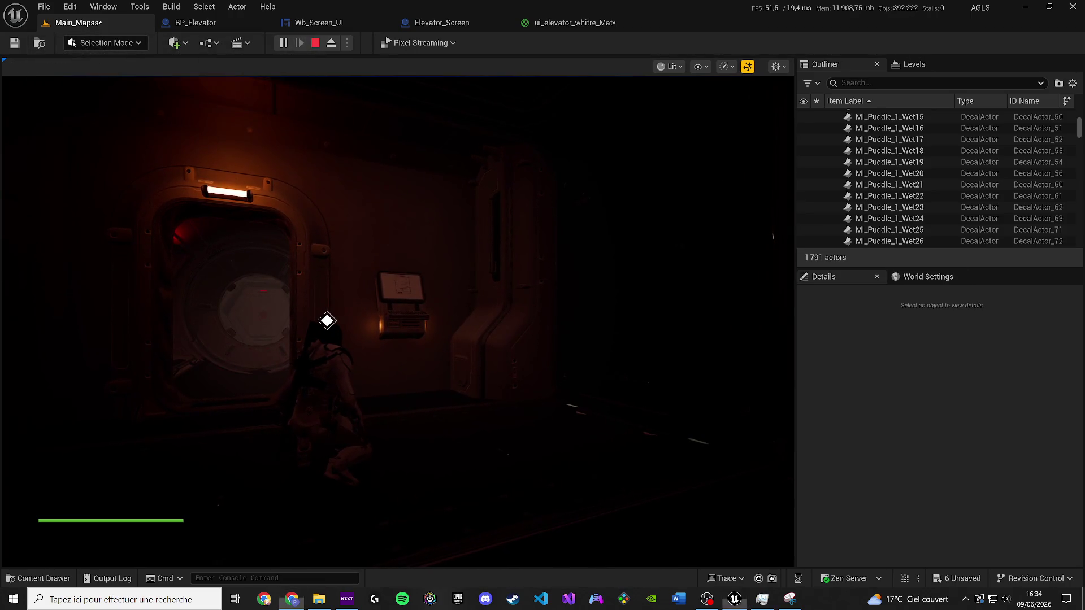
pyautogui.press('w')
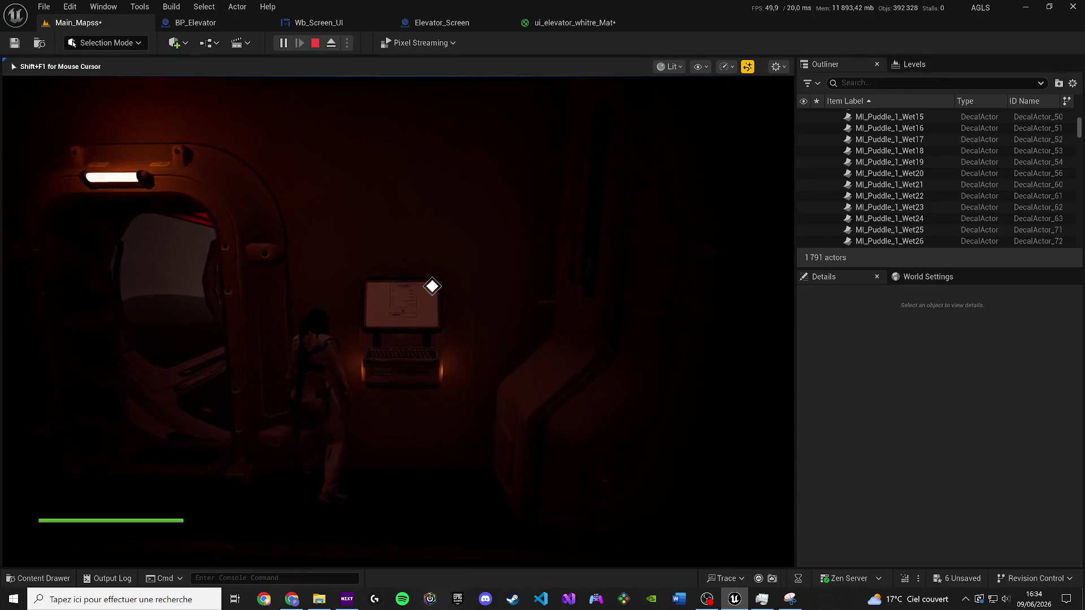
pyautogui.press('e')
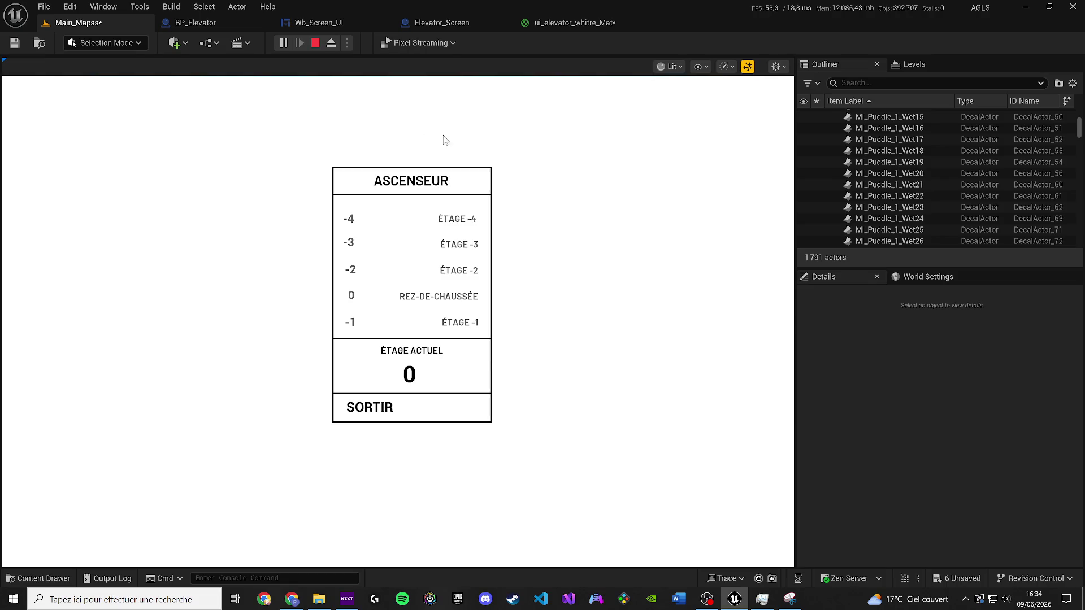
pyautogui.click(314, 43)
pyautogui.click(198, 24)
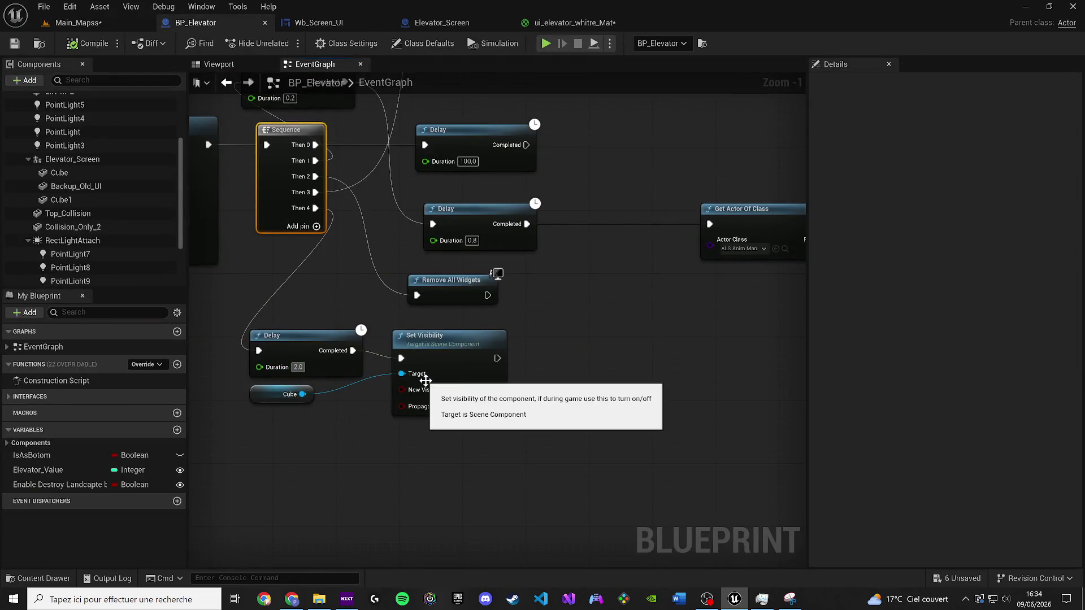
# Step: Change the Delay Duration to 1,2 seconds and save BP_Elevator
pyautogui.press('BackSpace')
pyautogui.write('1,2')
pyautogui.press('Return')
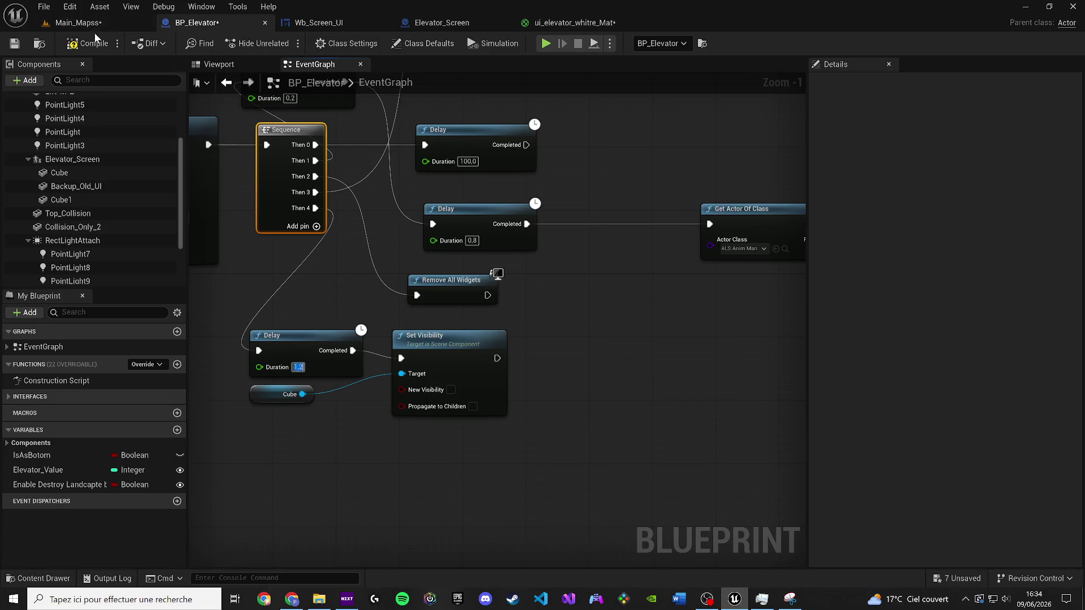
pyautogui.click(14, 43)
# Step: In Wb_Screen_UI, show the Animations panel and add an animation named No-Accessible
pyautogui.click(334, 22)
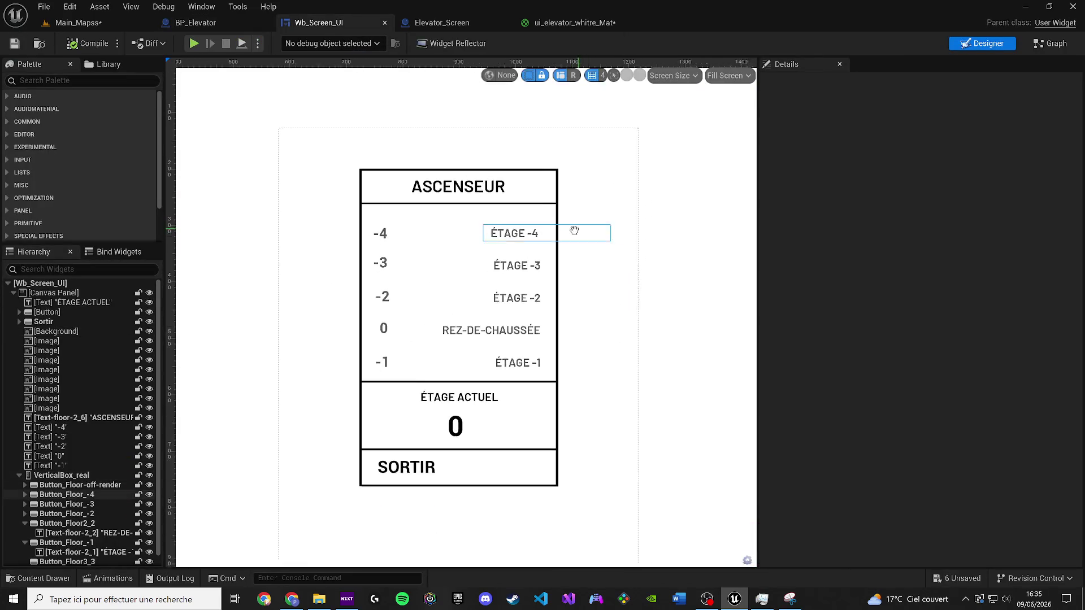
pyautogui.click(201, 7)
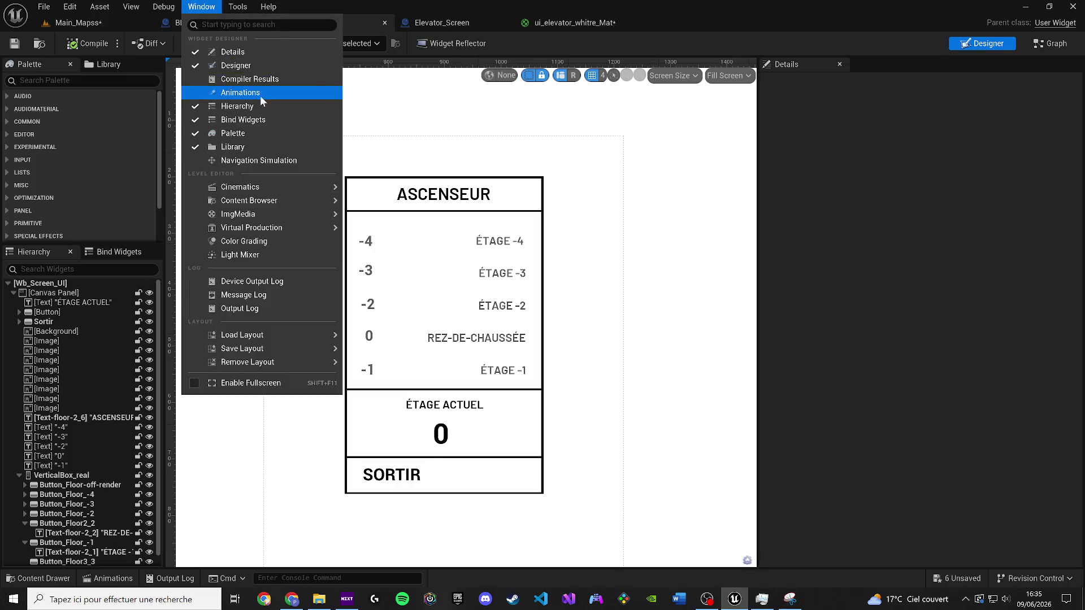
pyautogui.click(261, 93)
pyautogui.click(270, 392)
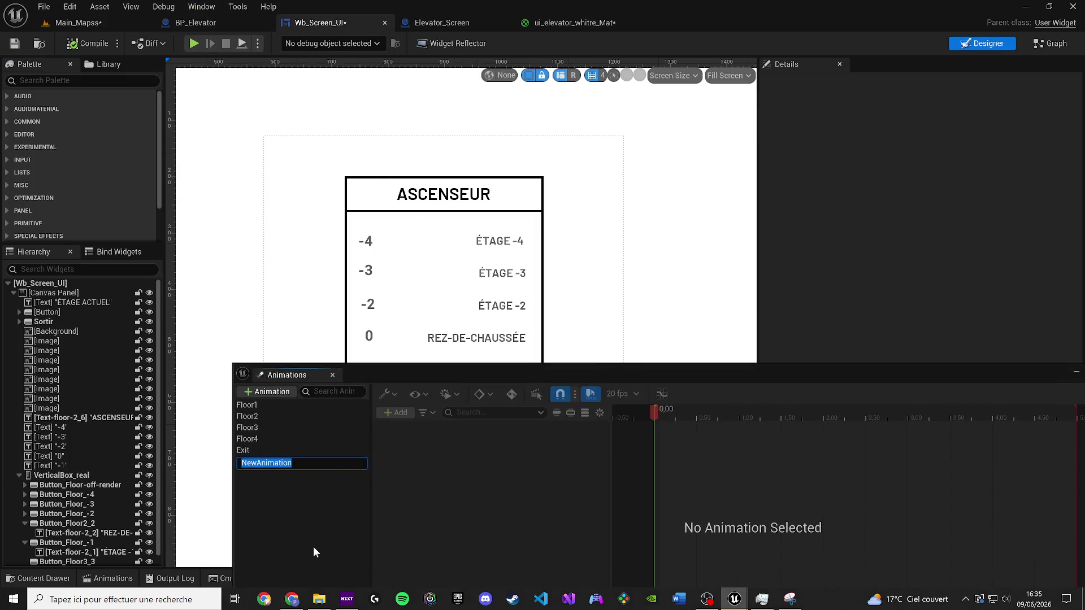
pyautogui.write('No')
pyautogui.write('-Accessi')
pyautogui.write('ble')
pyautogui.press('Return')
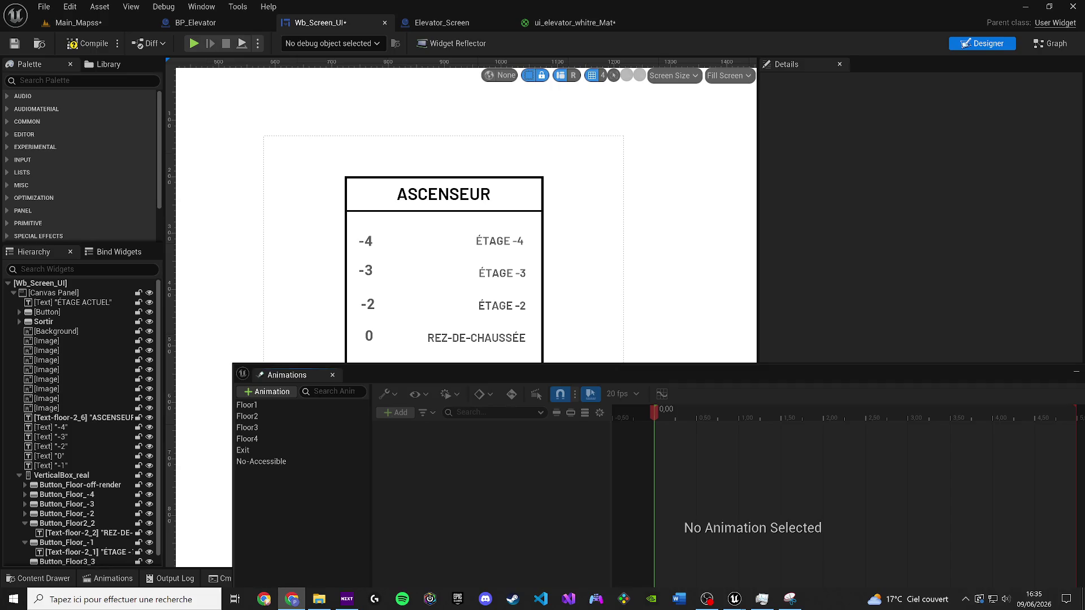
# Step: Select the ÉTAGE -4 text and lower the Animations panel to show the whole elevator panel
pyautogui.click(267, 462)
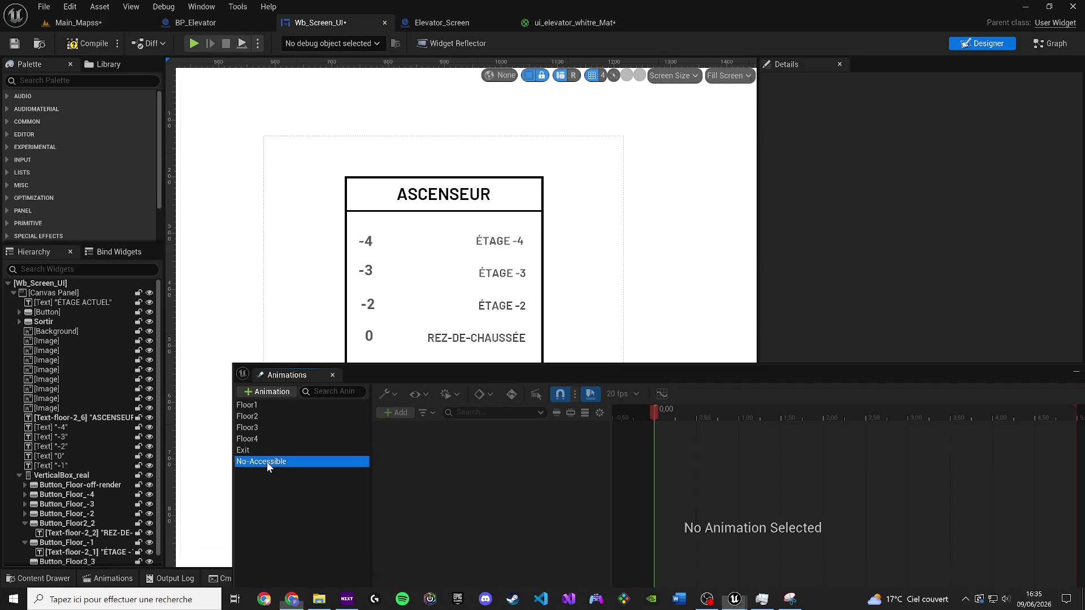
pyautogui.click(507, 244)
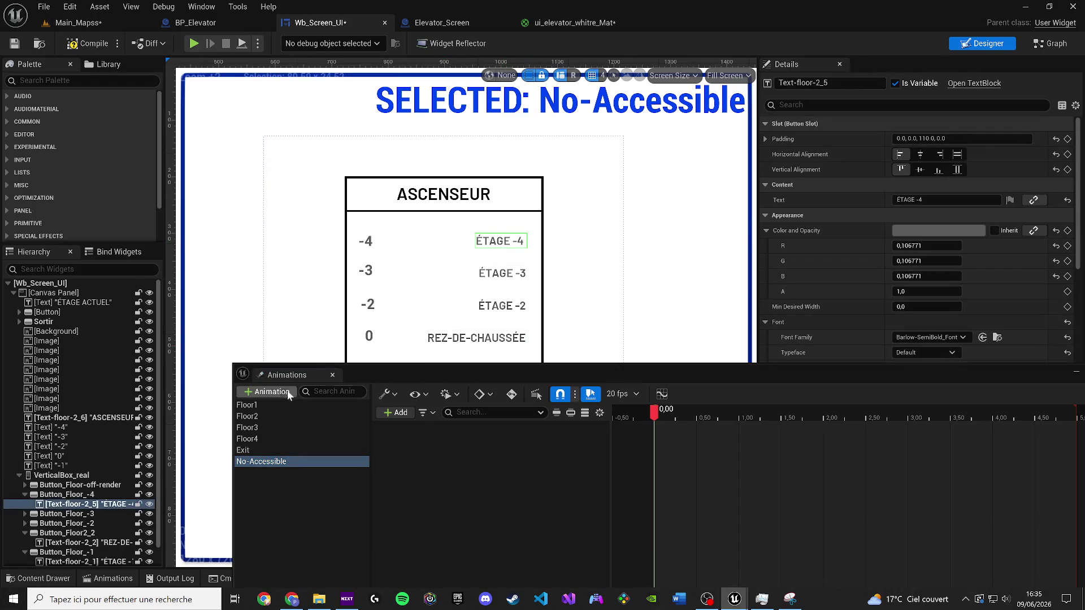
pyautogui.moveTo(235, 368)
pyautogui.mouseDown()
pyautogui.moveTo(361, 428)
pyautogui.moveTo(267, 423)
pyautogui.mouseUp()
pyautogui.click(335, 457)
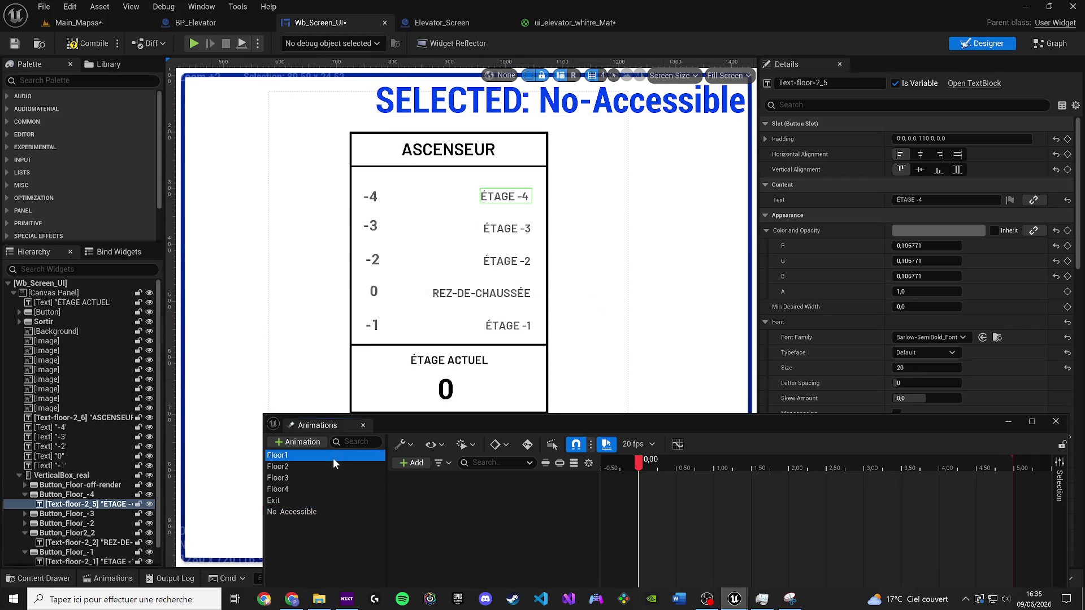
# Step: Duplicate Floor4, rename the copy No-Accessible_Floor4, and preview it
pyautogui.click(304, 489)
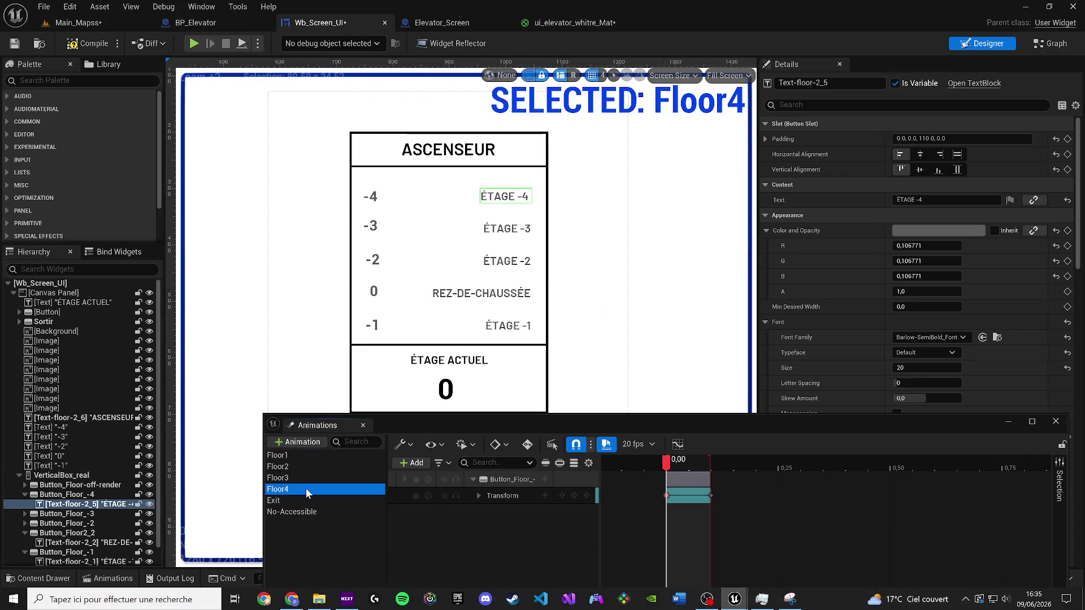
pyautogui.hotkey('ctrl', 'd')
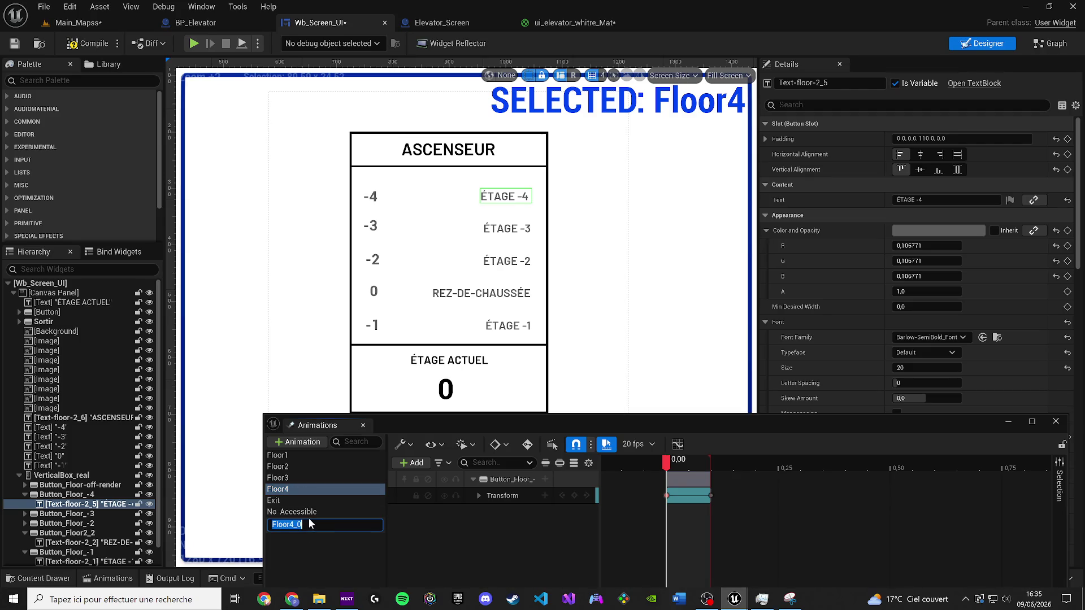
pyautogui.click(315, 513)
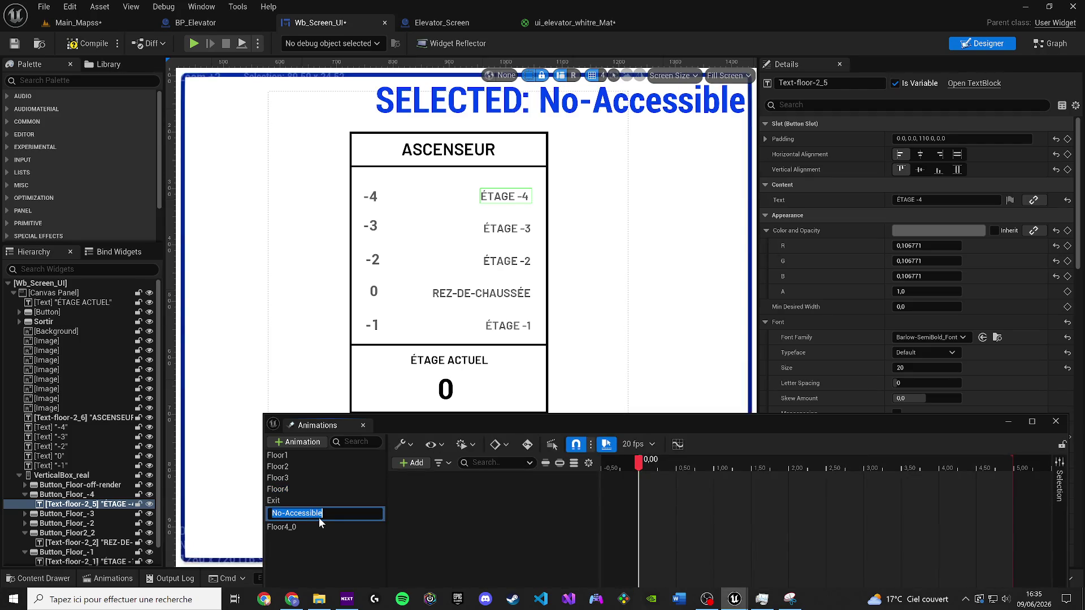
pyautogui.click(314, 523)
pyautogui.click(320, 530)
pyautogui.write('No-Accessible_')
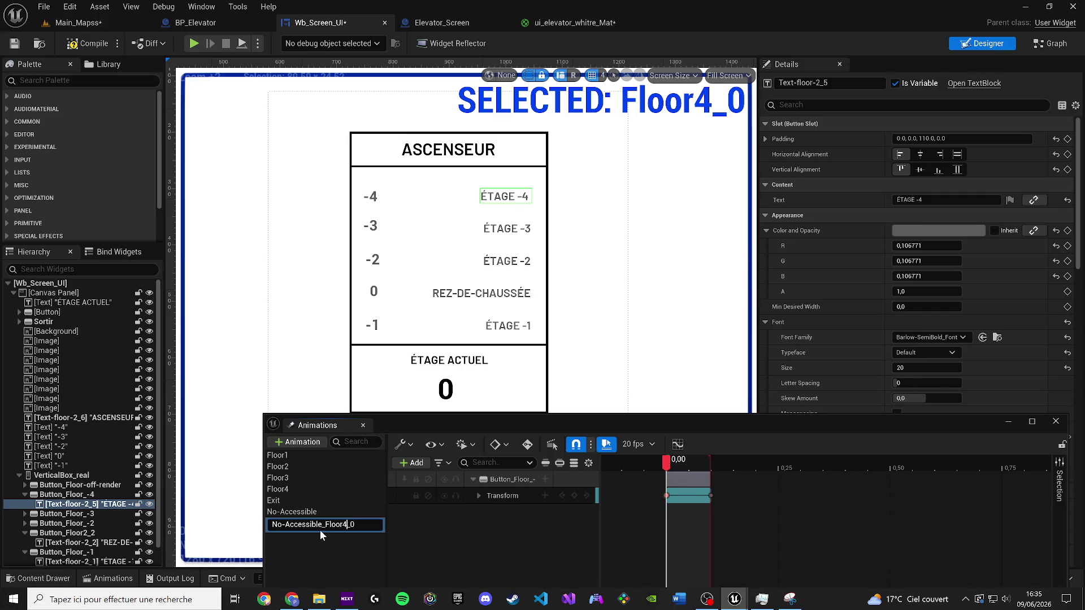
pyautogui.press('BackSpace')
pyautogui.press('Return')
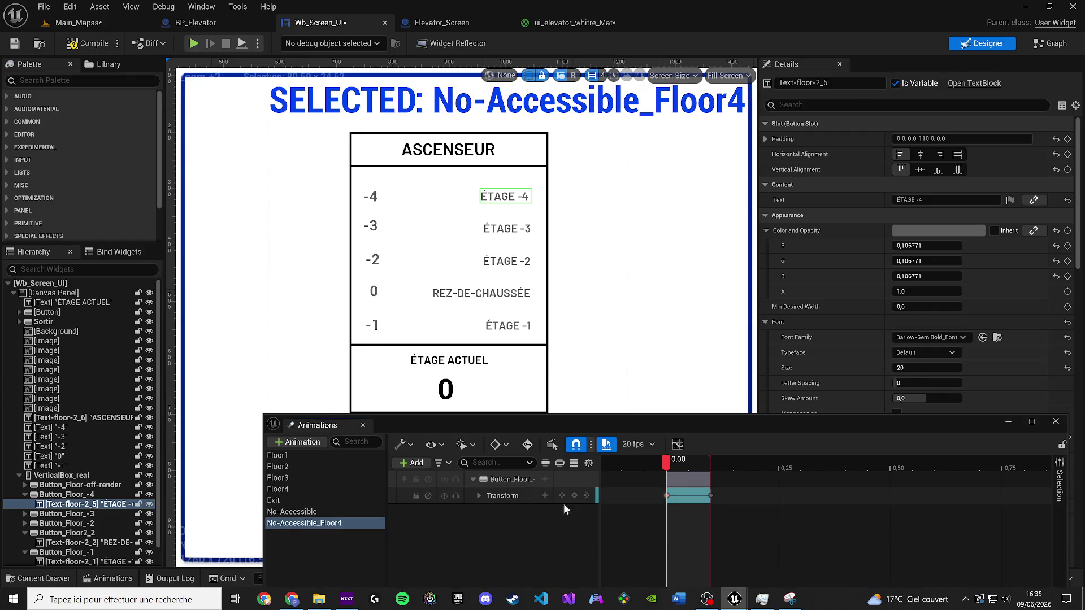
pyautogui.press('space')
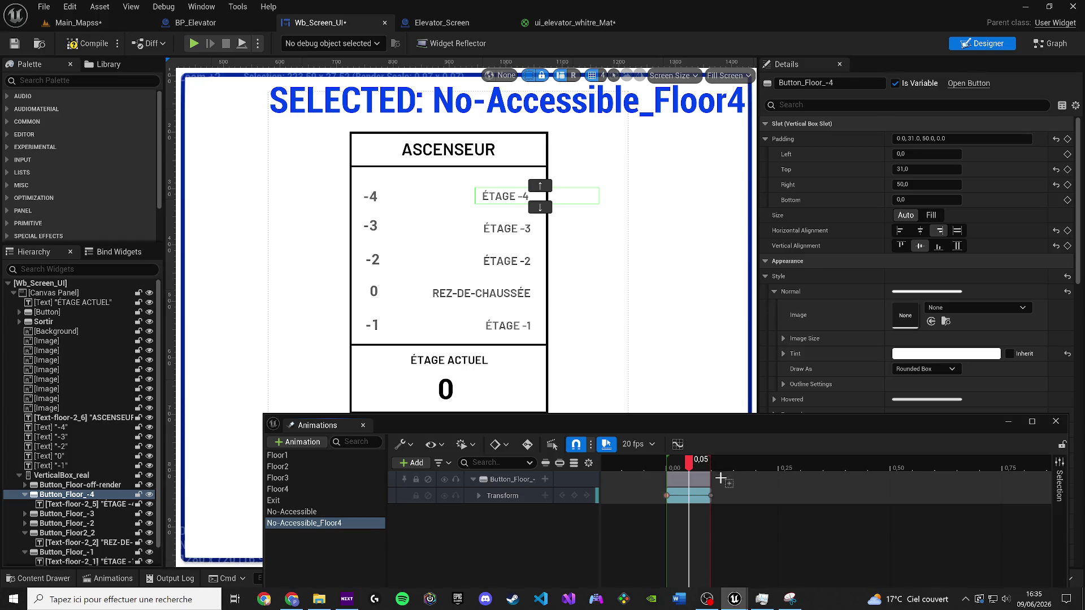
# Step: Lengthen the Button_Floor_-4 section toward 1.00 s and preview the animation
pyautogui.moveTo(710, 478)
pyautogui.mouseDown()
pyautogui.moveTo(988, 478)
pyautogui.moveTo(890, 478)
pyautogui.mouseUp()
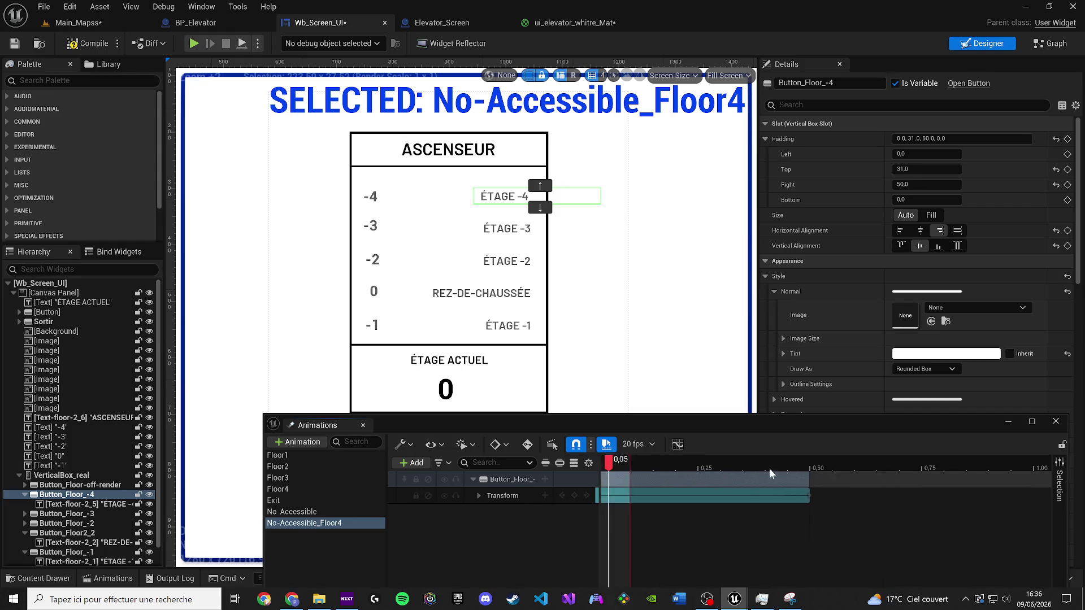
pyautogui.click(696, 465)
pyautogui.press('space')
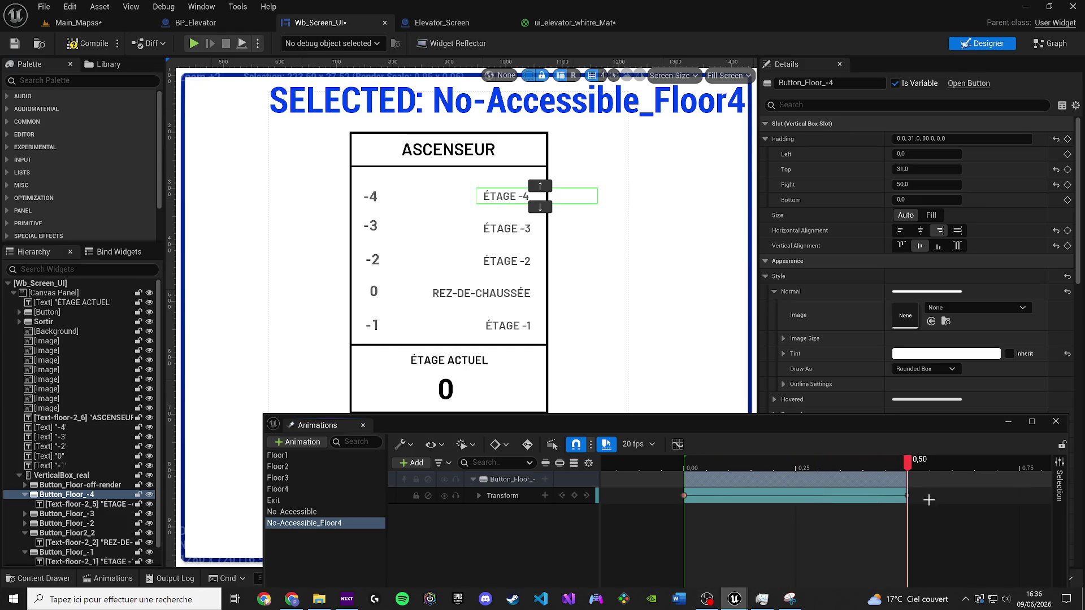
pyautogui.scroll(-2, 882, 473)
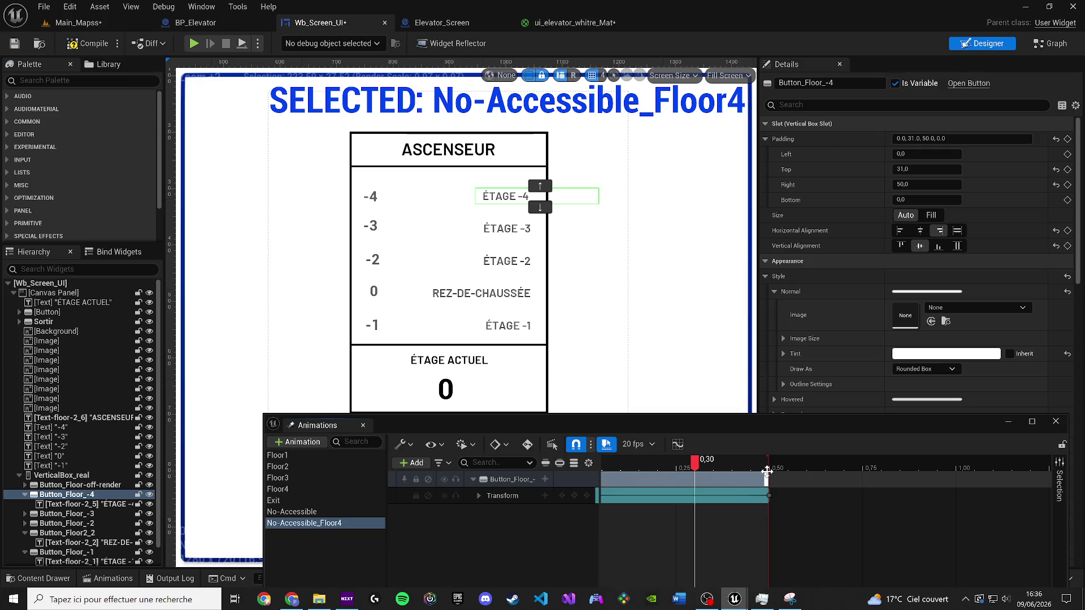
pyautogui.moveTo(767, 478)
pyautogui.mouseDown()
pyautogui.moveTo(787, 478)
pyautogui.moveTo(788, 466)
pyautogui.moveTo(955, 481)
pyautogui.mouseUp()
pyautogui.moveTo(785, 465)
pyautogui.mouseDown()
pyautogui.moveTo(752, 462)
pyautogui.moveTo(955, 463)
pyautogui.mouseUp()
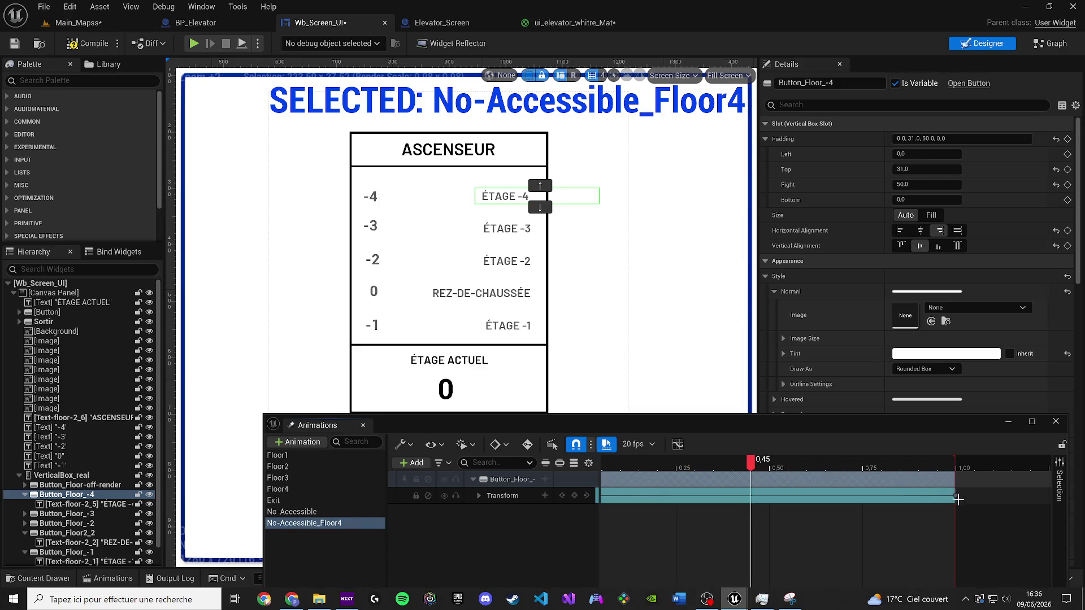
# Step: Add Transform keys at 0.05, 0.10 and 0.15 s on Button_Floor_-4
pyautogui.moveTo(751, 463); pyautogui.dragTo(709, 464)
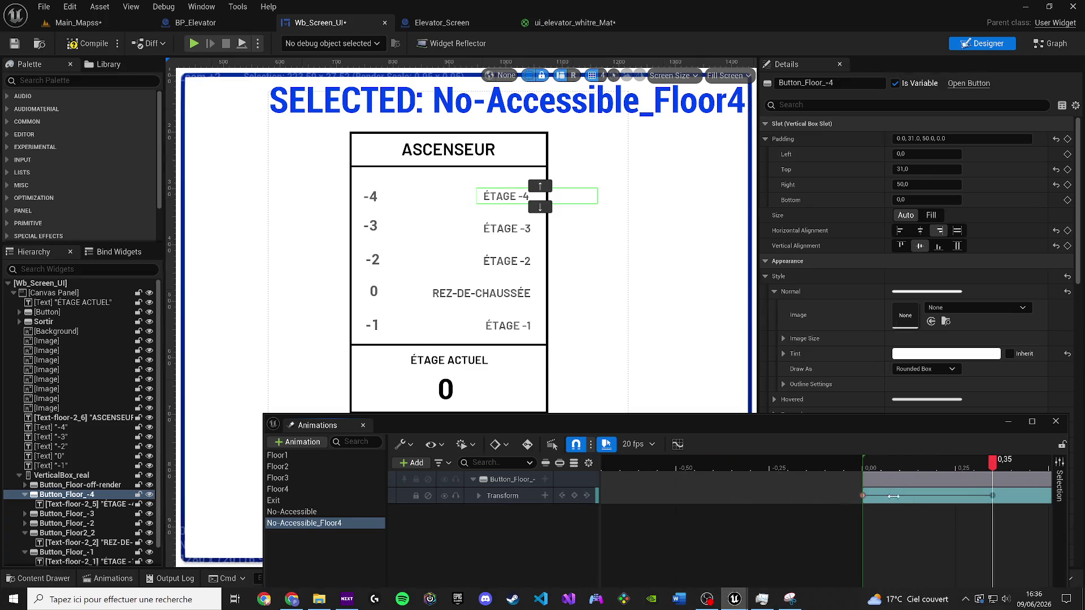
pyautogui.moveTo(790, 496)
pyautogui.mouseDown()
pyautogui.moveTo(716, 495)
pyautogui.moveTo(644, 467)
pyautogui.moveTo(871, 464)
pyautogui.mouseUp()
pyautogui.moveTo(716, 496)
pyautogui.mouseDown()
pyautogui.moveTo(679, 495)
pyautogui.moveTo(692, 468)
pyautogui.moveTo(736, 464)
pyautogui.moveTo(661, 463)
pyautogui.mouseUp()
pyautogui.click(659, 464)
pyautogui.hotkey('ctrl', 'v')
# Step: Paste two more Transform keys at 0.20 and 0.25 s and preview the pulse
pyautogui.hotkey('ctrl', 'v')
pyautogui.press('space')
pyautogui.click(727, 462)
pyautogui.moveTo(728, 462)
pyautogui.mouseDown()
pyautogui.moveTo(686, 464)
pyautogui.moveTo(753, 464)
pyautogui.mouseUp()
pyautogui.hotkey('ctrl', 'v')
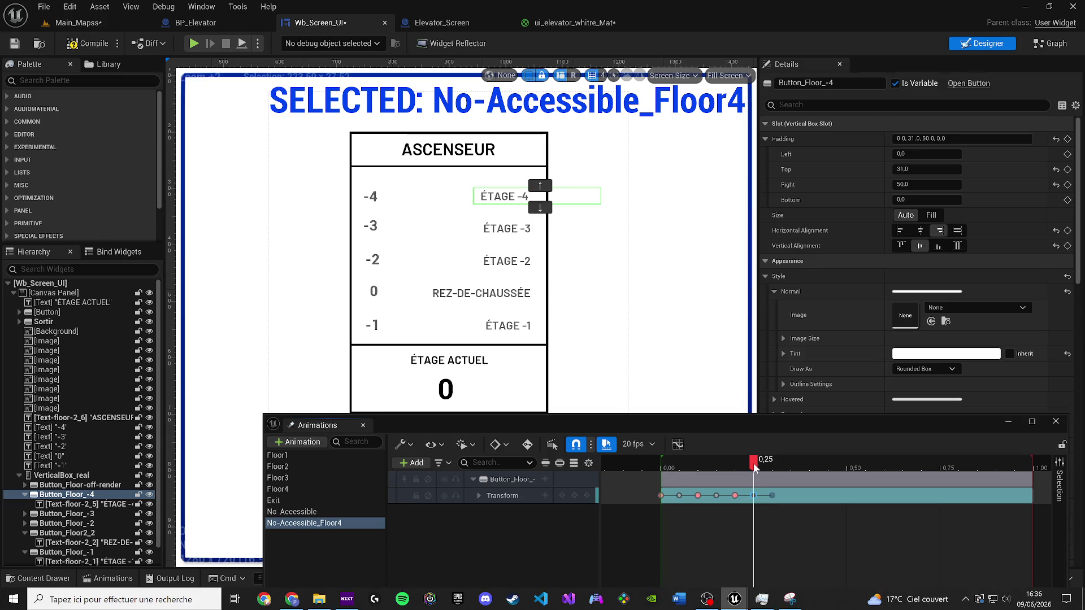
pyautogui.hotkey('ctrl', 'z')
pyautogui.hotkey('ctrl', 'y')
pyautogui.click(734, 465)
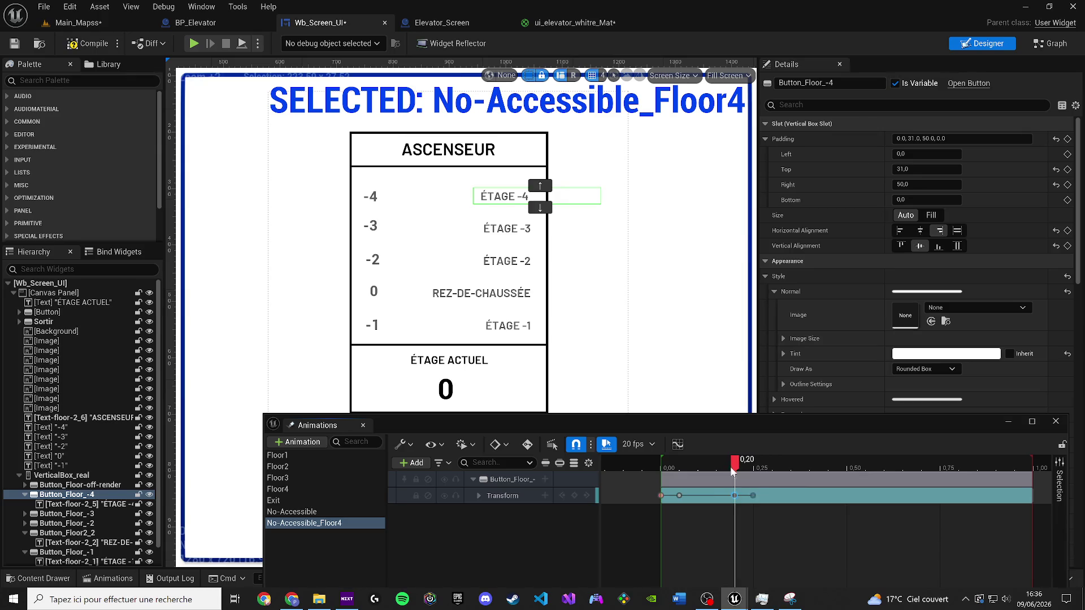
pyautogui.moveTo(732, 470); pyautogui.dragTo(653, 467)
pyautogui.press('space')
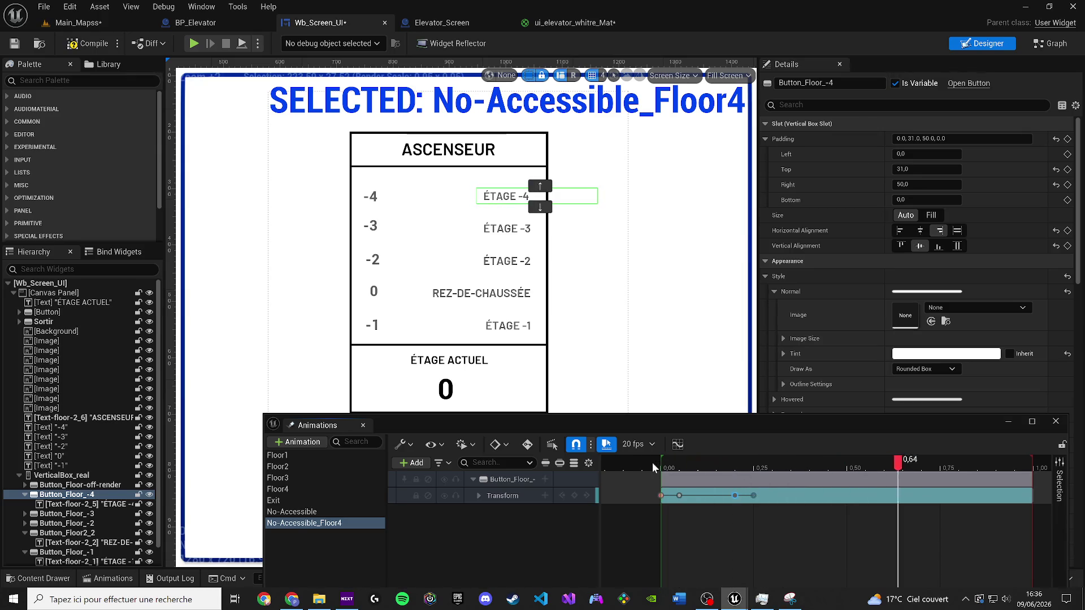
# Step: Copy the 0.05–0.25 s keys and paste them at 0.40 s
pyautogui.moveTo(762, 493); pyautogui.dragTo(680, 491)
pyautogui.moveTo(978, 464)
pyautogui.mouseDown()
pyautogui.moveTo(775, 462)
pyautogui.moveTo(811, 461)
pyautogui.mouseUp()
pyautogui.hotkey('ctrl', 'v')
# Step: Stretch the Button_Floor_-4 section to end at about 2.00 s and preview
pyautogui.press('space')
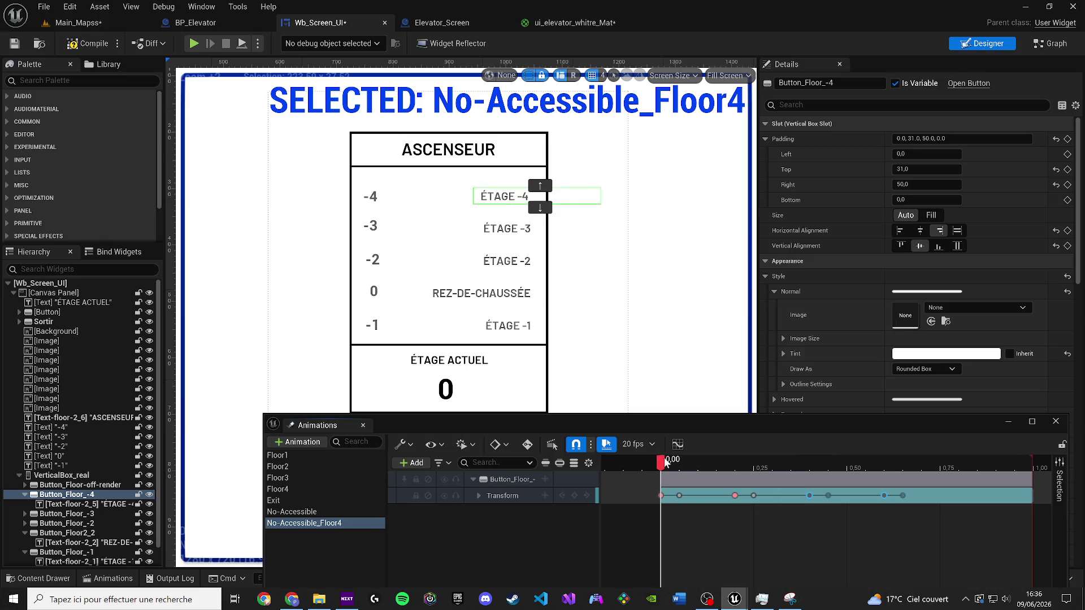
pyautogui.moveTo(970, 465); pyautogui.dragTo(995, 464)
pyautogui.scroll(-2, 995, 464)
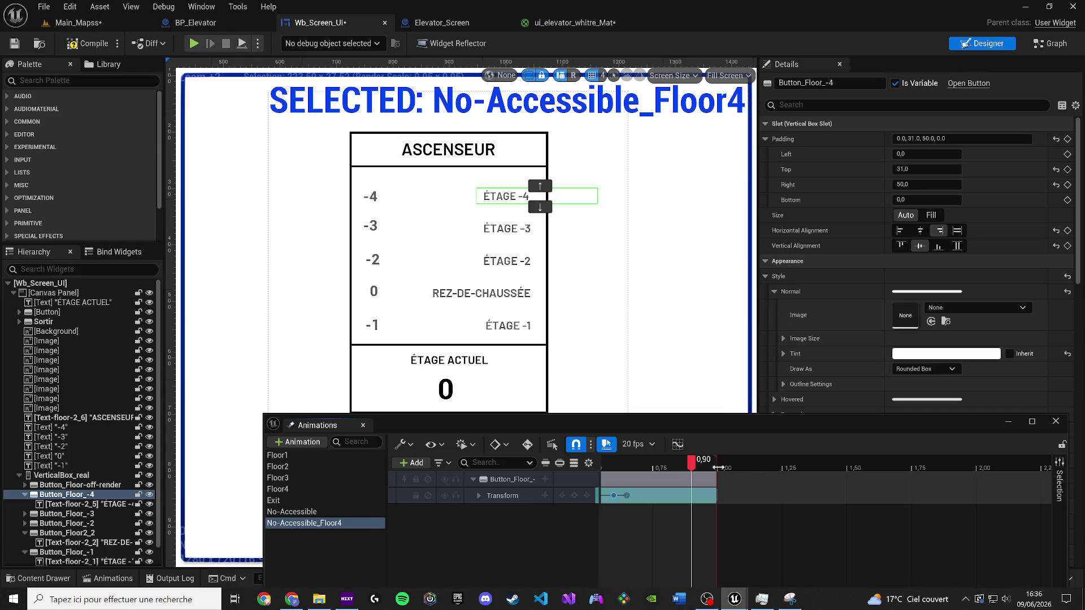
pyautogui.moveTo(715, 479); pyautogui.dragTo(954, 495)
pyautogui.moveTo(982, 492); pyautogui.dragTo(970, 493)
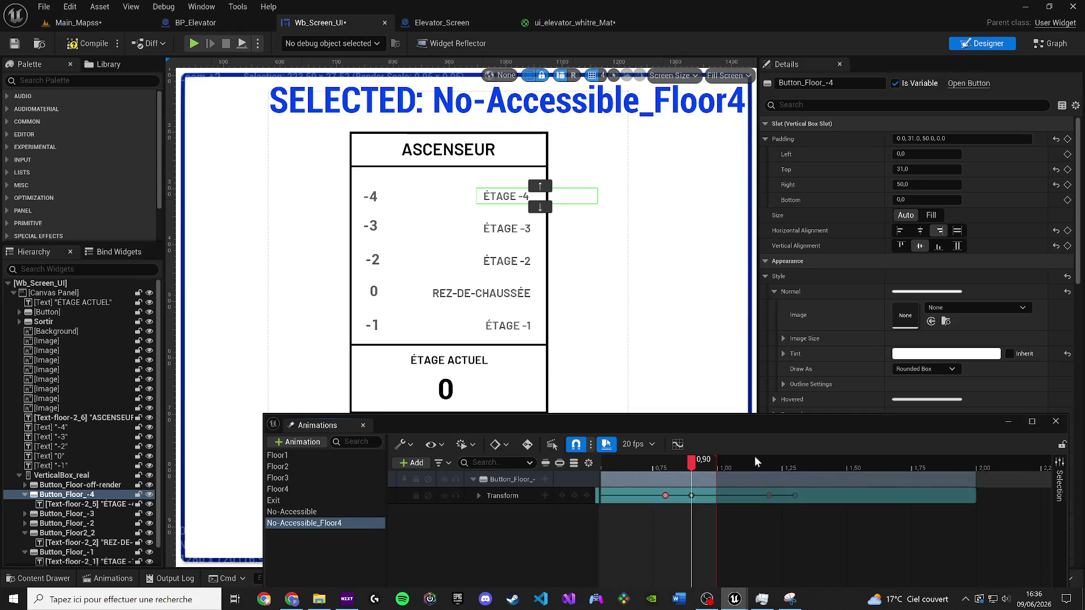
pyautogui.scroll(-4, 806, 484)
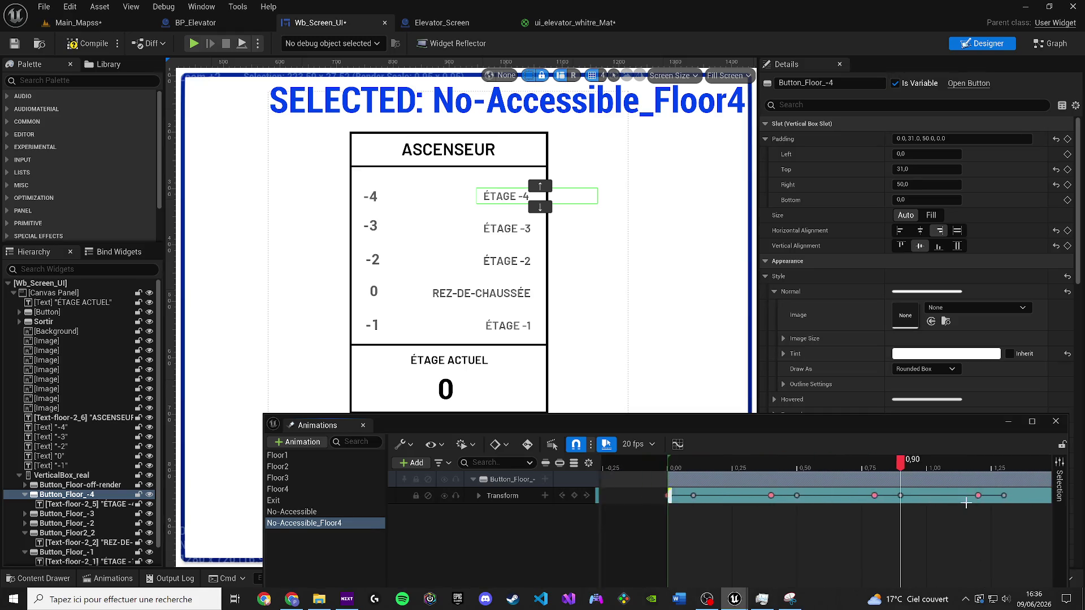
pyautogui.press('Up')
pyautogui.press('space')
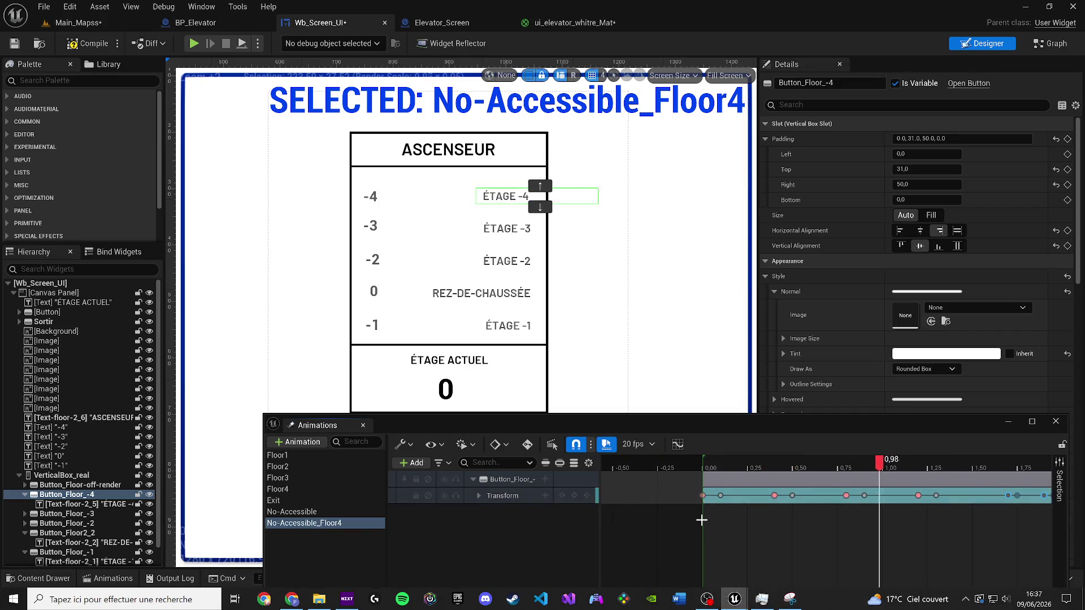
# Step: Delete the Transform section, restore it with undo, and replay the animation
pyautogui.click(774, 497)
pyautogui.press('Delete')
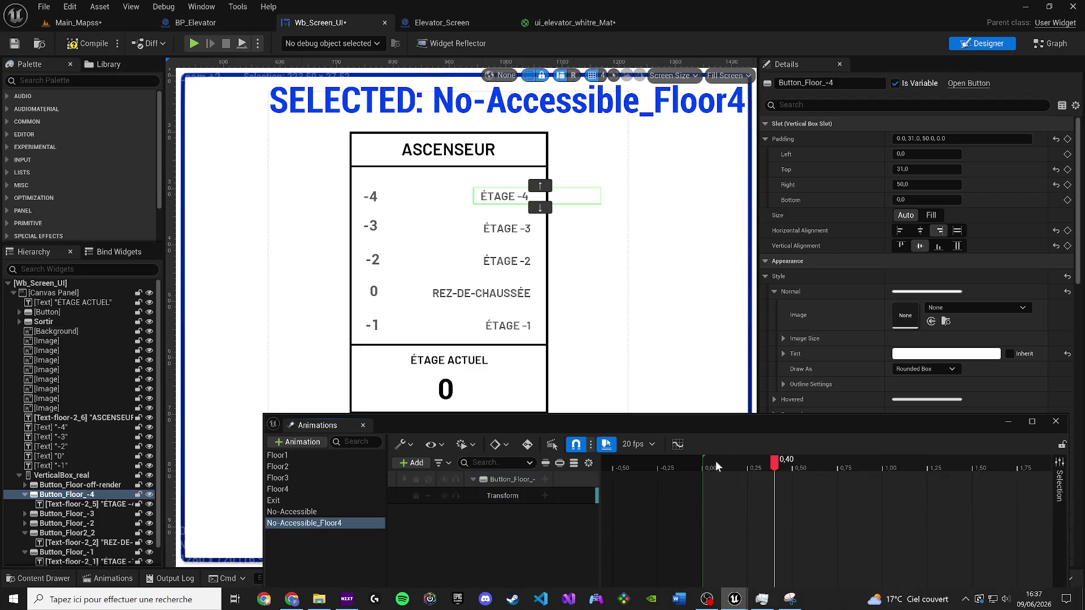
pyautogui.hotkey('ctrl', 'z')
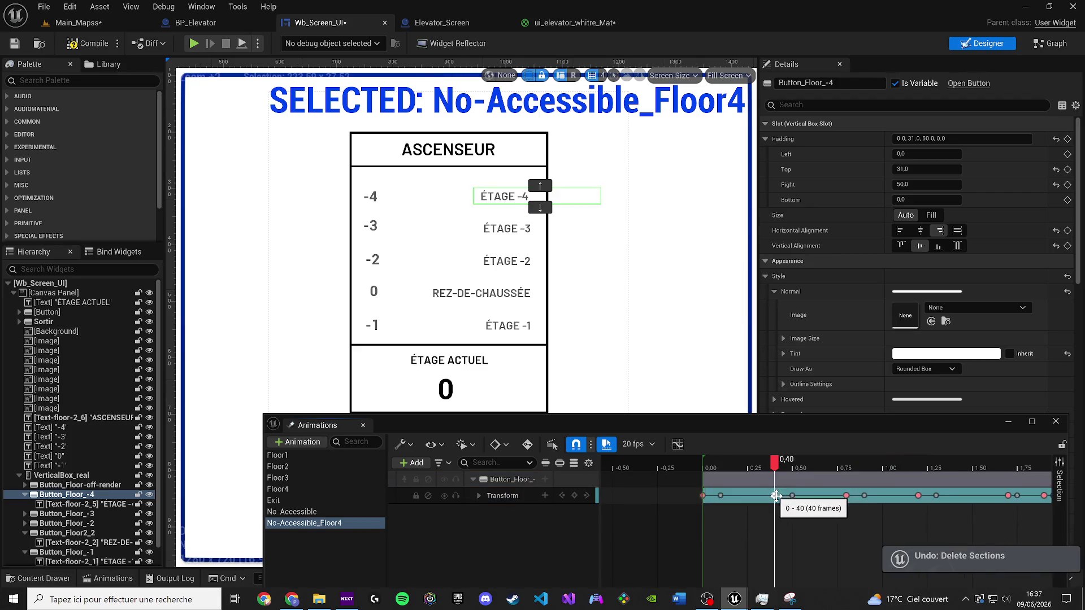
pyautogui.click(705, 467)
pyautogui.press('space')
pyautogui.click(745, 496)
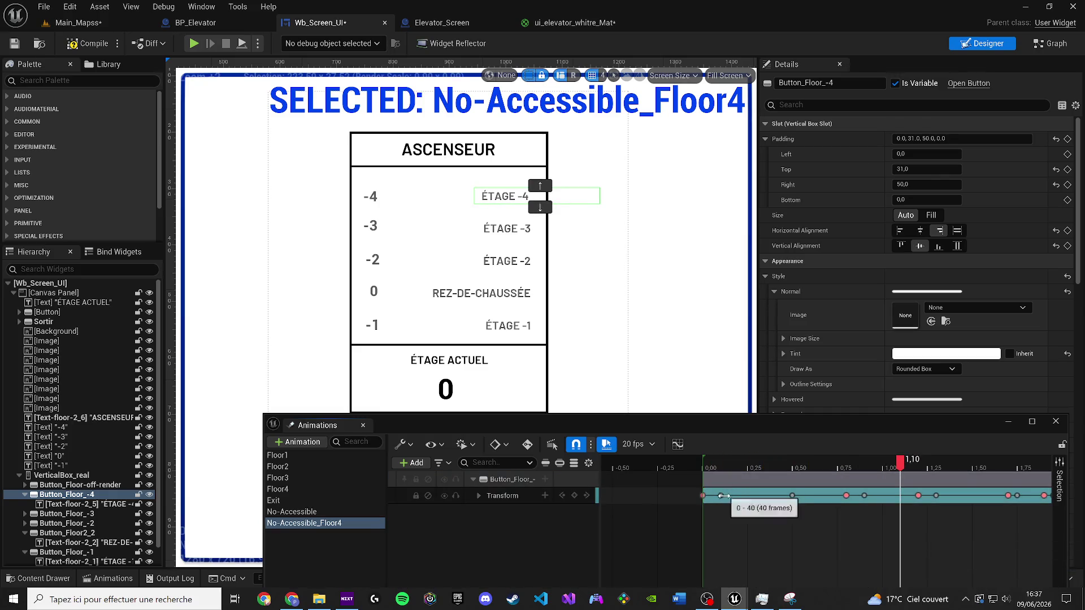
# Step: Move the 0.10 key to about 0.30 s and delete the keys at 0.90 and 1.30 s
pyautogui.moveTo(721, 496); pyautogui.dragTo(756, 495)
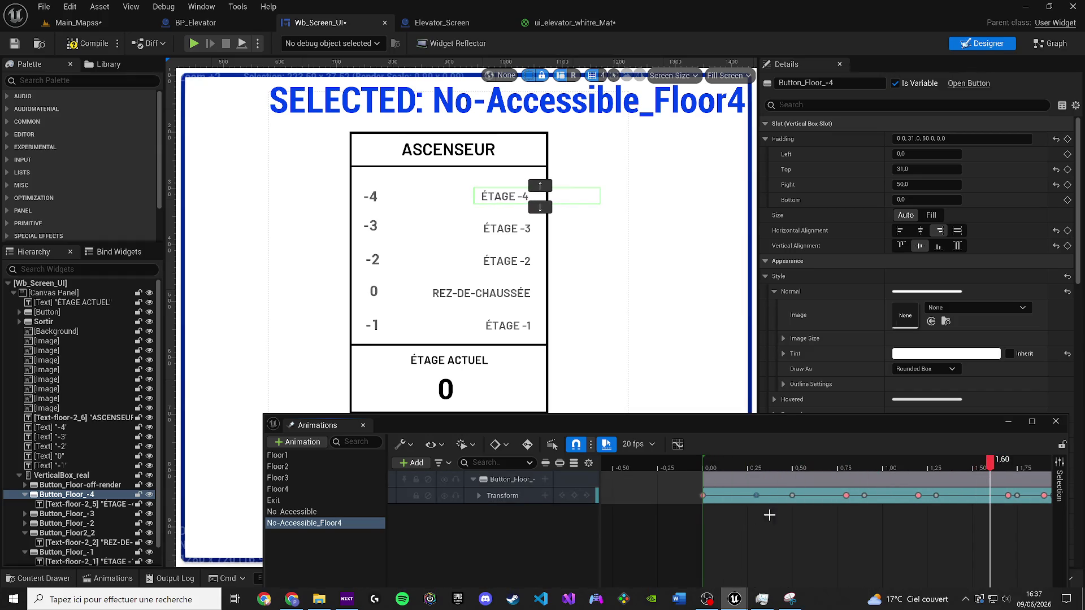
pyautogui.click(864, 495)
pyautogui.press('Delete')
pyautogui.click(936, 495)
pyautogui.press('Delete')
pyautogui.moveTo(694, 469)
pyautogui.mouseDown()
pyautogui.moveTo(713, 468)
pyautogui.moveTo(703, 468)
pyautogui.mouseUp()
pyautogui.press('space')
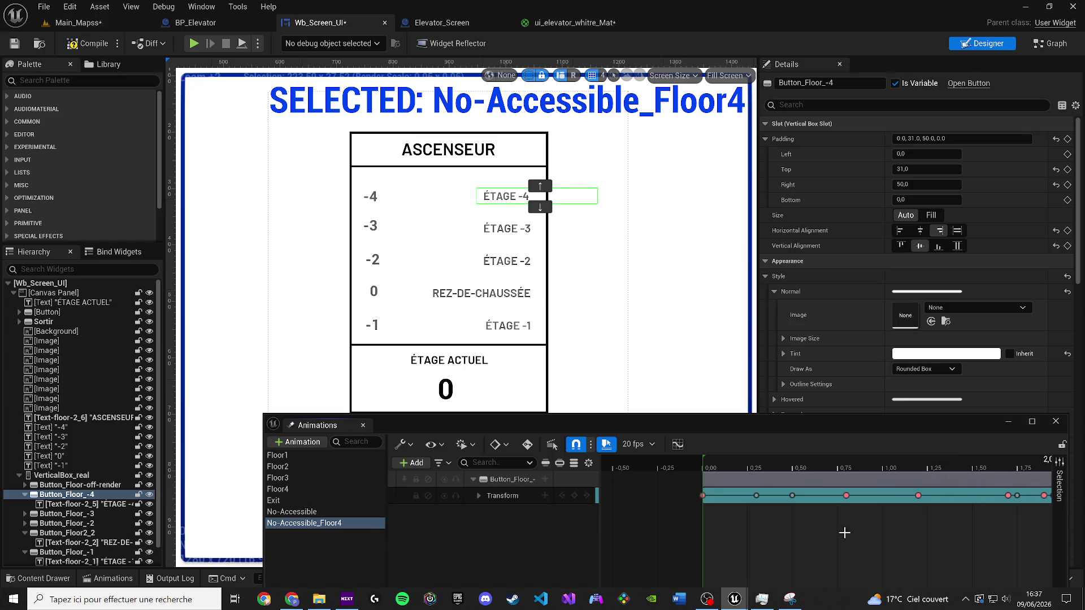
# Step: Shift the 1.70 s Transform key to 1.60 s and check the timing
pyautogui.click(1008, 496)
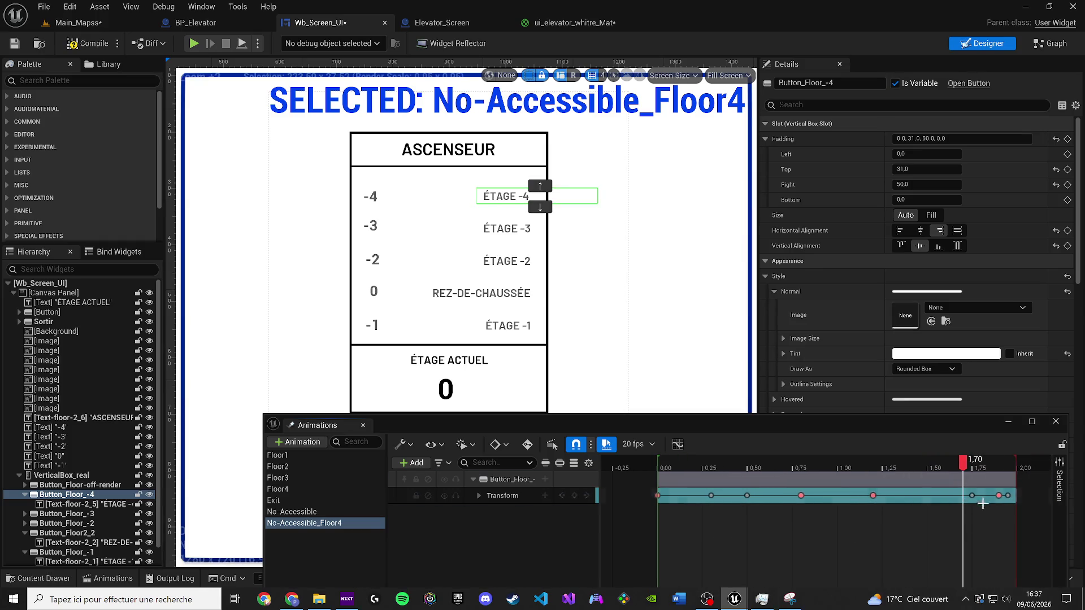
pyautogui.moveTo(969, 496)
pyautogui.mouseDown()
pyautogui.moveTo(918, 496)
pyautogui.moveTo(945, 495)
pyautogui.mouseUp()
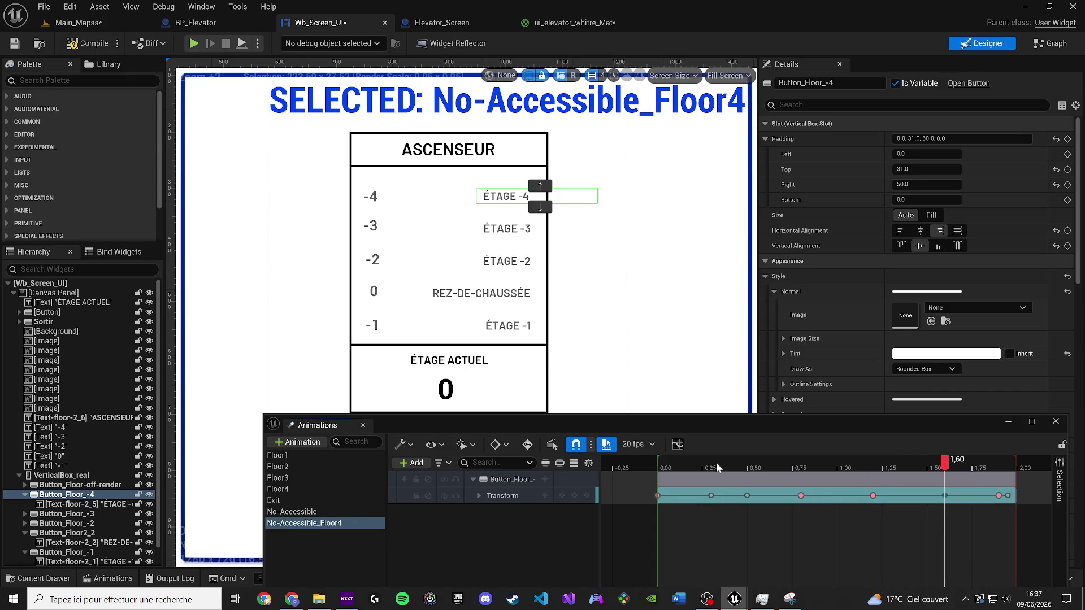
pyautogui.click(666, 463)
pyautogui.press('space')
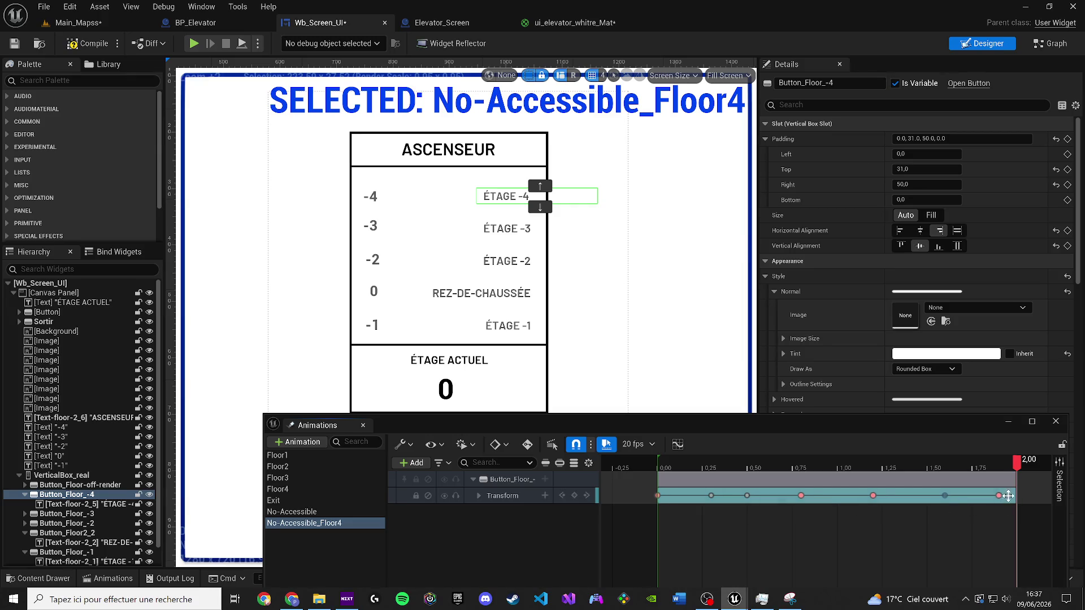
pyautogui.click(673, 470)
pyautogui.press('space')
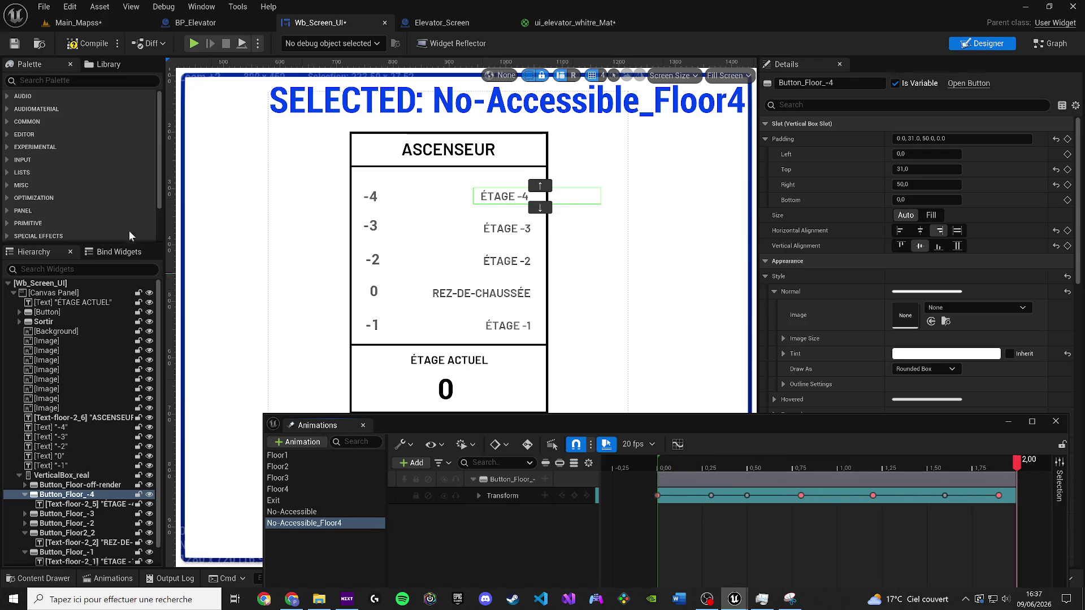
# Step: Compile the widget, replay the animation, and close the animation timeline
pyautogui.click(82, 45)
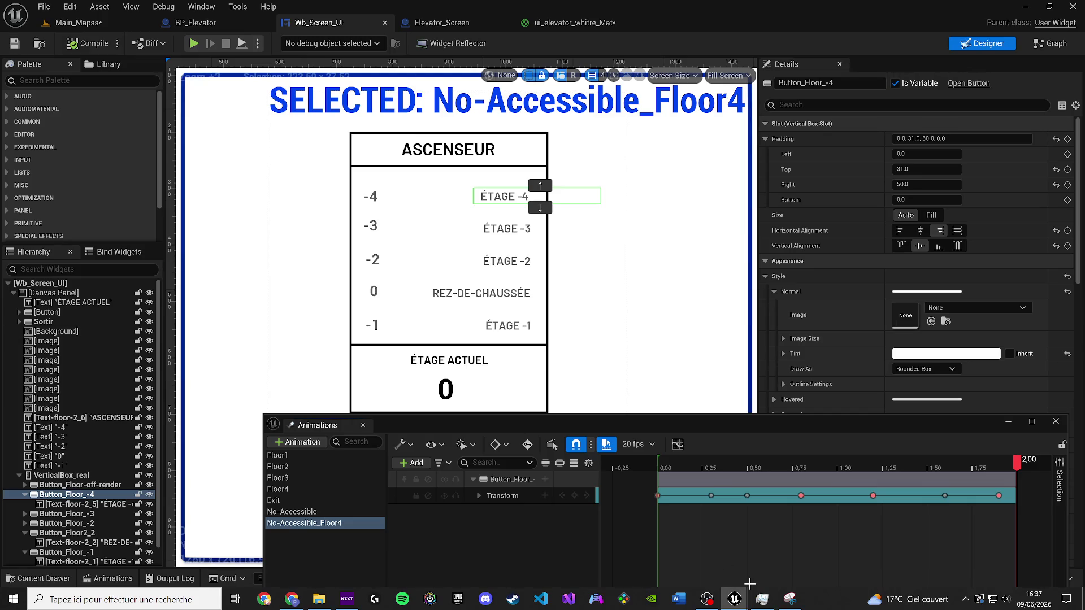
pyautogui.press('space')
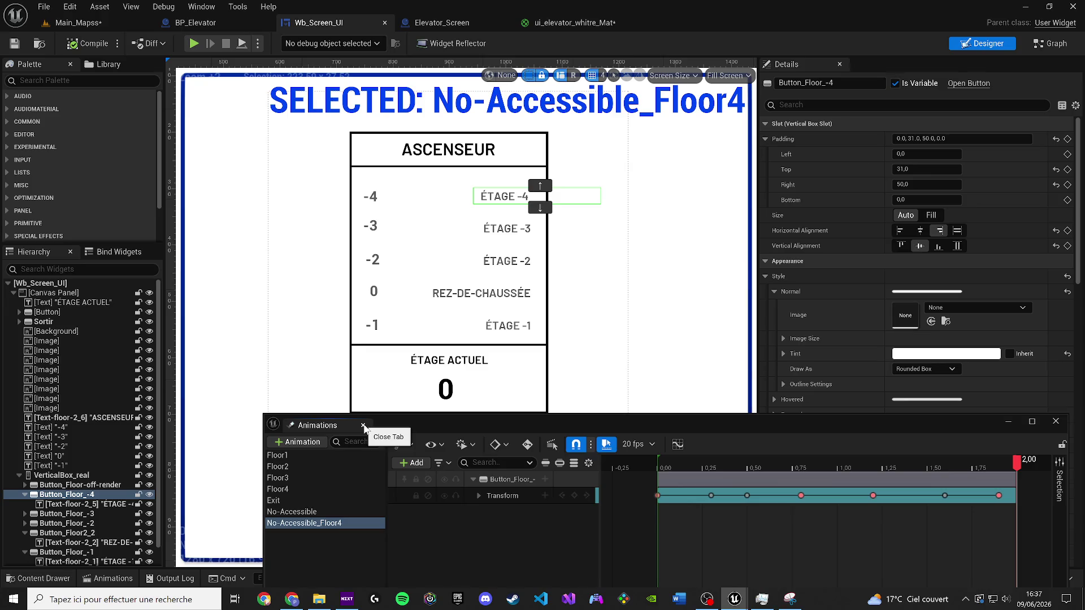
pyautogui.click(363, 426)
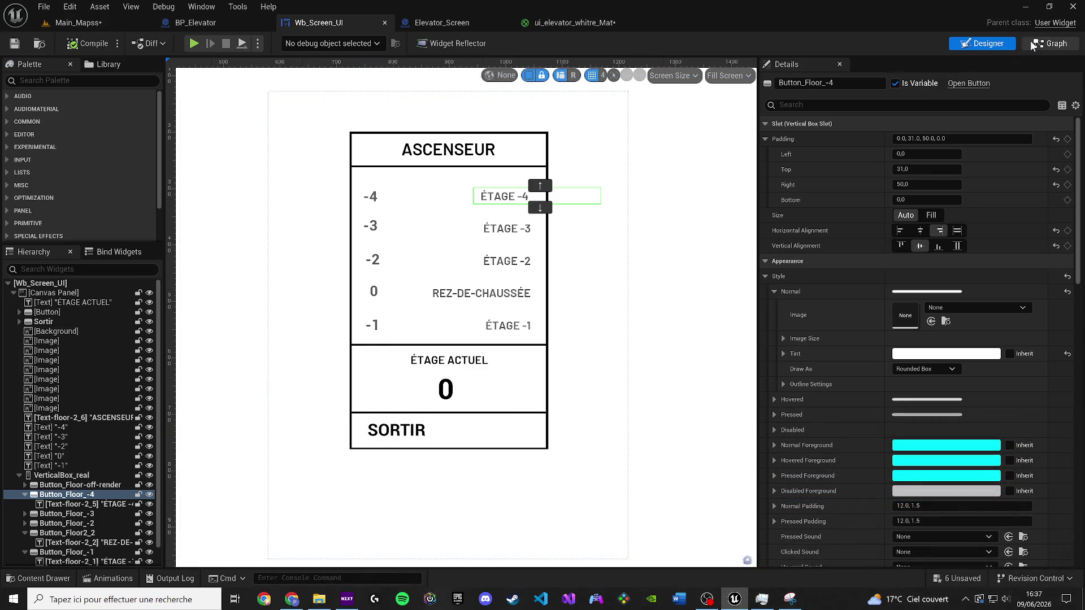
pyautogui.moveTo(1077, 197); pyautogui.dragTo(1077, 480)
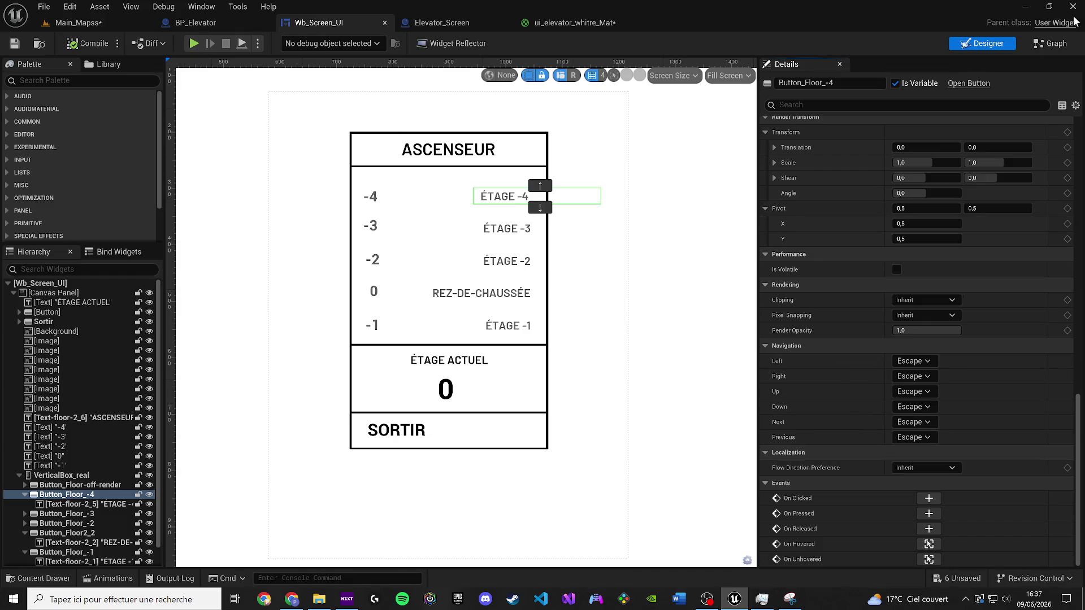
# Step: Find the Event Construct node in the Wb_Screen_UI event graph
pyautogui.click(1050, 43)
pyautogui.scroll(-4, 679, 205)
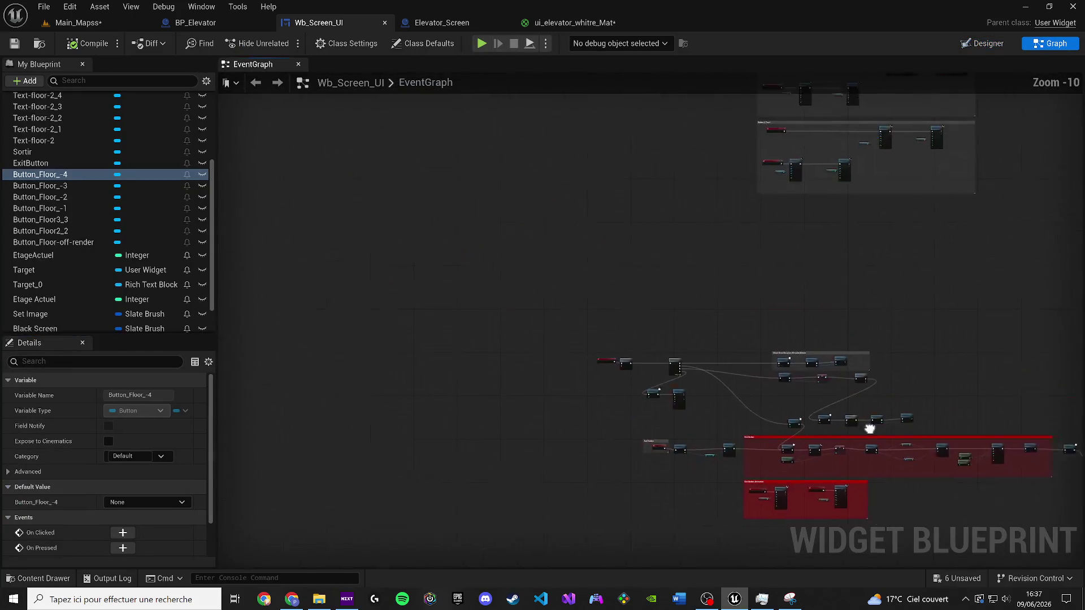
pyautogui.scroll(4, 689, 391)
pyautogui.scroll(4, 623, 368)
pyautogui.scroll(-5, 582, 274)
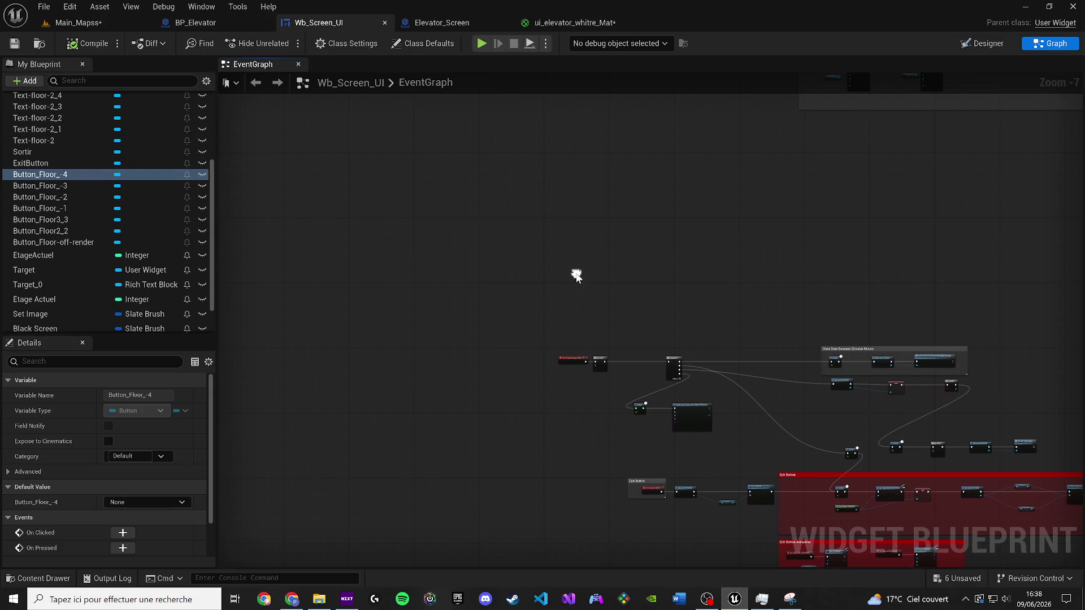
pyautogui.rightClick(576, 278)
pyautogui.write('b')
pyautogui.press('BackSpace')
pyautogui.write('construct')
pyautogui.press('Return')
# Step: Wire a new Play Animation node off Event Construct's execution output
pyautogui.moveTo(548, 336); pyautogui.dragTo(690, 331)
pyautogui.write('play animatio')
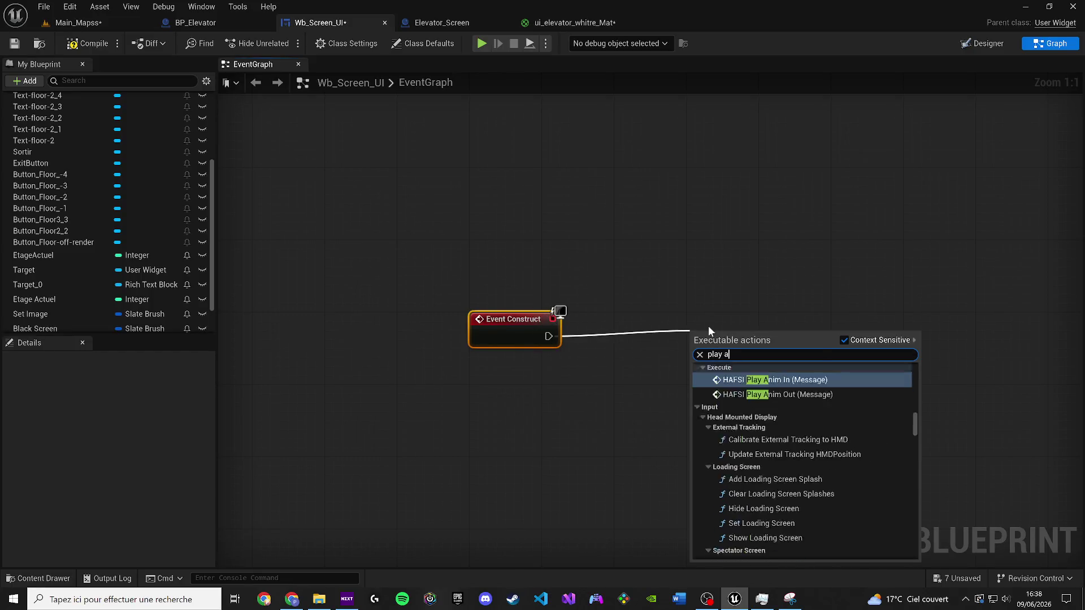
pyautogui.press('Return')
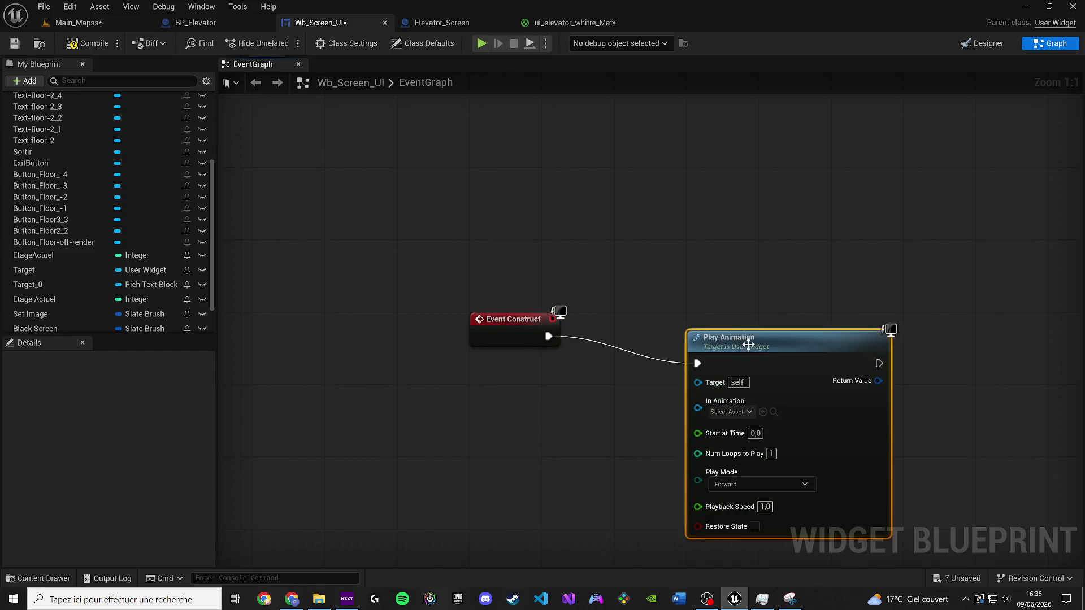
pyautogui.moveTo(747, 333); pyautogui.dragTo(738, 313)
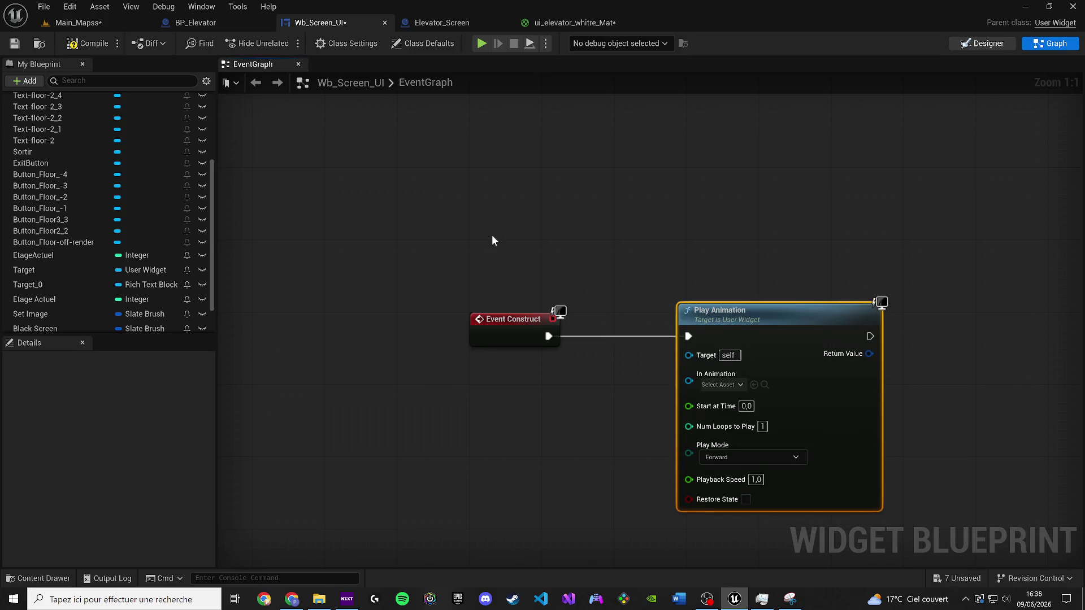
# Step: Select Button_Floor_-4 in the Designer, then return to and recentre the event graph
pyautogui.click(982, 43)
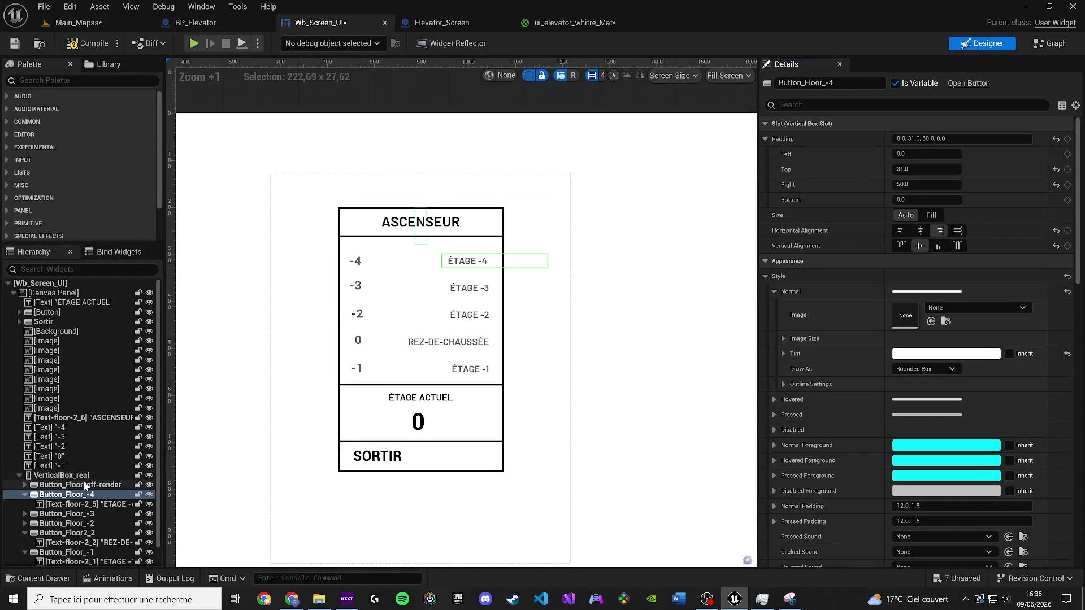
pyautogui.click(67, 495)
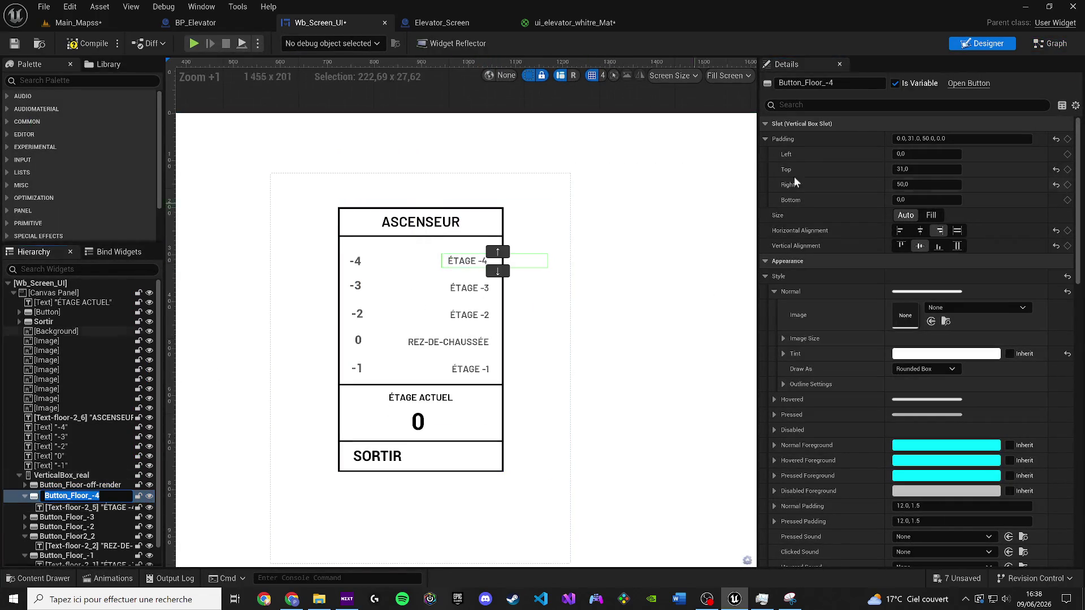
pyautogui.hotkey('ctrl', 'space')
pyautogui.hotkey('ctrl', 'space')
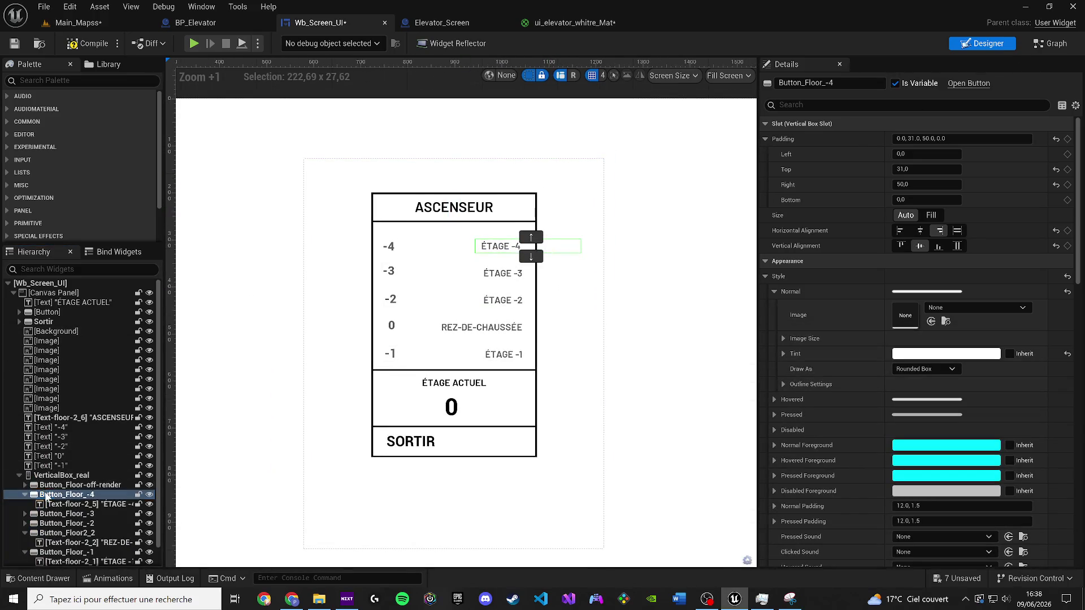
pyautogui.click(1050, 43)
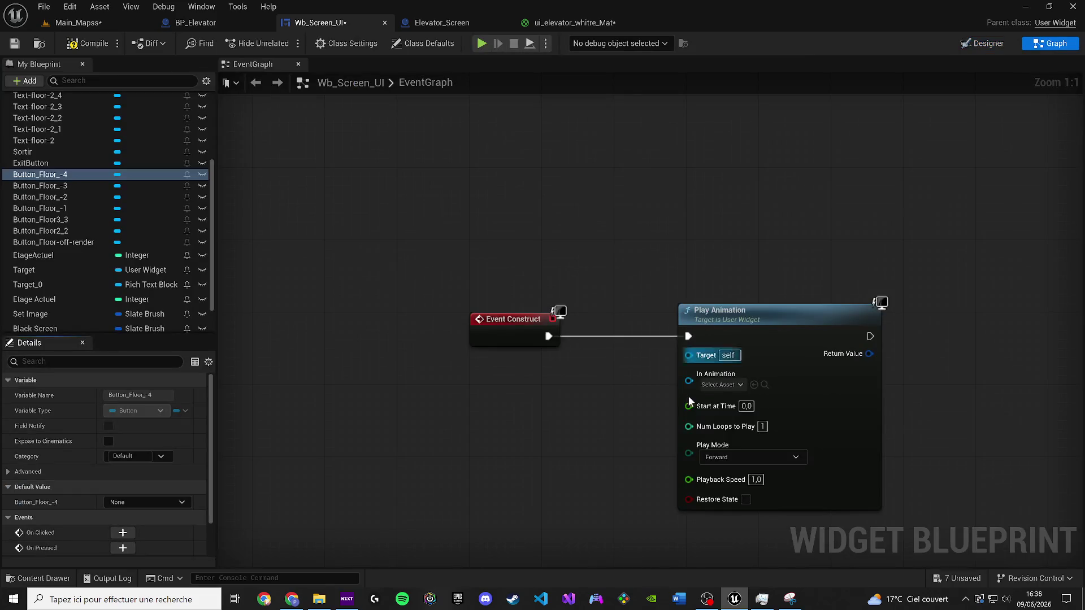
pyautogui.moveTo(659, 440); pyautogui.dragTo(588, 399)
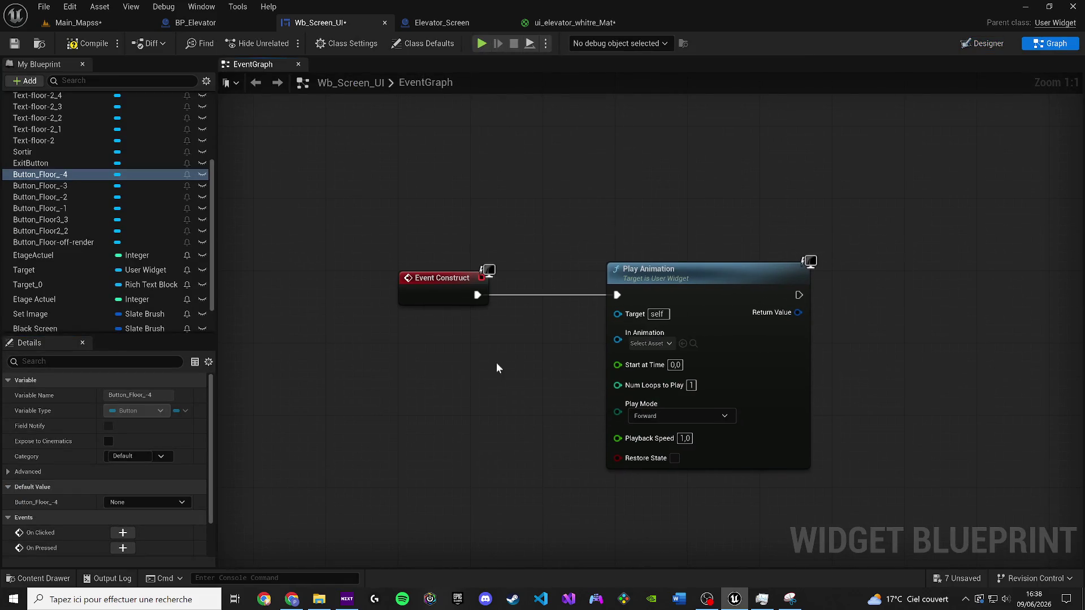
# Step: Set Num Loops to Play to 50 and wire a Button_Floor_-4 getter to Play Animation's Target
pyautogui.click(691, 384)
pyautogui.write('50')
pyautogui.moveTo(93, 174)
pyautogui.mouseDown()
pyautogui.moveTo(273, 255)
pyautogui.moveTo(386, 346)
pyautogui.moveTo(627, 312)
pyautogui.moveTo(630, 336)
pyautogui.moveTo(564, 332)
pyautogui.mouseUp()
pyautogui.click(433, 371)
pyautogui.moveTo(418, 355); pyautogui.dragTo(488, 346)
pyautogui.moveTo(508, 344)
pyautogui.mouseDown()
pyautogui.moveTo(632, 314)
pyautogui.moveTo(621, 311)
pyautogui.mouseUp()
pyautogui.click(542, 385)
pyautogui.moveTo(508, 344)
pyautogui.mouseDown()
pyautogui.moveTo(643, 354)
pyautogui.moveTo(600, 340)
pyautogui.mouseUp()
pyautogui.click(480, 345)
pyautogui.moveTo(508, 344); pyautogui.dragTo(618, 314)
pyautogui.click(469, 342)
pyautogui.scroll(5, 102, 164)
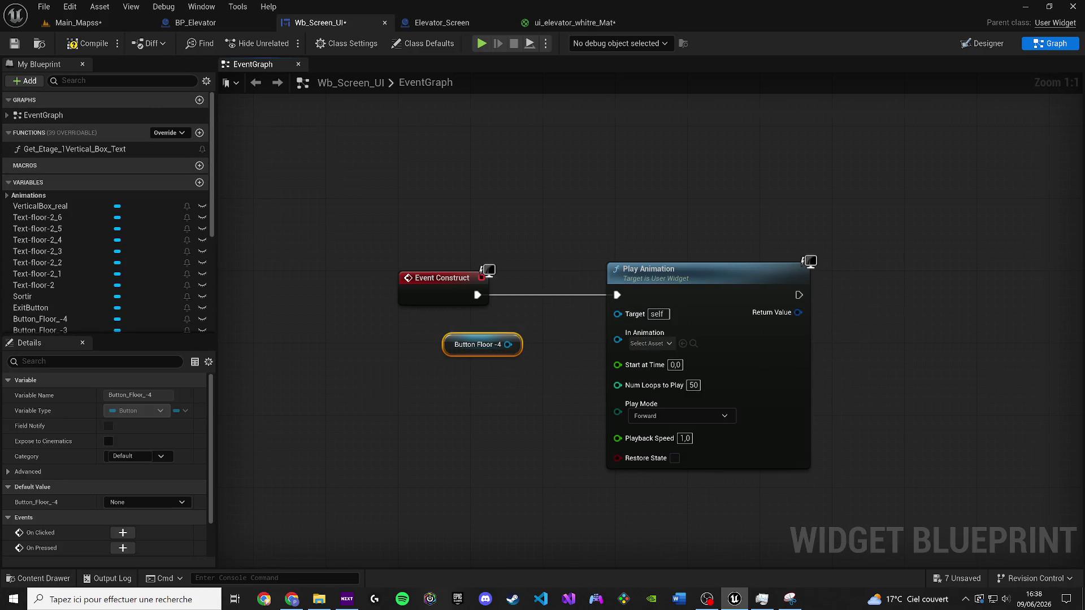
# Step: Feed a No-Accessible_Floor4 getter into In Animation, delete the button getter, and save
pyautogui.click(11, 197)
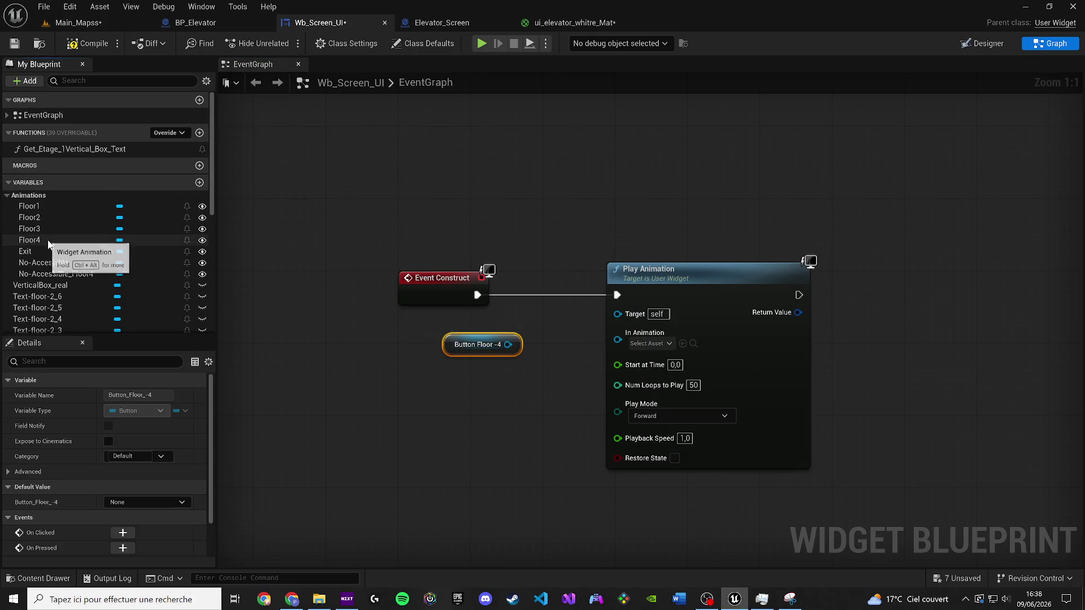
pyautogui.moveTo(47, 242)
pyautogui.mouseDown()
pyautogui.moveTo(125, 256)
pyautogui.moveTo(87, 244)
pyautogui.moveTo(117, 259)
pyautogui.moveTo(86, 260)
pyautogui.moveTo(91, 276)
pyautogui.moveTo(546, 403)
pyautogui.moveTo(627, 336)
pyautogui.mouseUp()
pyautogui.click(546, 403)
pyautogui.click(471, 347)
pyautogui.moveTo(499, 344)
pyautogui.mouseDown()
pyautogui.moveTo(558, 341)
pyautogui.moveTo(619, 316)
pyautogui.mouseUp()
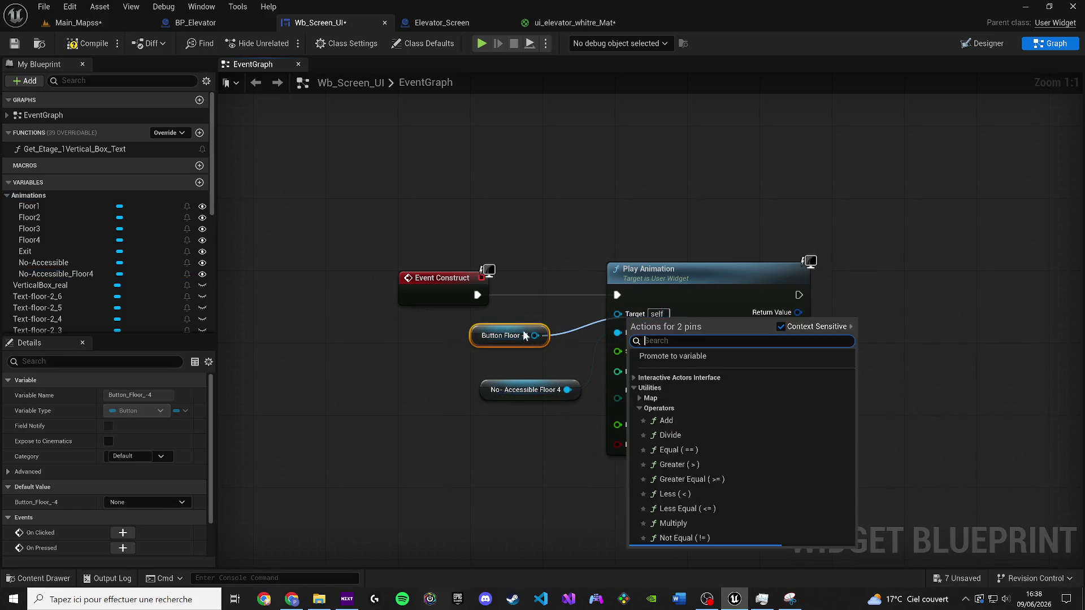
pyautogui.click(508, 340)
pyautogui.press('Delete')
pyautogui.moveTo(525, 390); pyautogui.dragTo(517, 344)
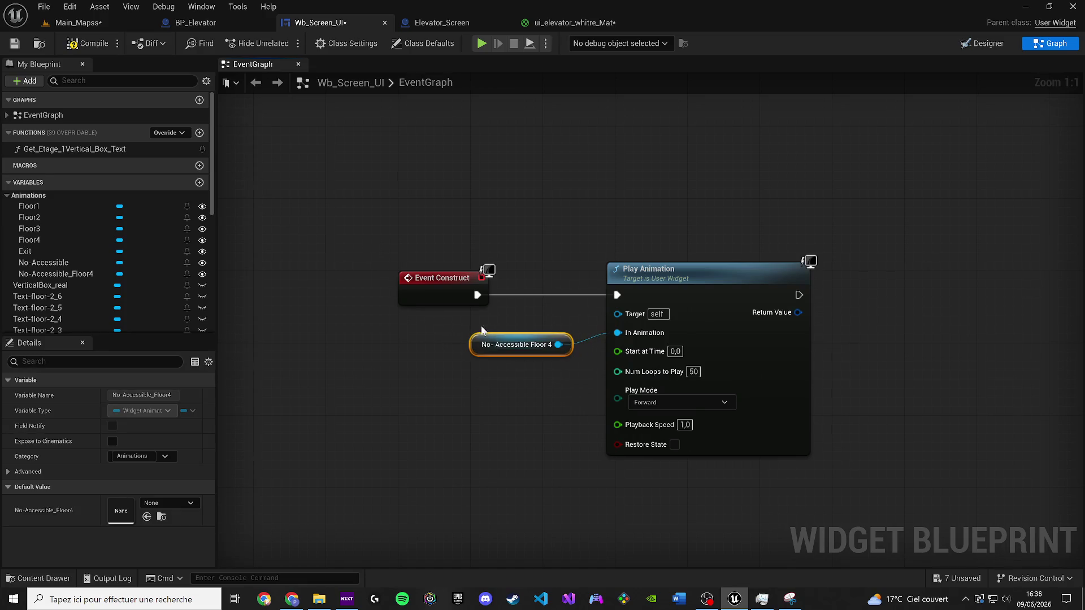
pyautogui.click(14, 44)
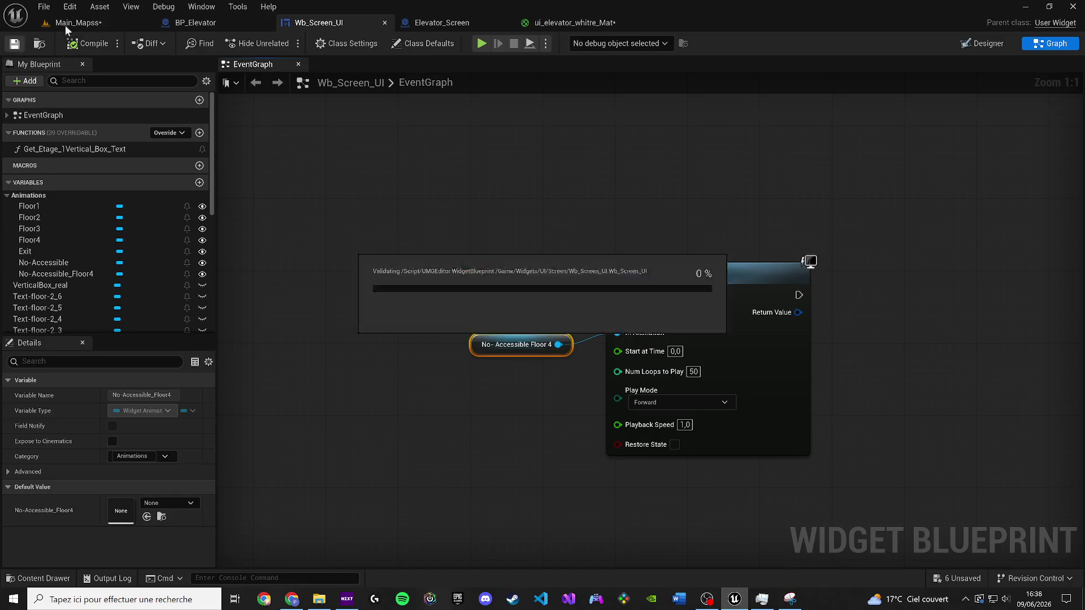
# Step: Play-test the main map, interact with the elevator terminal, then open Elevator_Screen
pyautogui.click(65, 24)
pyautogui.hotkey('alt', 'p')
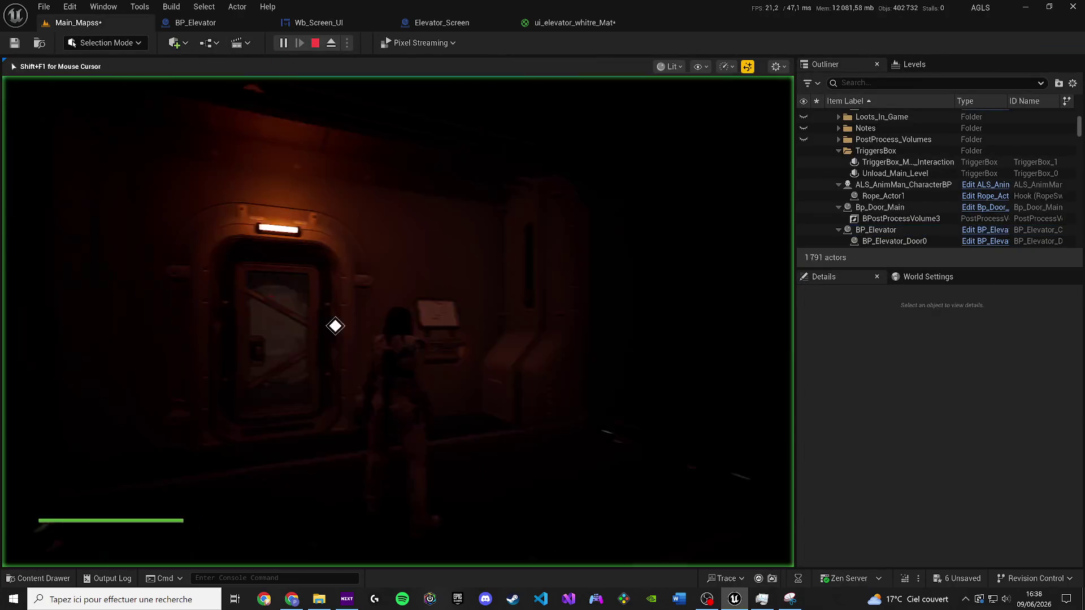
pyautogui.press('e')
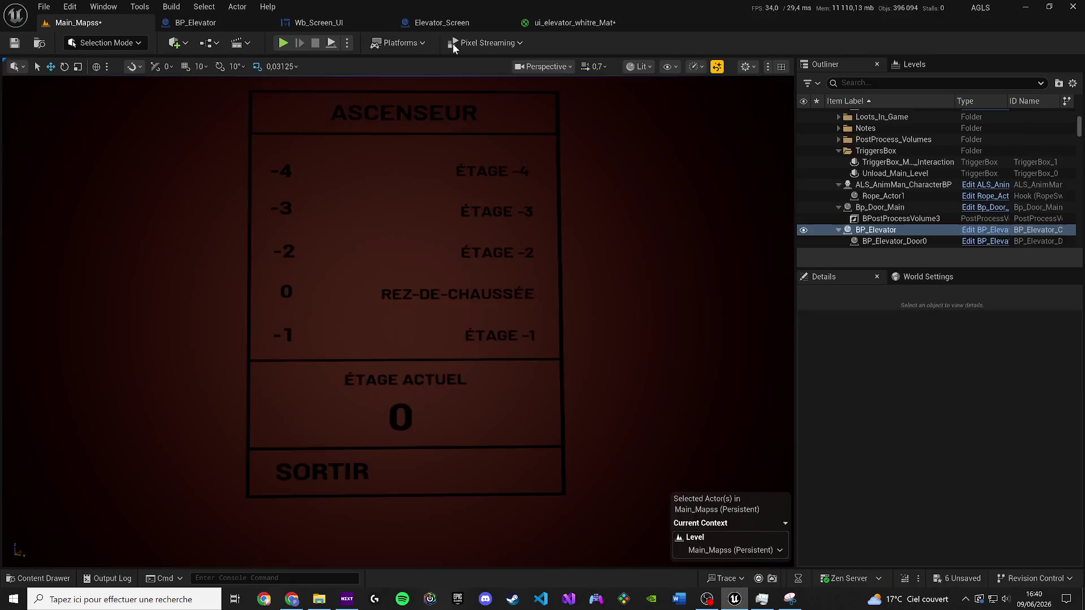
pyautogui.click(436, 24)
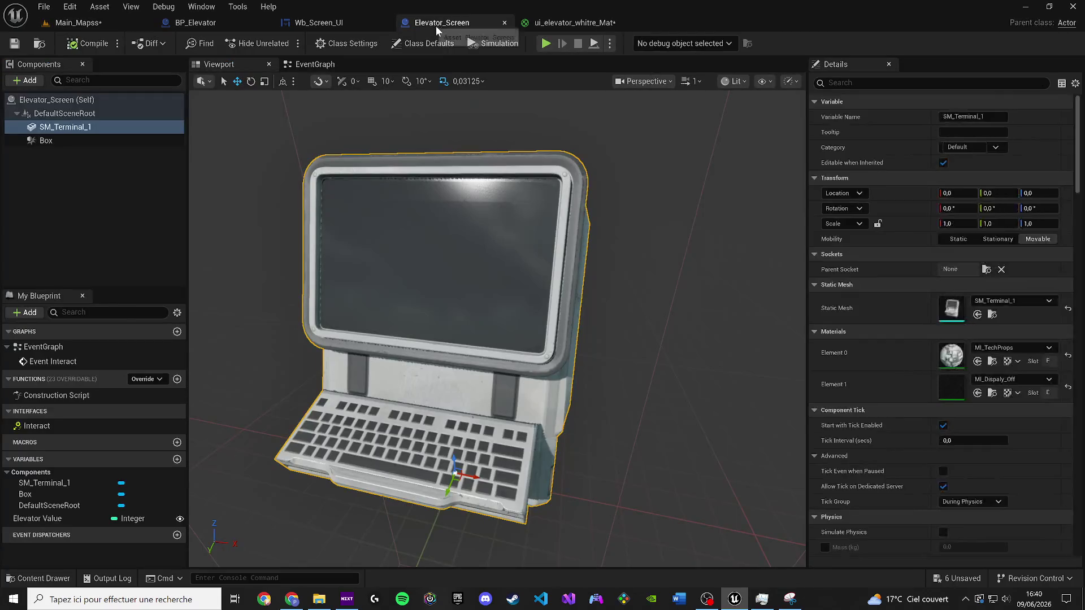
# Step: Fly the level camera to the terminal screen, open BP_Elevator, then switch to Chrome
pyautogui.click(78, 23)
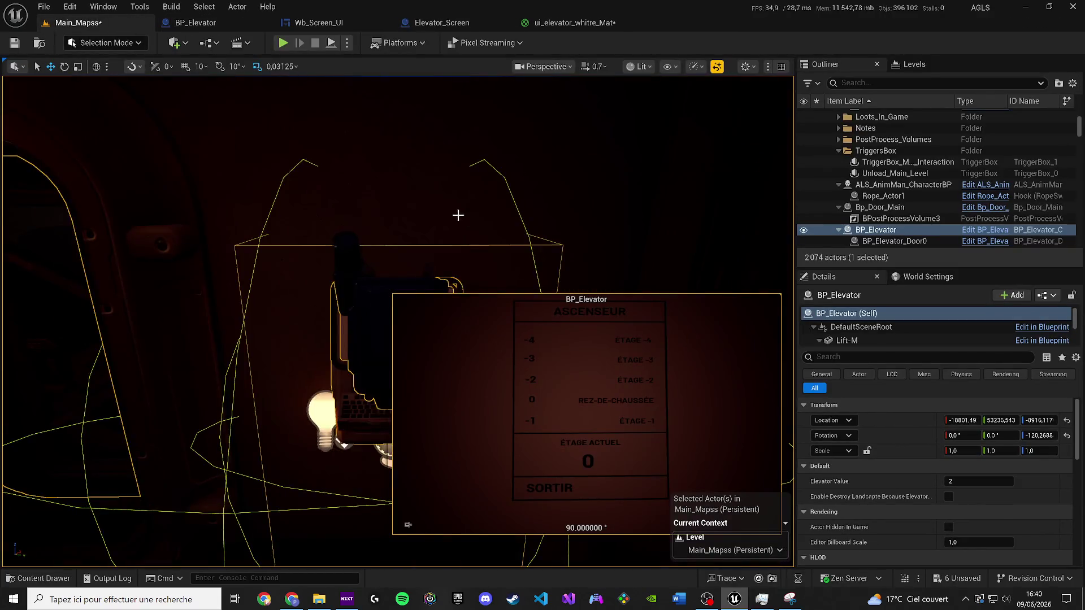
pyautogui.click(460, 213)
pyautogui.press('w')
pyautogui.scroll(-2, 396, 317)
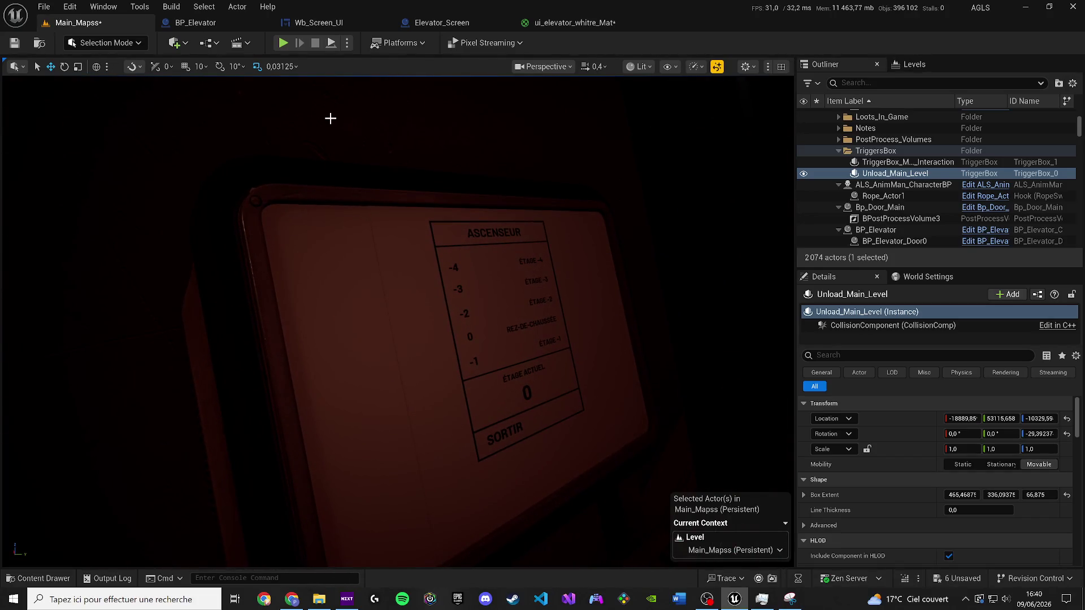
pyautogui.click(208, 24)
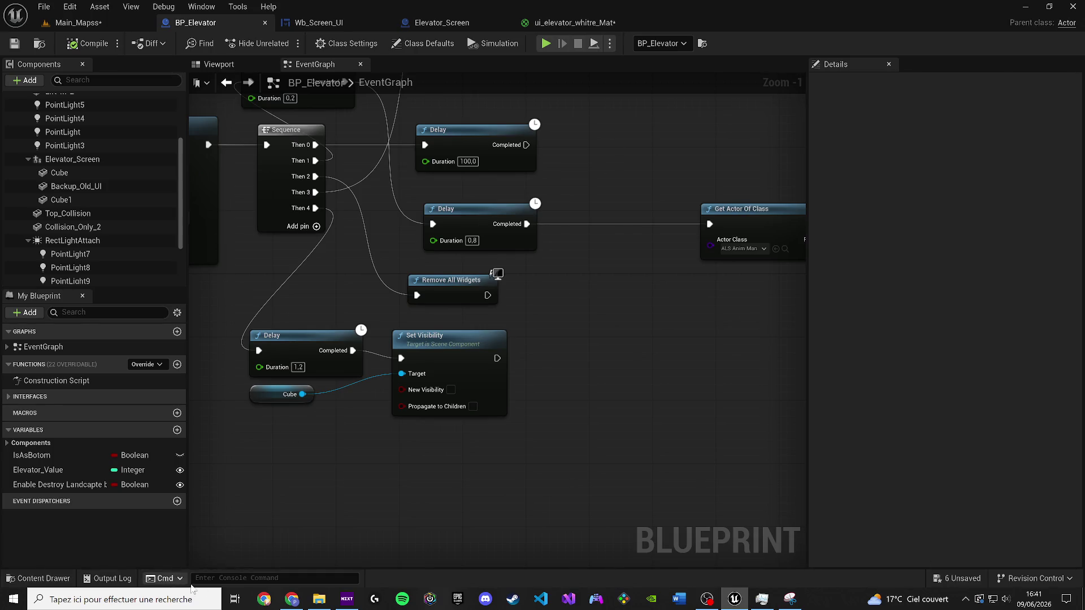
pyautogui.click(264, 599)
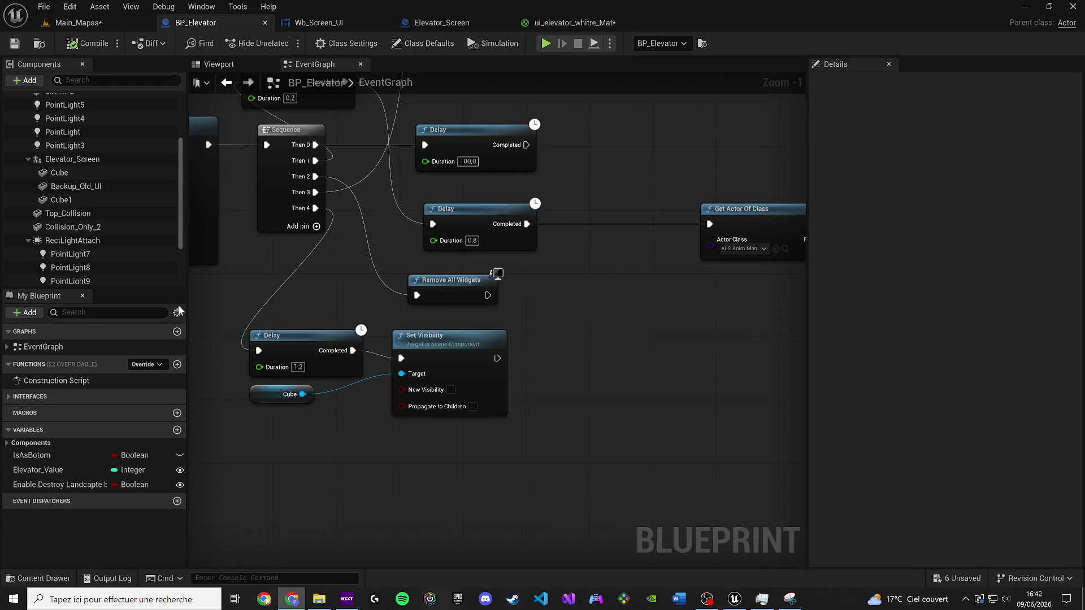
# Step: Switch BP_Elevator to its Viewport to see the ASCENSEUR panel at floor 0
pyautogui.click(206, 65)
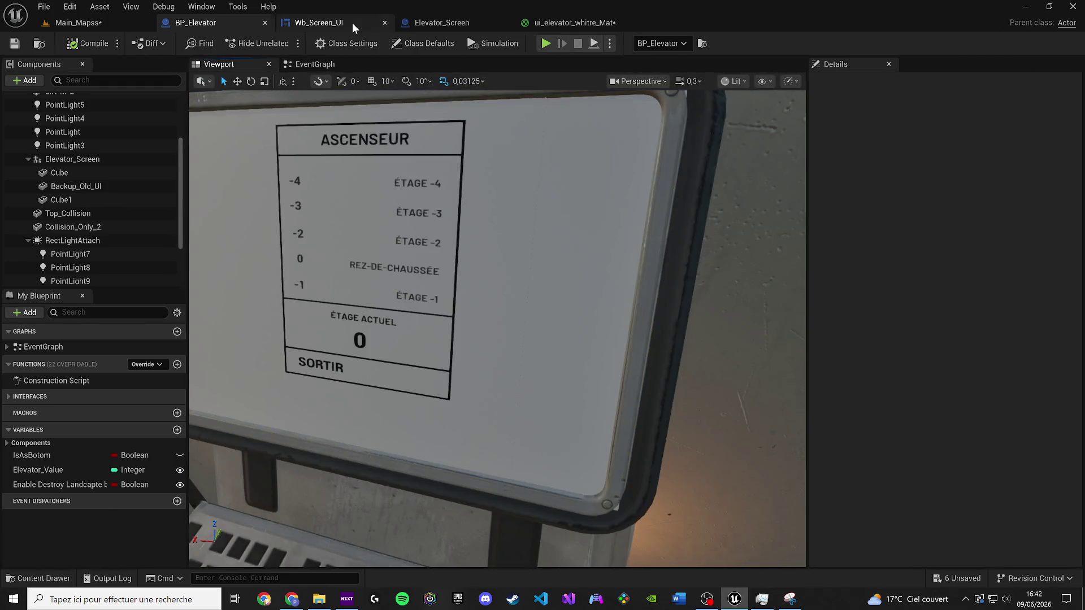
# Step: Bring up the Wb_Screen_UI widget Blueprint tab
pyautogui.click(351, 23)
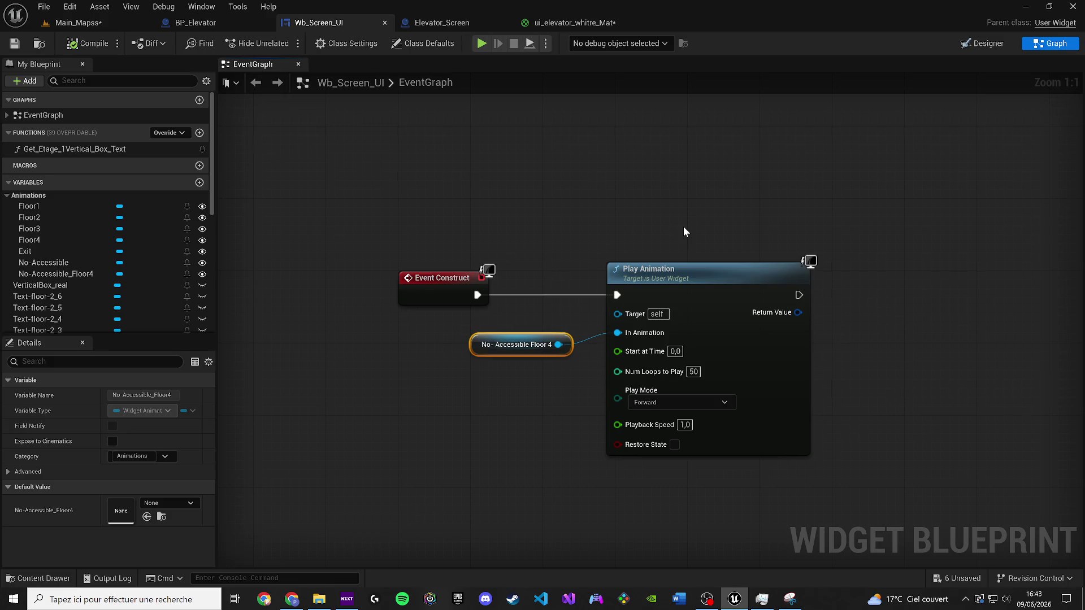
# Step: Switch Wb_Screen_UI to the Designer view and zoom the canvas, then bring up Visual Studio Code
pyautogui.scroll(-2, 711, 203)
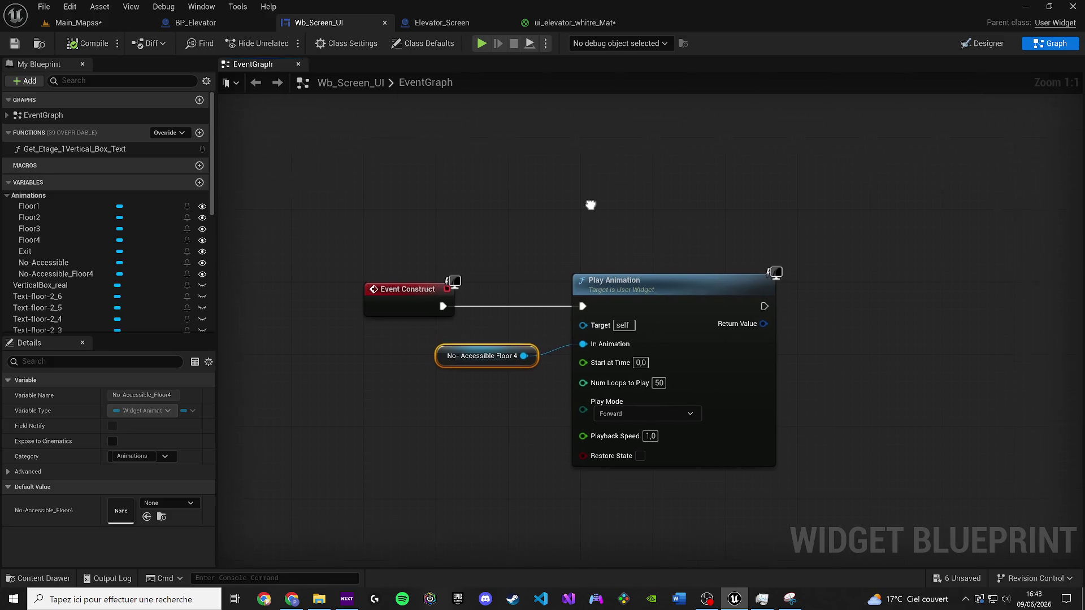
pyautogui.click(504, 203)
pyautogui.click(970, 44)
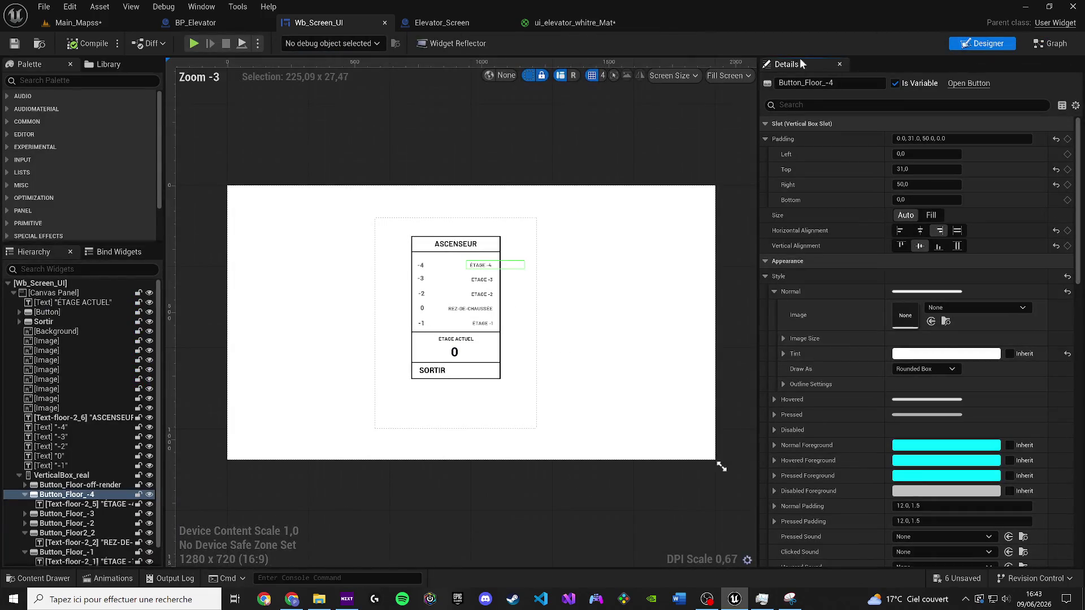
pyautogui.scroll(7, 516, 182)
pyautogui.scroll(-3, 460, 182)
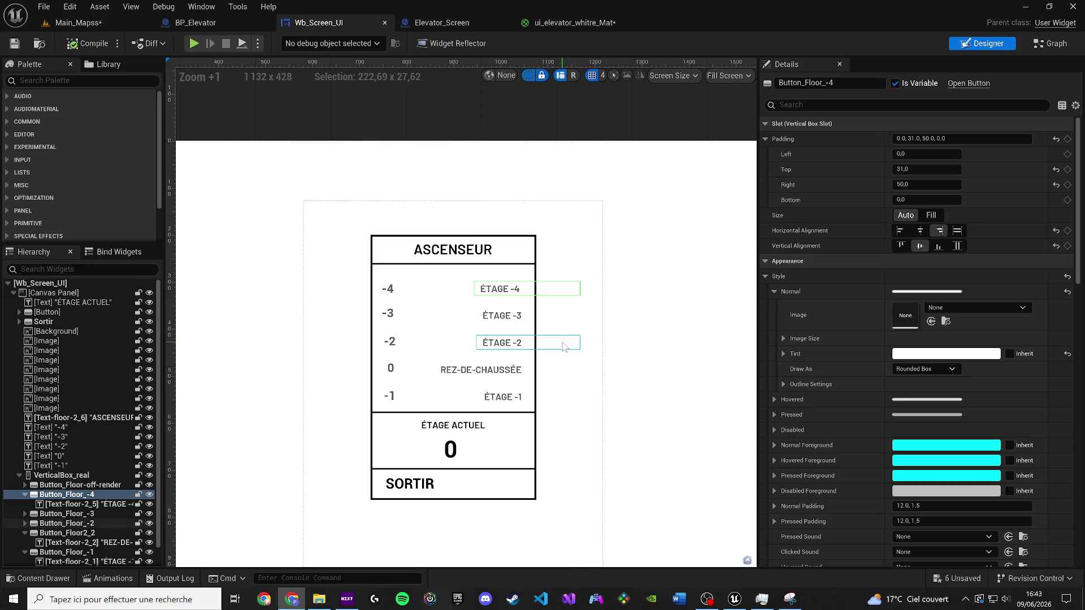
pyautogui.click(540, 600)
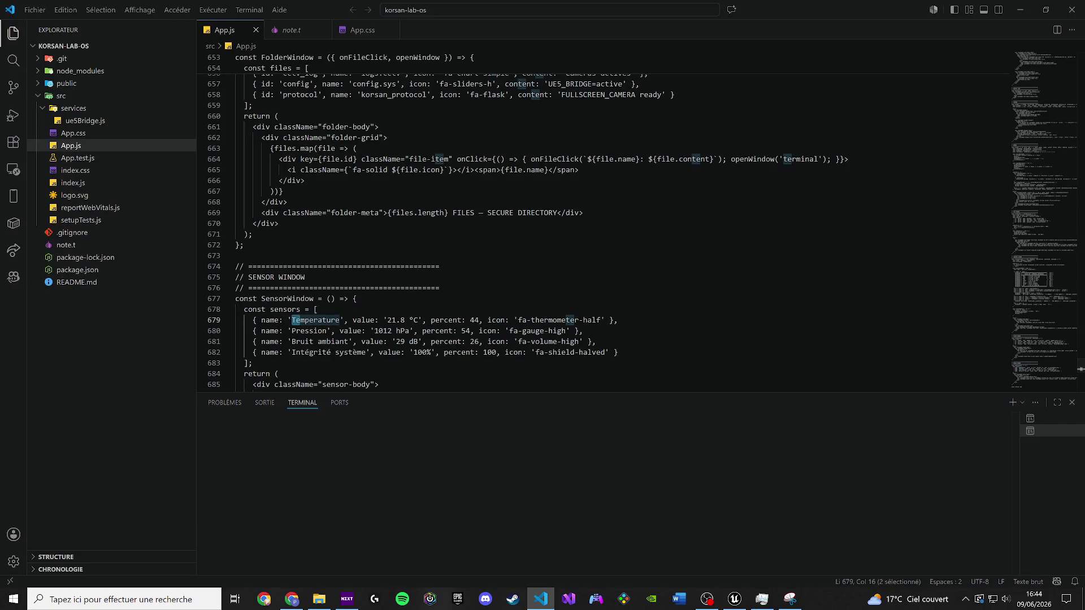
# Step: Close the korsan-lab-os window, reopen the recent sit project, and open electric-pannel.html
pyautogui.click(35, 10)
pyautogui.press('Escape')
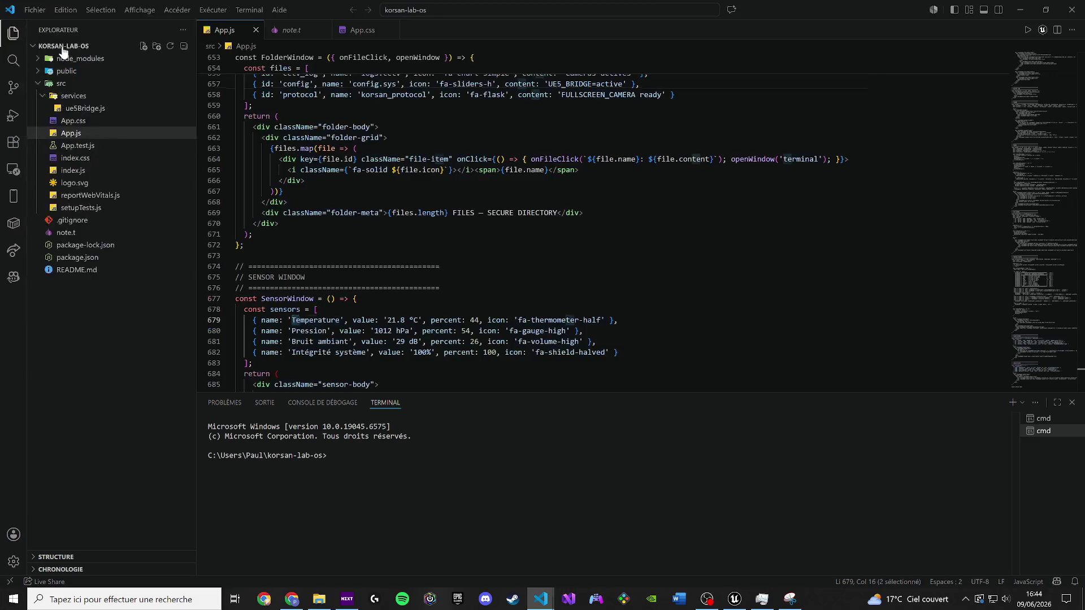
pyautogui.click(1072, 9)
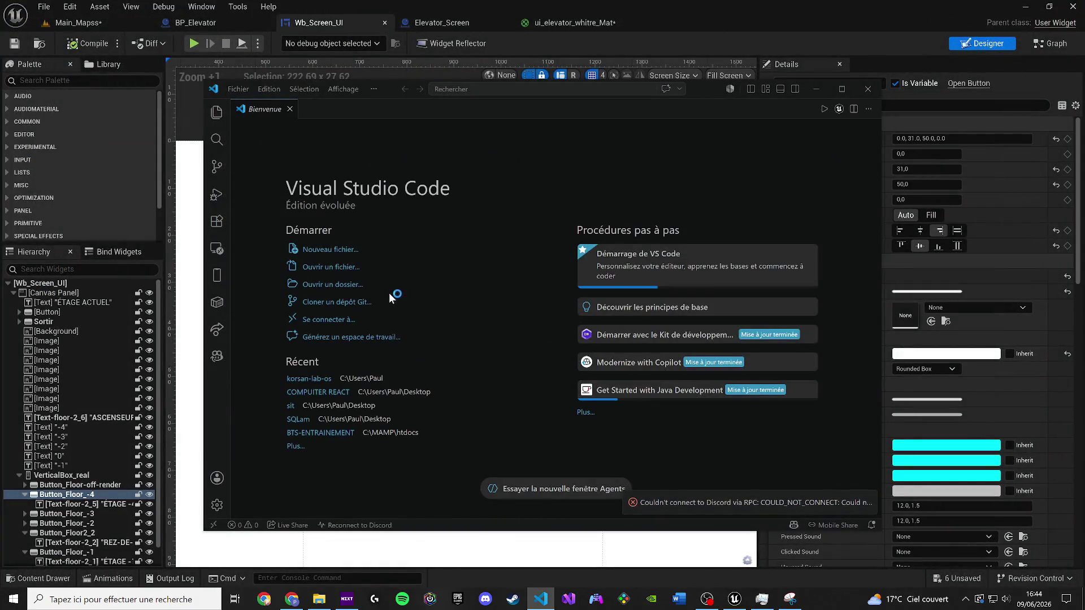
pyautogui.click(288, 405)
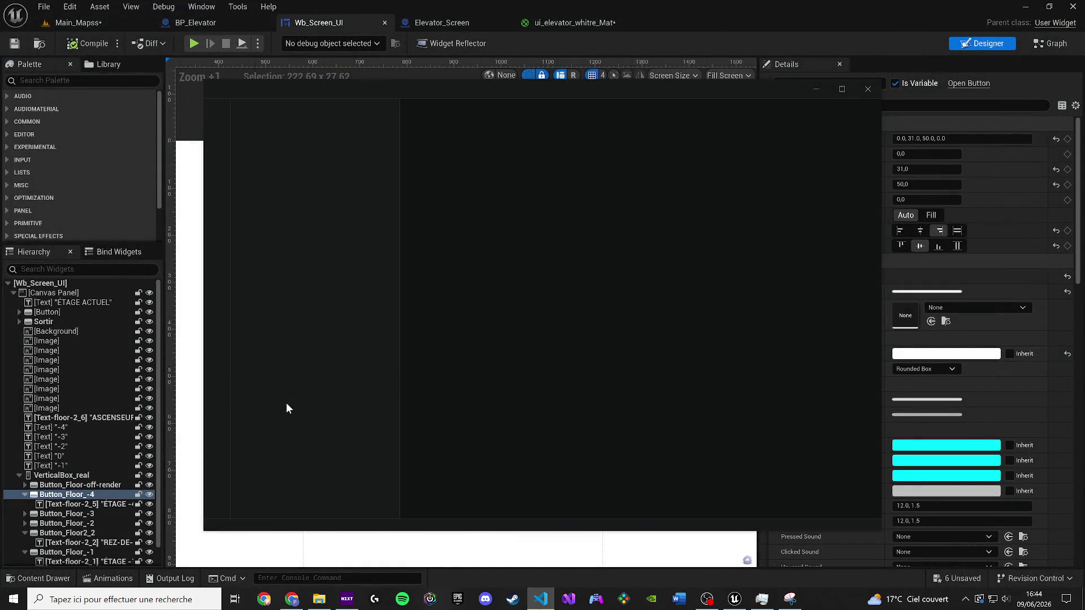
pyautogui.click(293, 288)
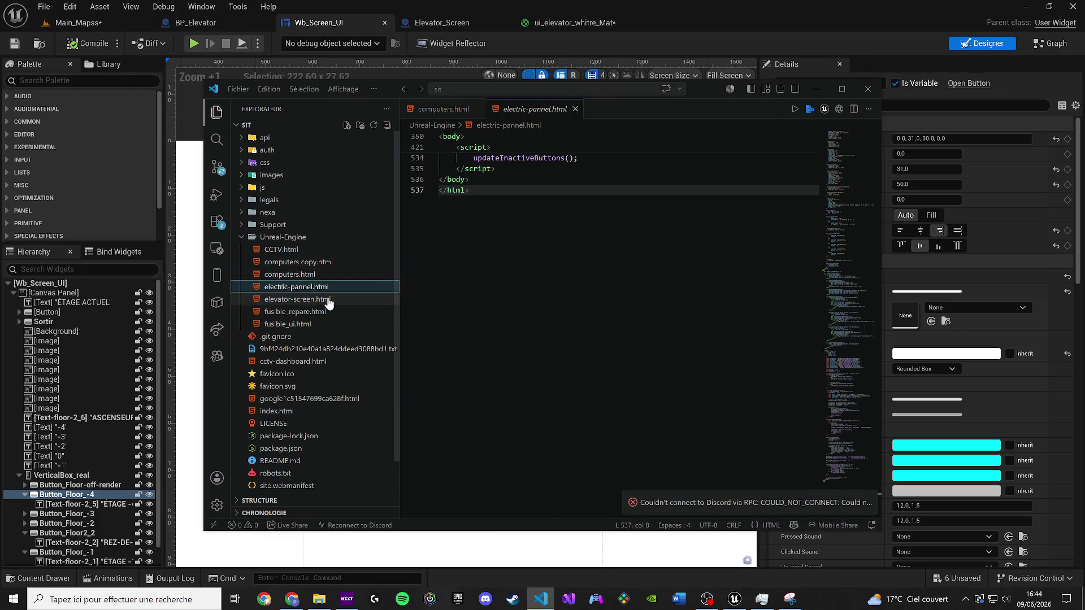
# Step: Preview elevator-screen.html with Go Live on port 5500, then open fusible_repare.html
pyautogui.click(329, 300)
pyautogui.hotkey('ctrl', 'a')
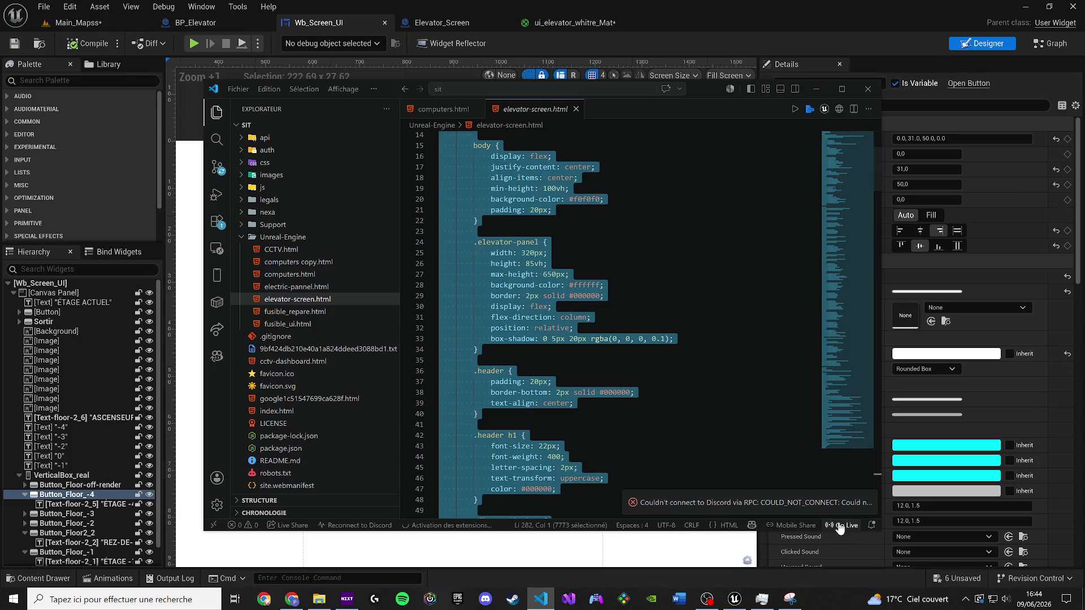
pyautogui.click(840, 526)
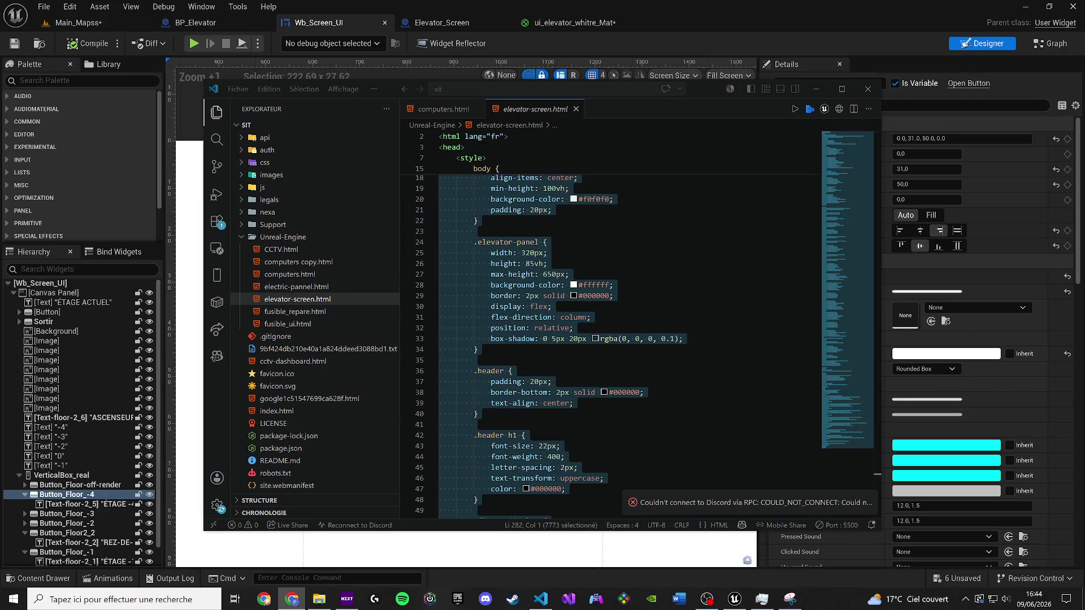
pyautogui.click(320, 311)
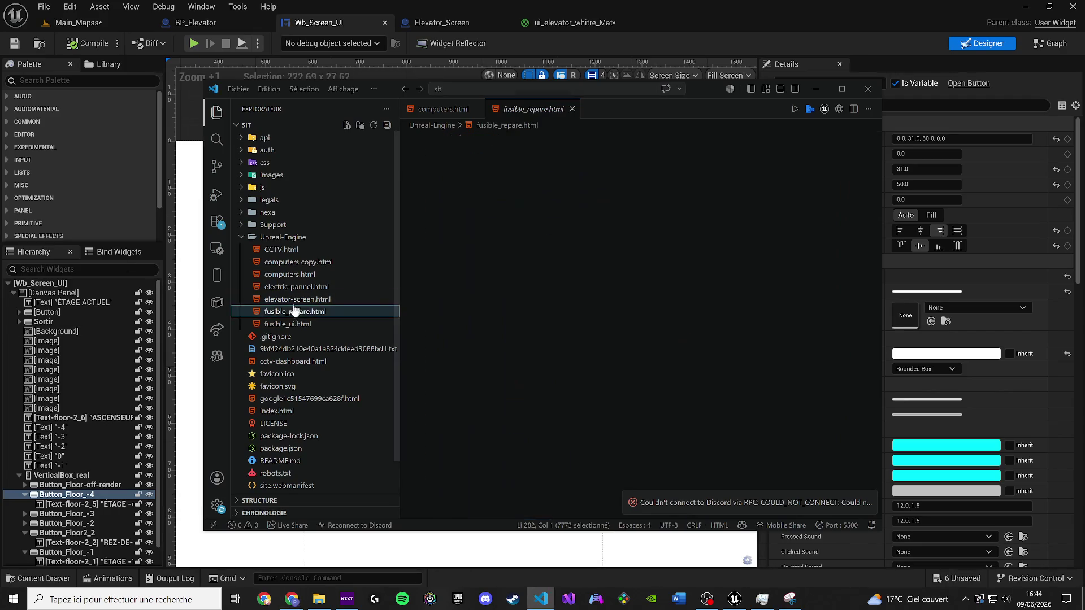
# Step: Paste a duplicate of fusible_repare.html in the Explorer and trim its name
pyautogui.hotkey('ctrl', 'v')
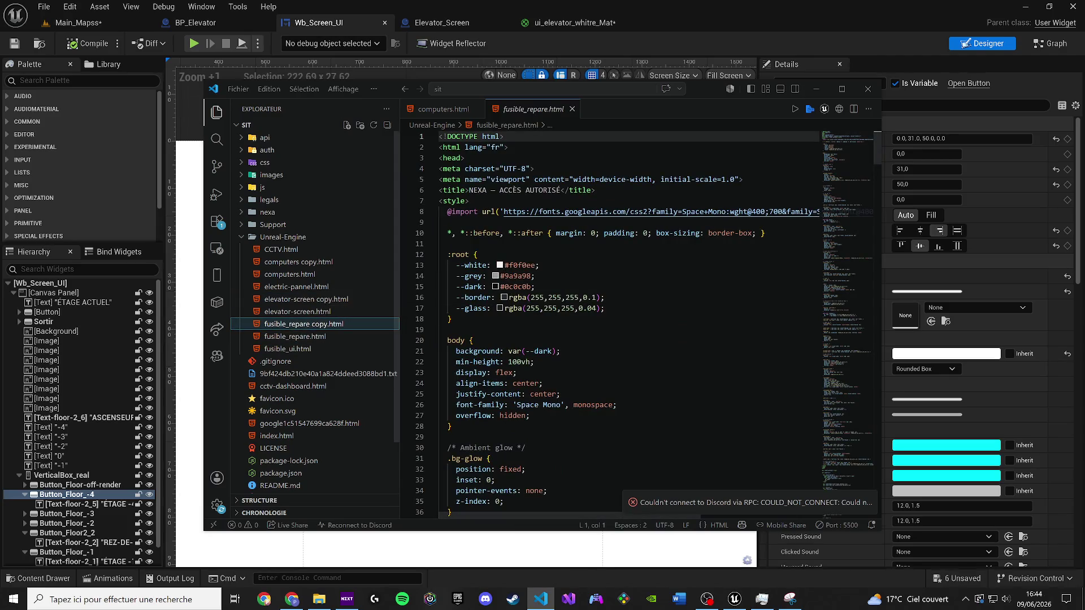
pyautogui.press('F2')
pyautogui.press('Right')
pyautogui.press('BackSpace')
pyautogui.press('BackSpace')
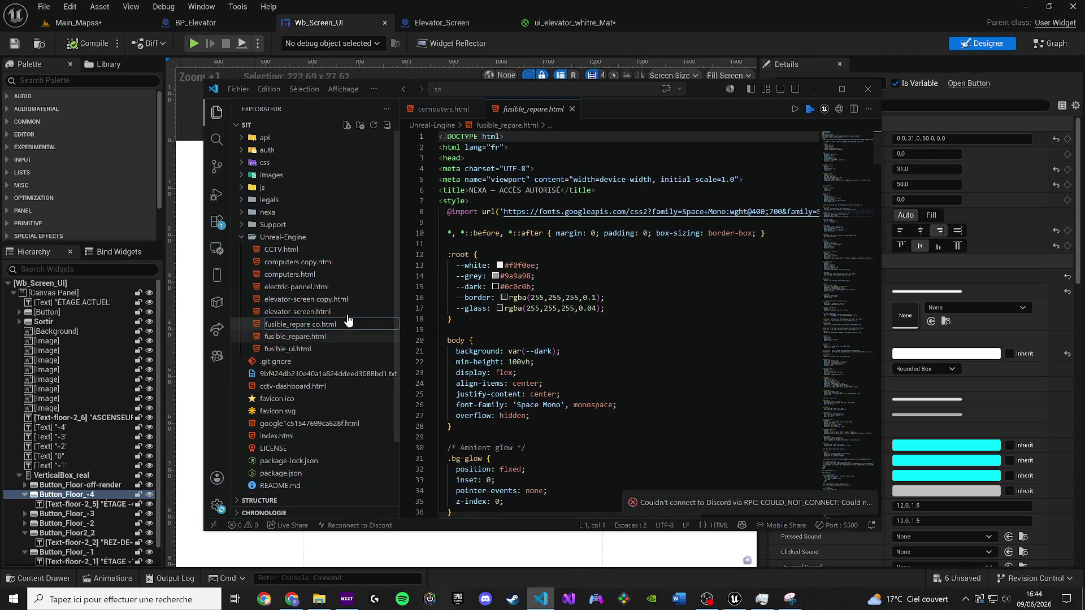
pyautogui.click(338, 311)
# Step: Duplicate elevator-screen.html as 'elevator-screen BACKUP CLEAN.html', close its tab, and select all in the original
pyautogui.hotkey('ctrl', 'c')
pyautogui.hotkey('ctrl', 'v')
pyautogui.press('F2')
pyautogui.press('Right')
pyautogui.press('BackSpace')
pyautogui.press('BackSpace')
pyautogui.press('BackSpace')
pyautogui.press('BackSpace')
pyautogui.press('BackSpace')
pyautogui.press('BackSpace')
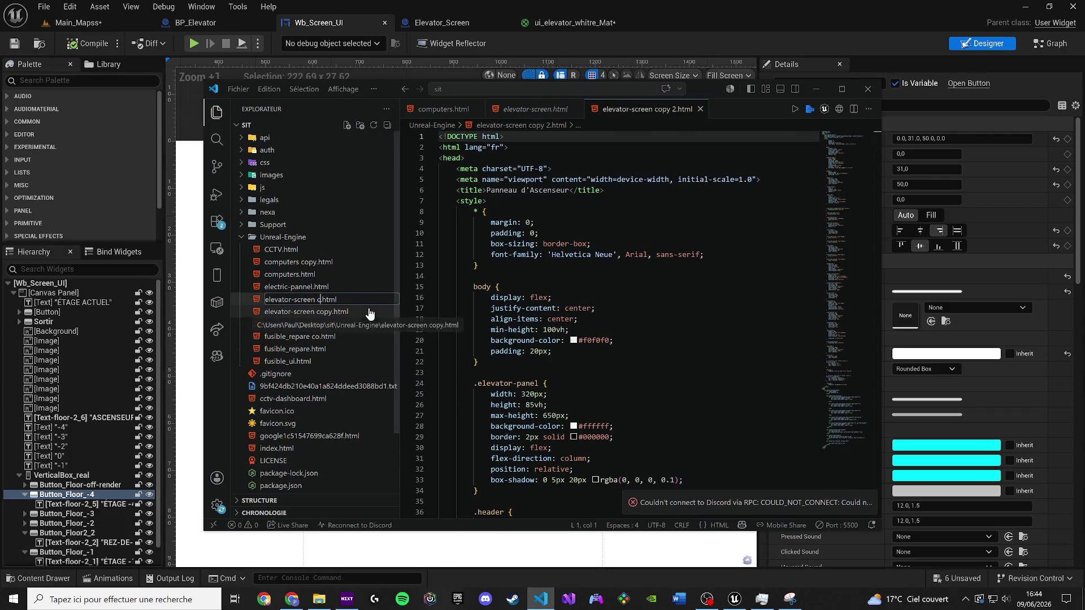
pyautogui.write('BACKUP')
pyautogui.write(' CLEAN')
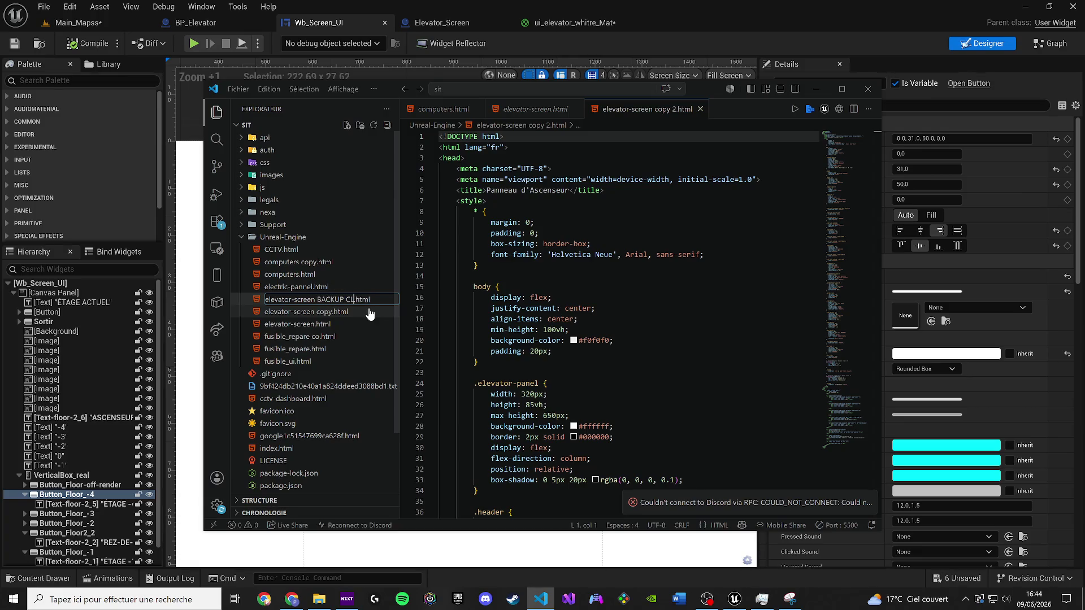
pyautogui.press('Return')
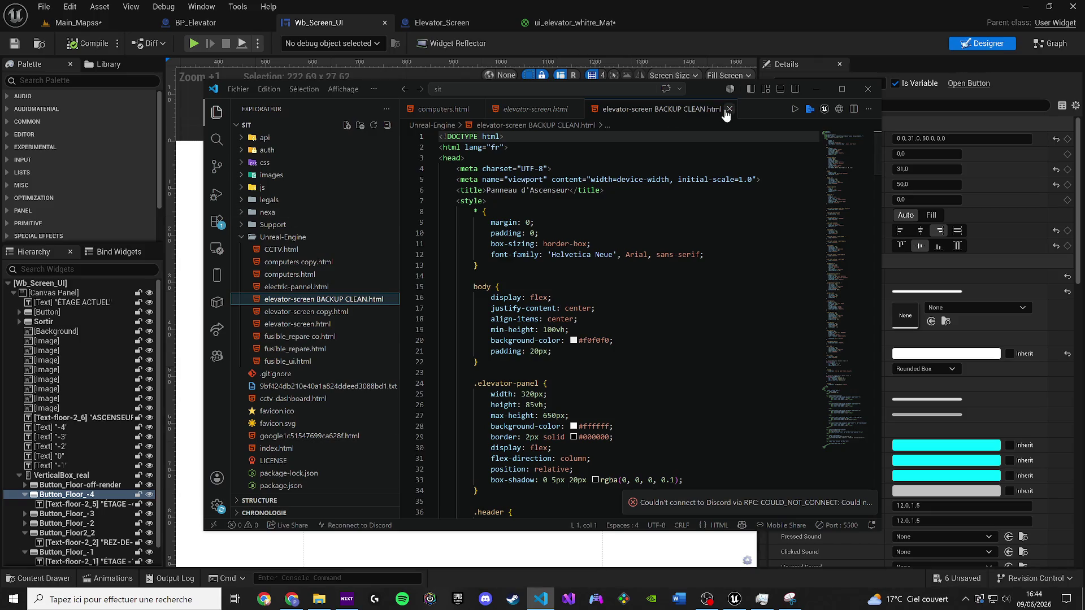
pyautogui.click(729, 108)
pyautogui.hotkey('ctrl', 'a')
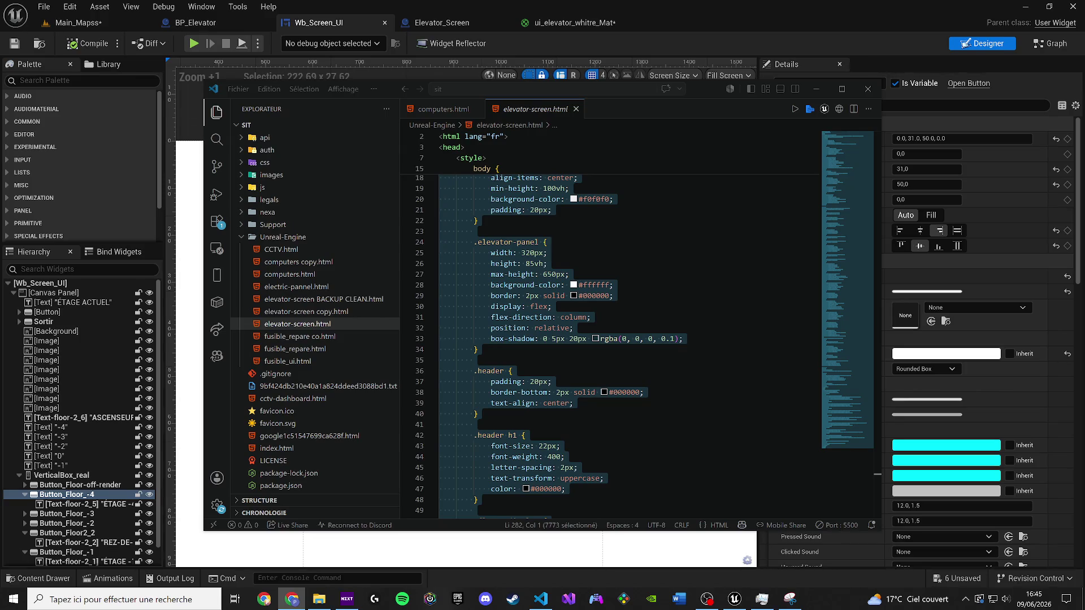
# Step: Close computers.html, check the browser, then minimise VS Code to reveal the Unreal designer
pyautogui.click(478, 109)
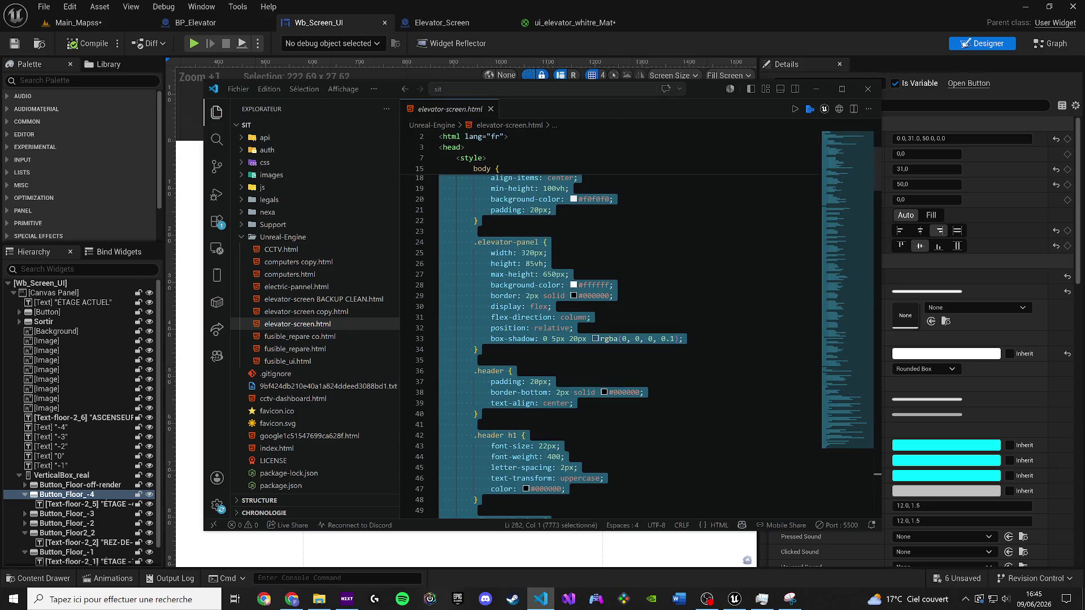
pyautogui.hotkey('alt', 'Tab')
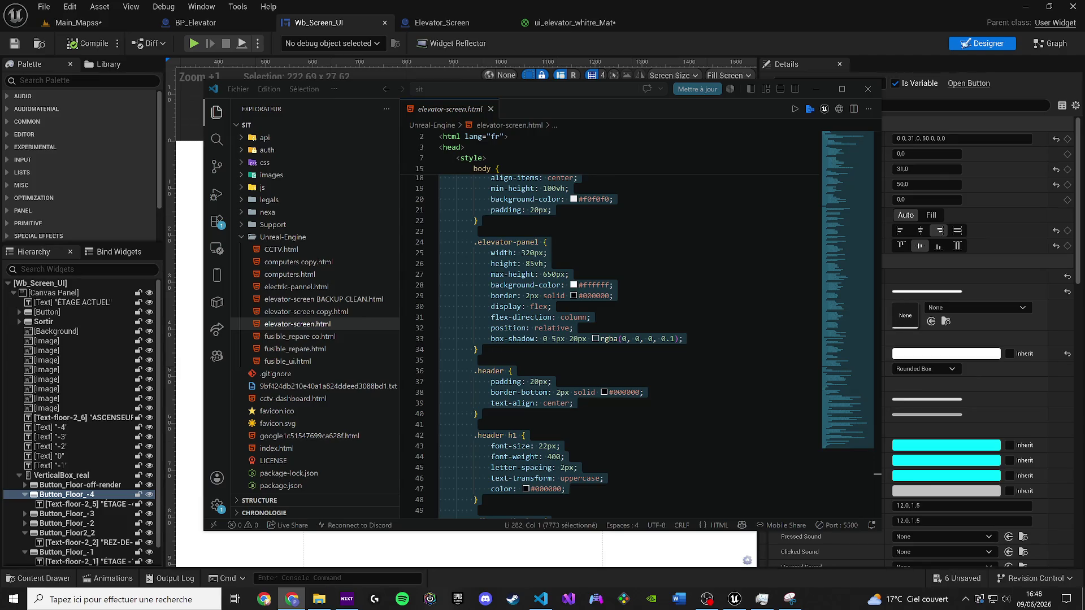
pyautogui.click(816, 88)
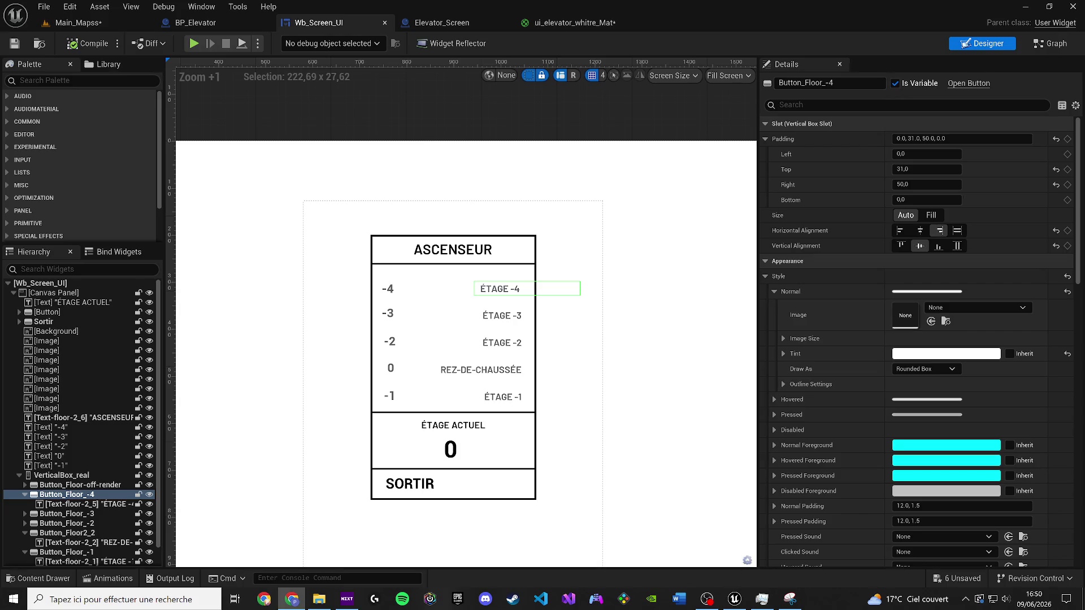
# Step: Restore the VS Code window showing elevator-screen.html from the taskbar
pyautogui.click(541, 599)
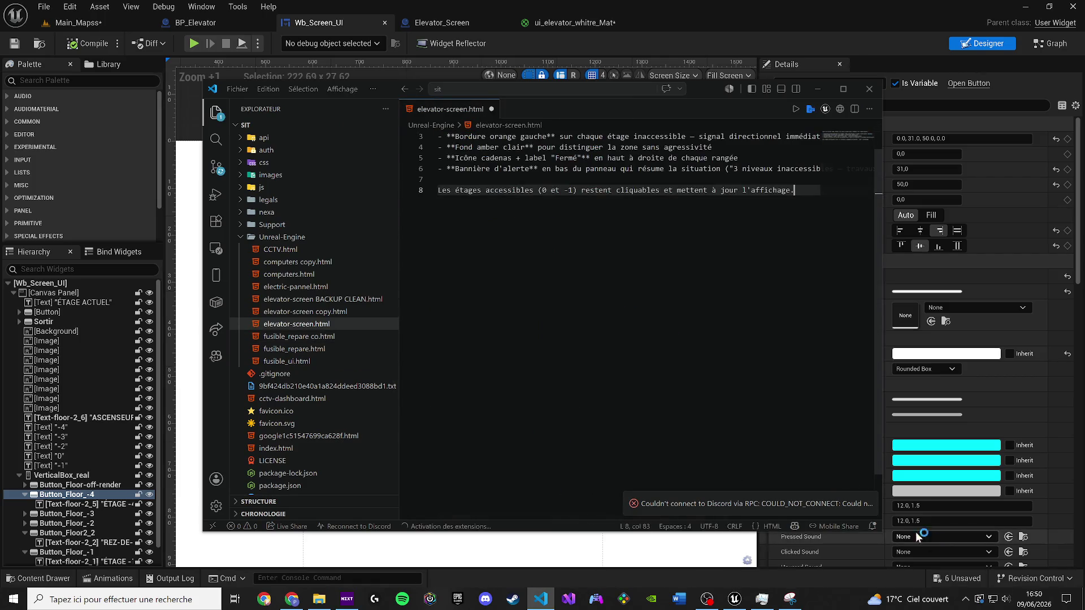
# Step: Save elevator-screen.html, paste the copied elevator panel HTML over it, and minimise VS Code
pyautogui.hotkey('ctrl', 's')
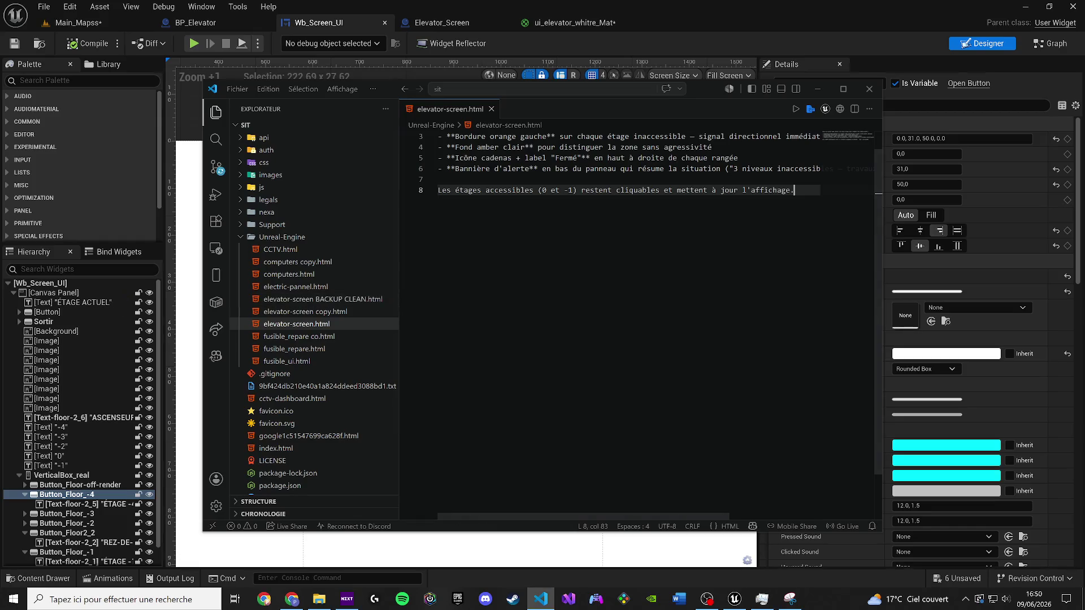
pyautogui.hotkey('alt', 'Tab')
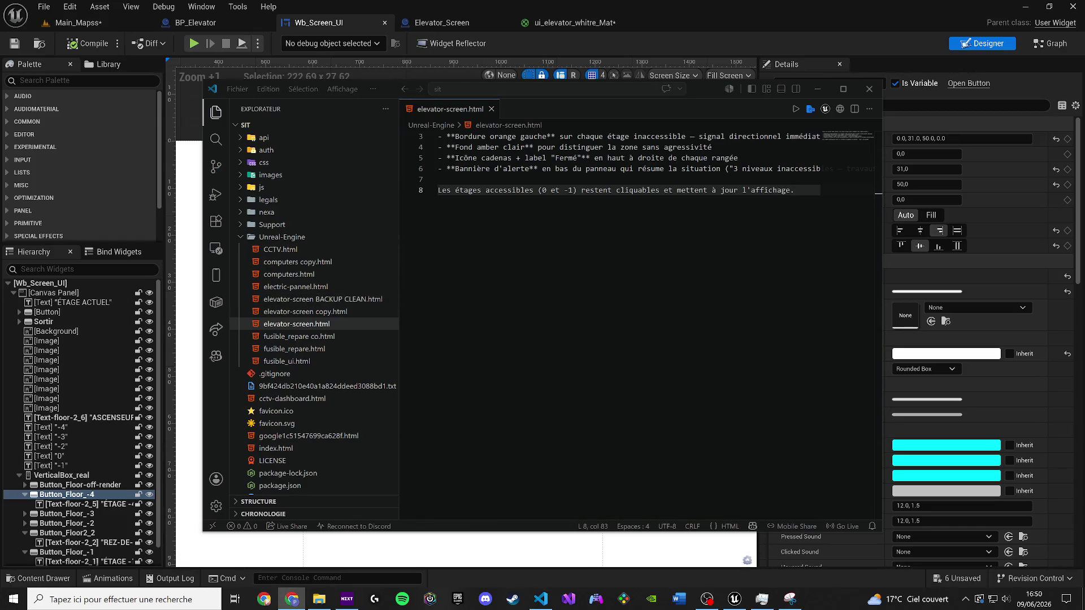
pyautogui.hotkey('alt', 'Tab')
pyautogui.hotkey('ctrl', 'a')
pyautogui.hotkey('ctrl', 'v')
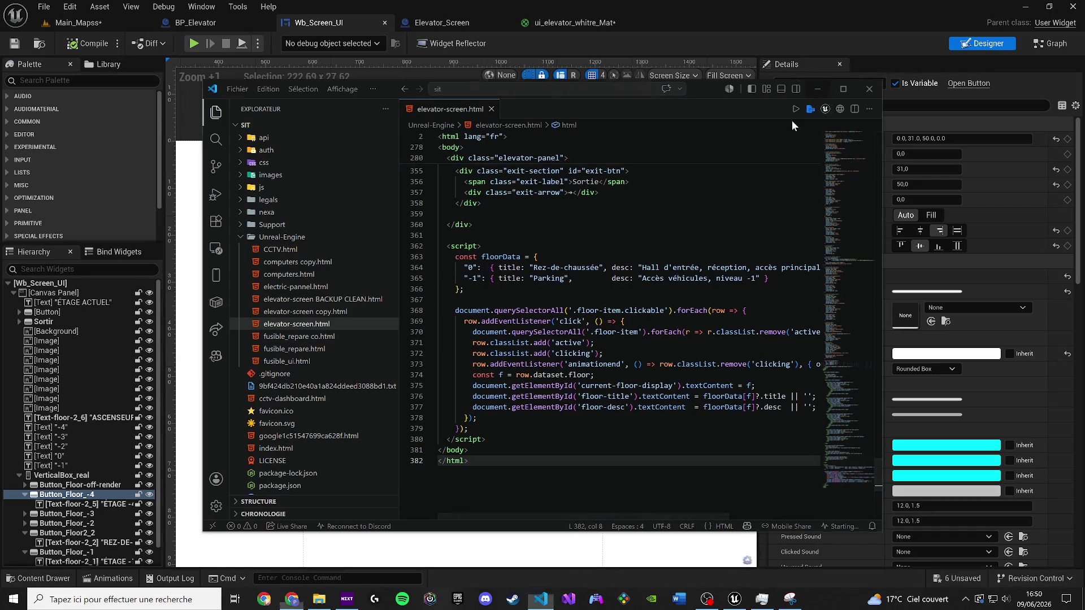
pyautogui.click(10, 401)
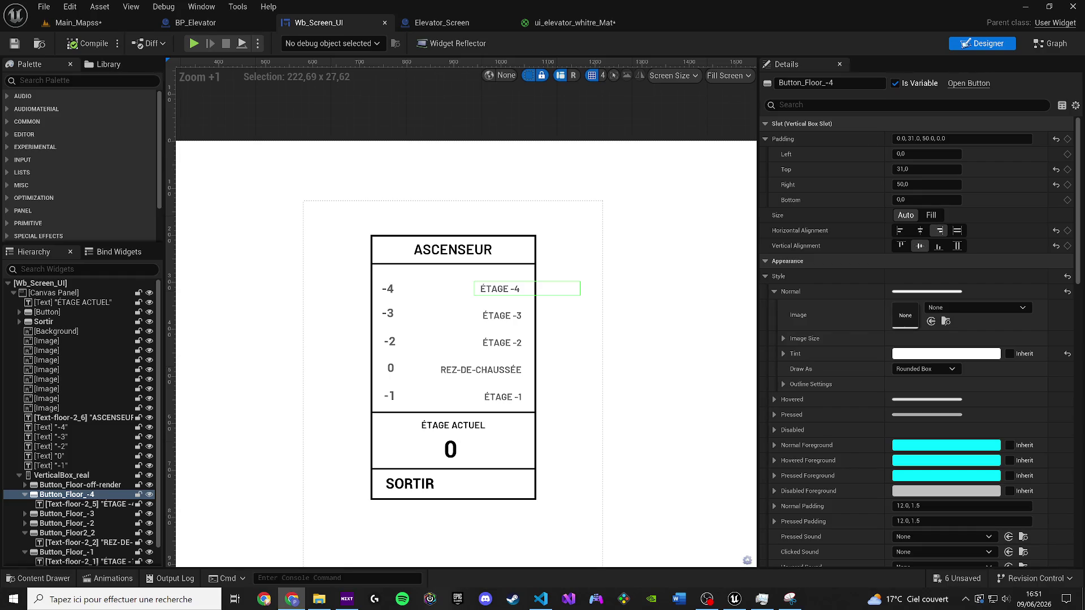
pyautogui.click(541, 599)
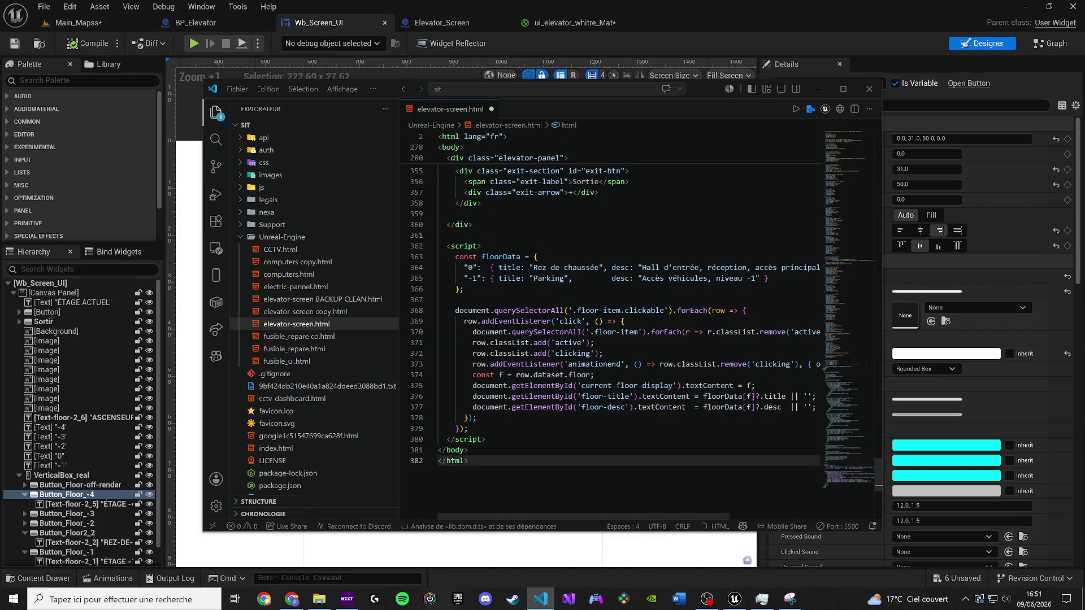
pyautogui.click(817, 92)
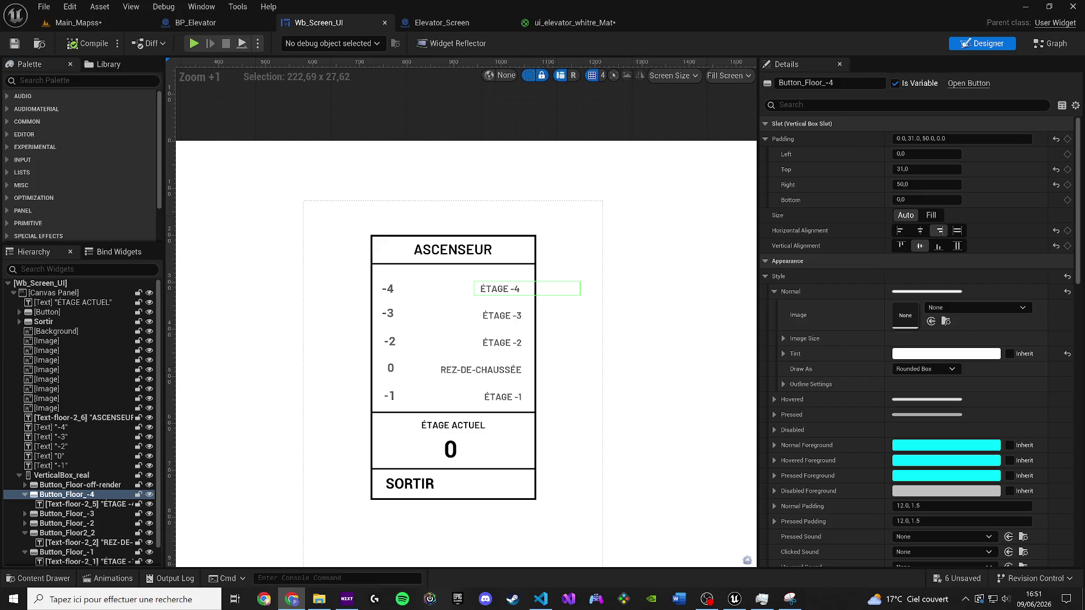
pyautogui.scroll(2, 379, 292)
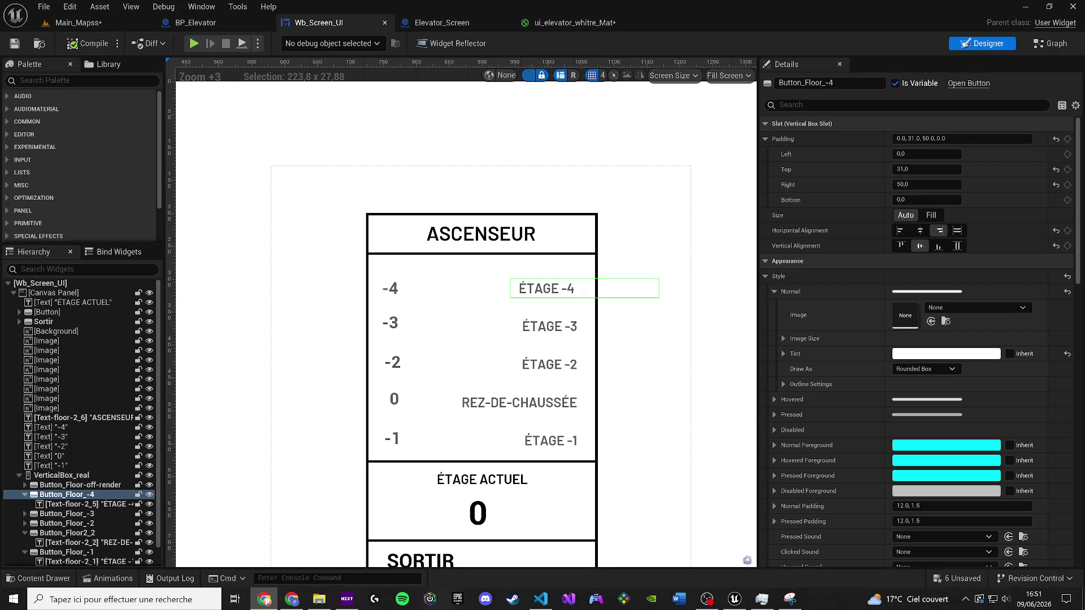
# Step: Copy all of elevator-screen copy.html and paste it over elevator-screen.html's contents
pyautogui.click(541, 599)
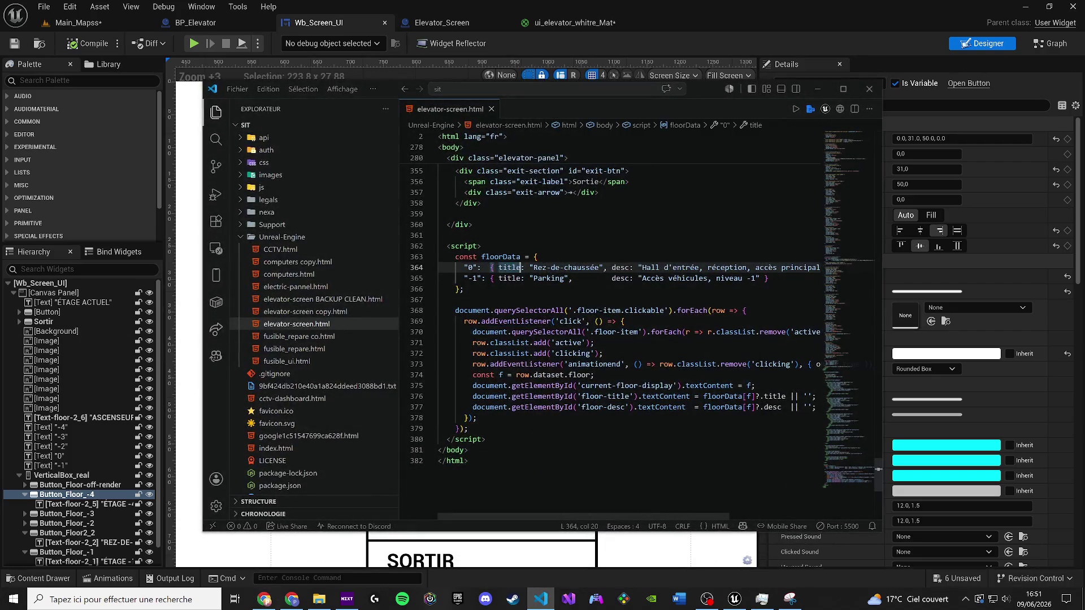
pyautogui.click(314, 311)
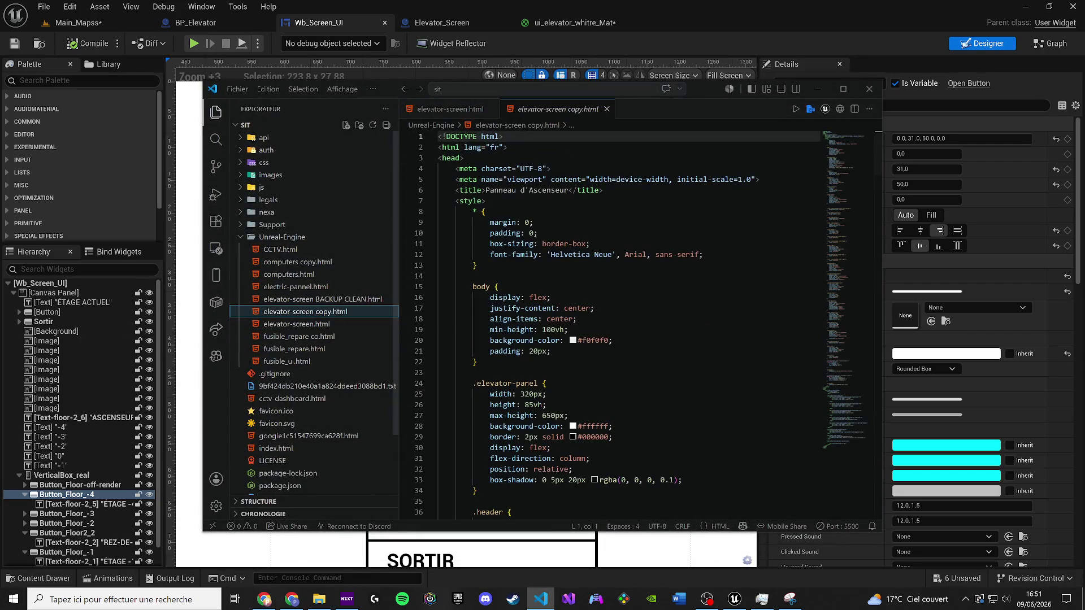
pyautogui.hotkey('ctrl', 'a')
pyautogui.click(537, 297)
pyautogui.hotkey('ctrl', 'a')
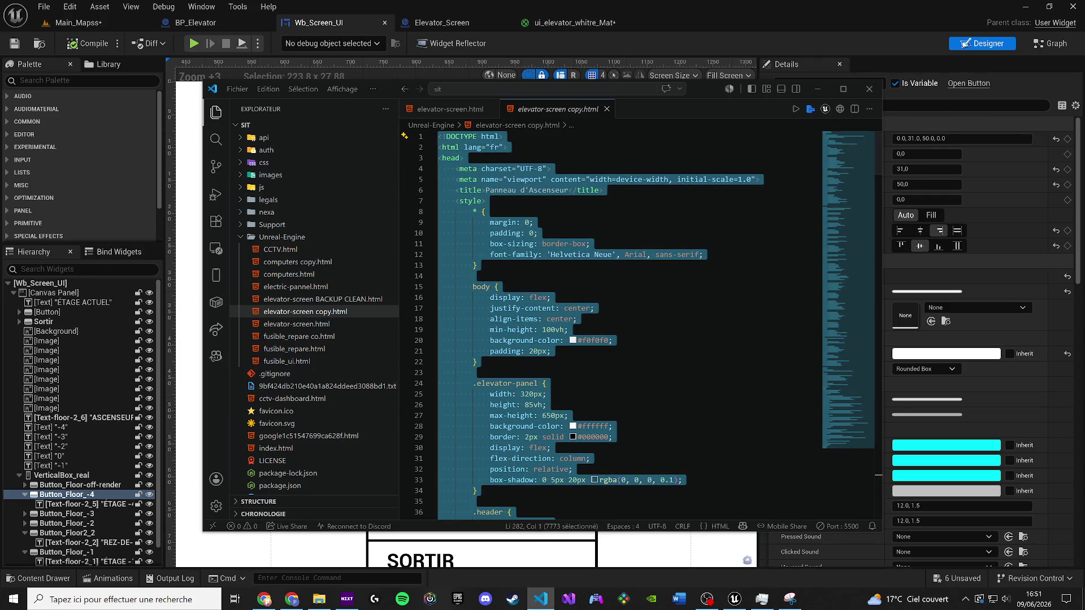
pyautogui.hotkey('alt', 'Tab')
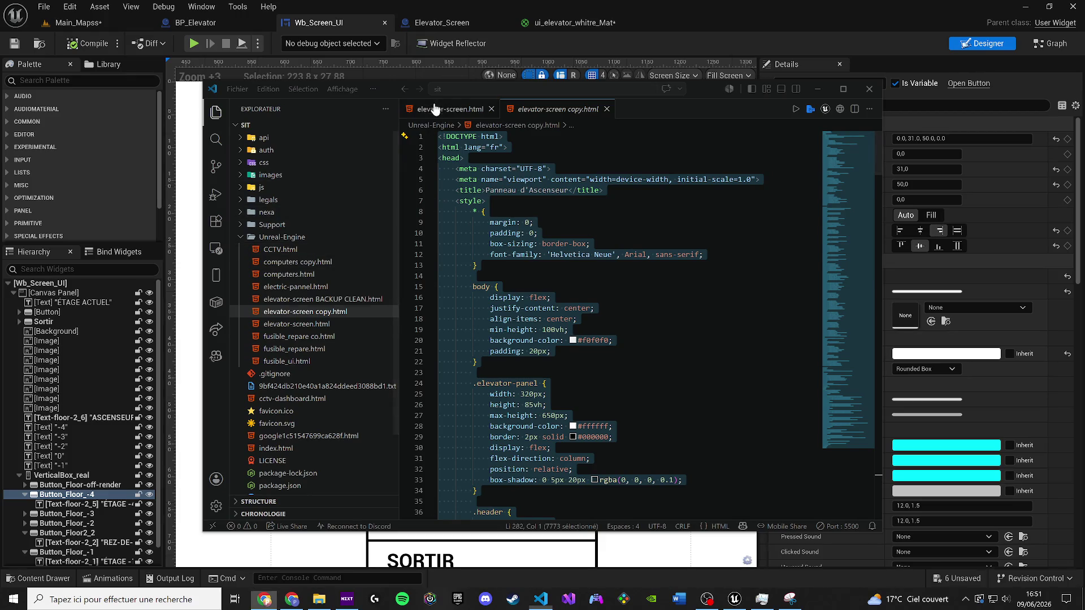
pyautogui.click(297, 324)
pyautogui.hotkey('ctrl', 'a')
pyautogui.hotkey('ctrl', 'v')
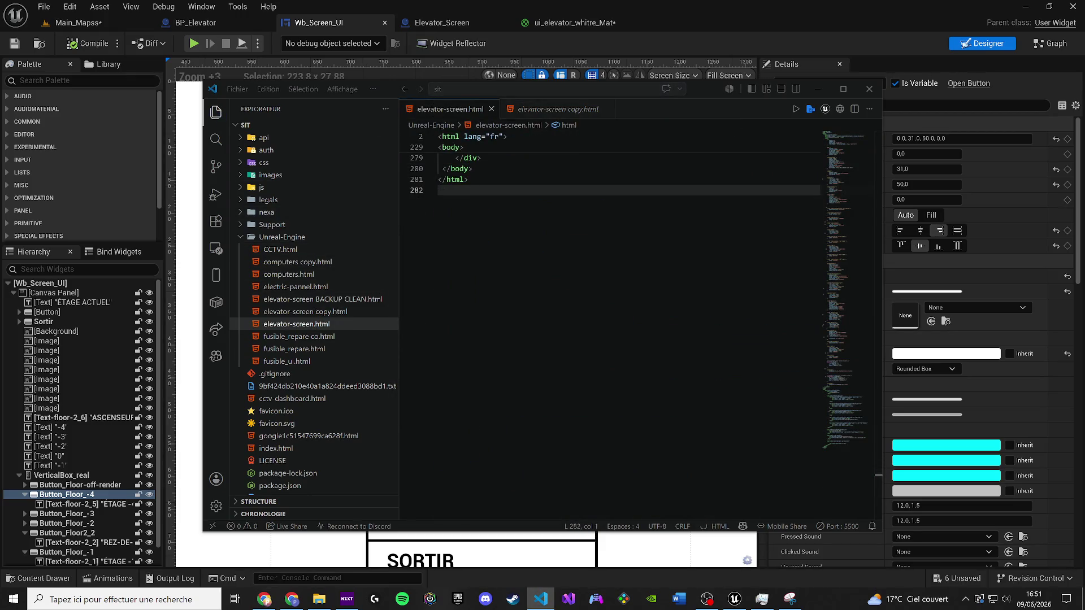
pyautogui.hotkey('alt', 'Tab')
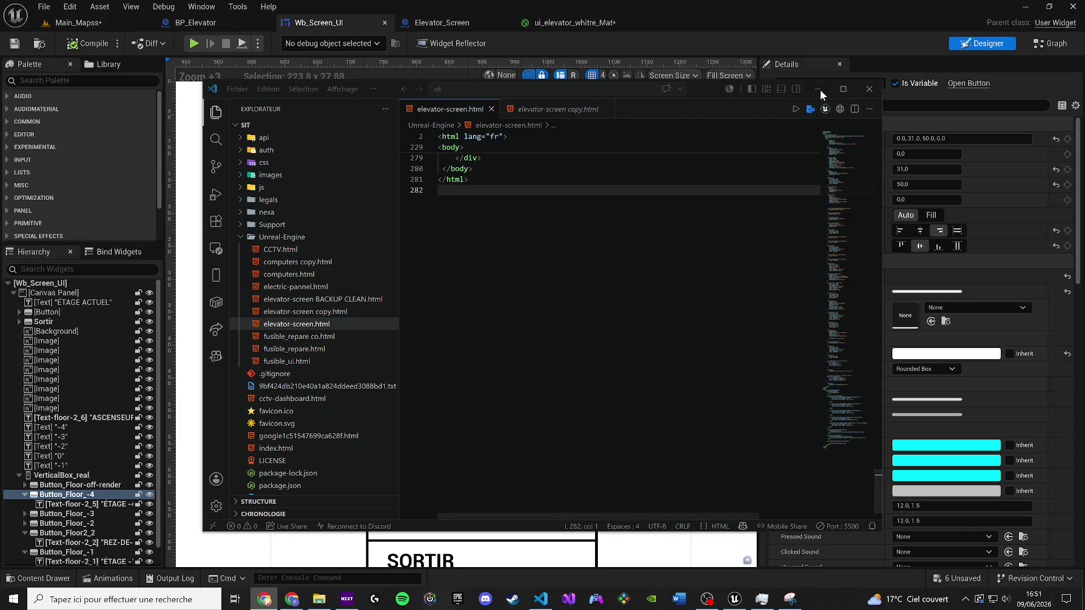
# Step: Set the -4 floor button's normal tint to red (FF0000)
pyautogui.click(818, 89)
pyautogui.scroll(-4, 512, 202)
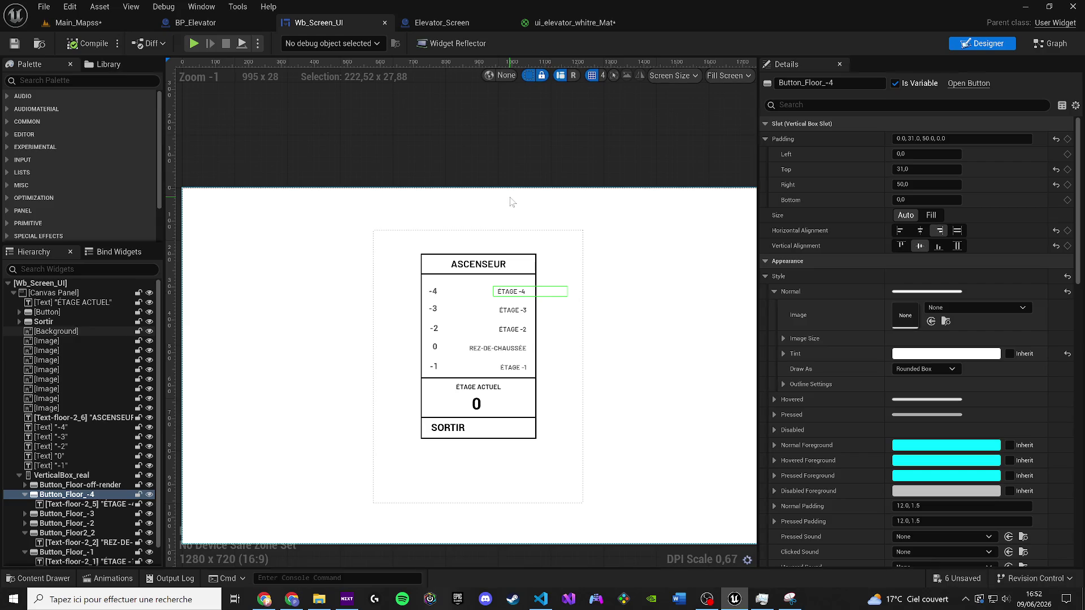
pyautogui.click(946, 354)
pyautogui.click(803, 295)
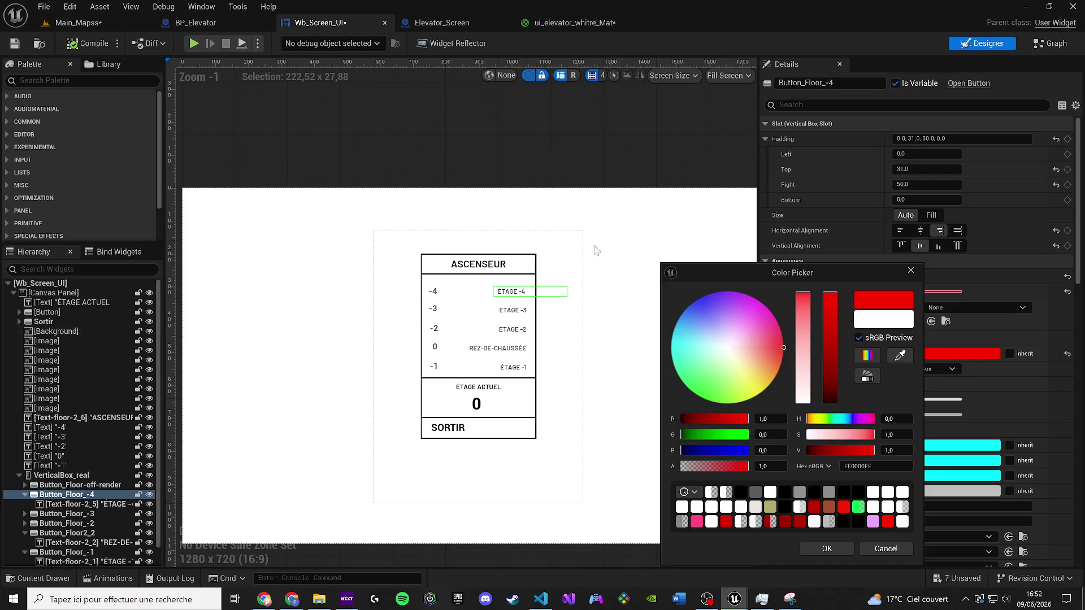
# Step: Select VerticalBox_real and open the Animations panel from the Window menu
pyautogui.click(571, 249)
pyautogui.click(202, 6)
pyautogui.click(241, 92)
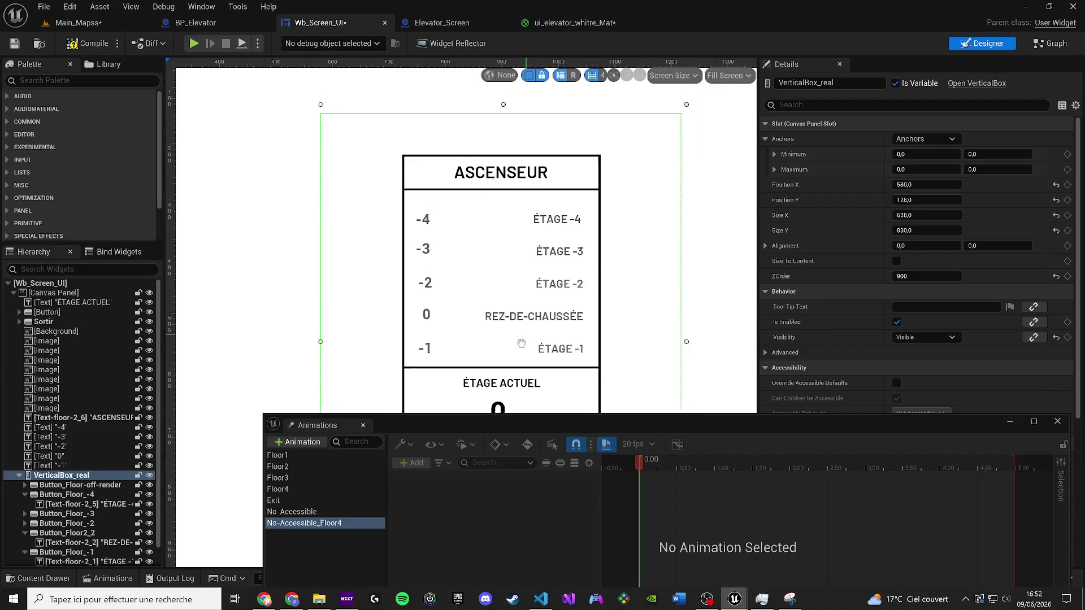
# Step: In No-Accessible_Floor4 at 0.00, set the ÉTAGE -4 text colour to red and key it
pyautogui.click(339, 512)
pyautogui.click(347, 522)
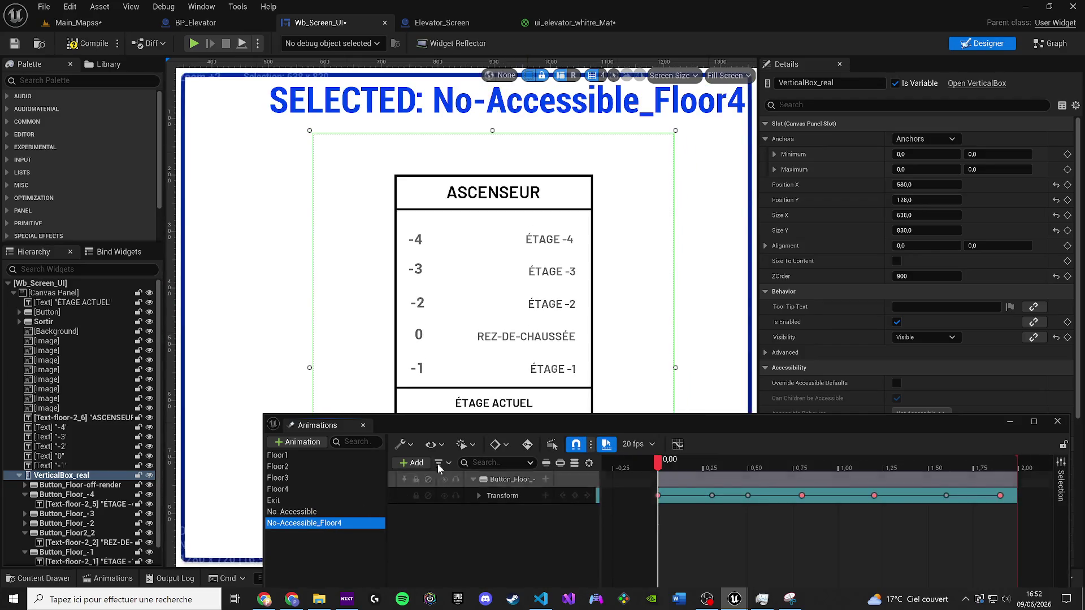
pyautogui.click(726, 517)
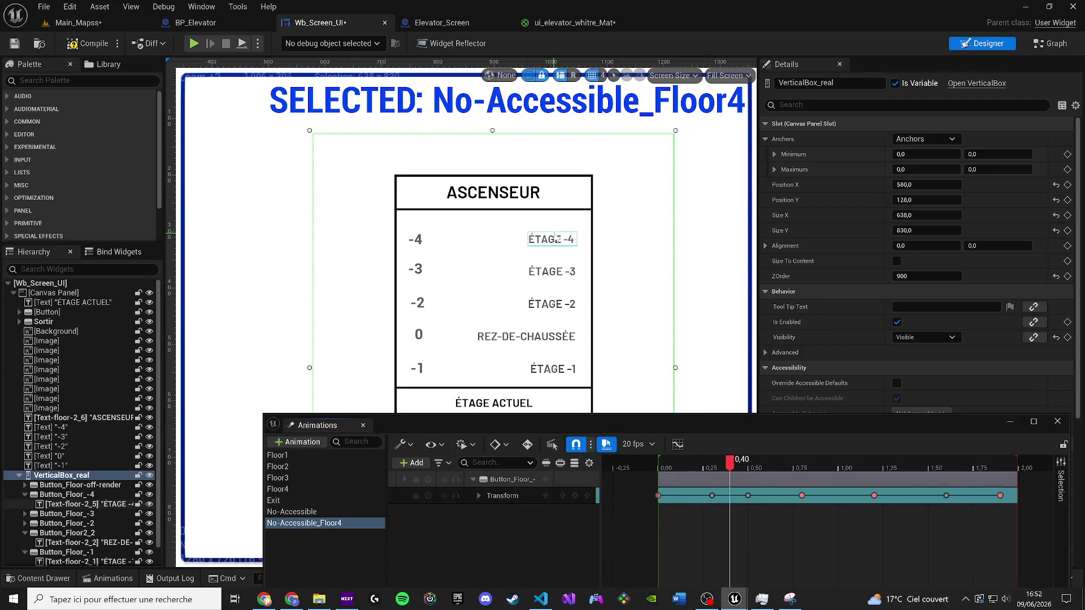
pyautogui.moveTo(706, 459); pyautogui.dragTo(659, 470)
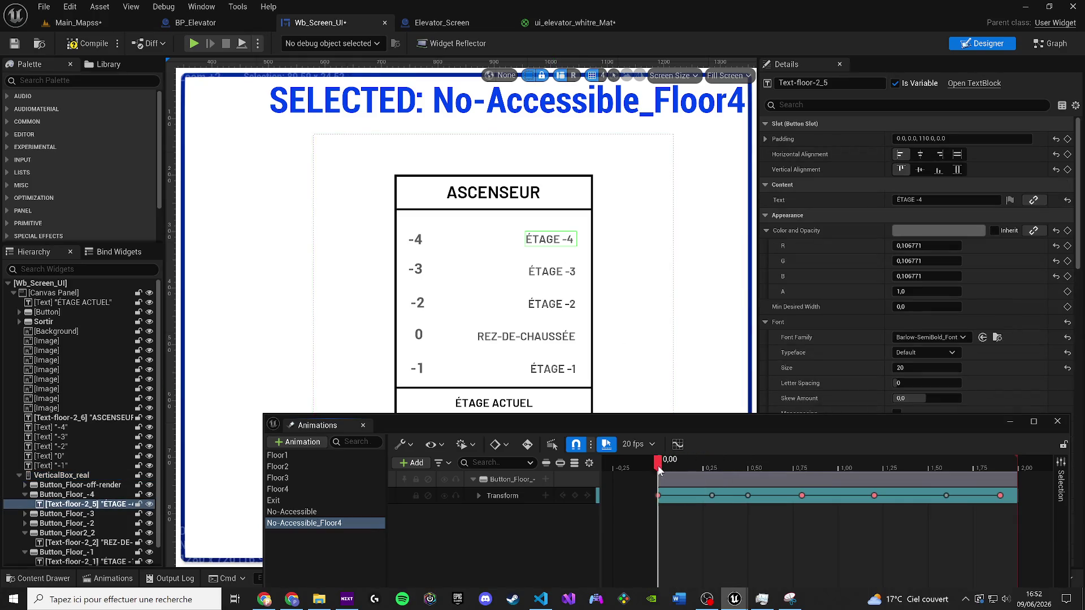
pyautogui.click(938, 231)
pyautogui.click(816, 262)
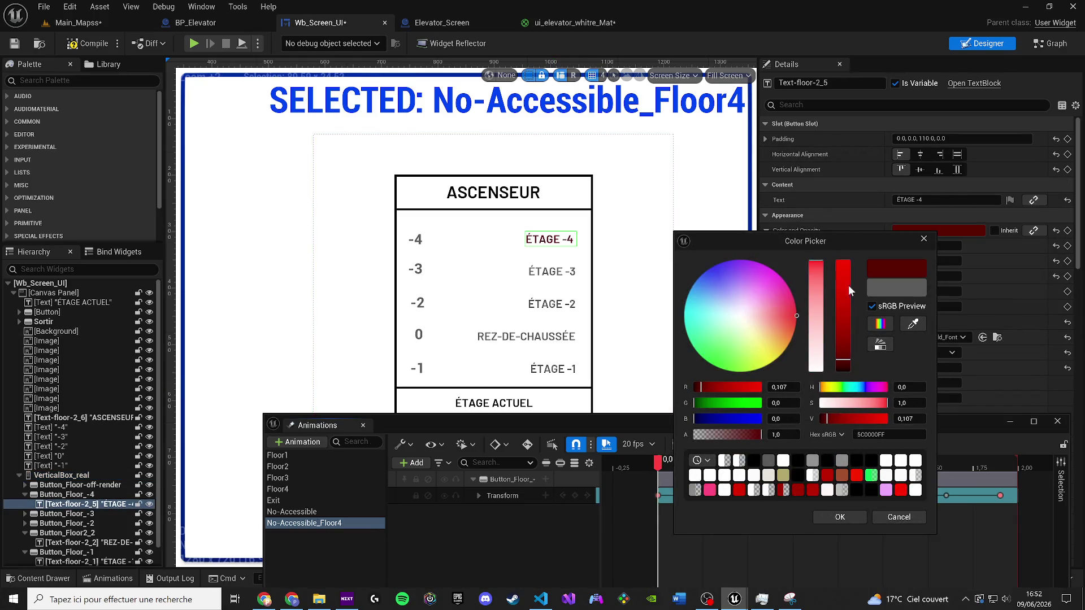
pyautogui.click(843, 263)
pyautogui.click(840, 517)
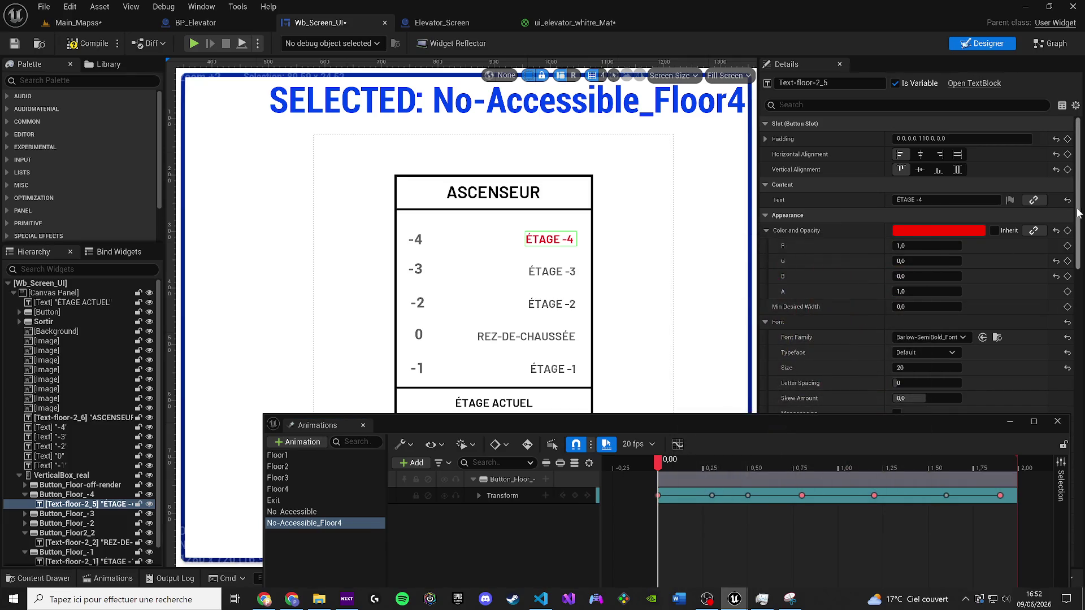
pyautogui.click(1067, 231)
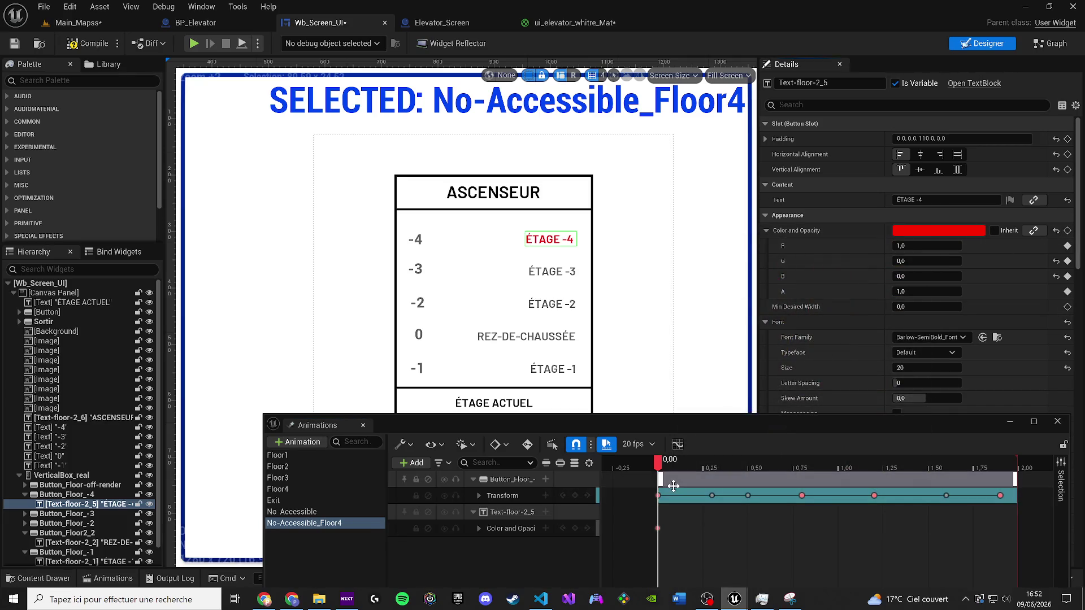
# Step: Play the No-Accessible_Floor4 animation and save the widget blueprint
pyautogui.press('space')
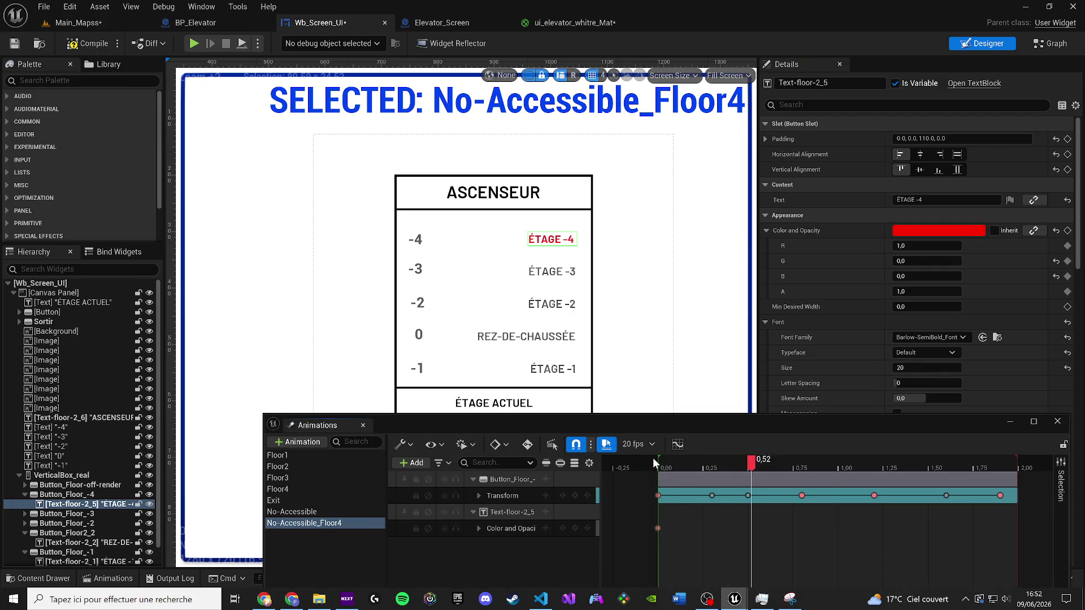
pyautogui.click(14, 44)
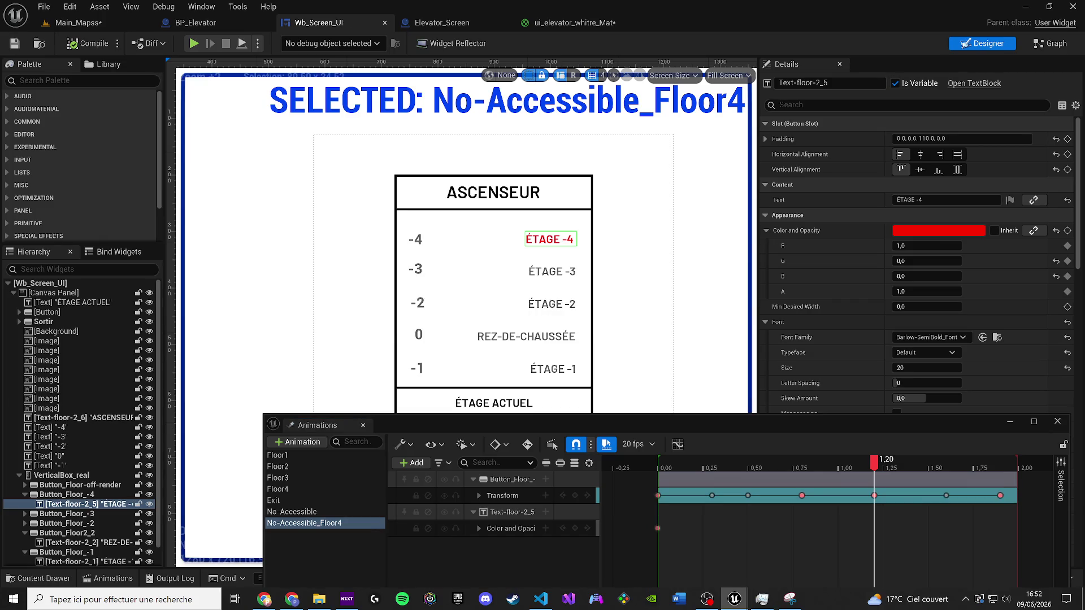
pyautogui.hotkey('alt', 'Tab')
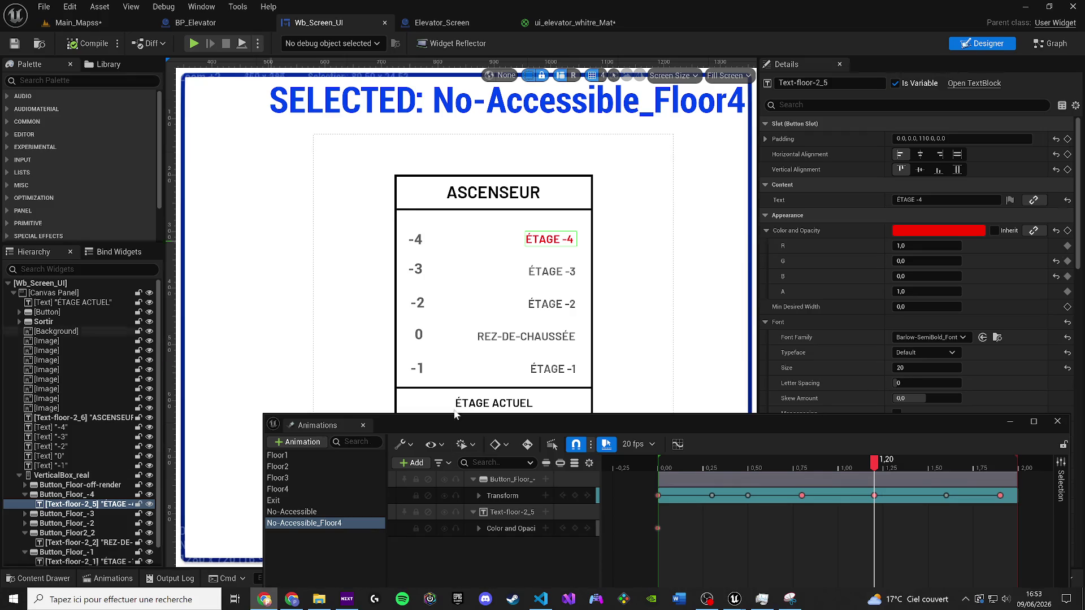
# Step: Bring elevator-screen.html forward in VS Code and paste the clipboard code over its contents
pyautogui.click(541, 599)
pyautogui.hotkey('ctrl', 'a')
pyautogui.hotkey('ctrl', 'v')
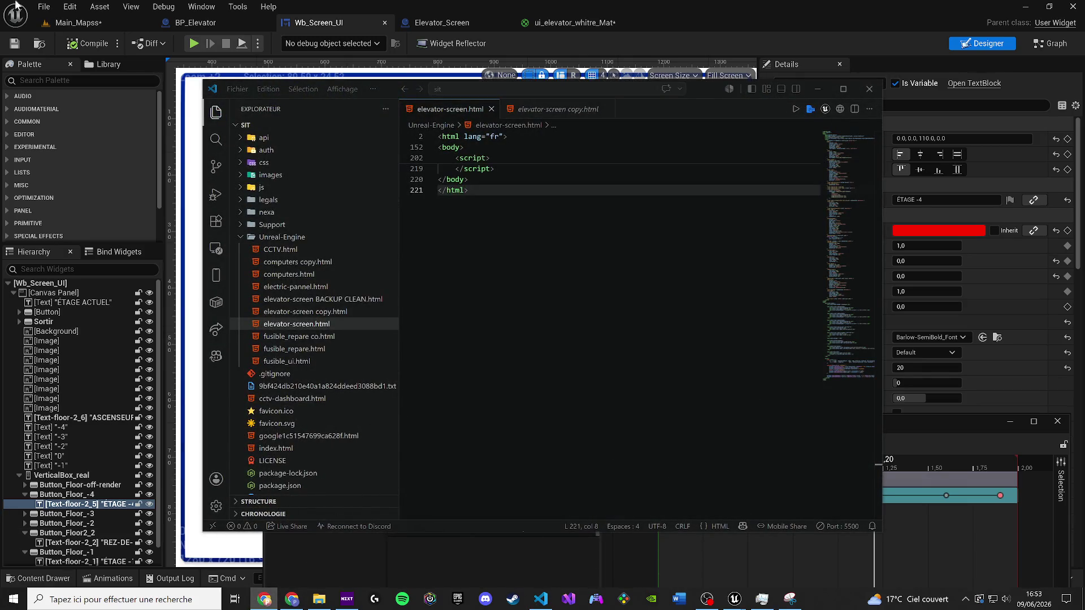
# Step: Leave the VS Code editor and minimise it to bring back the Unreal Wb_Screen_UI designer
pyautogui.hotkey('alt', 'Tab')
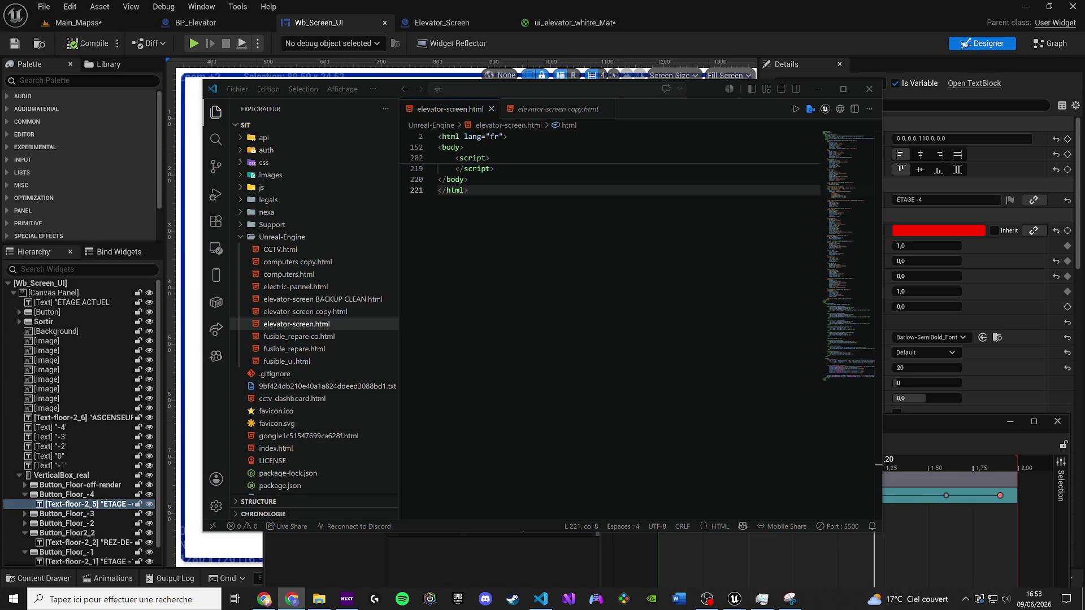
pyautogui.click(817, 88)
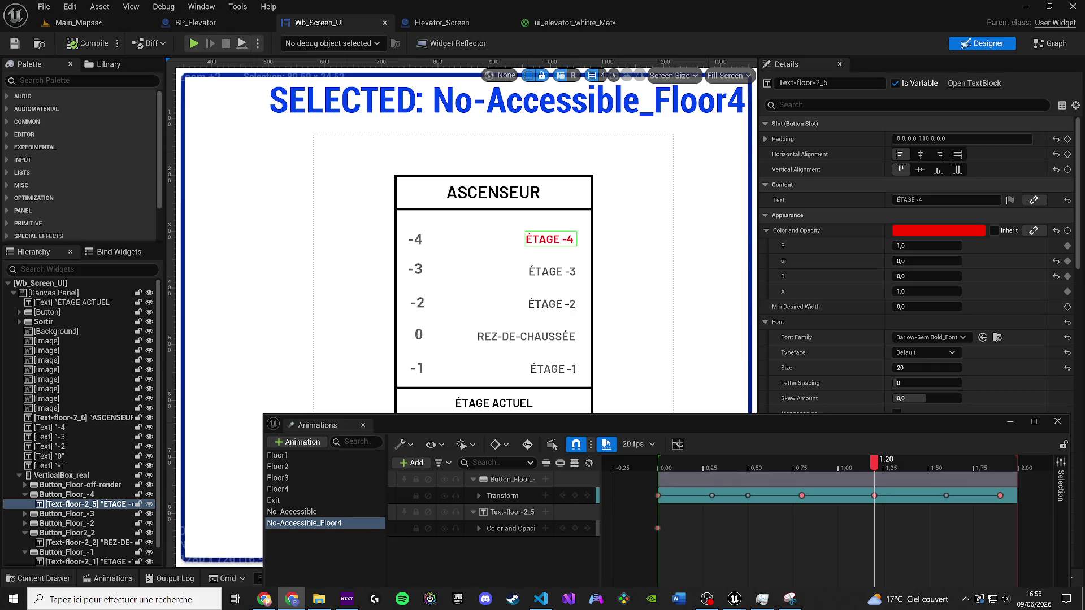
# Step: Recentre the designer on the elevator panel down to SORTIR and close the Animations tab
pyautogui.moveTo(623, 266); pyautogui.dragTo(587, 274)
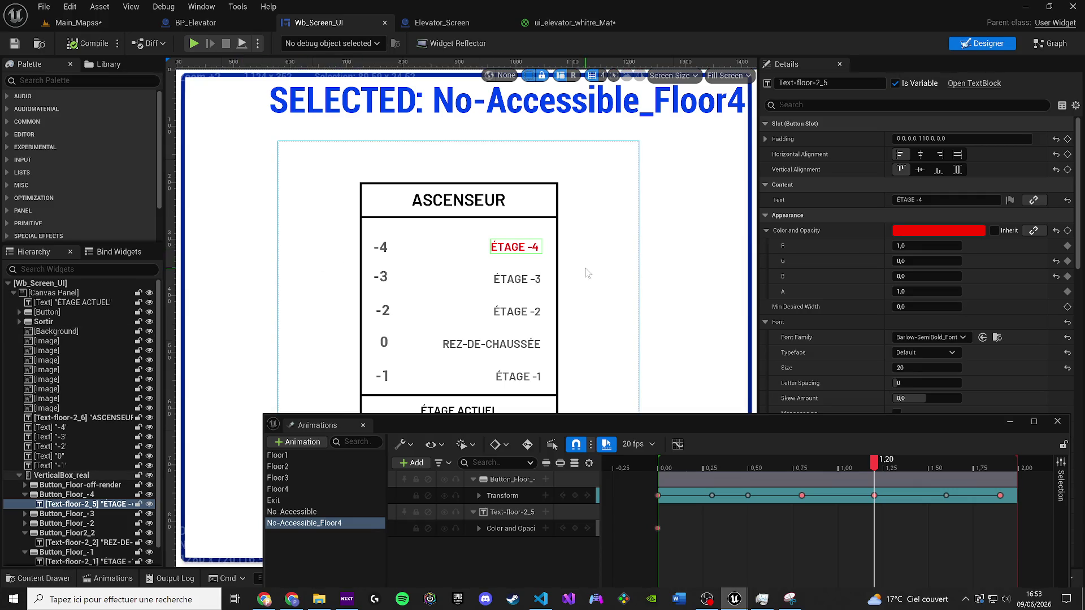
pyautogui.moveTo(587, 274); pyautogui.dragTo(569, 258)
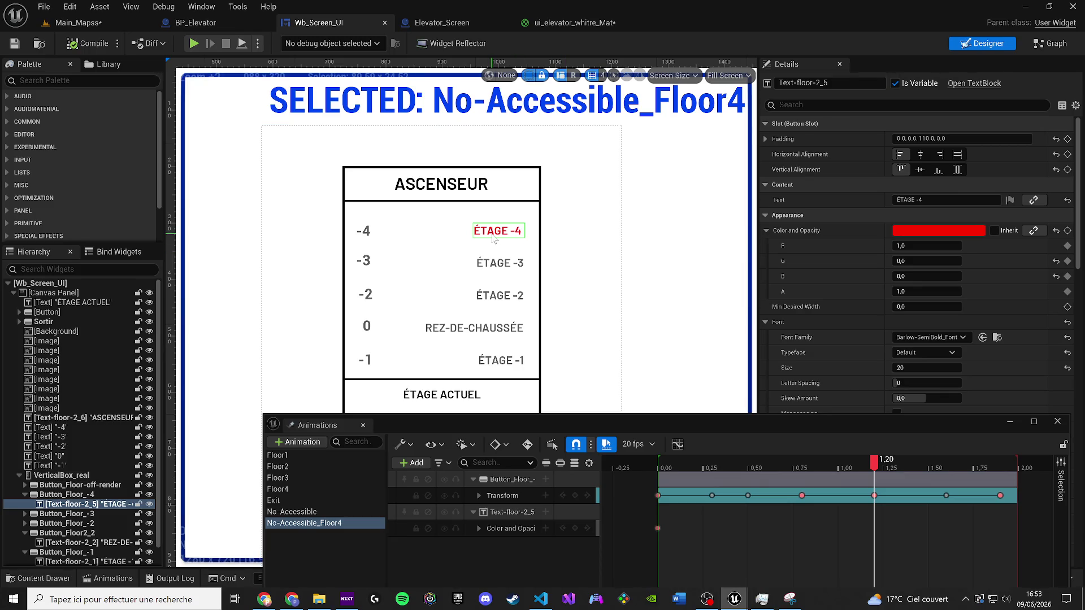
pyautogui.click(363, 426)
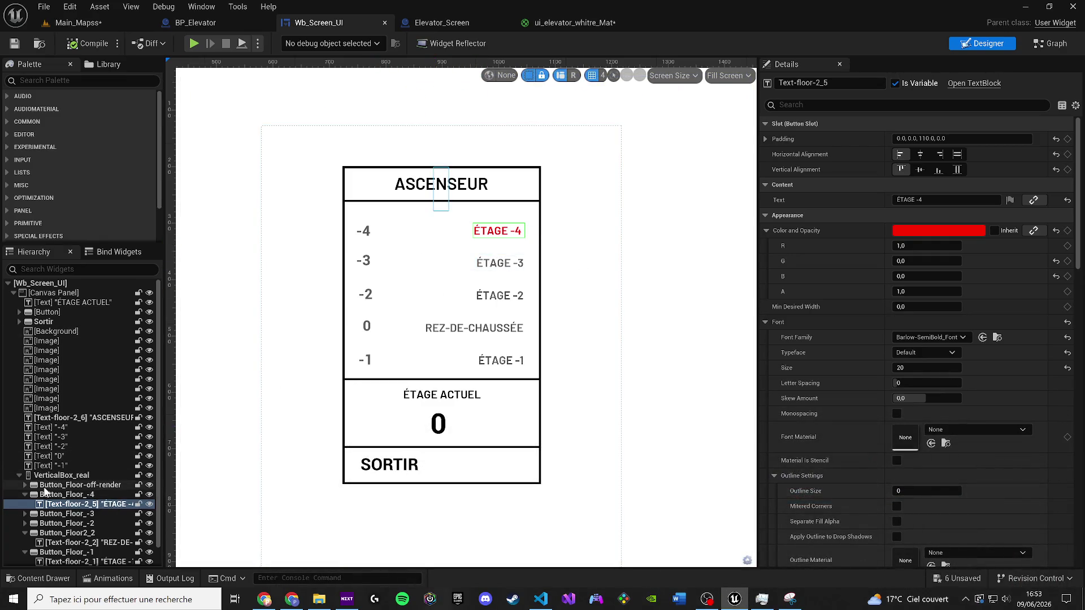
# Step: Multi-select Button_Floor_-4 and the floor buttons below it through Button_Floor2_2 in the Hierarchy
pyautogui.click(74, 485)
pyautogui.keyDown('ctrl'); pyautogui.click(23, 496); pyautogui.keyUp('ctrl')
pyautogui.click(25, 495)
pyautogui.keyDown('ctrl'); pyautogui.click(57, 504); pyautogui.keyUp('ctrl')
pyautogui.keyDown('ctrl'); pyautogui.click(57, 514); pyautogui.keyUp('ctrl')
pyautogui.keyDown('ctrl'); pyautogui.click(54, 523); pyautogui.keyUp('ctrl')
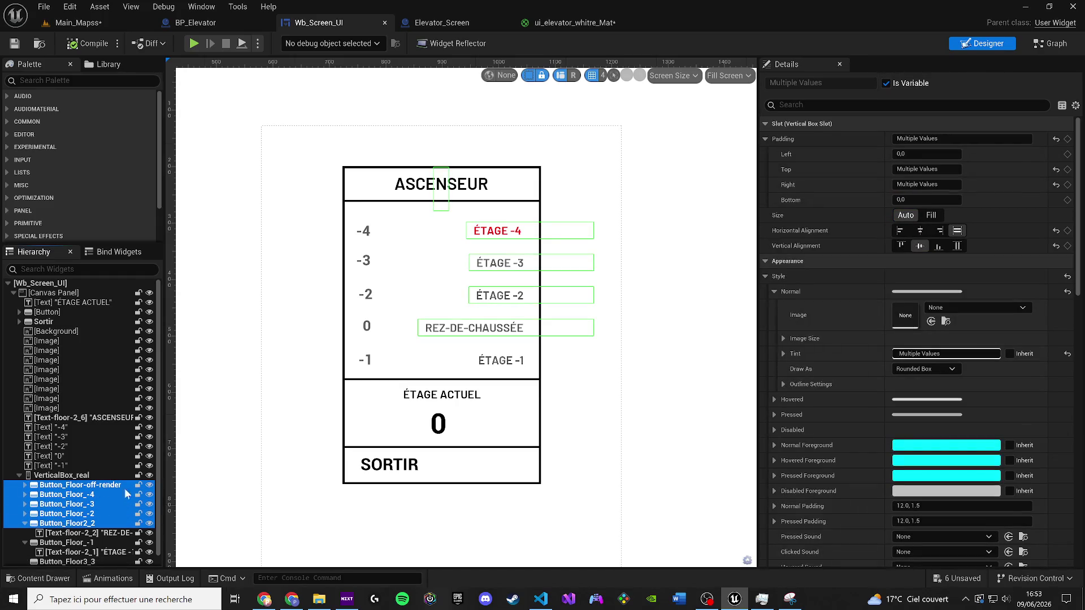
# Step: Refine the selection to include Button_Floor_-3 and Button_Floor_-1 alongside the other floor buttons
pyautogui.click(96, 494)
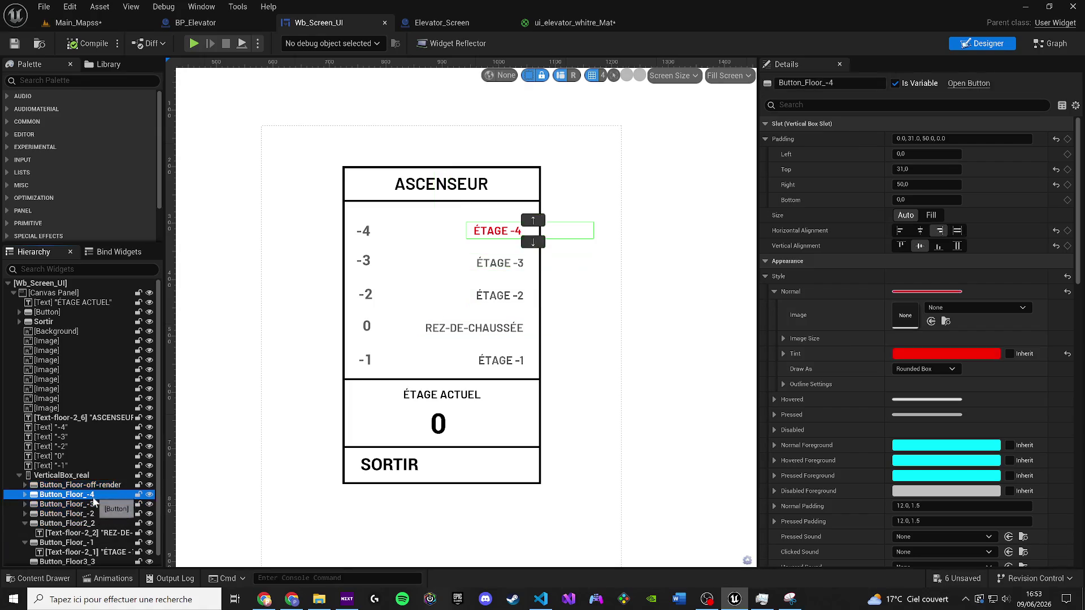
pyautogui.keyDown('ctrl'); pyautogui.click(62, 524); pyautogui.keyUp('ctrl')
pyautogui.keyDown('ctrl'); pyautogui.click(79, 514); pyautogui.keyUp('ctrl')
pyautogui.keyDown('ctrl'); pyautogui.click(84, 504); pyautogui.keyUp('ctrl')
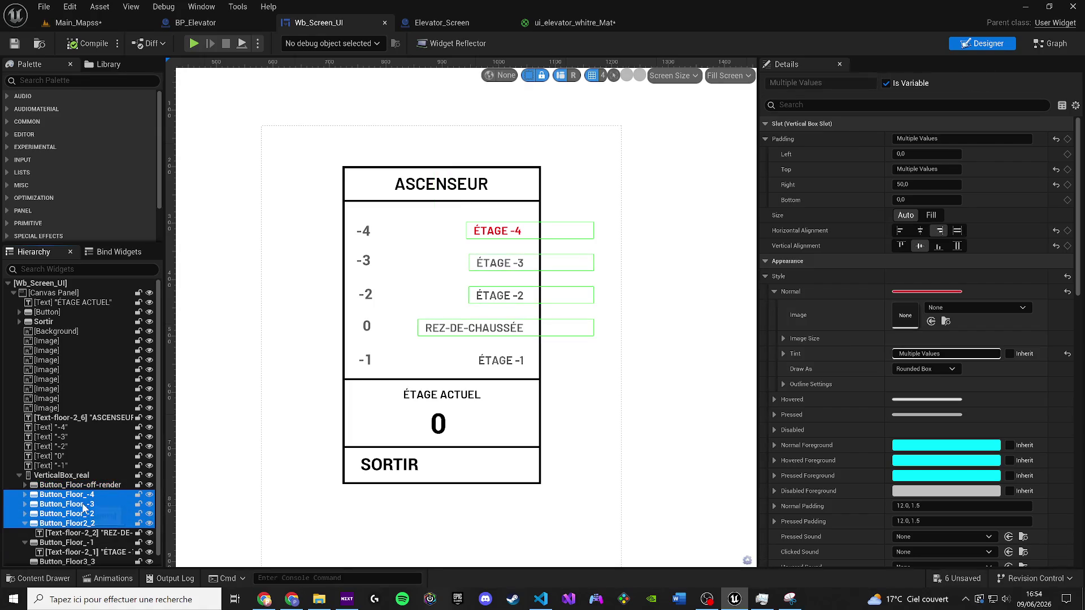
pyautogui.scroll(-1, 83, 509)
pyautogui.click(25, 533)
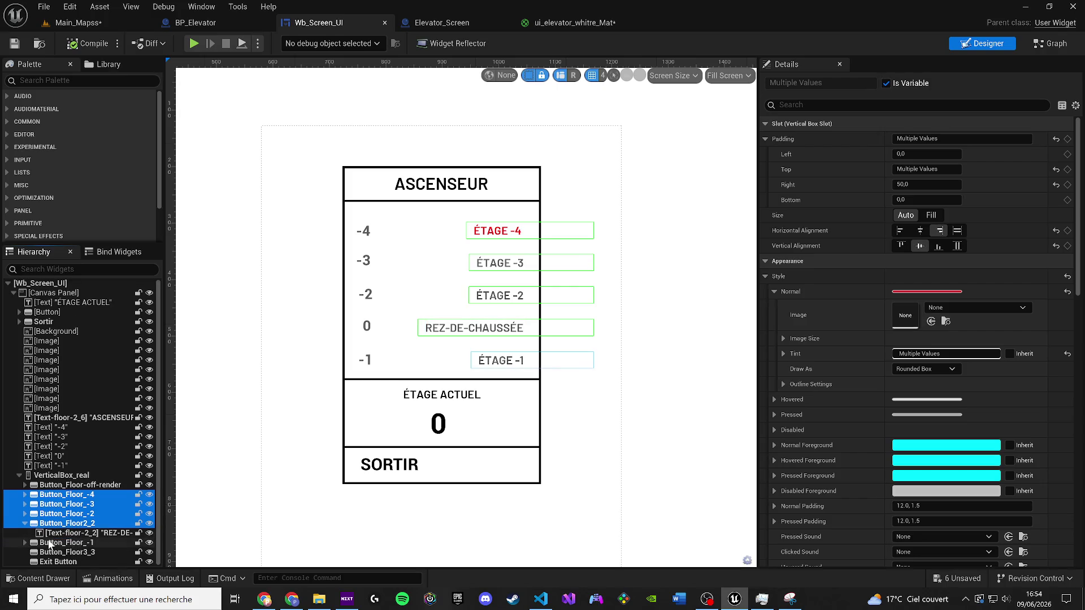
pyautogui.keyDown('ctrl'); pyautogui.click(66, 542); pyautogui.keyUp('ctrl')
pyautogui.moveTo(541, 396); pyautogui.dragTo(627, 363)
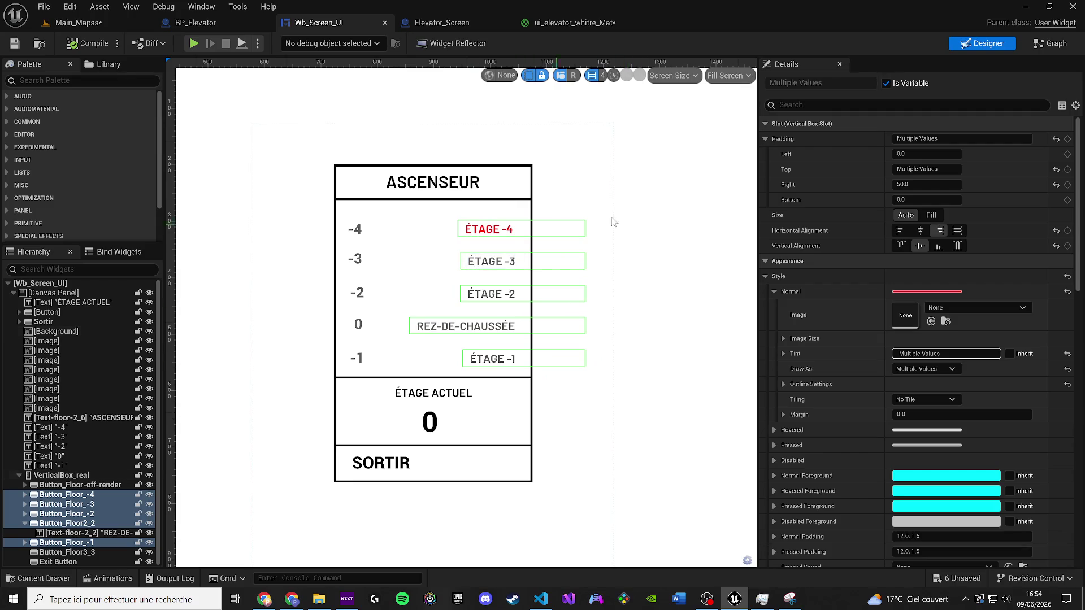
# Step: Set the selected floor buttons' Slot right padding to 190, trying 0, 90, 100, 130, 160 first
pyautogui.click(916, 185)
pyautogui.write('0')
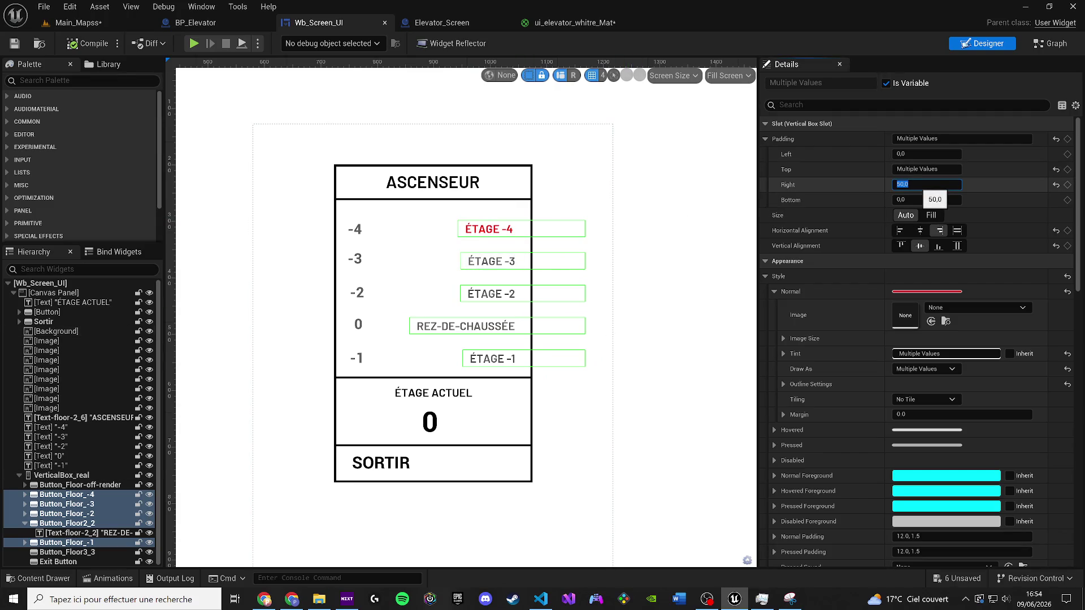
pyautogui.press('Return')
pyautogui.write('90')
pyautogui.press('Return')
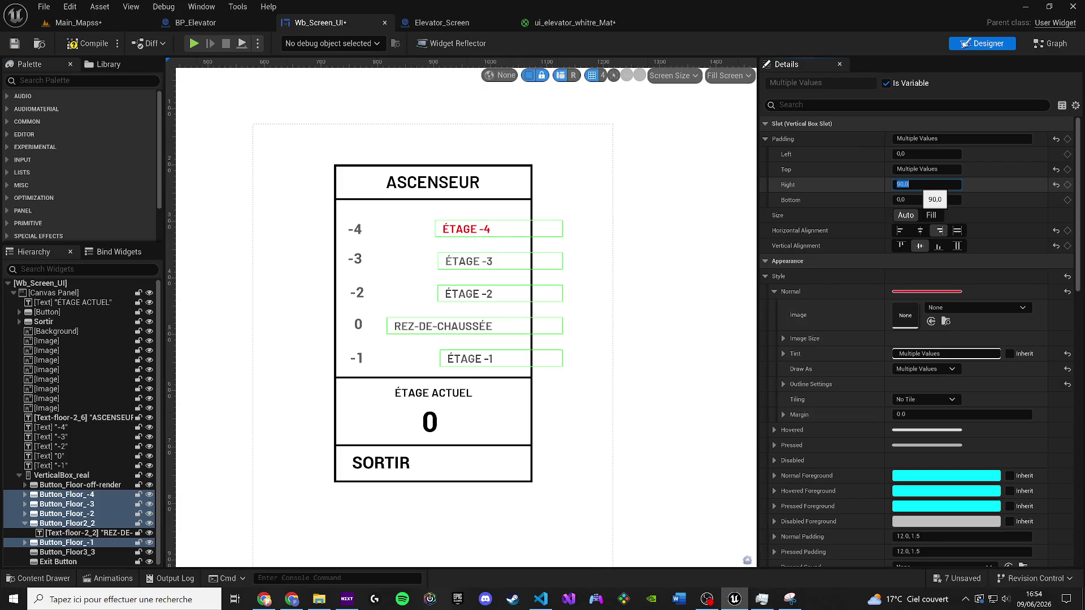
pyautogui.write('100')
pyautogui.press('Return')
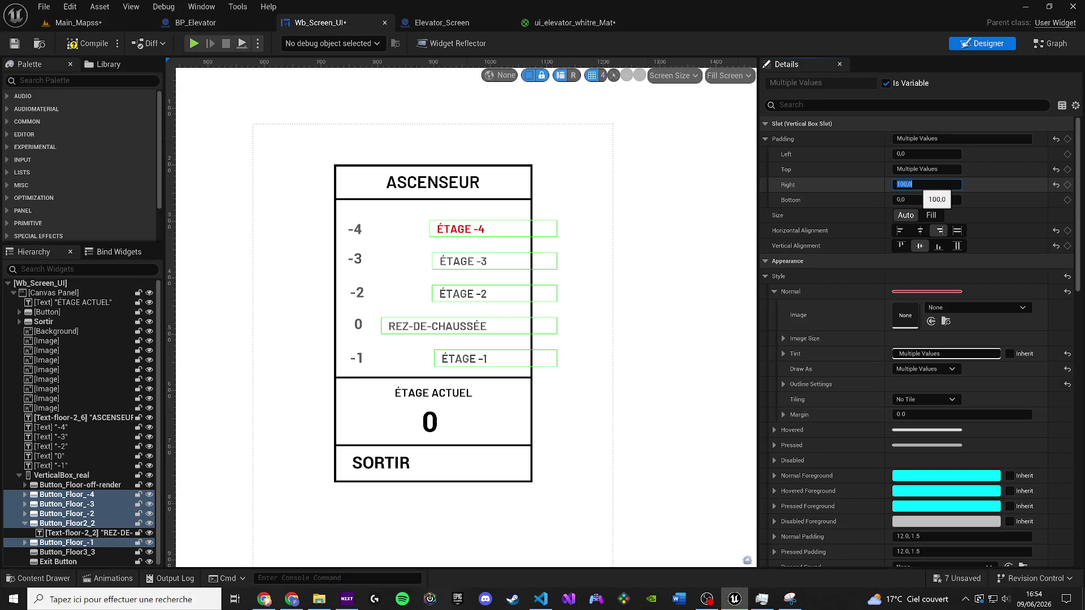
pyautogui.write('1')
pyautogui.press('Return')
pyautogui.write('160')
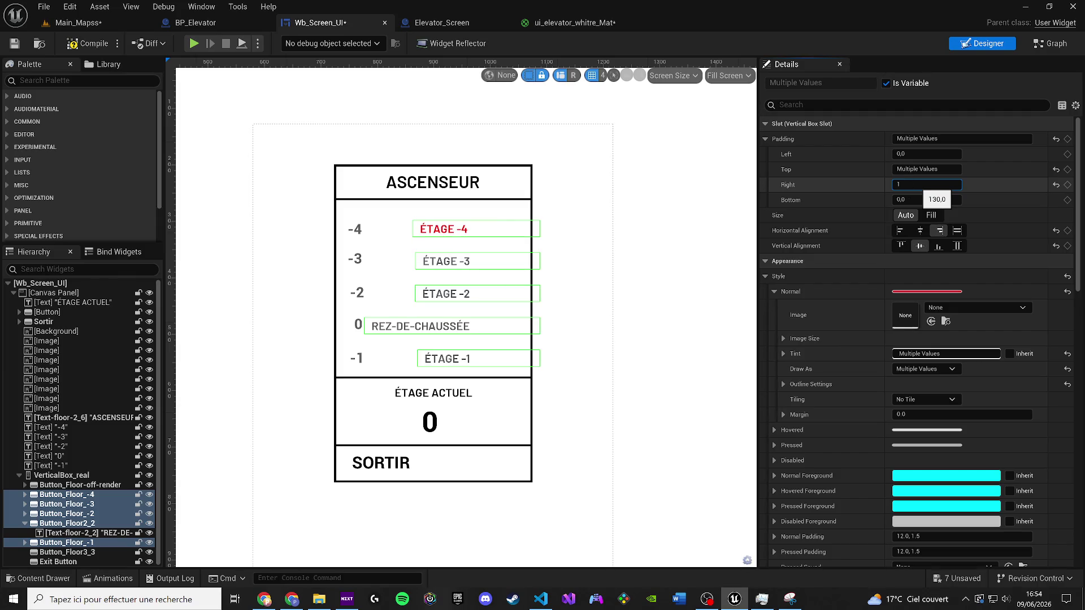
pyautogui.press('Return')
pyautogui.write('1')
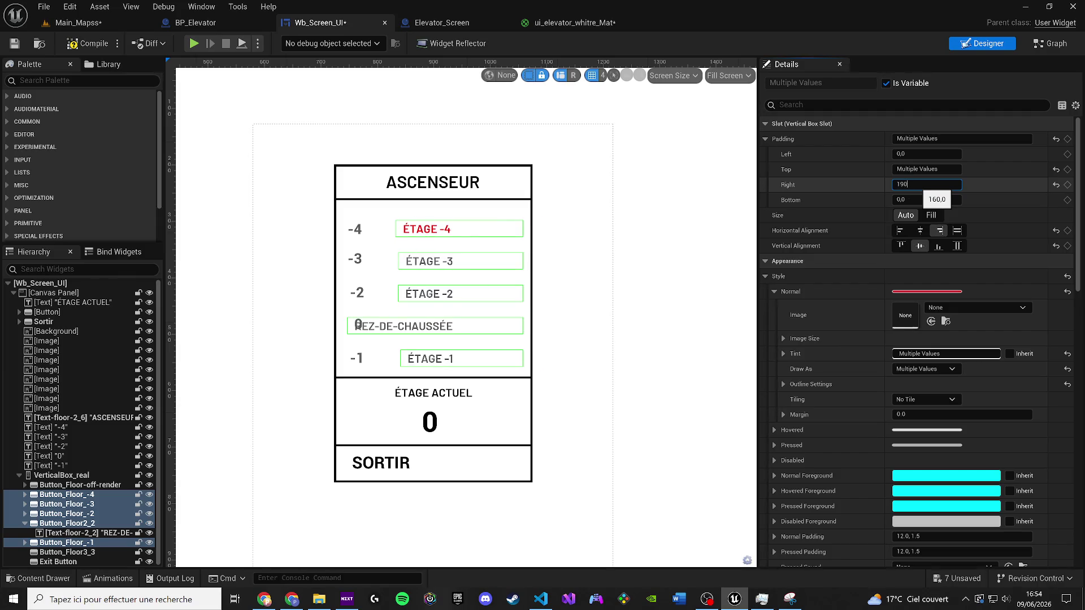
pyautogui.press('Return')
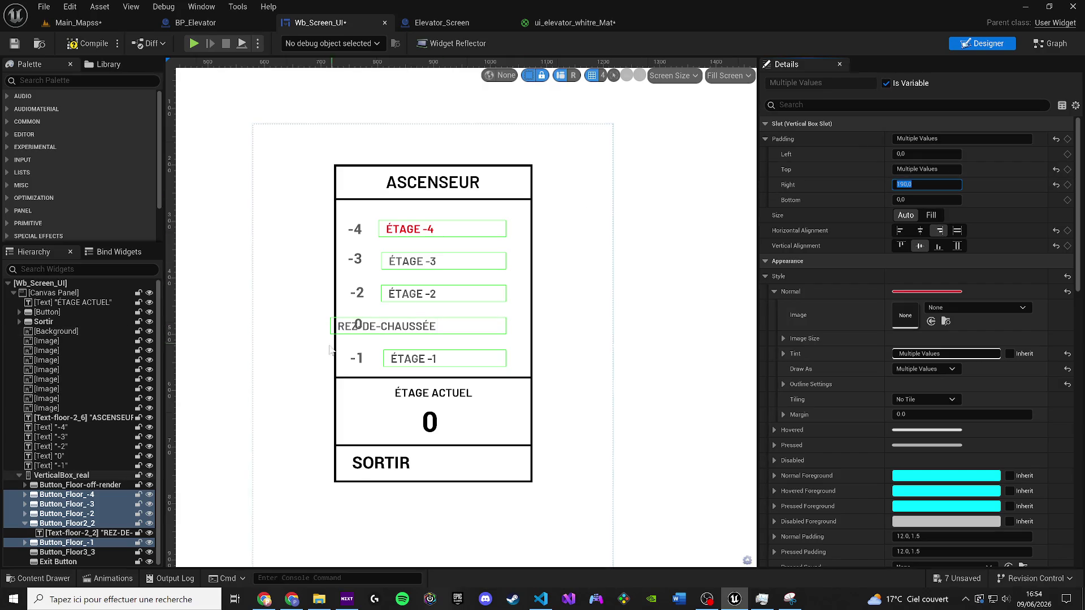
# Step: Give the REZ-DE-CHAUSSÉE button (Button_Floor2_2) a right padding of 150
pyautogui.click(353, 327)
pyautogui.click(67, 523)
pyautogui.click(911, 186)
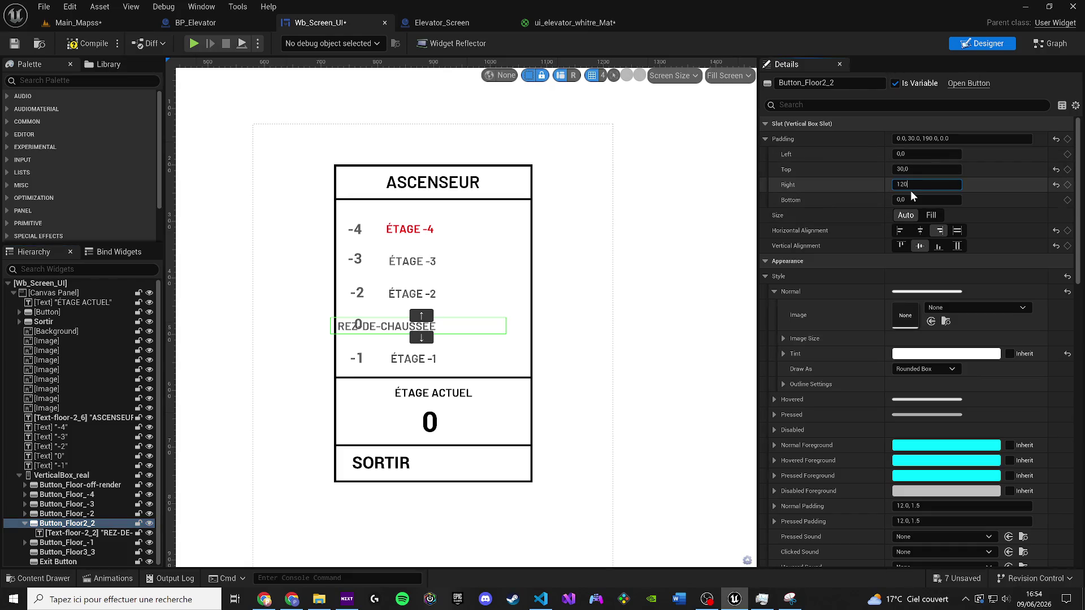
pyautogui.press('Return')
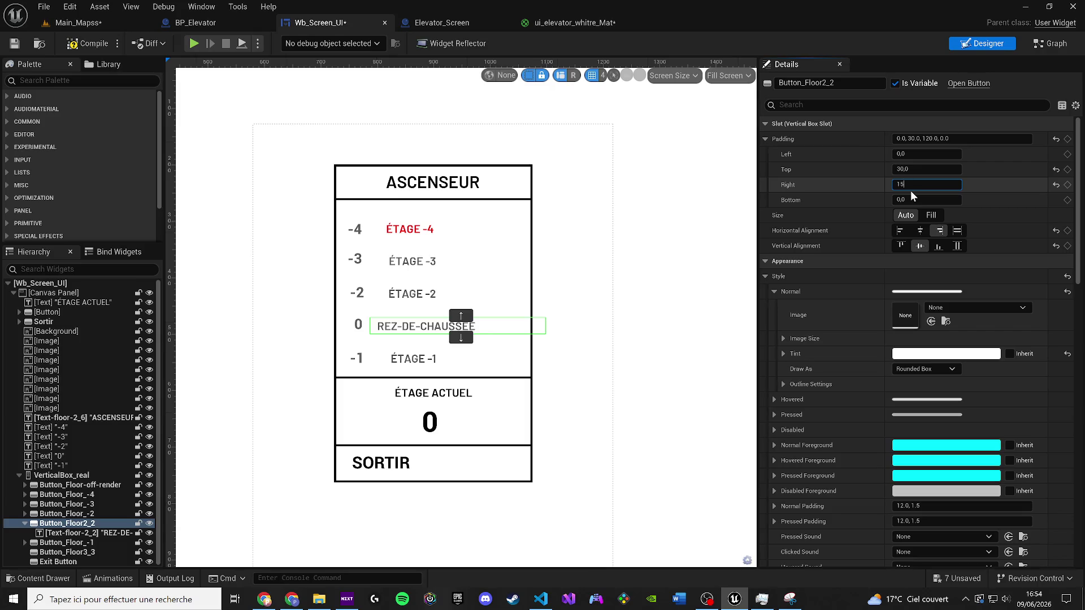
pyautogui.write('0')
pyautogui.press('Return')
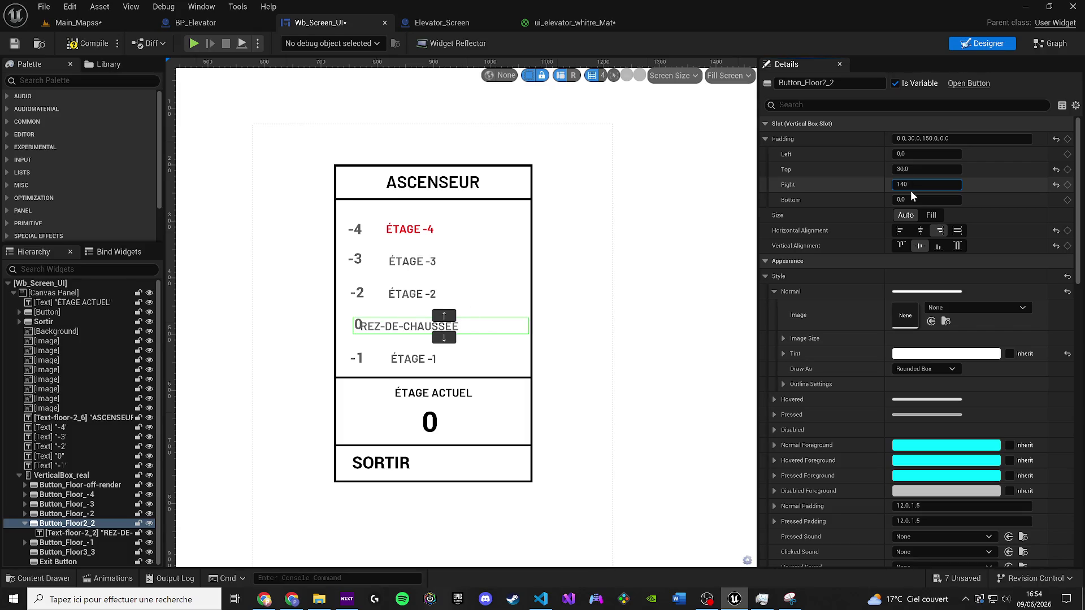